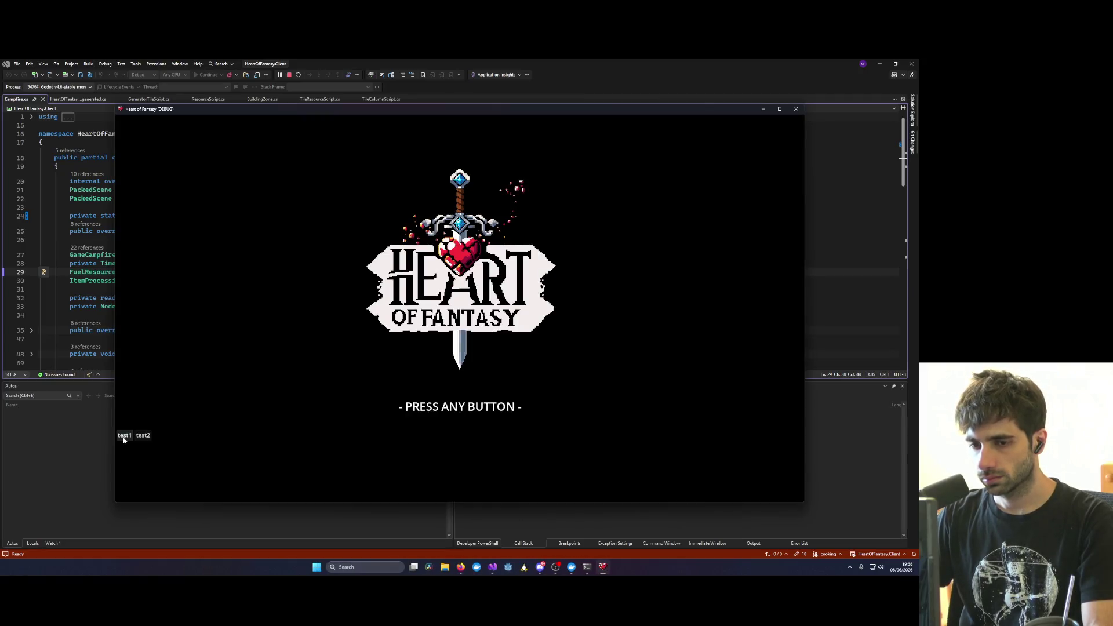
Step: Log in as test1, play into the lakeside forest world, then close the game window
left_click(124, 435)
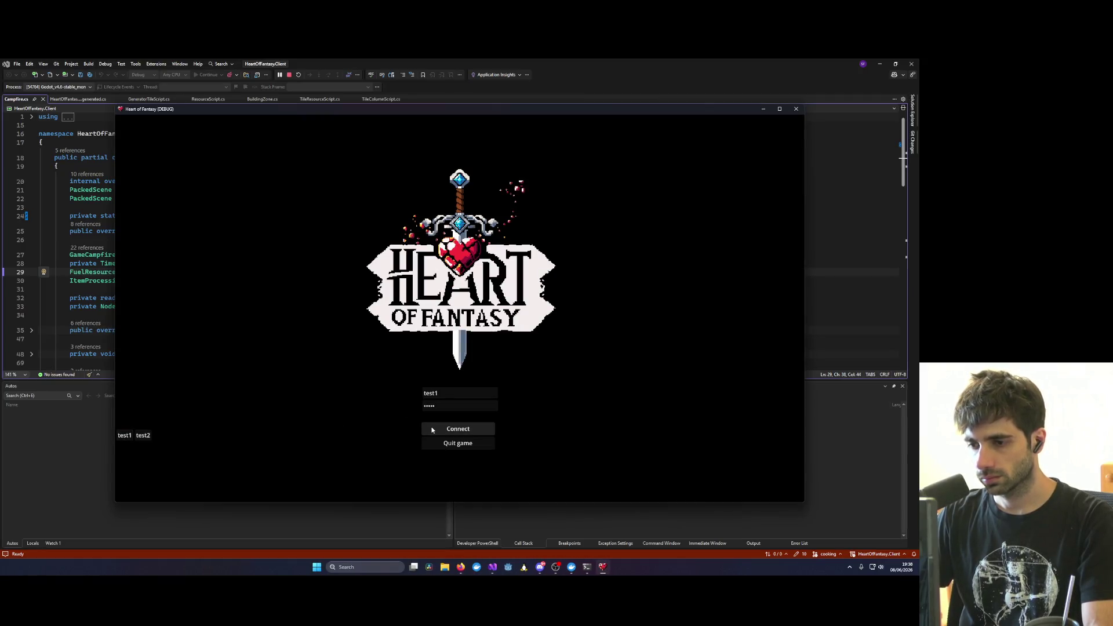
left_click(440, 431)
left_click(165, 376)
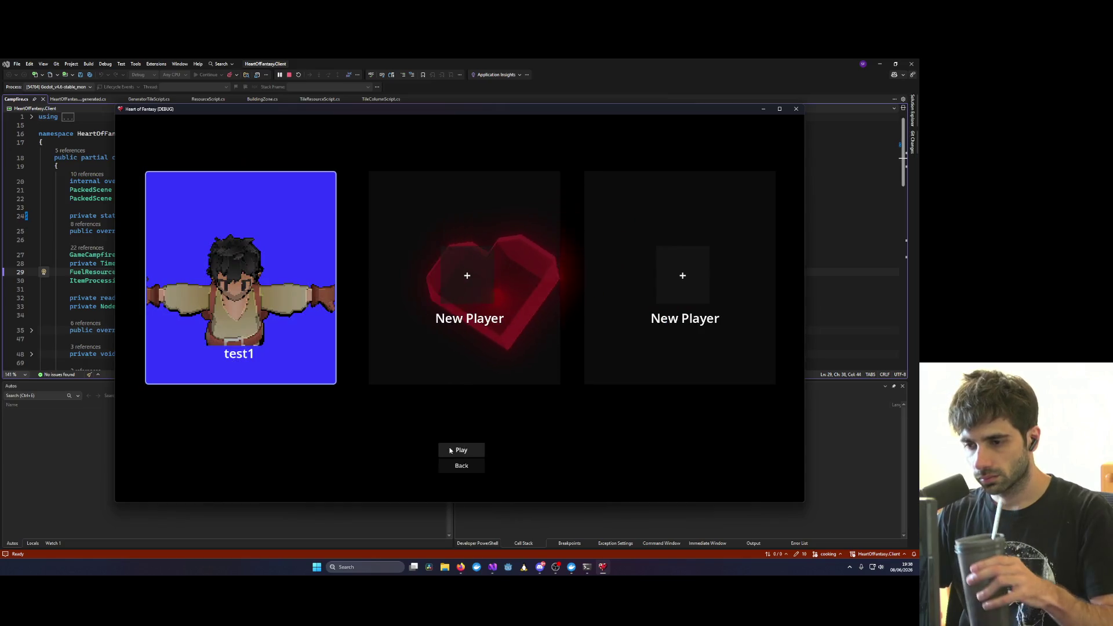
left_click(451, 450)
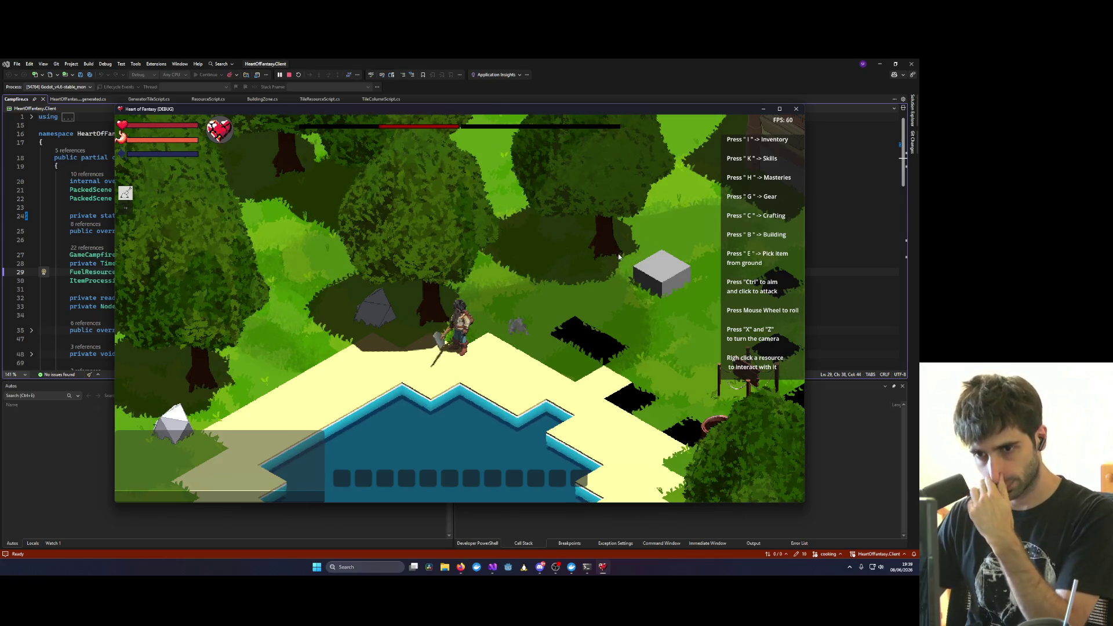
left_click(797, 111)
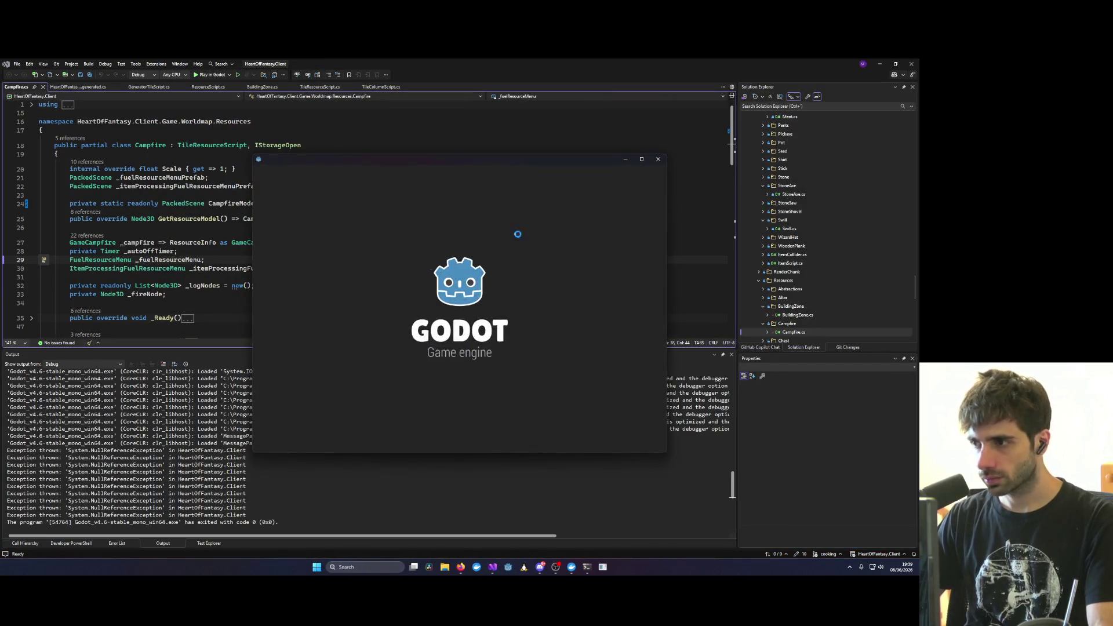
Step: Open the Heart of Fantasy project, widen the 3D viewport, and run the project
double_click(319, 210)
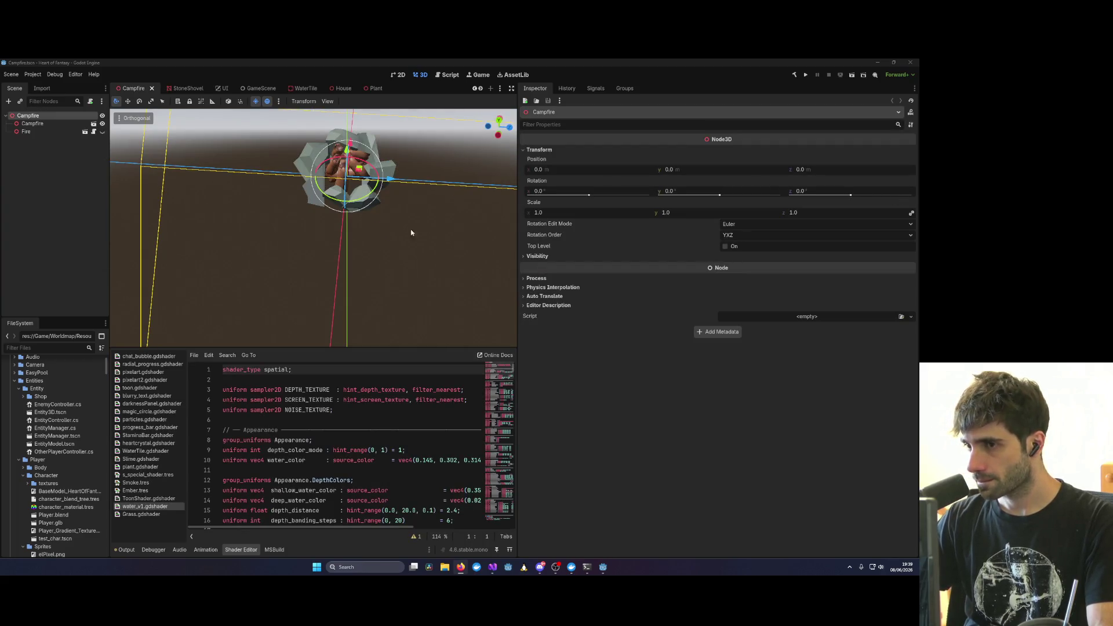
left_click_drag(517, 207, 673, 196)
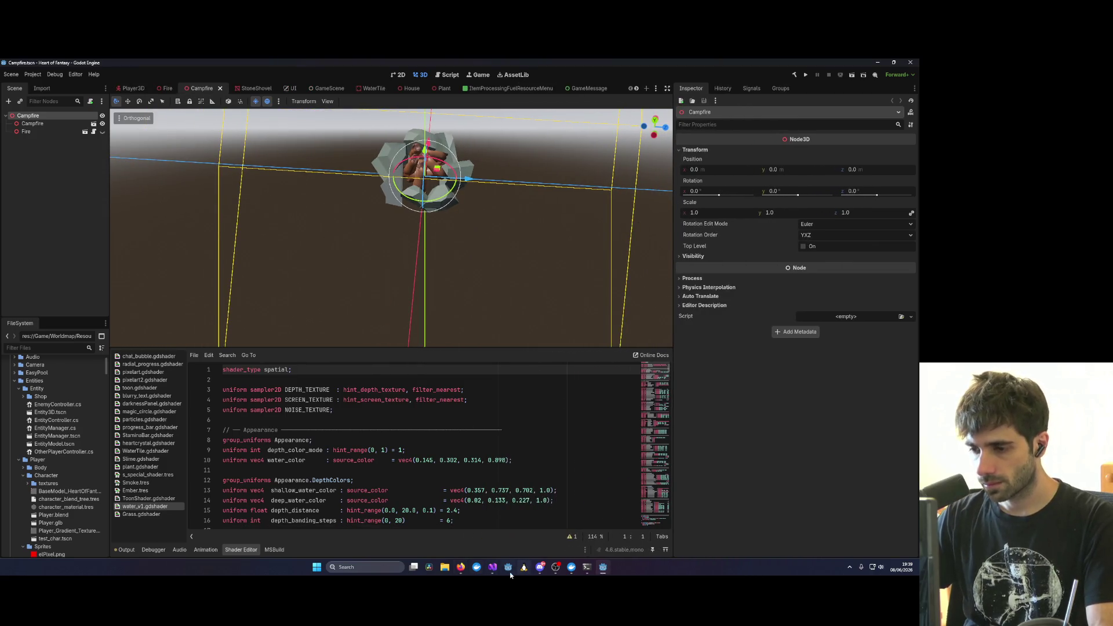
left_click(806, 75)
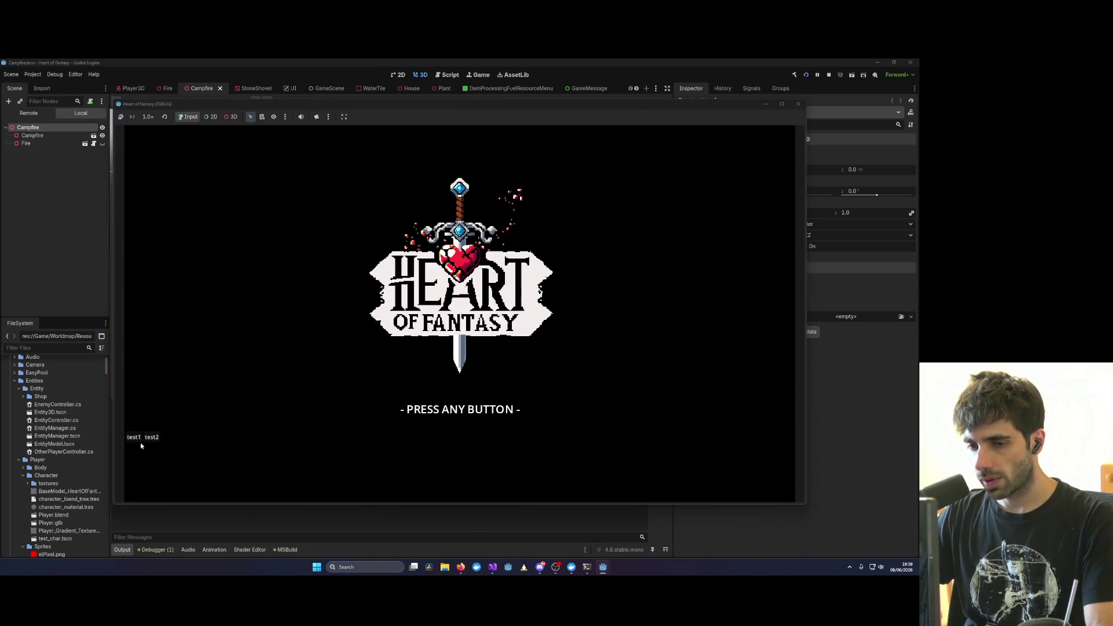
Step: Log in as test1 near the village house, then stop the game with F8
left_click(135, 438)
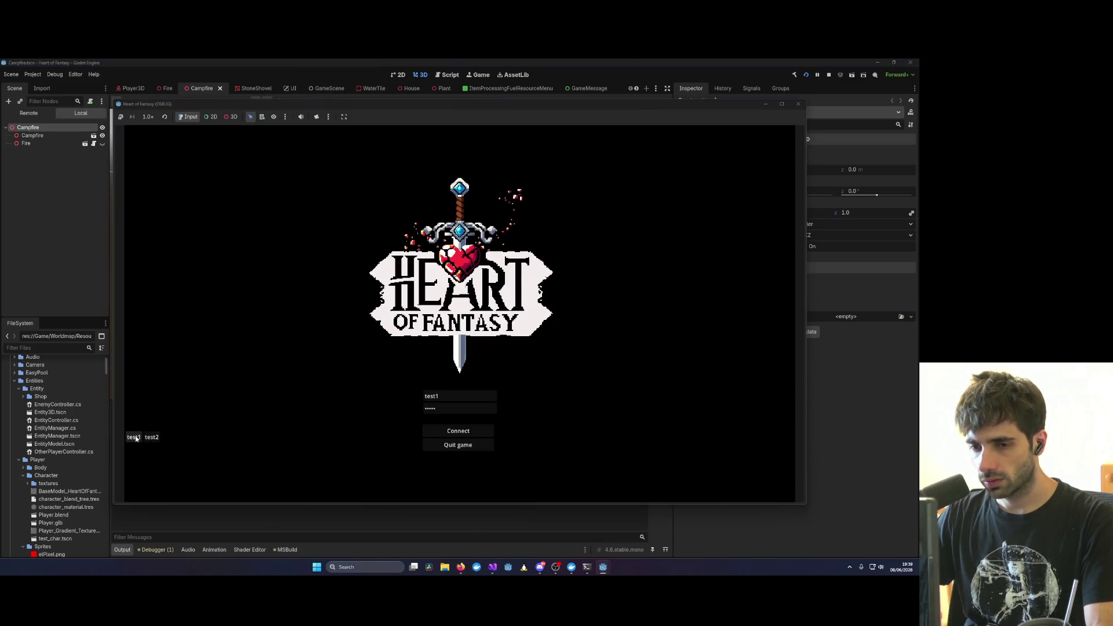
left_click(451, 433)
left_click(167, 380)
left_click(463, 454)
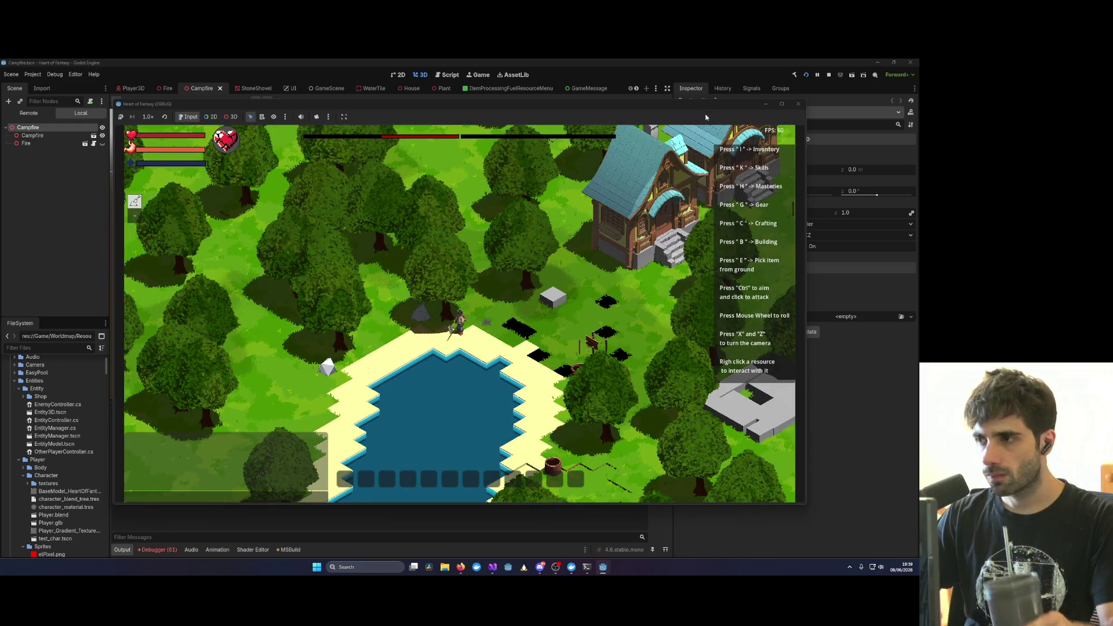
key("F8")
Step: Open the Debugger's Errors list and scroll through the reported errors
mouse_move(485, 571)
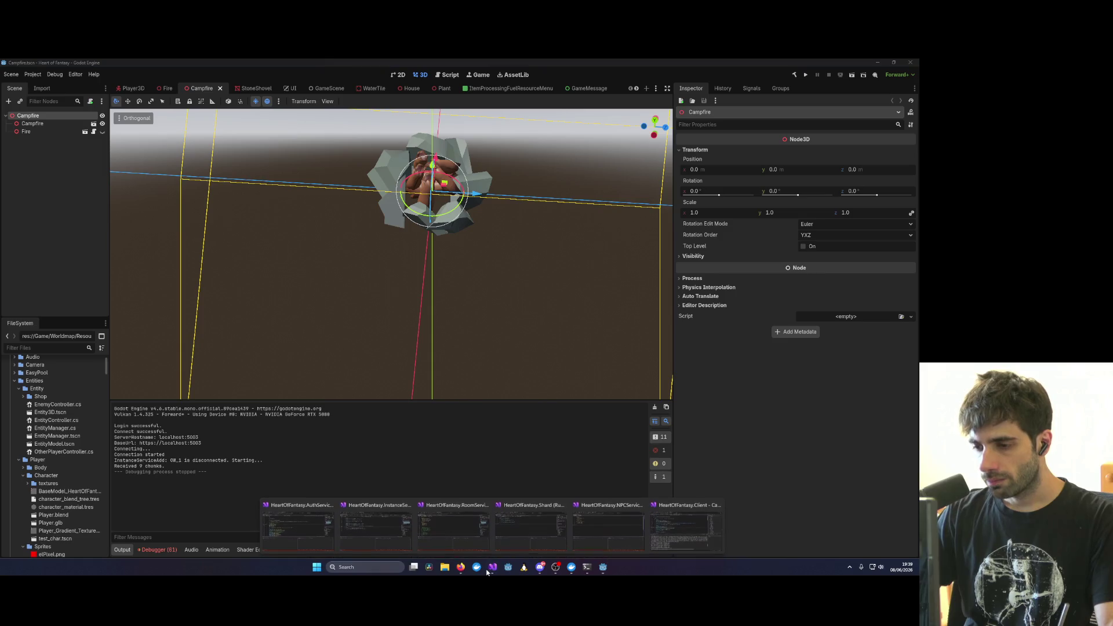
left_click(681, 538)
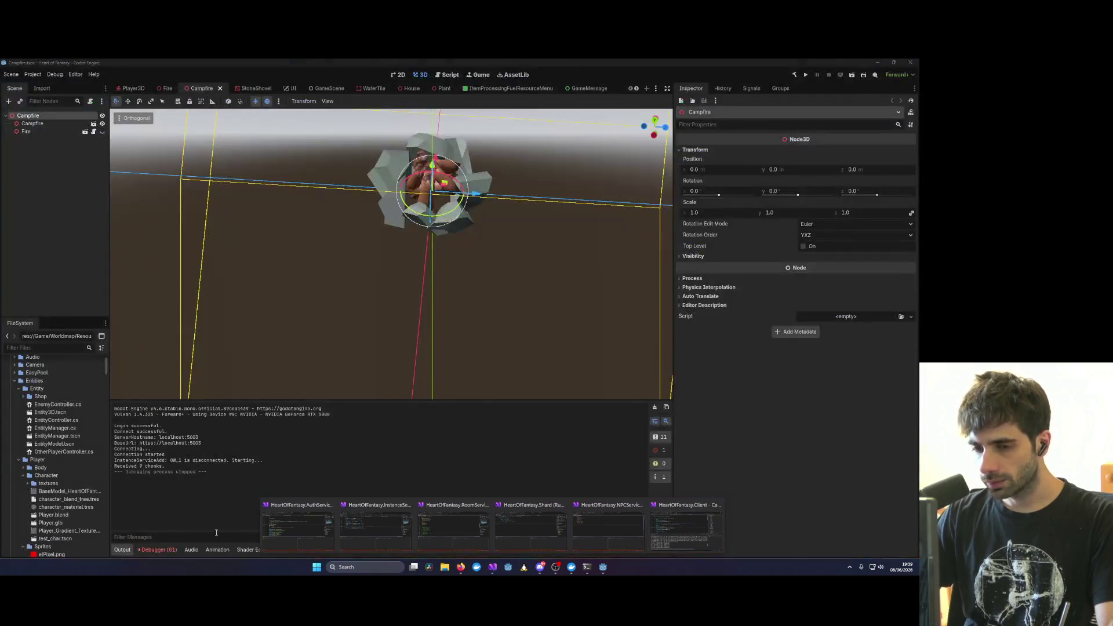
left_click(156, 550)
scroll(257, 473, "down", 2)
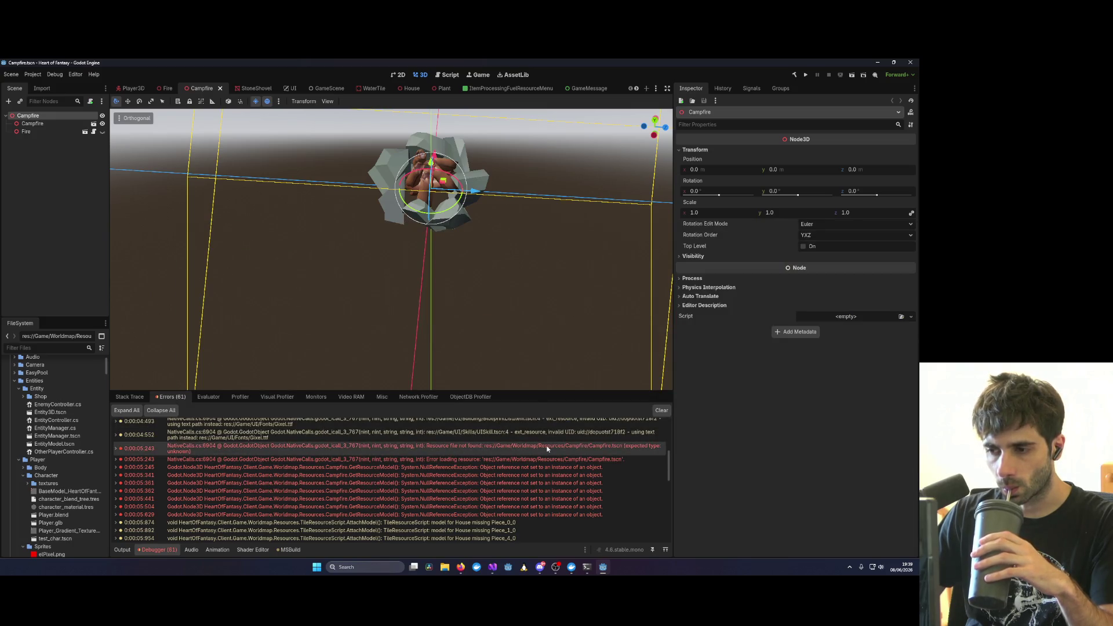
mouse_move(547, 449)
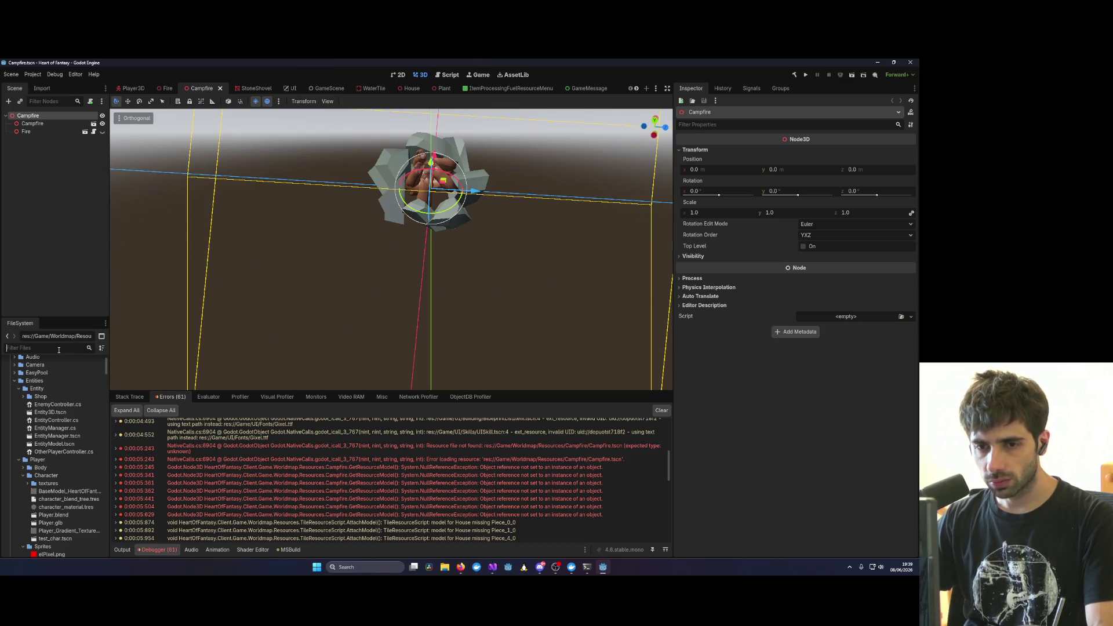
Step: Filter the FileSystem for 'Campfire' and orbit to a low side view of the campfire
type("Campfire")
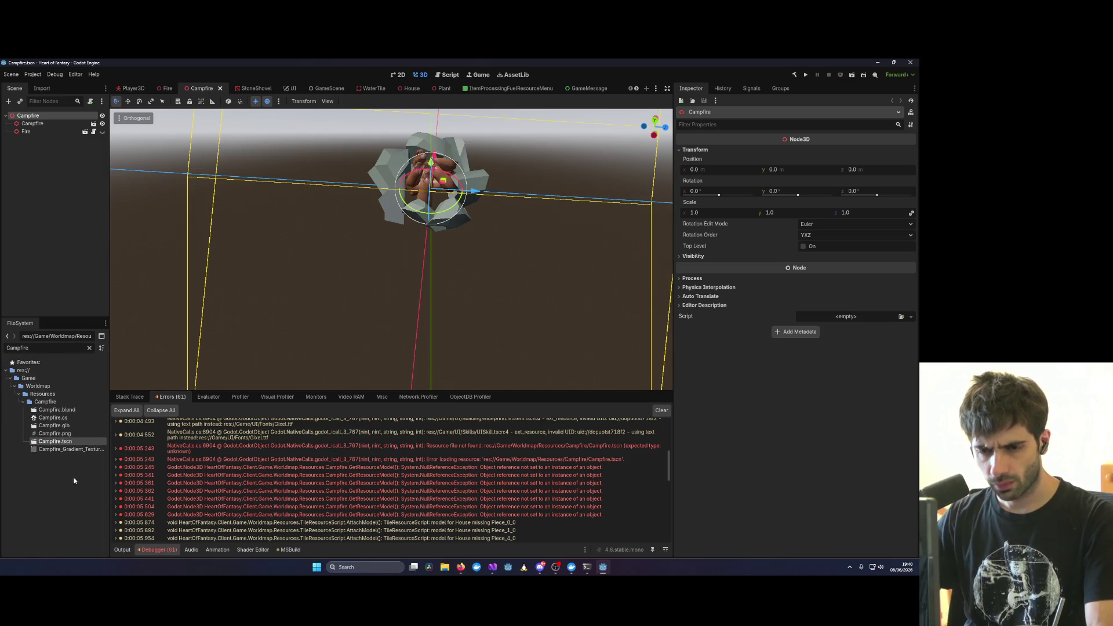
left_click(80, 444)
mouse_move(171, 368)
middle_mouse_down()
mouse_move(415, 241)
mouse_move(388, 224)
mouse_move(478, 246)
mouse_move(467, 259)
mouse_move(534, 250)
mouse_move(440, 324)
mouse_move(224, 105)
middle_mouse_up()
scroll(468, 259, "down", 3)
Step: Close the five open scene tabs and reopen Campfire.tscn from the Campfire folder
middle_click(127, 89)
middle_click(128, 89)
middle_click(128, 89)
middle_click(127, 89)
middle_click(128, 90)
middle_click(128, 89)
middle_click(128, 89)
middle_click(128, 89)
middle_click(127, 89)
middle_click(128, 90)
middle_click(128, 89)
middle_click(127, 89)
middle_click(128, 89)
middle_click(128, 89)
middle_click(128, 89)
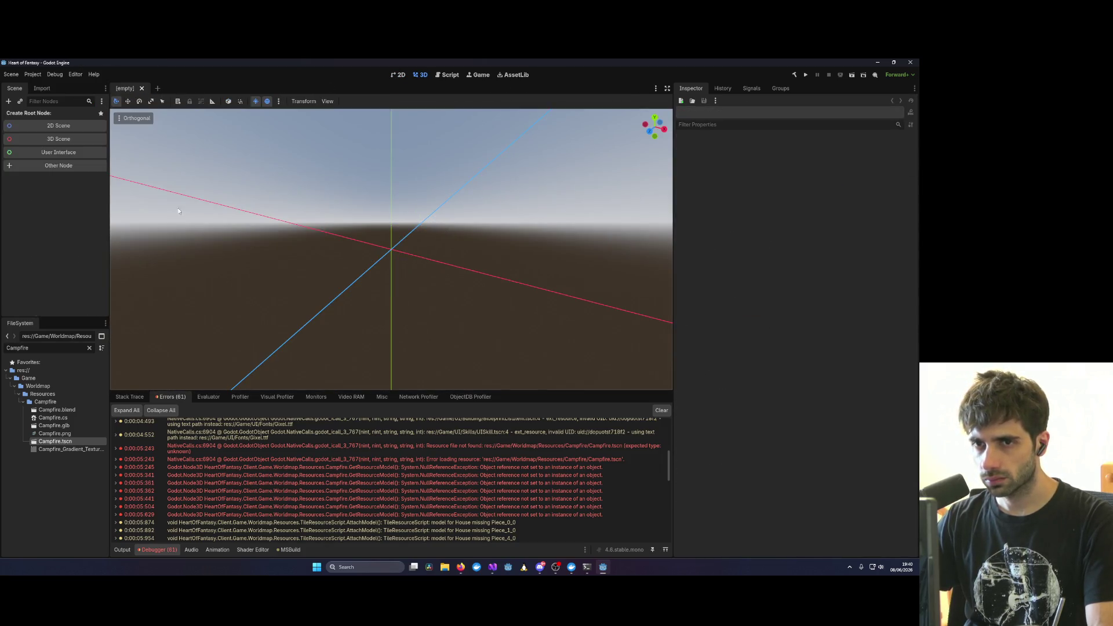
double_click(55, 442)
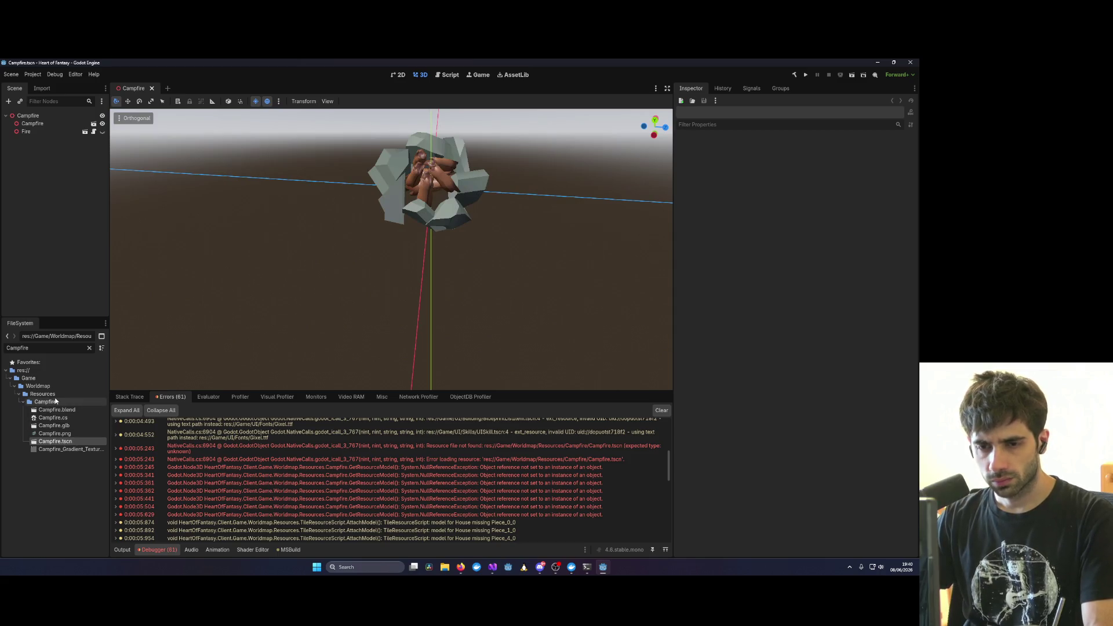
mouse_move(385, 314)
middle_mouse_down()
mouse_move(369, 288)
mouse_move(281, 273)
mouse_move(419, 270)
middle_mouse_up()
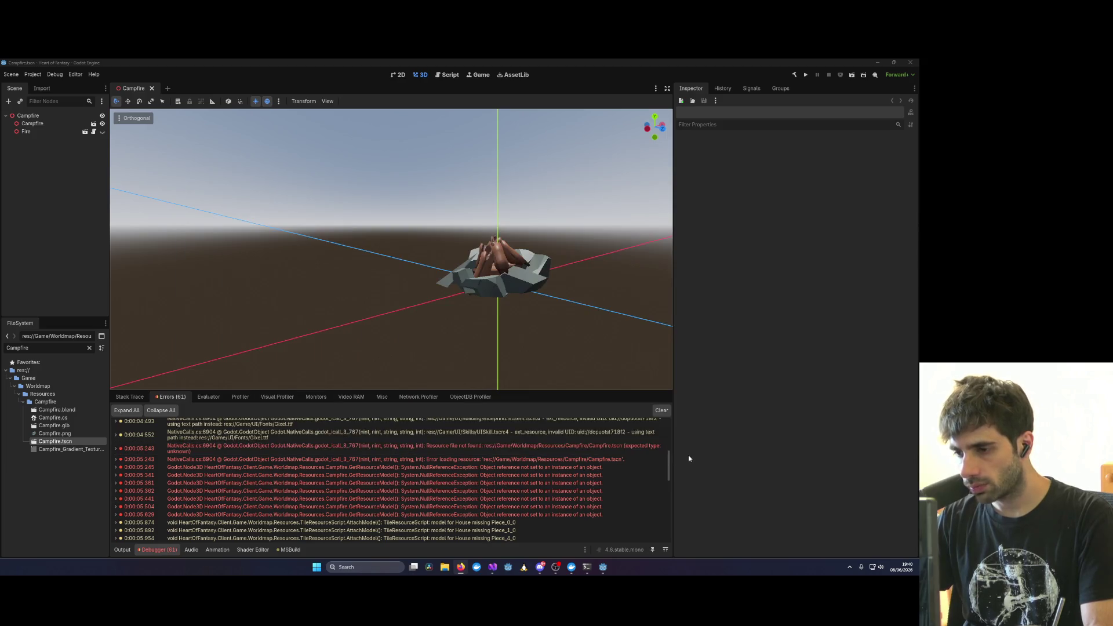
Step: Switch to the Visual Studio code window
mouse_move(601, 453)
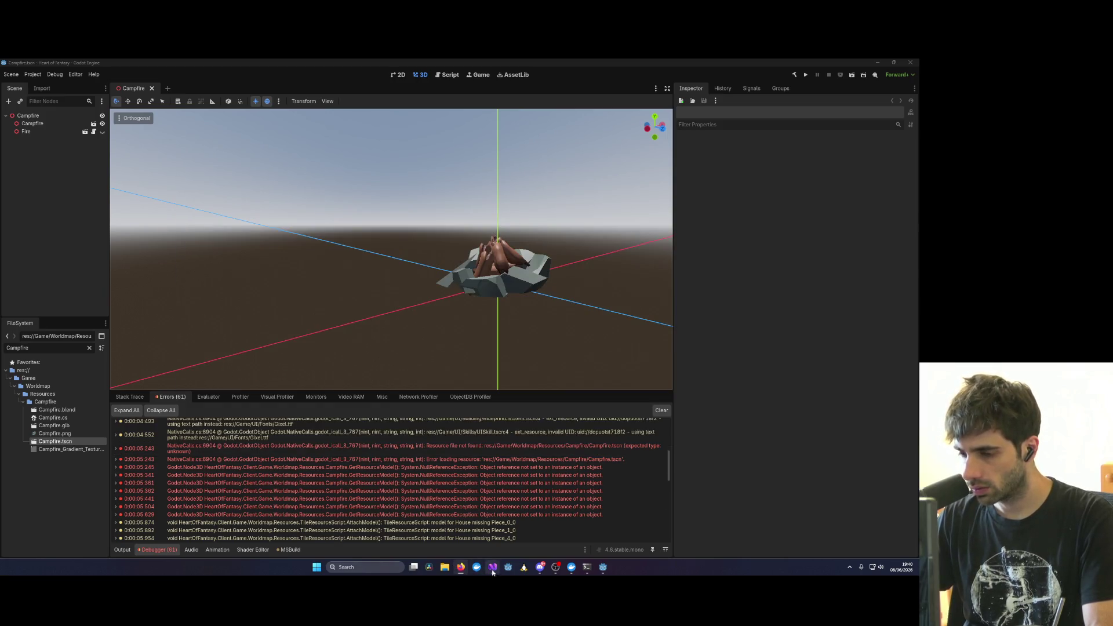
mouse_move(492, 567)
left_click(668, 520)
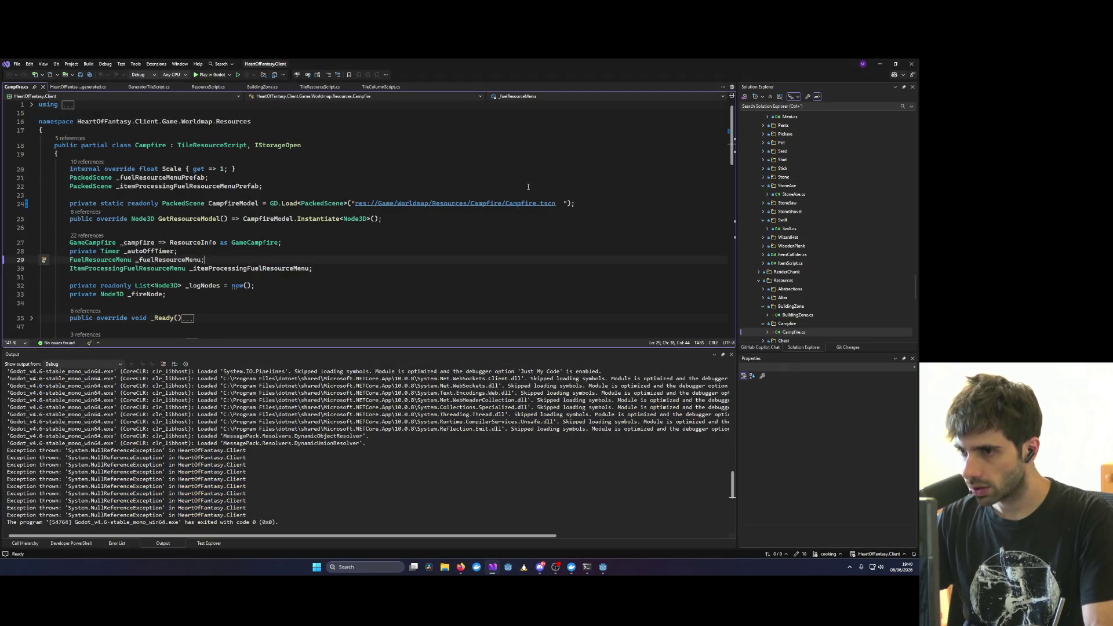
Step: Remove the stray characters after the Campfire.tscn path, save, and start debugging with F5
left_click(554, 203)
key("Delete")
key("Delete")
key("ctrl+s")
key("F5")
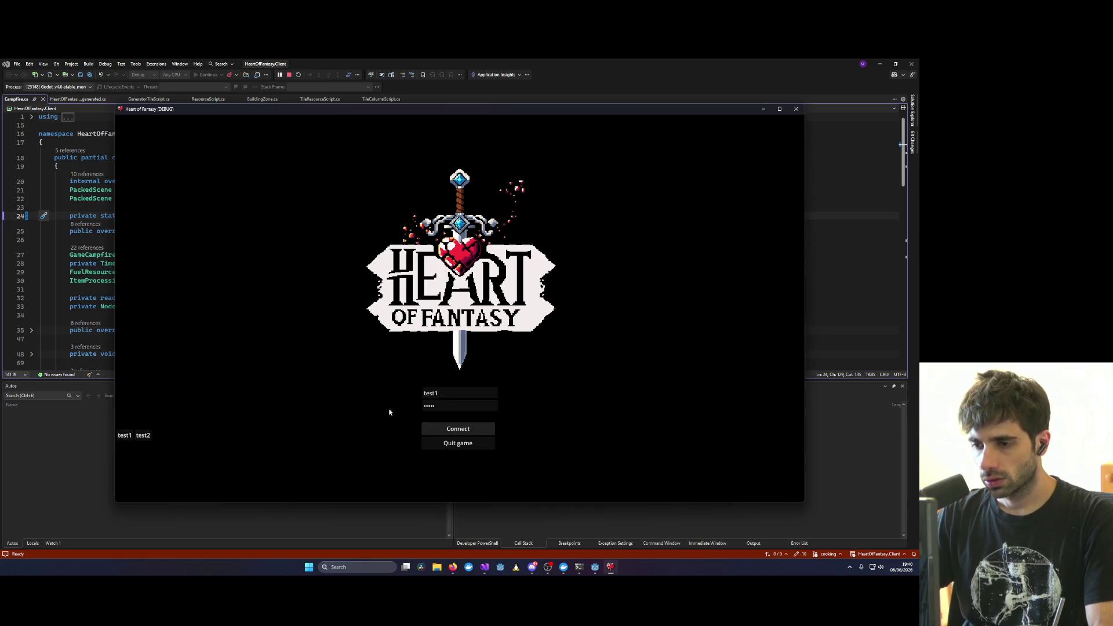
Step: Log in as test1, walk the character to the wooden post, and rotate the camera around it
left_click(441, 429)
left_click(158, 378)
left_click(458, 453)
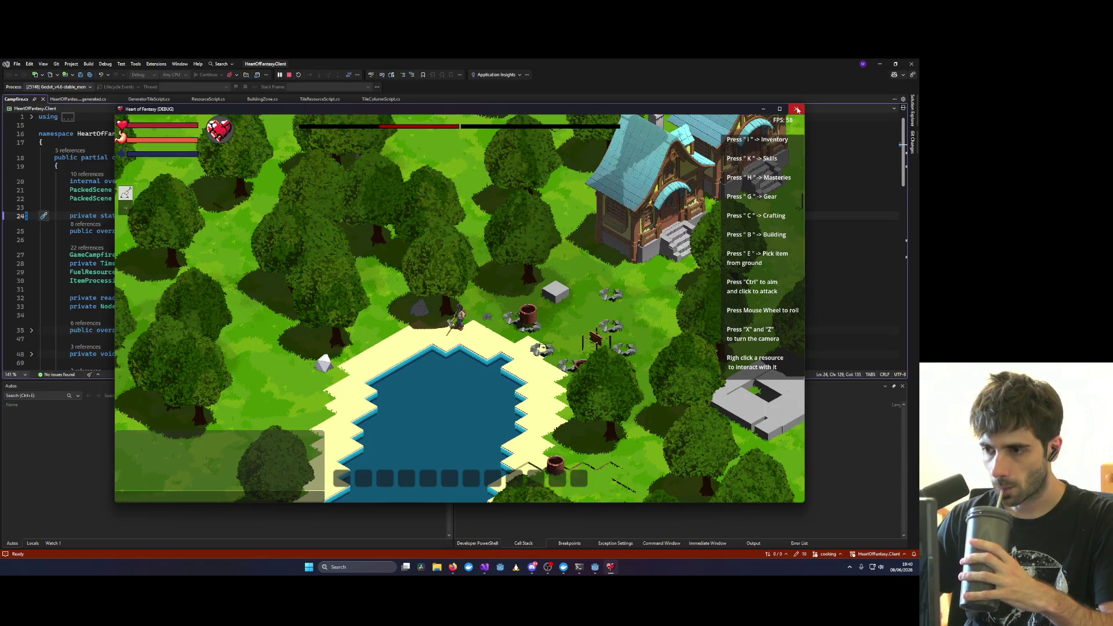
scroll(568, 333, "up", 1)
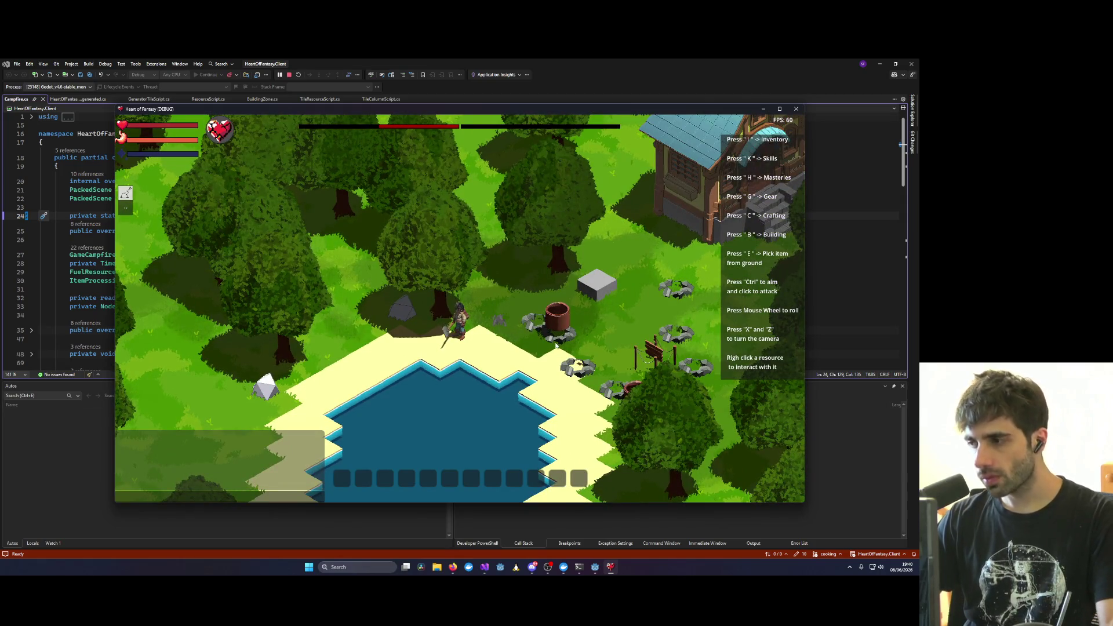
right_click(646, 361)
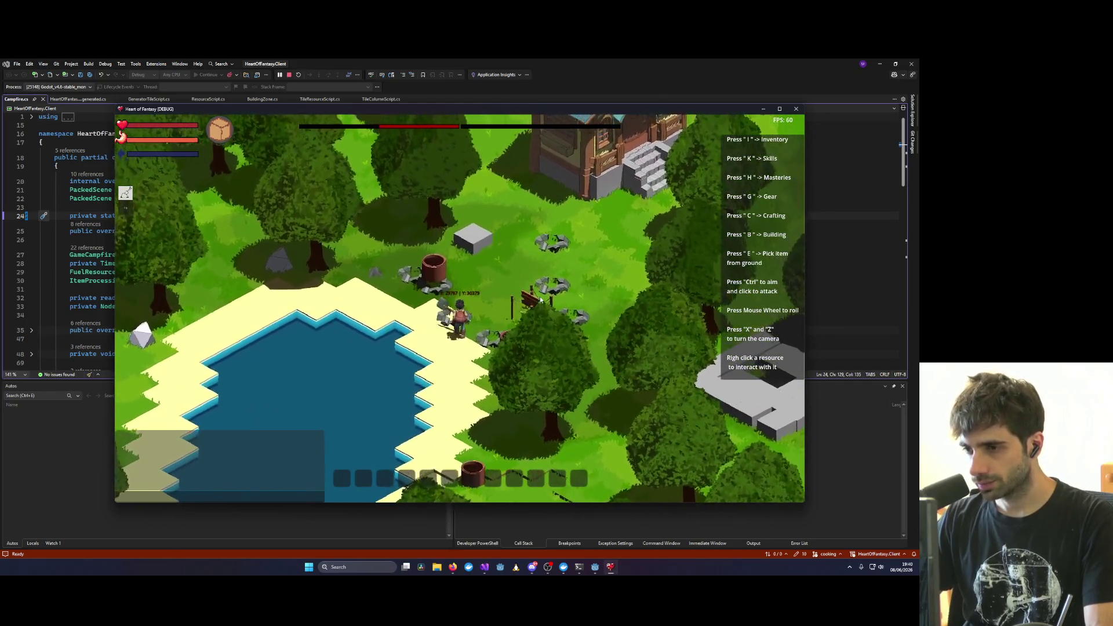
key("x")
scroll(534, 330, "up", 5)
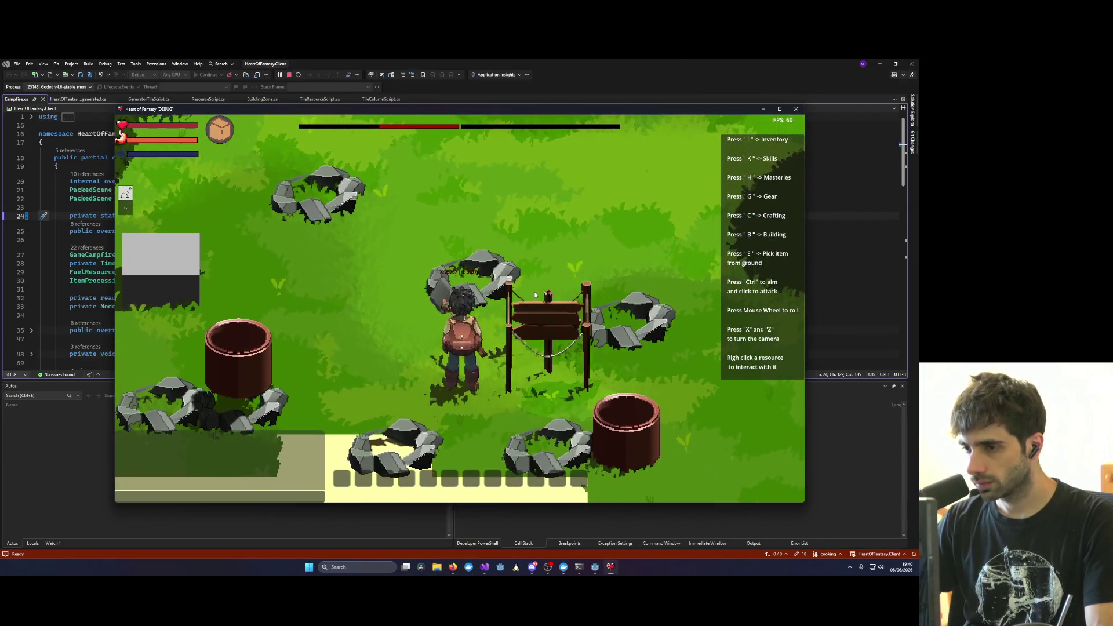
key("x")
key("x")
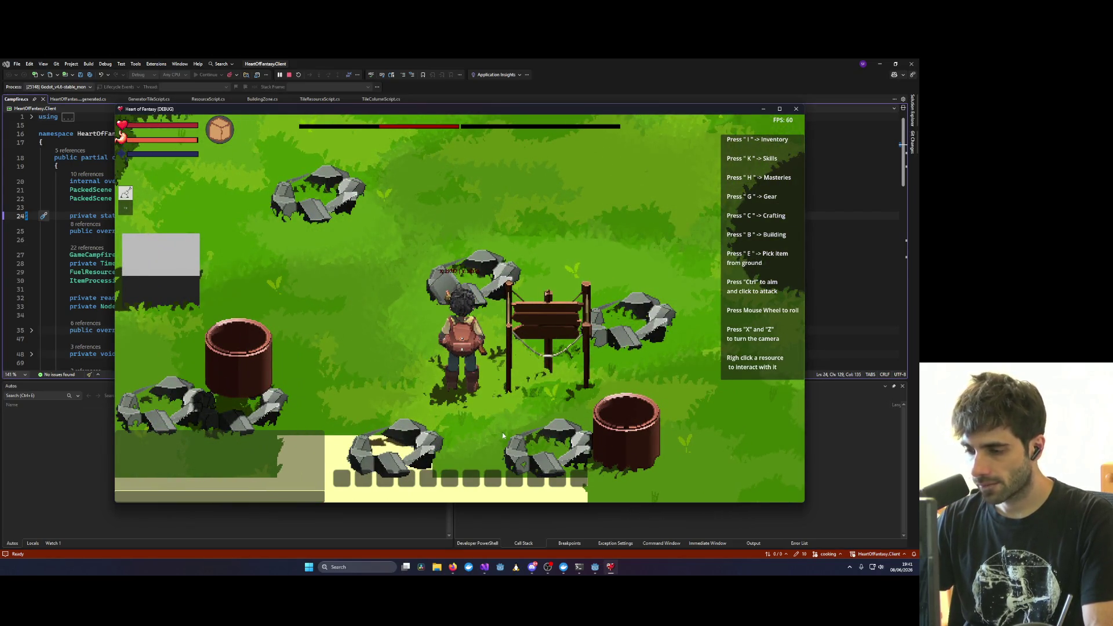
left_click(366, 567)
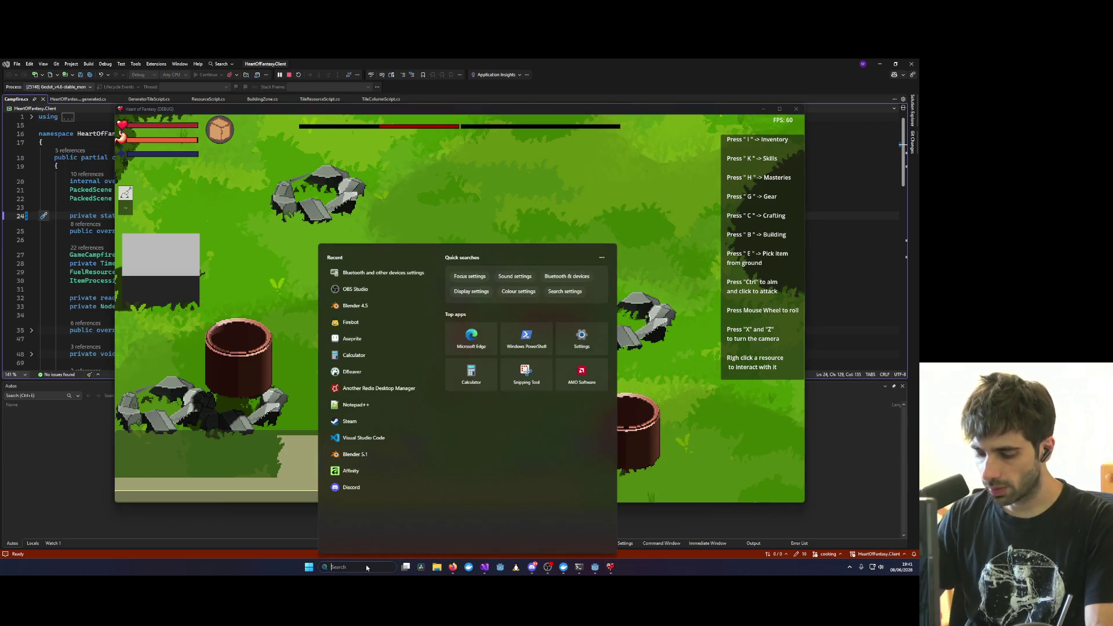
Step: Launch Blender 4.5 from Windows search and open its recent files list
type("blender 5.1")
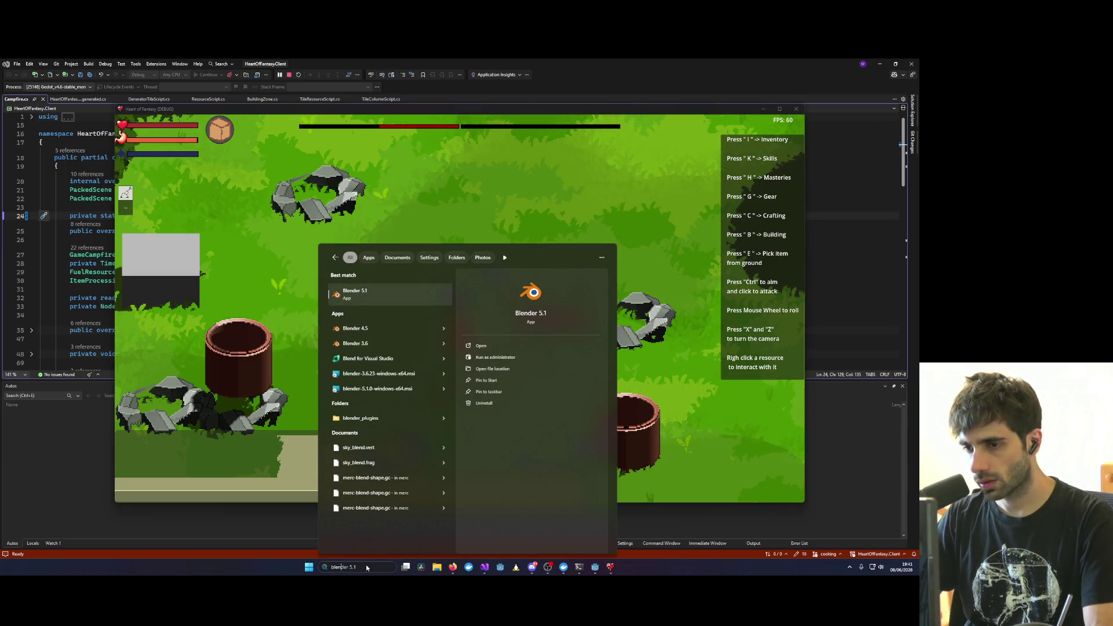
key("Down")
key("Return")
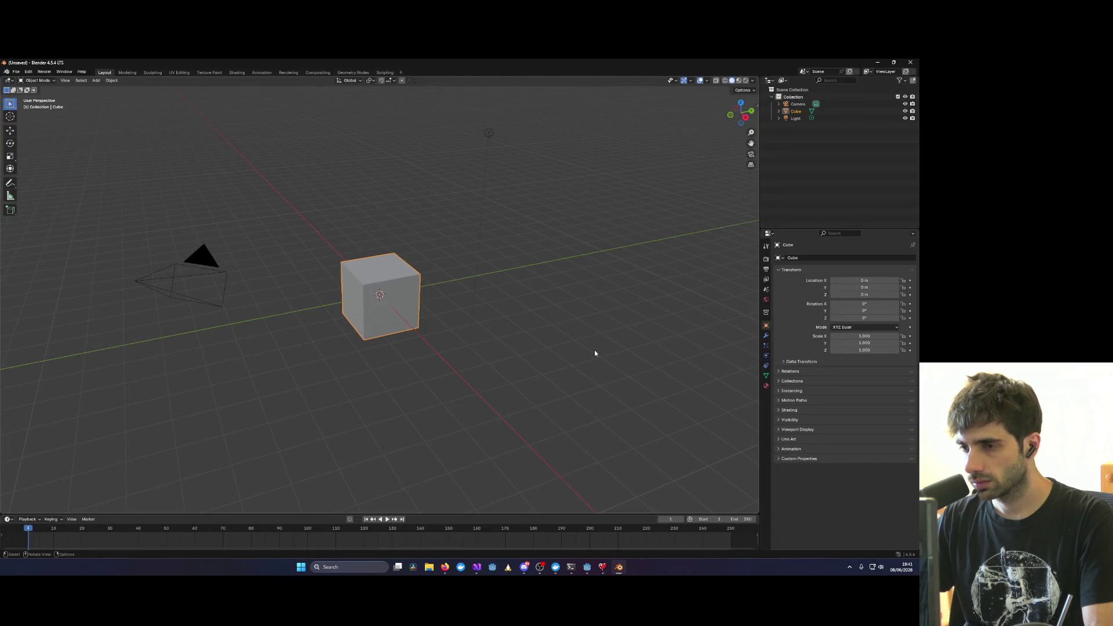
left_click(15, 71)
mouse_move(51, 96)
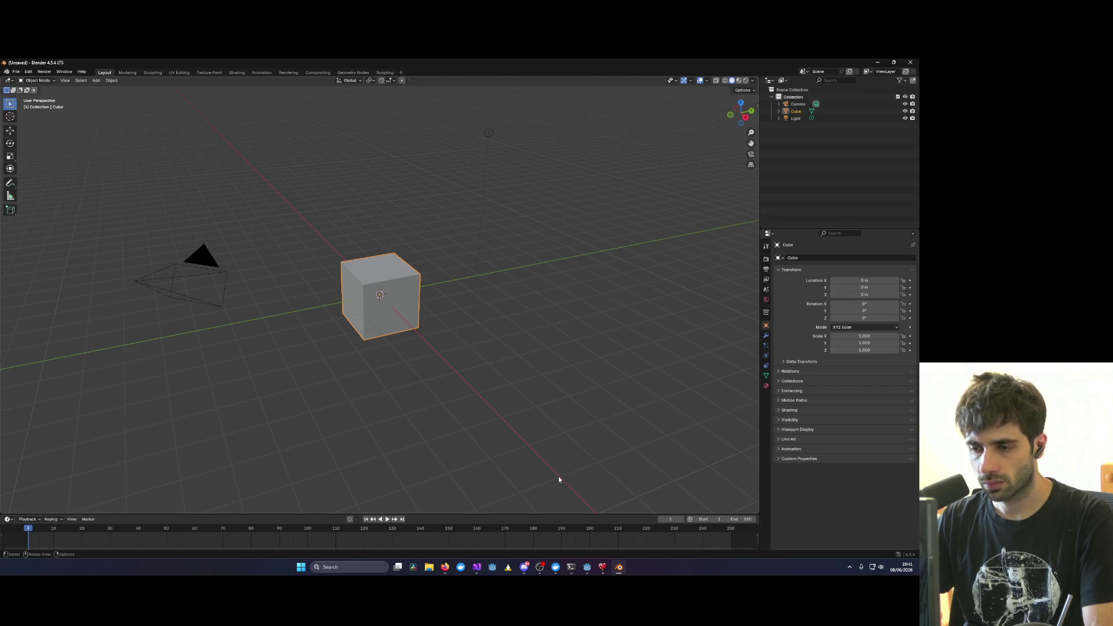
Step: Orbit the building-zone model to look down on the posts and show its texture settings
left_click(477, 567)
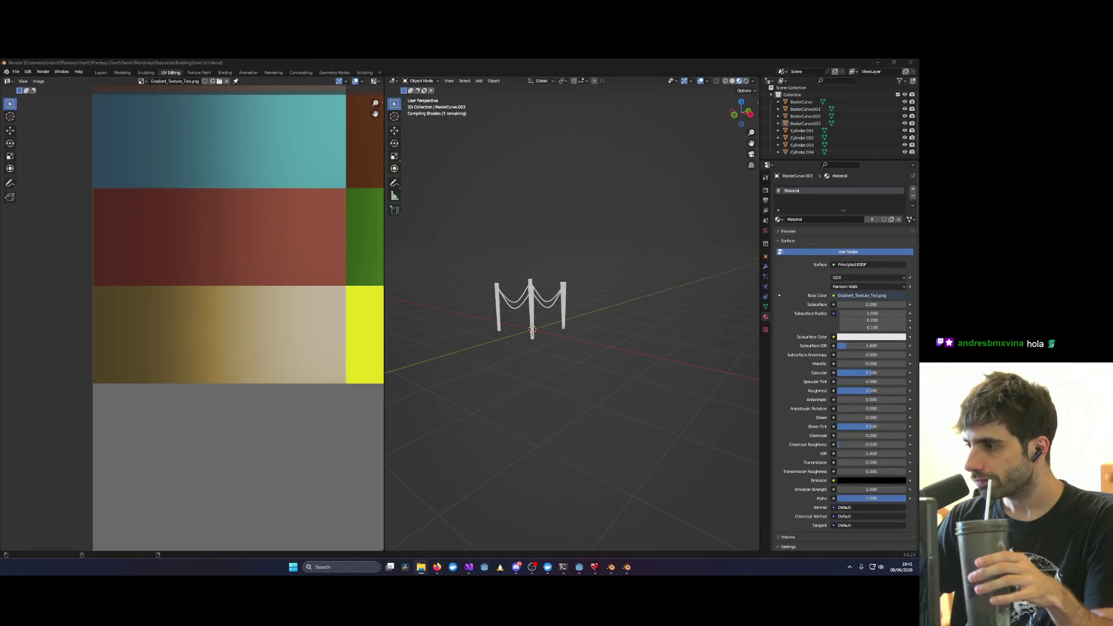
scroll(545, 263, "up", 3)
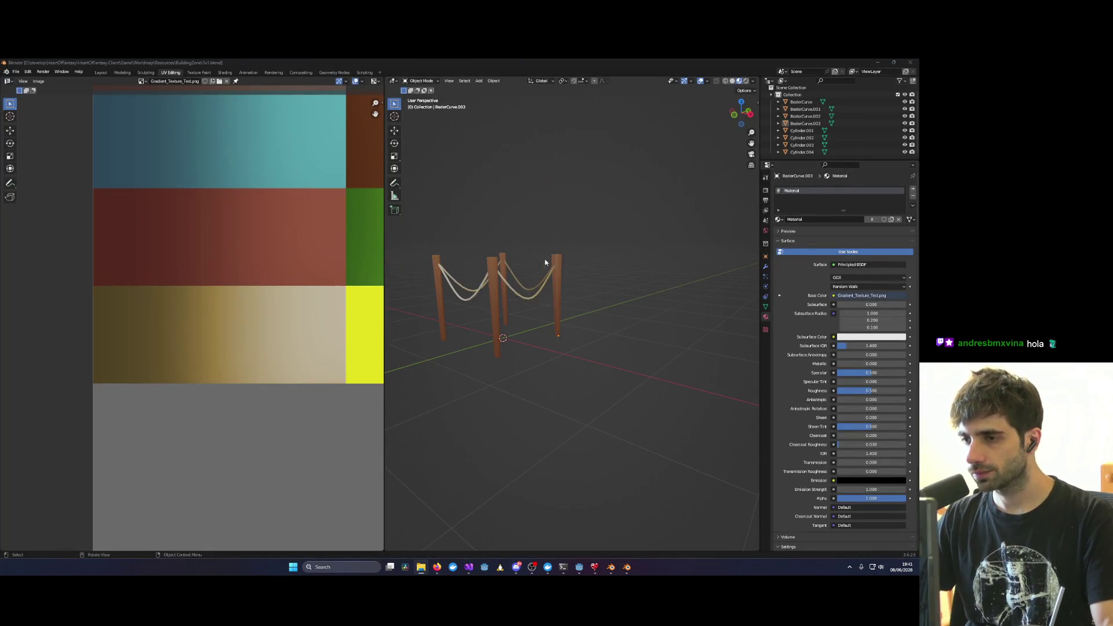
mouse_move(651, 259)
middle_mouse_down()
mouse_move(560, 327)
mouse_move(706, 328)
middle_mouse_up()
left_click(766, 329)
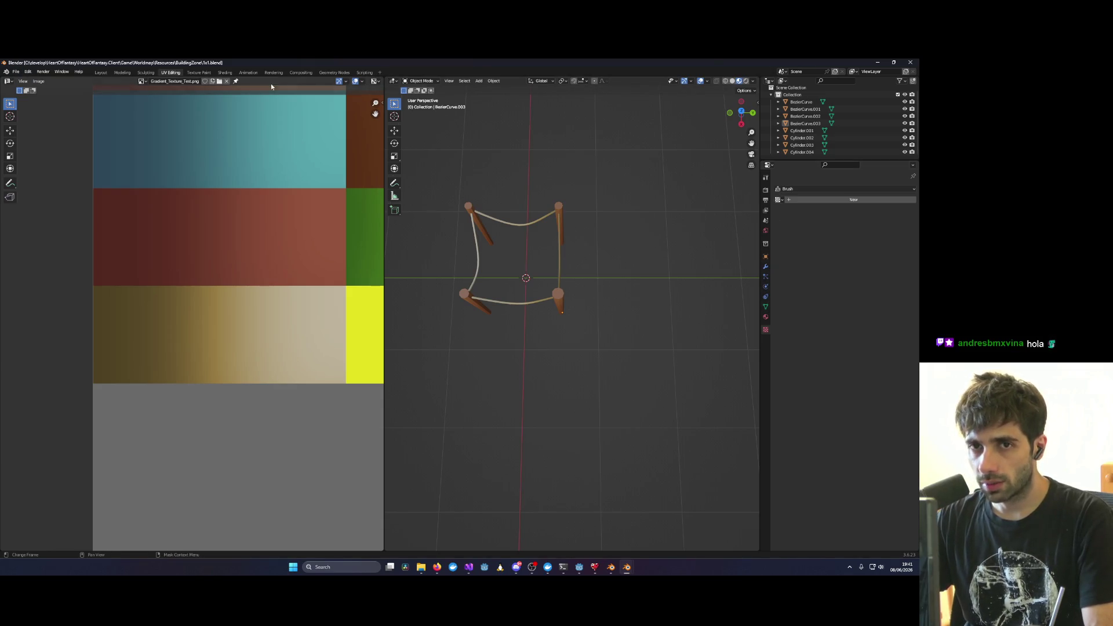
Step: Close the Blender 3.6 file window, the empty default scene, and the remaining Blender window
key("alt+Tab")
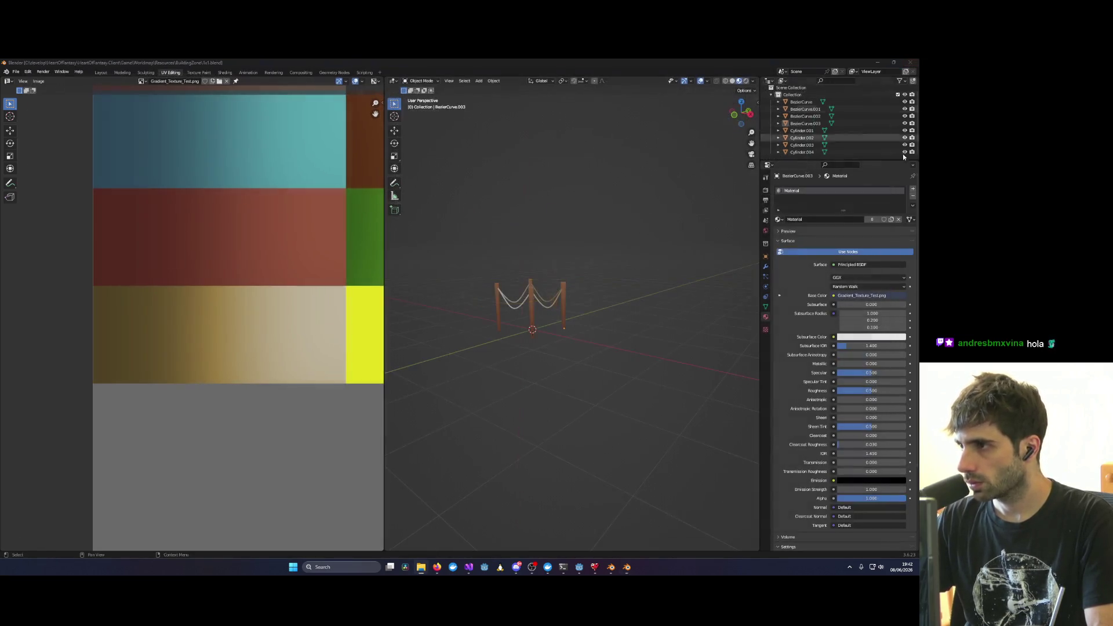
left_click(910, 62)
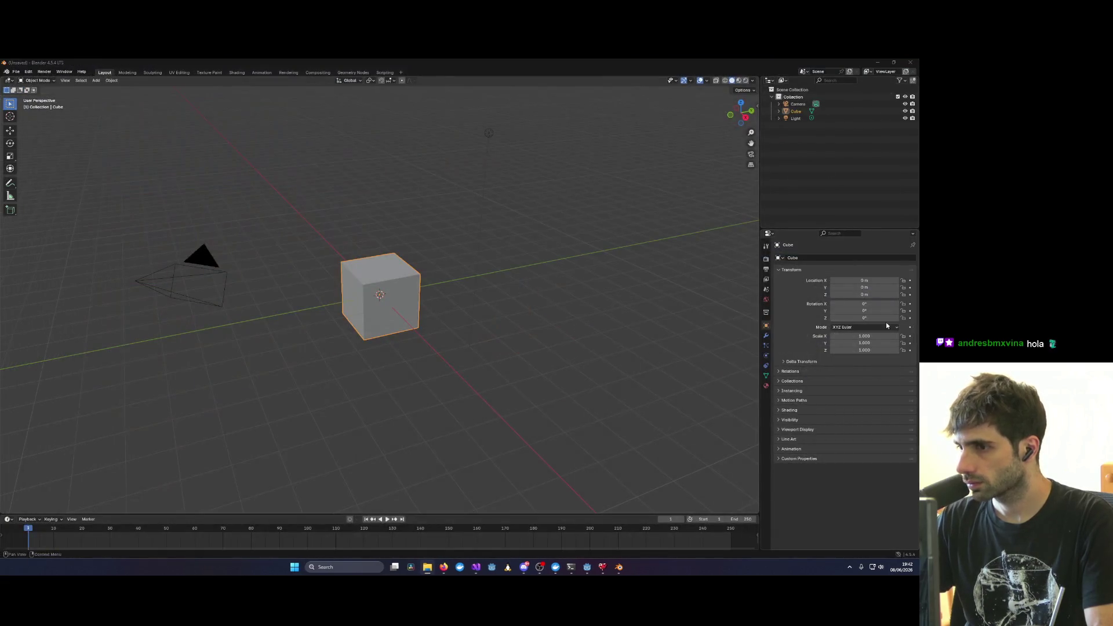
left_click(918, 62)
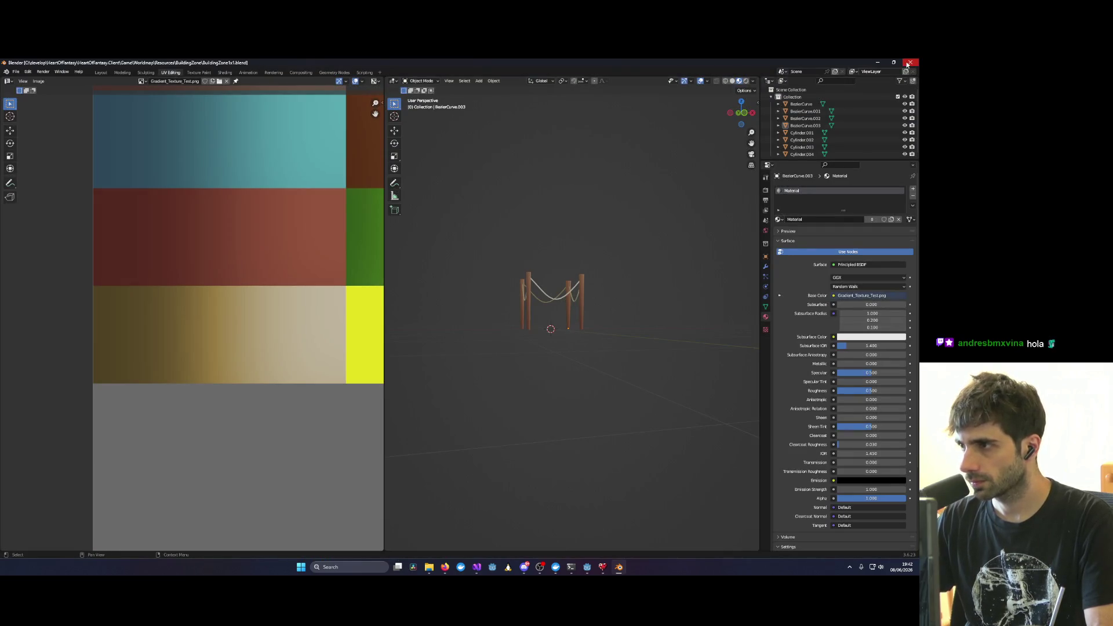
left_click(908, 64)
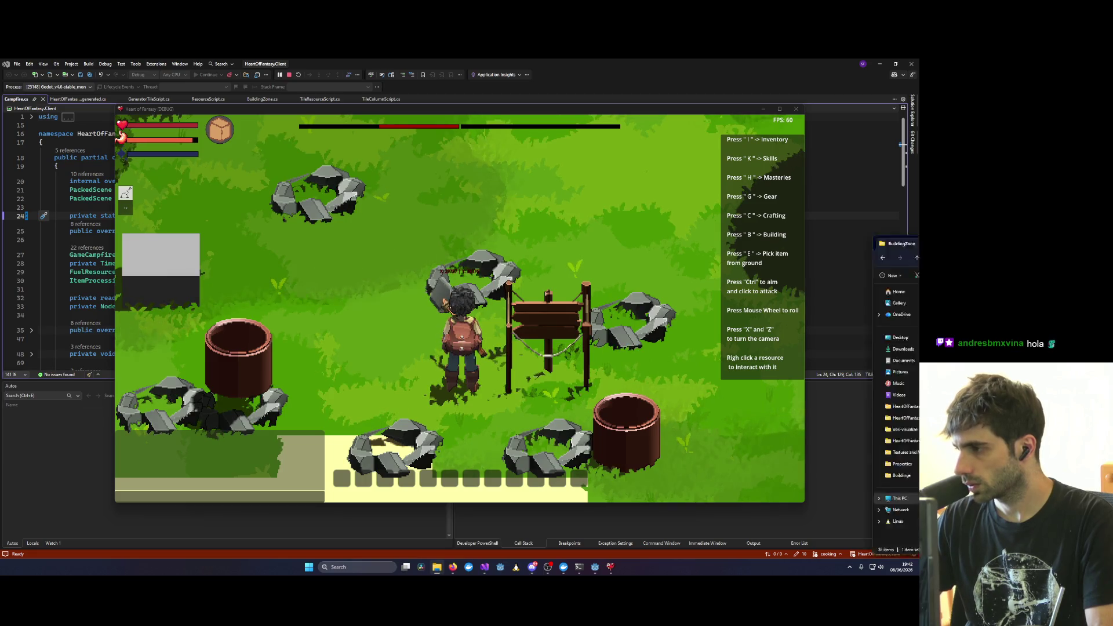
Step: Delete the stray copy and rename 'BuildingZone1x1 - Copy.blend' to BuildingZoneCorner.blend
key("alt+Tab")
key("Delete")
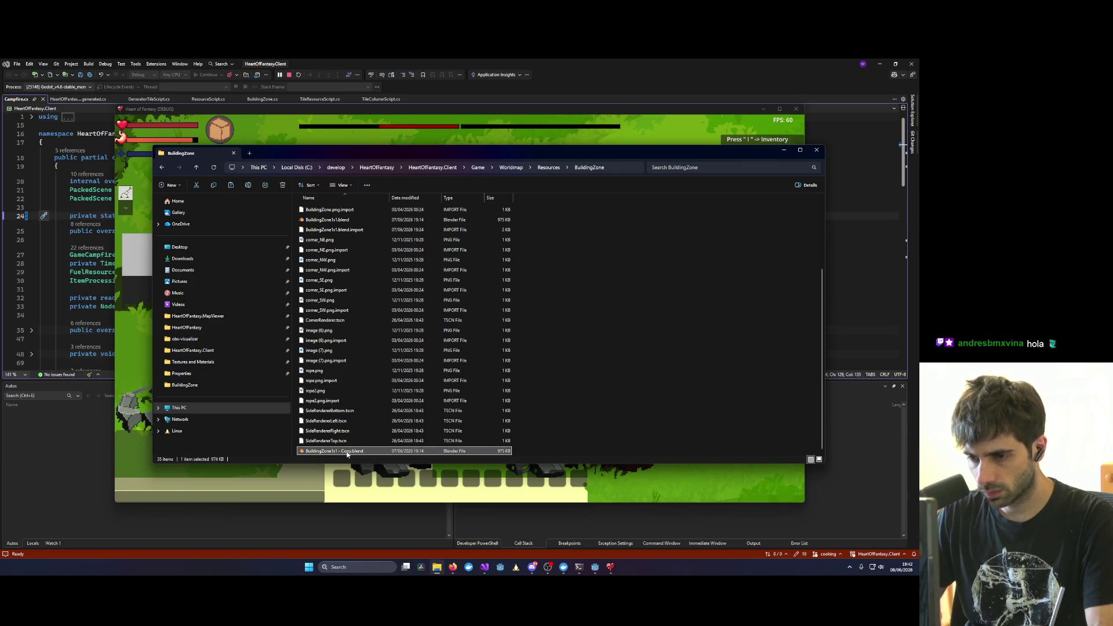
key("F2")
key("Right")
key("ctrl+shift+Left")
key("ctrl+shift+Left")
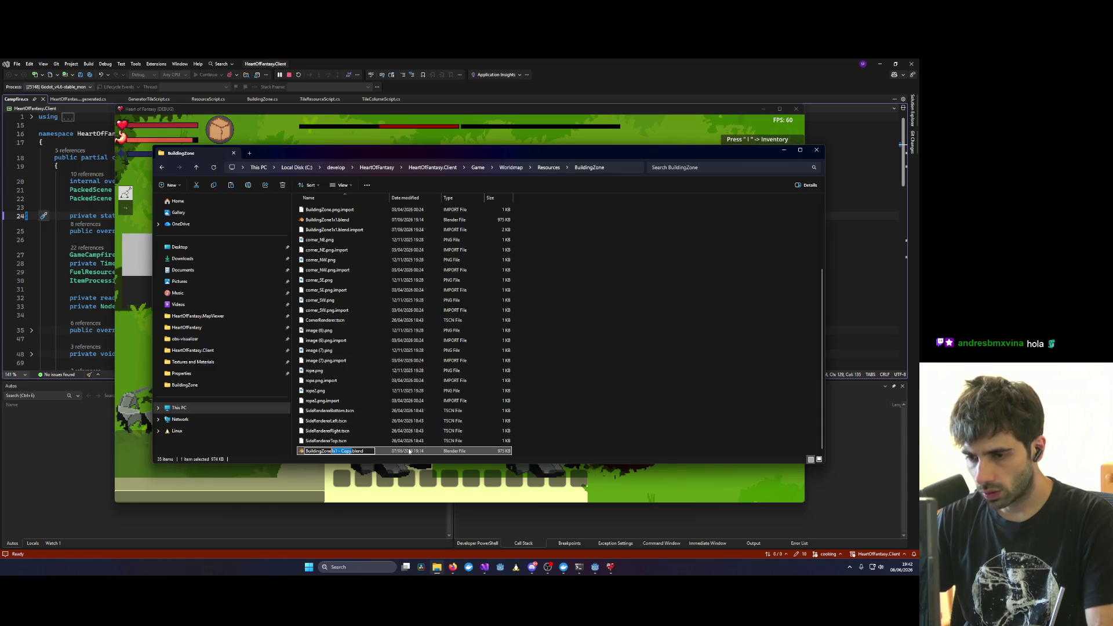
key("BackSpace")
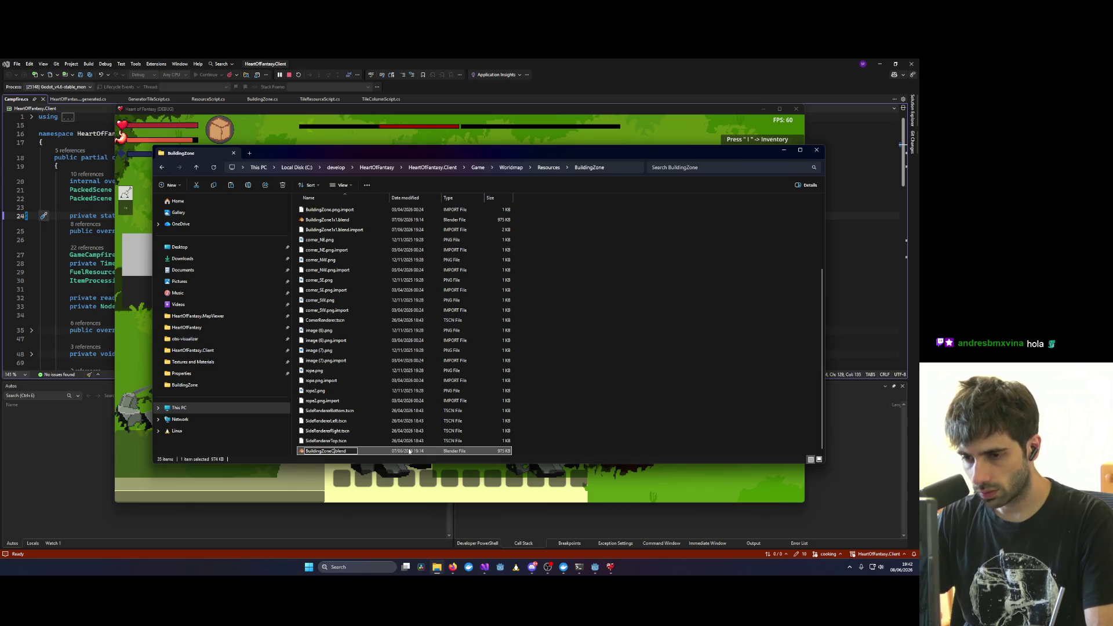
type("orner")
key("Return")
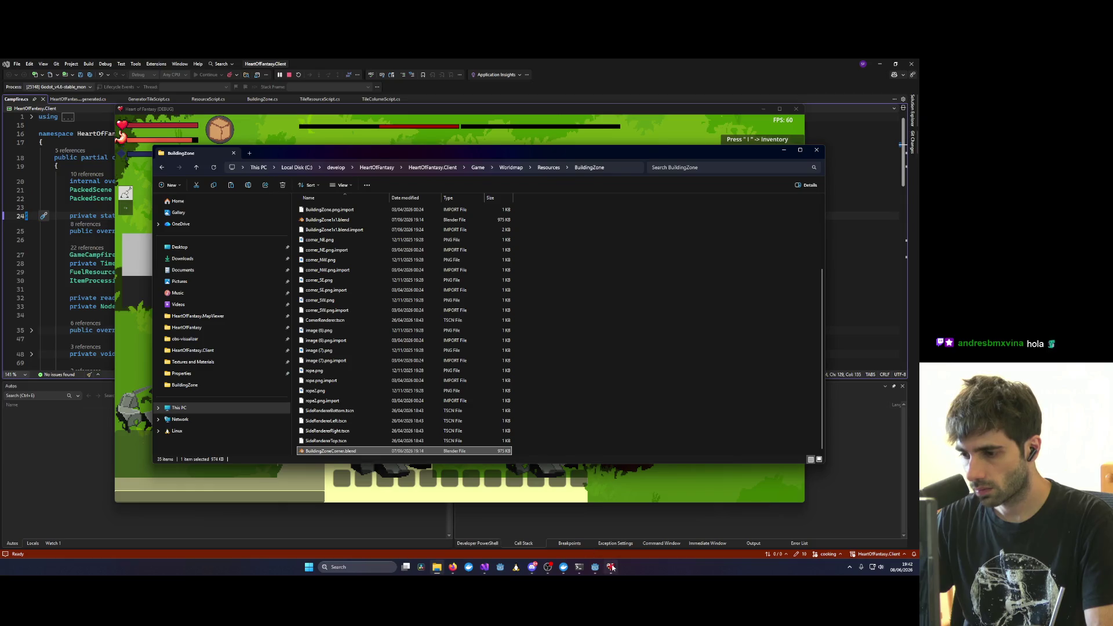
Step: Bring the running game forward and rotate the camera around the player three times
mouse_move(611, 567)
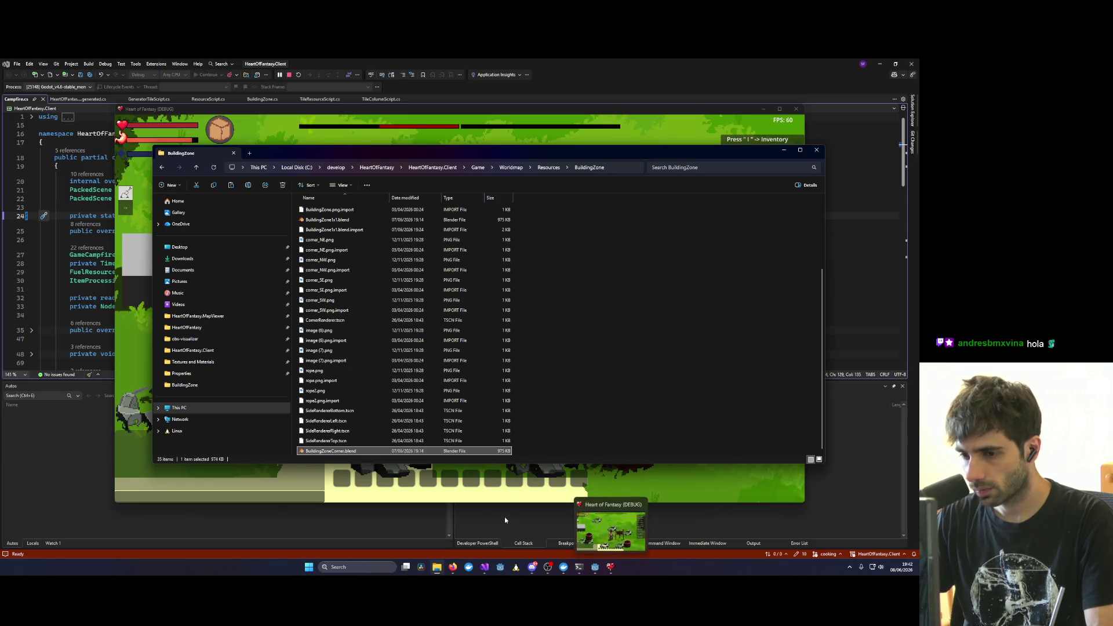
left_click(684, 491)
key("x")
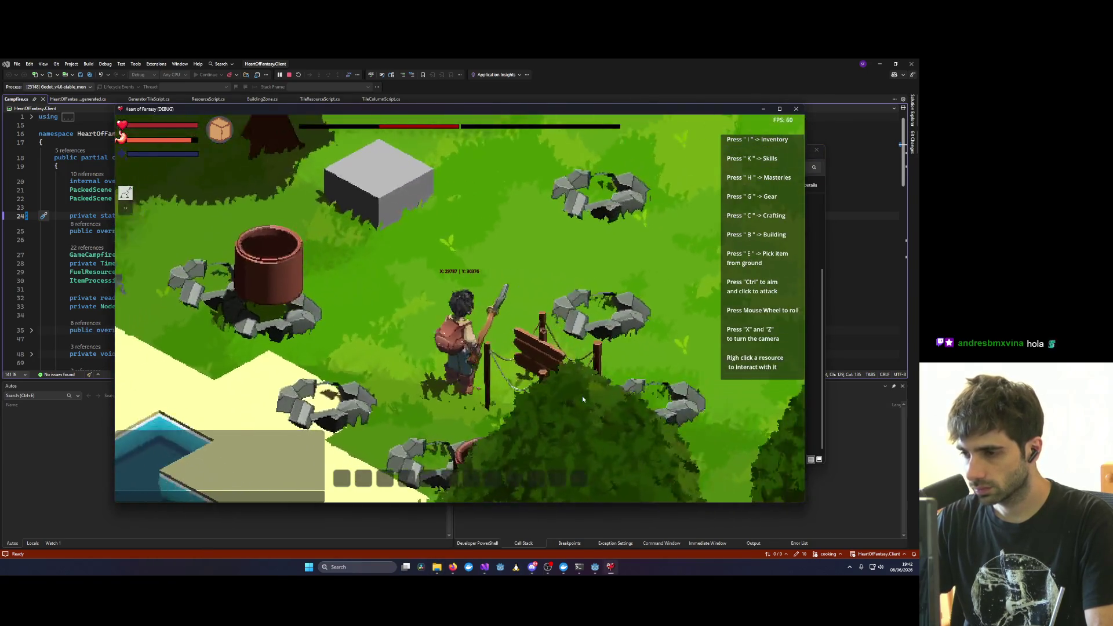
key("x")
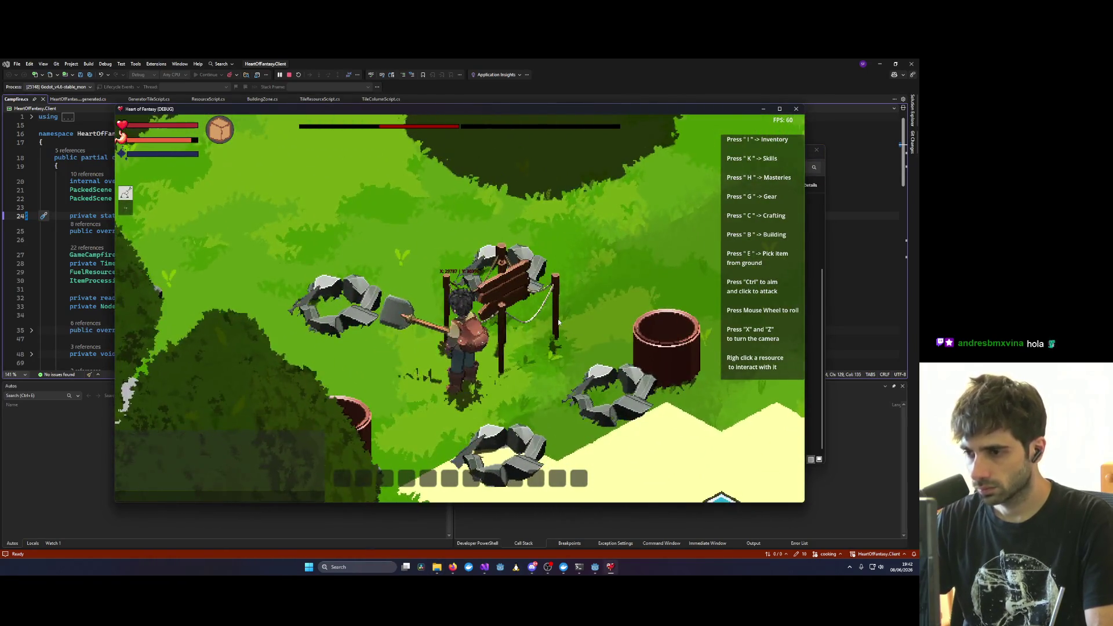
key("x")
scroll(554, 329, "down", 3)
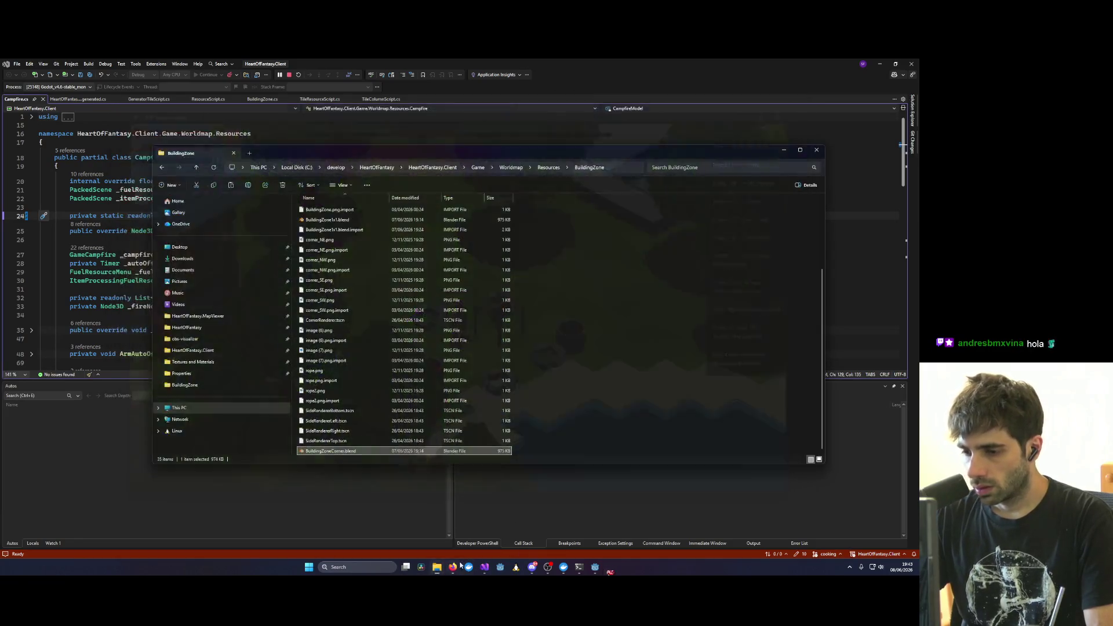
Step: Open BuildingZoneCorner.blend, orbit down onto the curve, and show its Object transform settings
double_click(323, 452)
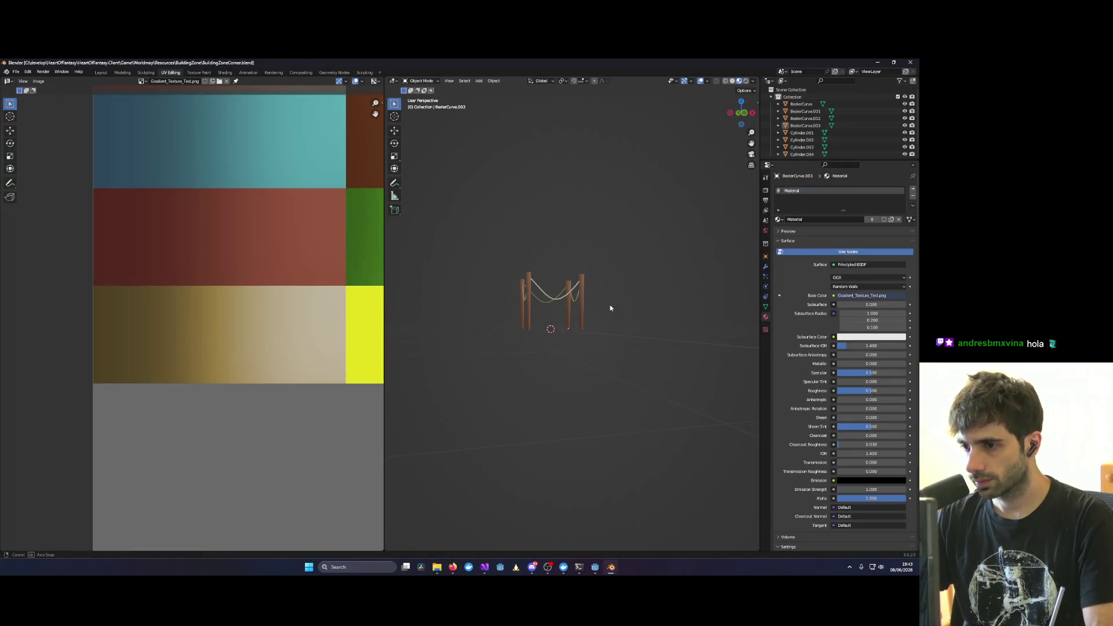
mouse_move(610, 307)
middle_mouse_down()
mouse_move(549, 377)
mouse_move(594, 371)
middle_mouse_up()
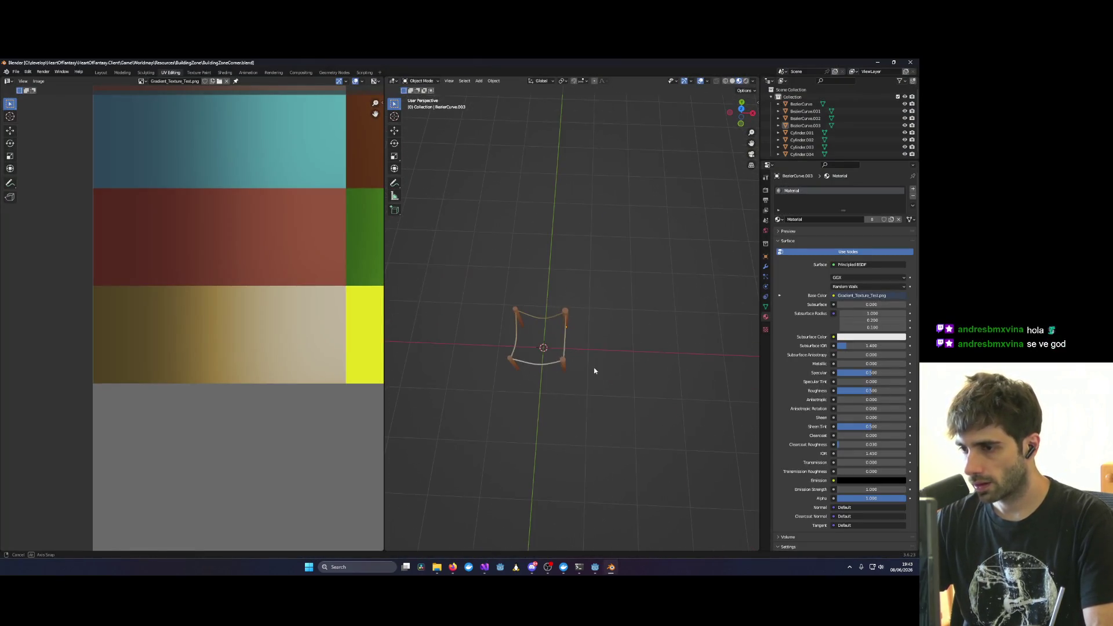
left_click(766, 330)
left_click(766, 317)
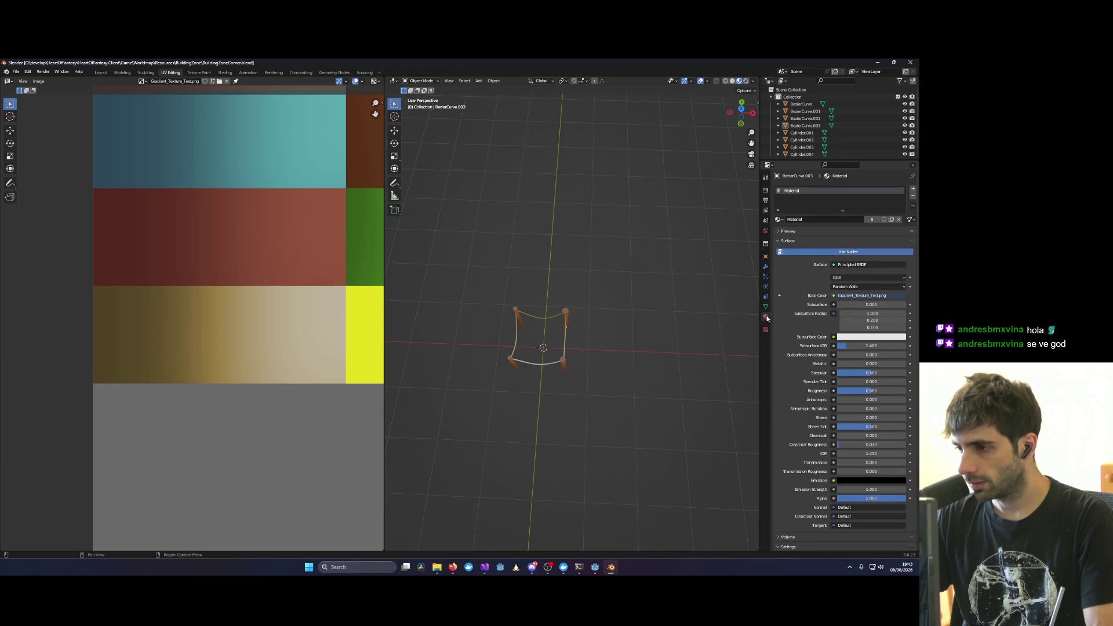
Step: Set the curve's Location X and Y to 0, then undo the change
left_click(766, 259)
left_click(869, 212)
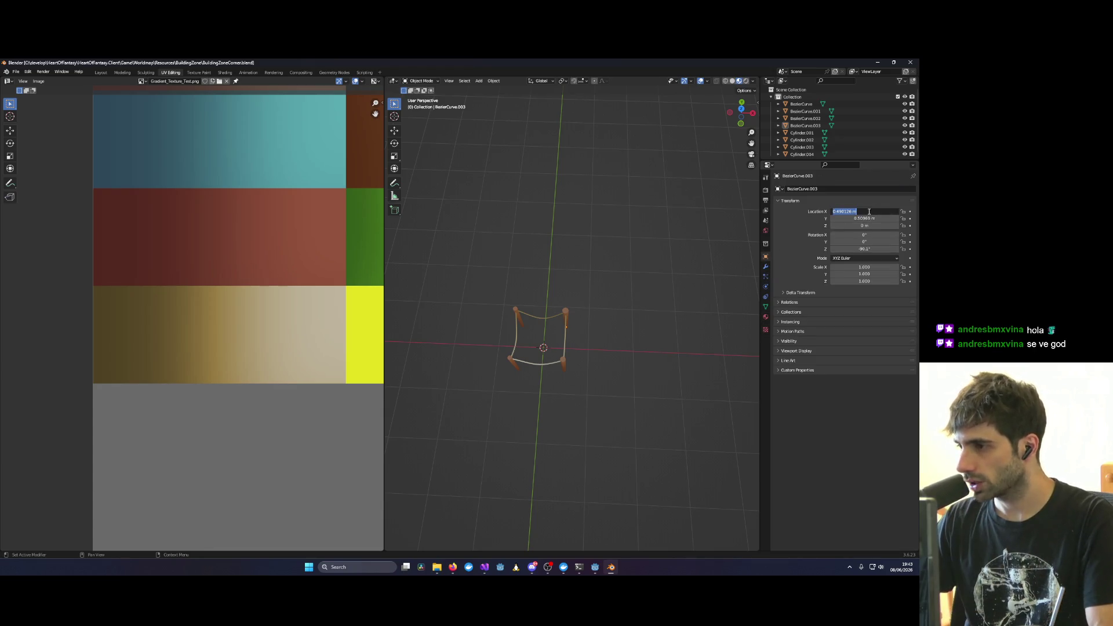
type("0")
key("Tab")
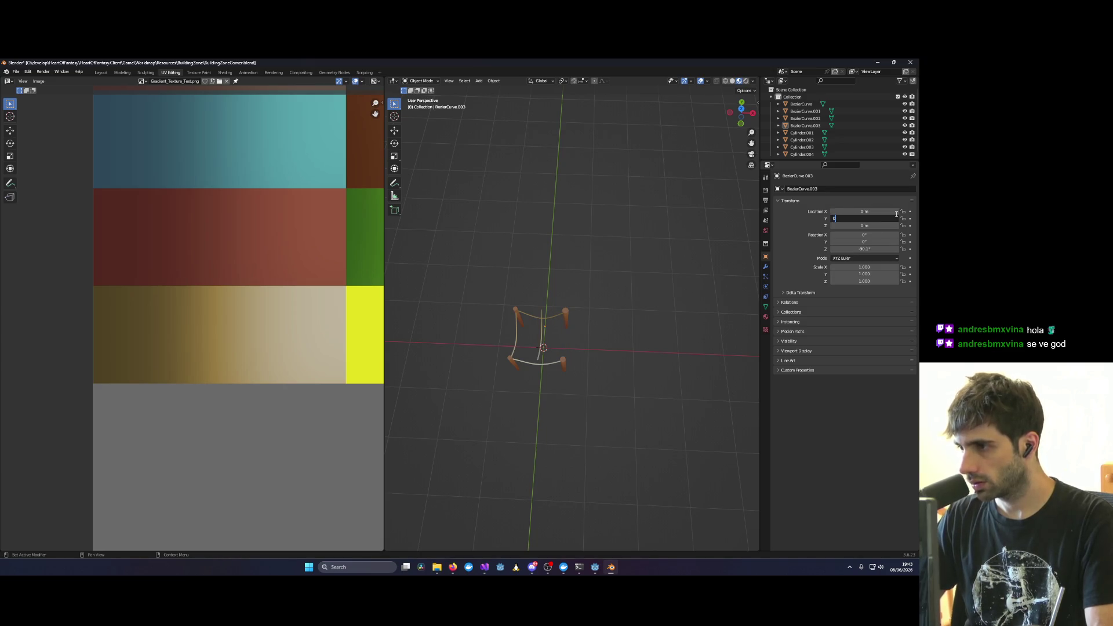
key("Return")
key("ctrl+z")
key("ctrl+z")
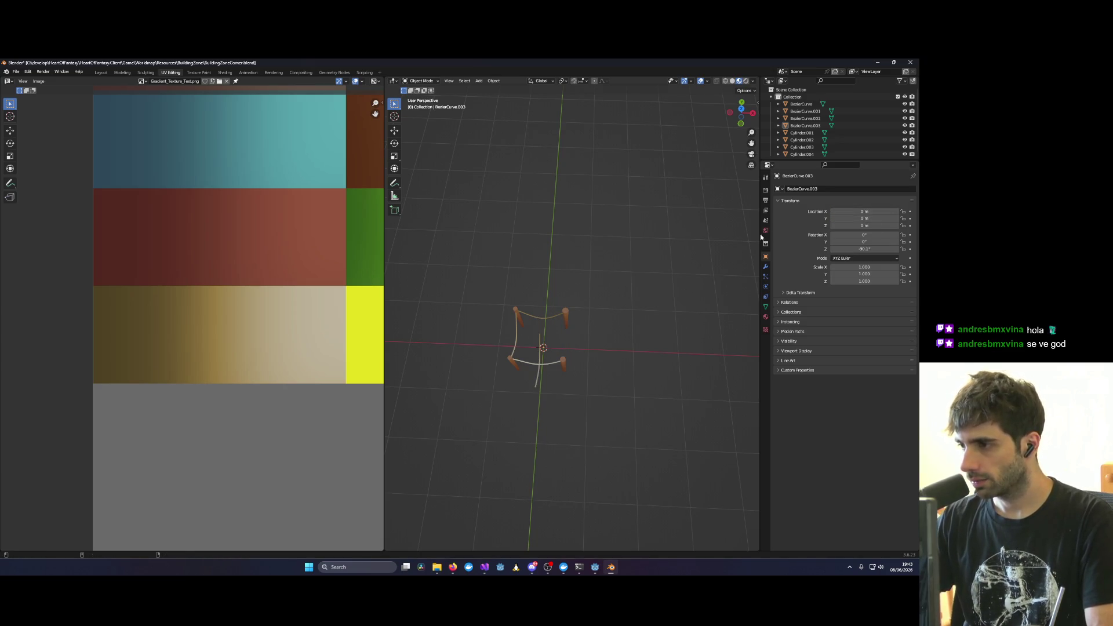
Step: Select all objects, set their location to 0 on X, Y and Z, then undo the move
key("a")
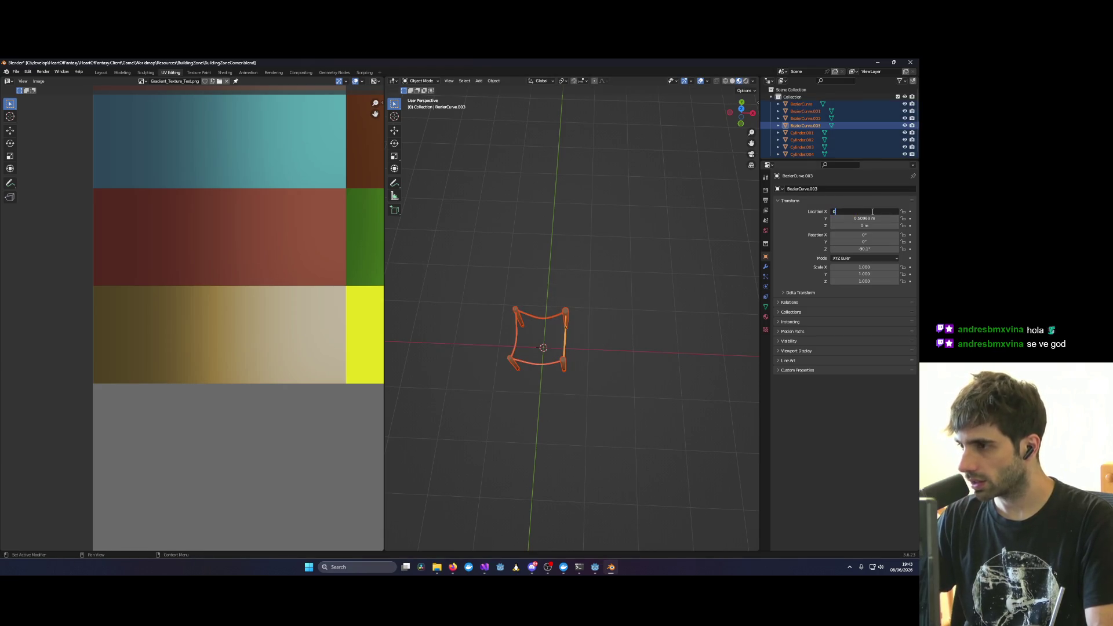
key("Tab")
key("Tab")
key("Return")
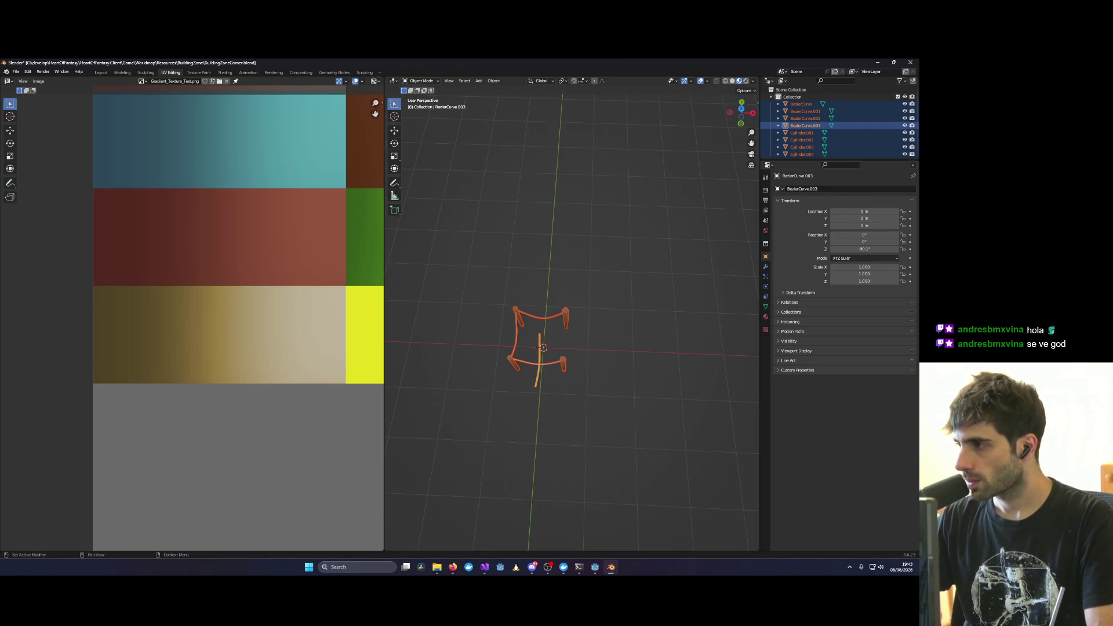
key("alt+Tab")
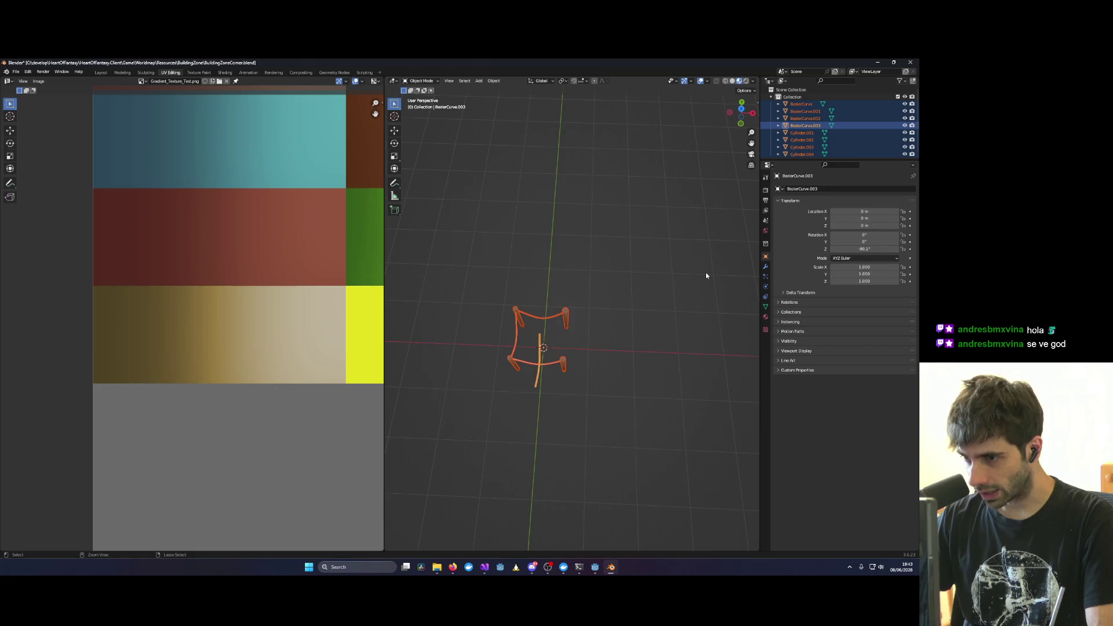
key("ctrl+z")
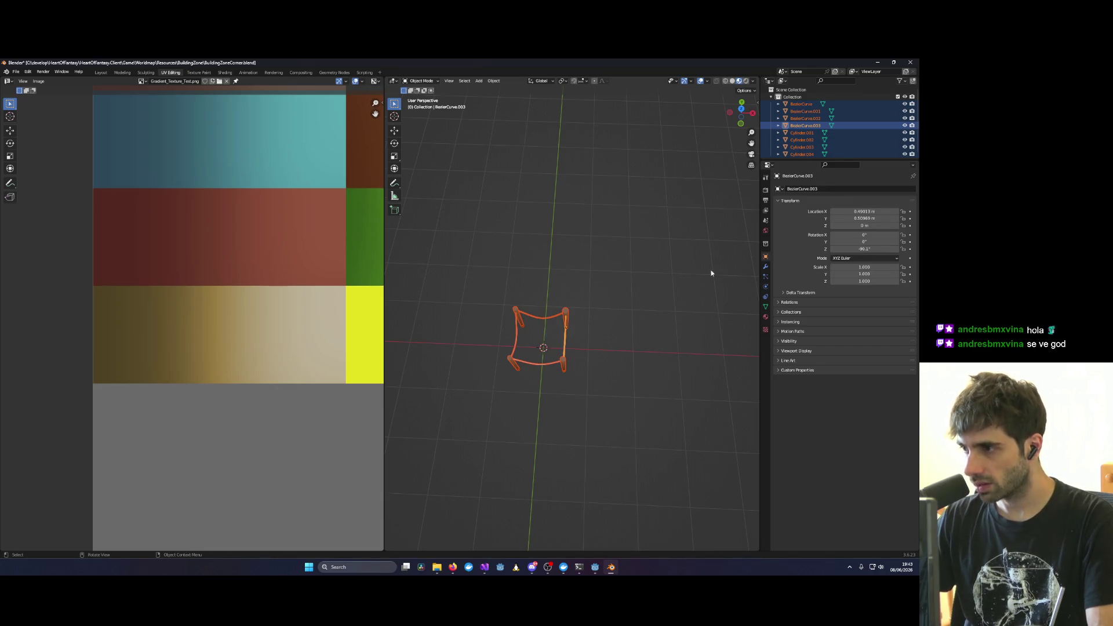
Step: Undo and redo, then set BezierCurve.003's Location X and Y to 0 m
key("ctrl+z")
key("ctrl+shift+z")
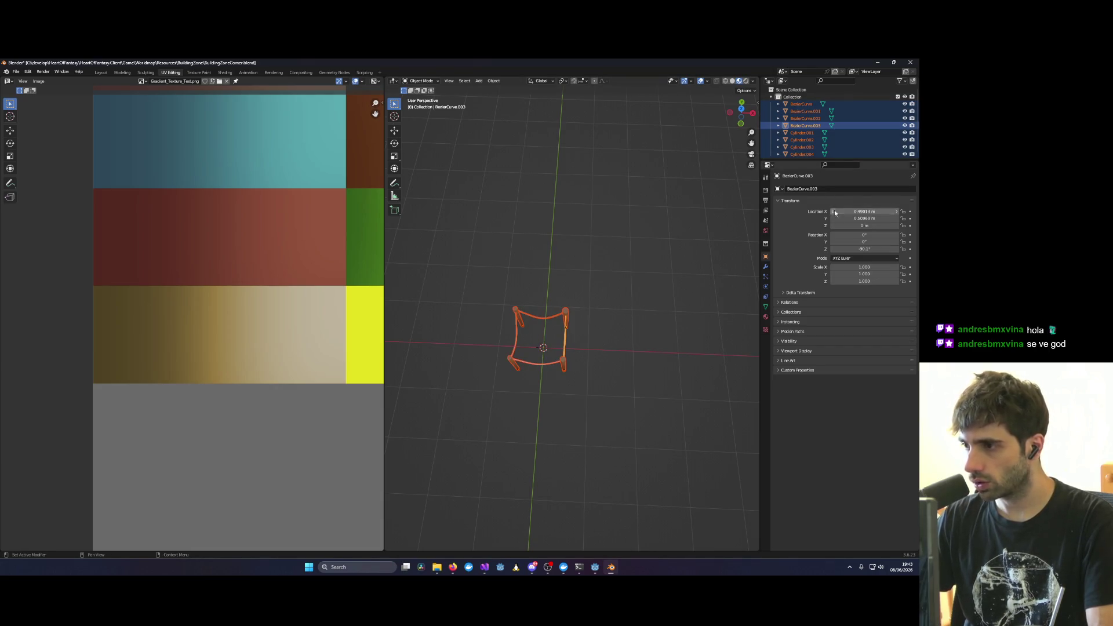
left_click(860, 211)
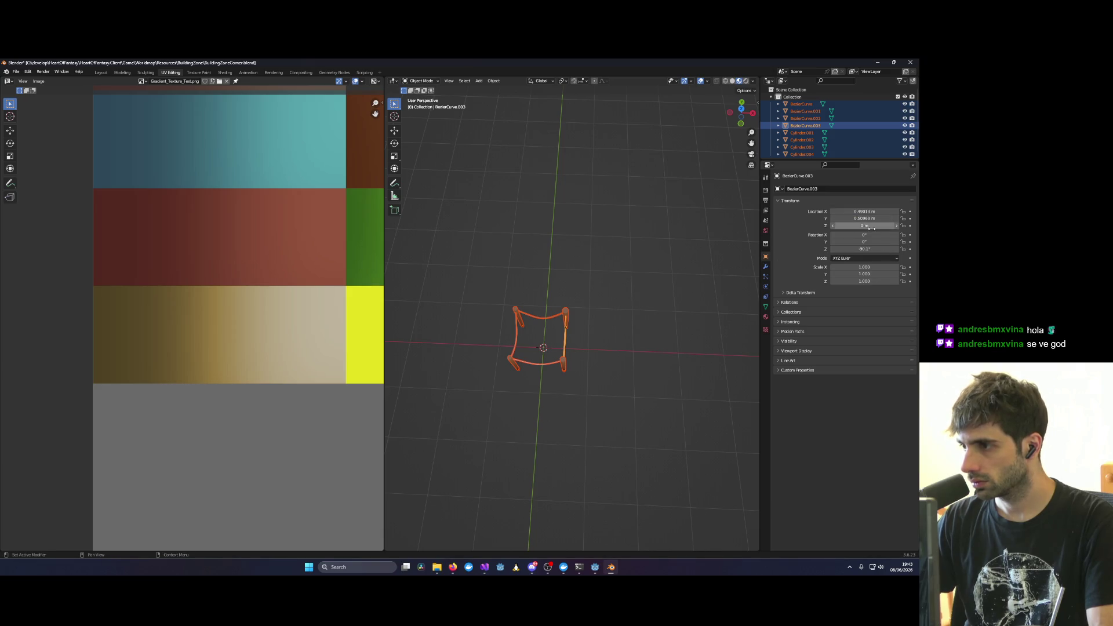
double_click(866, 211)
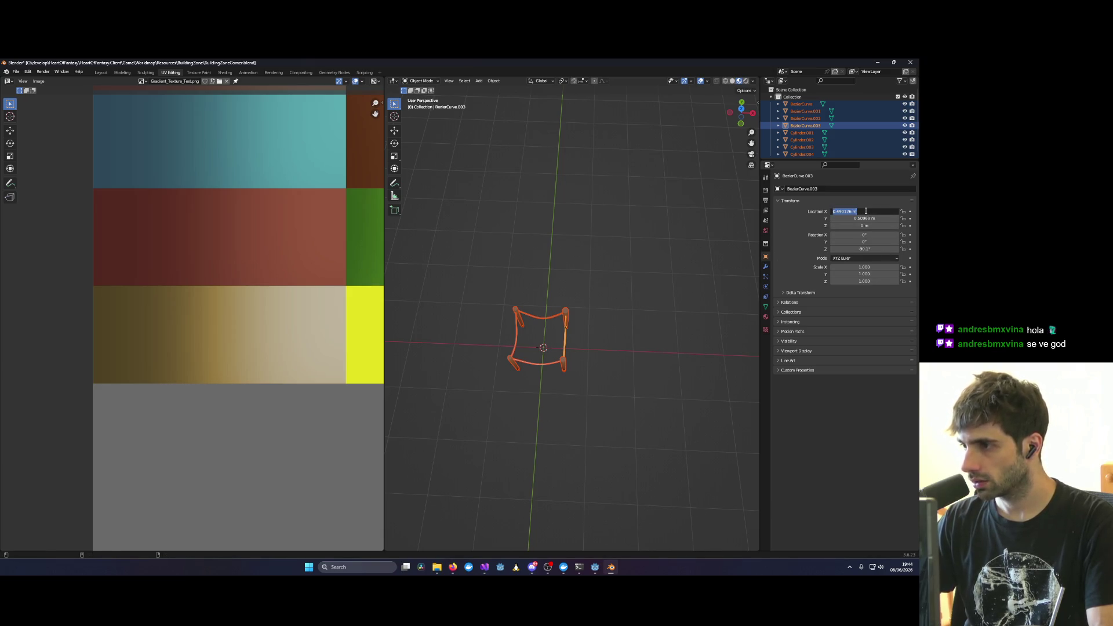
type("0")
key("Return")
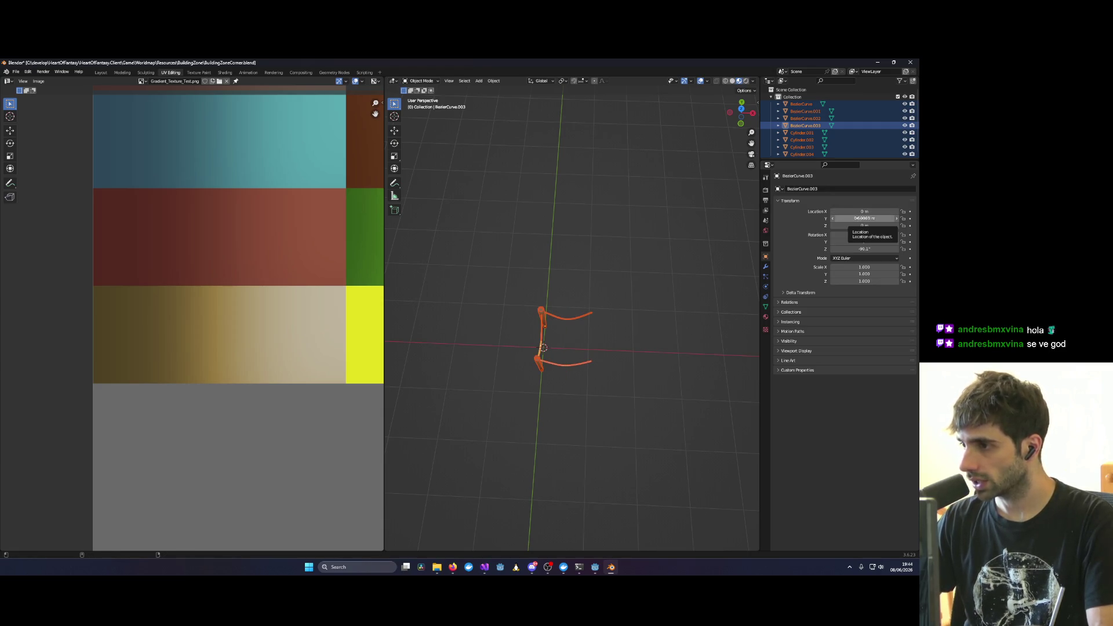
left_click(861, 218)
key("Return")
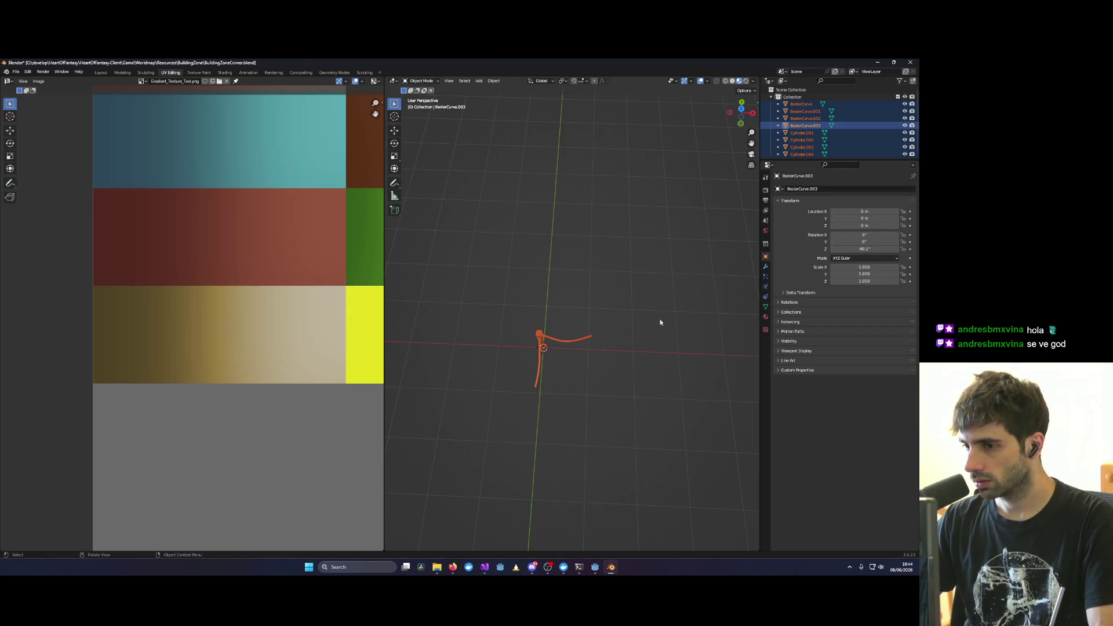
Step: Orbit the viewport around the curve to inspect its new placement at the origin
mouse_move(602, 370)
middle_mouse_down()
mouse_move(686, 319)
mouse_move(530, 300)
mouse_move(643, 311)
mouse_move(495, 324)
mouse_move(630, 321)
mouse_move(586, 318)
middle_mouse_up()
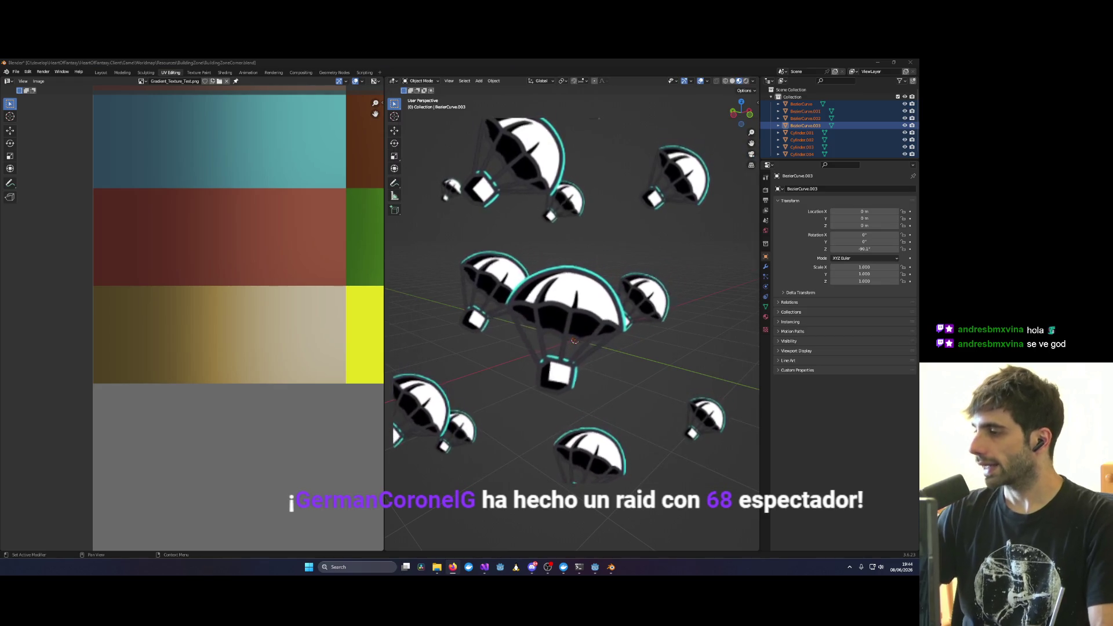
mouse_move(603, 243)
middle_mouse_down()
mouse_move(626, 209)
mouse_move(606, 280)
middle_mouse_up()
mouse_move(648, 357)
middle_mouse_down()
mouse_move(585, 324)
mouse_move(596, 306)
mouse_move(641, 301)
mouse_move(637, 290)
middle_mouse_up()
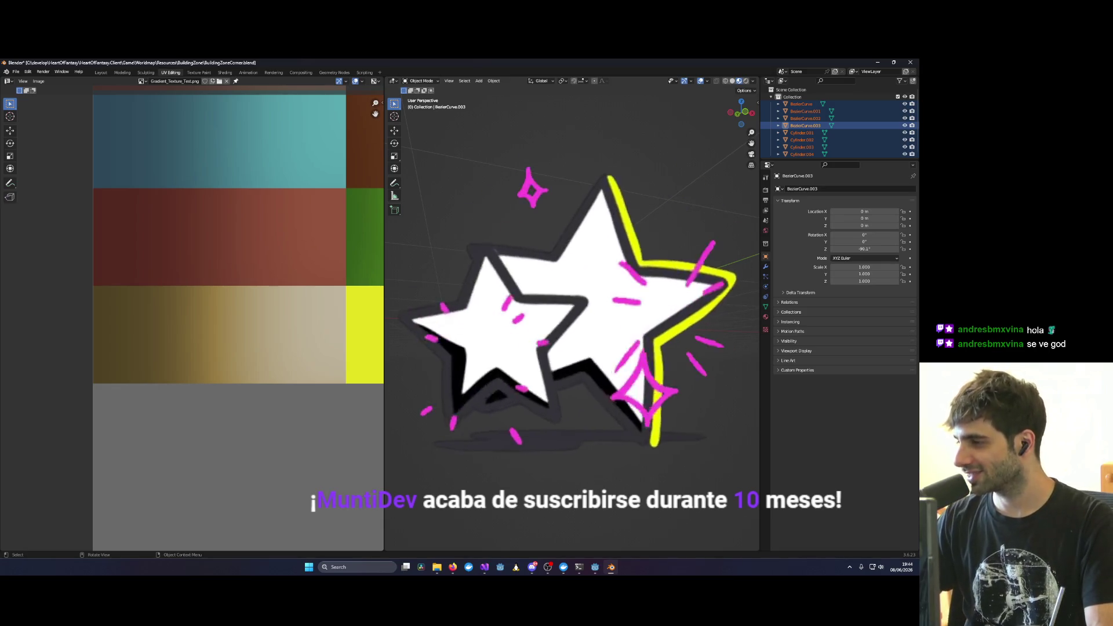
mouse_move(588, 322)
middle_mouse_down()
mouse_move(624, 317)
mouse_move(724, 336)
mouse_move(575, 347)
mouse_move(632, 346)
mouse_move(565, 369)
mouse_move(624, 363)
mouse_move(639, 346)
mouse_move(589, 301)
mouse_move(568, 402)
middle_mouse_up()
Step: Minimize Blender and launch a debug run of the game from the code editor
left_click(877, 62)
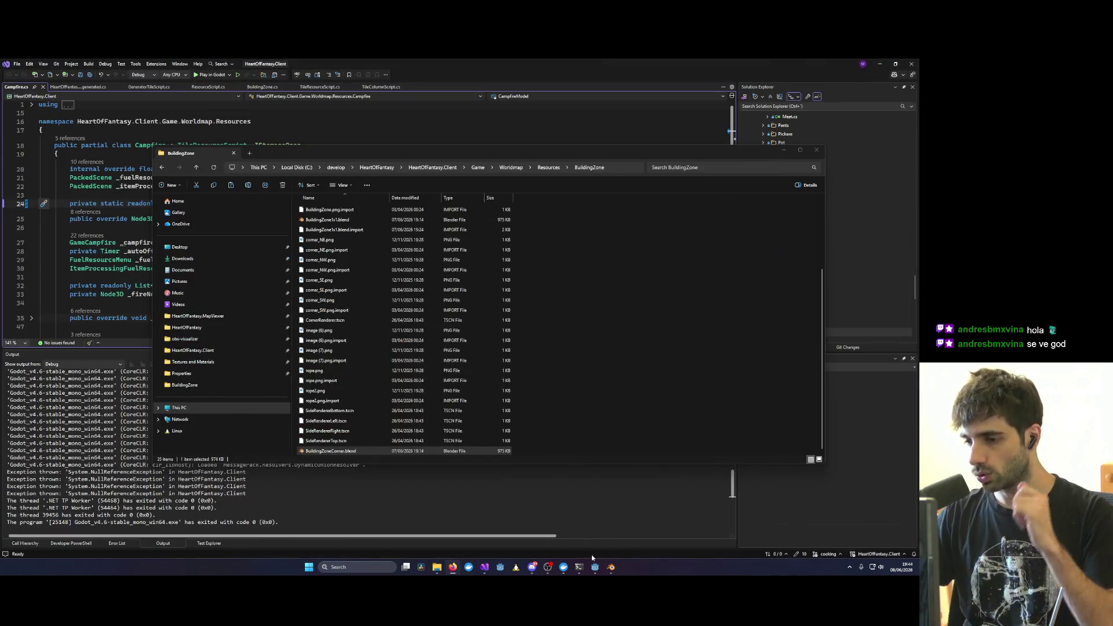
mouse_move(485, 567)
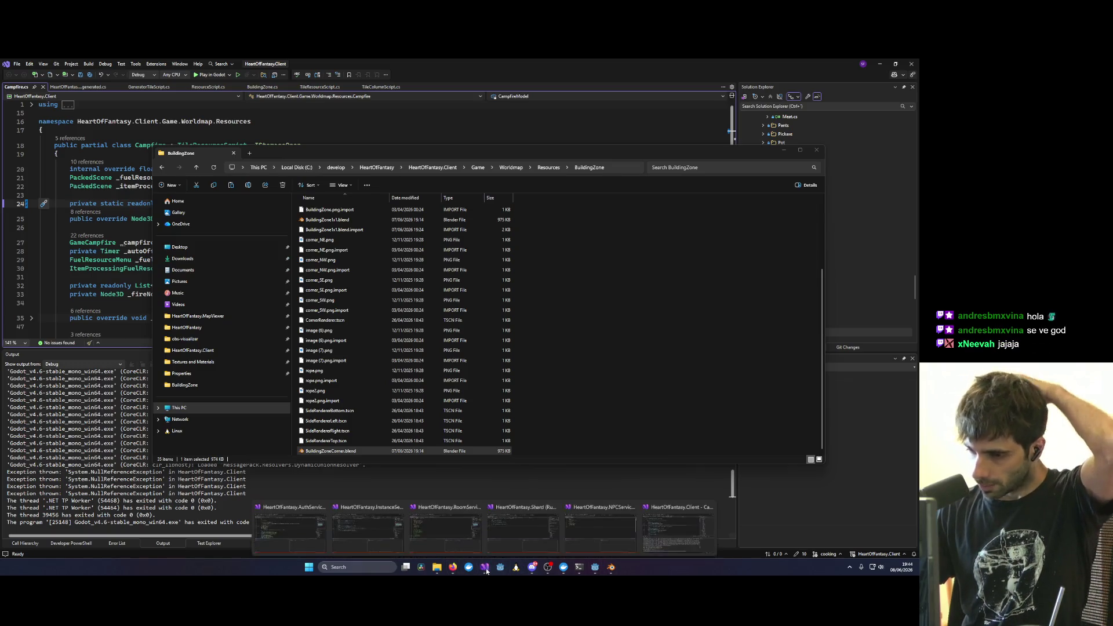
left_click(678, 525)
left_click(211, 74)
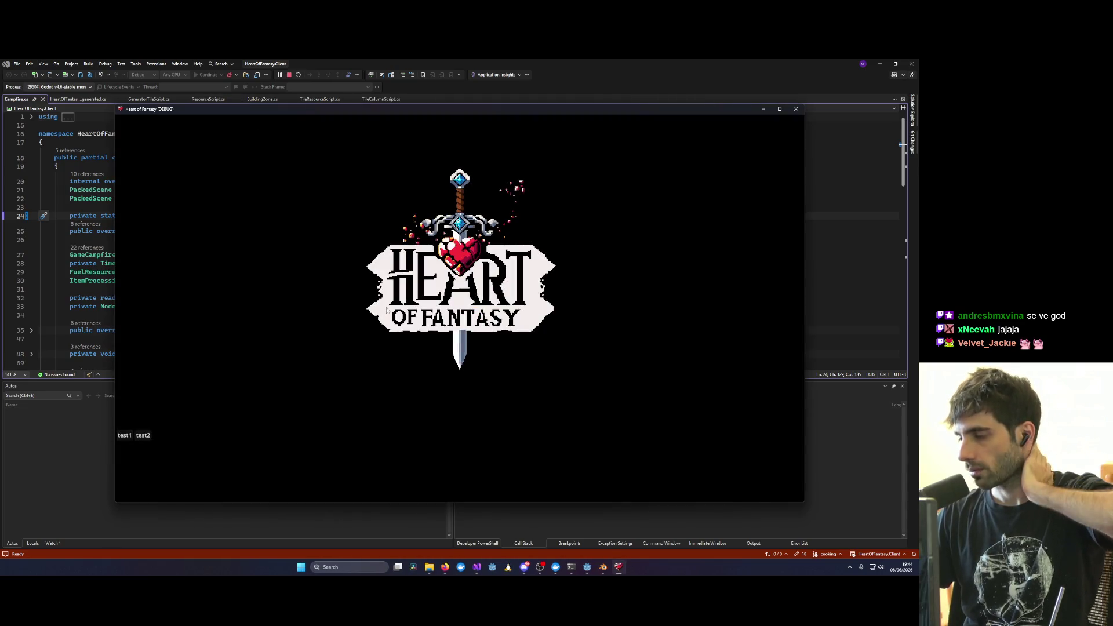
Step: Log in with the first quick-login test account, connect, and enter the world with the character
left_click(286, 312)
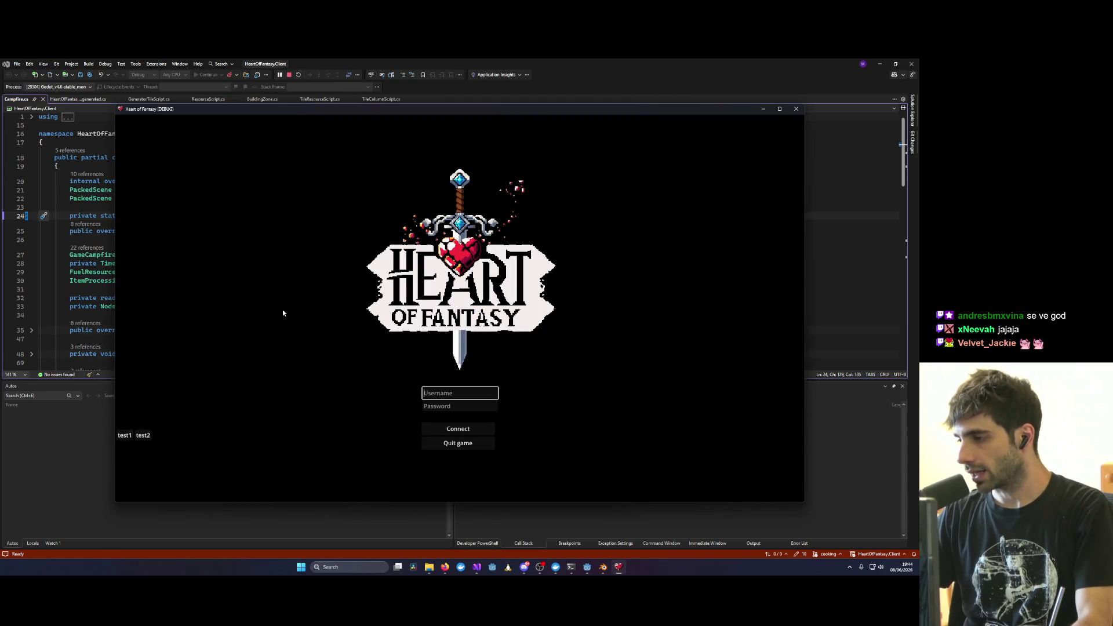
left_click(122, 434)
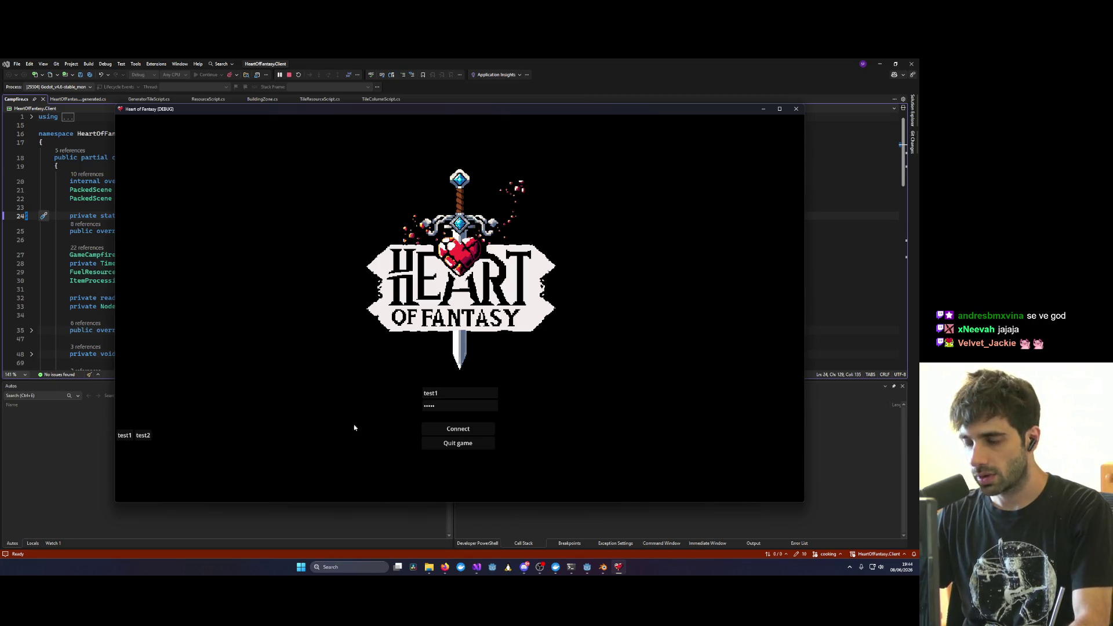
left_click(442, 433)
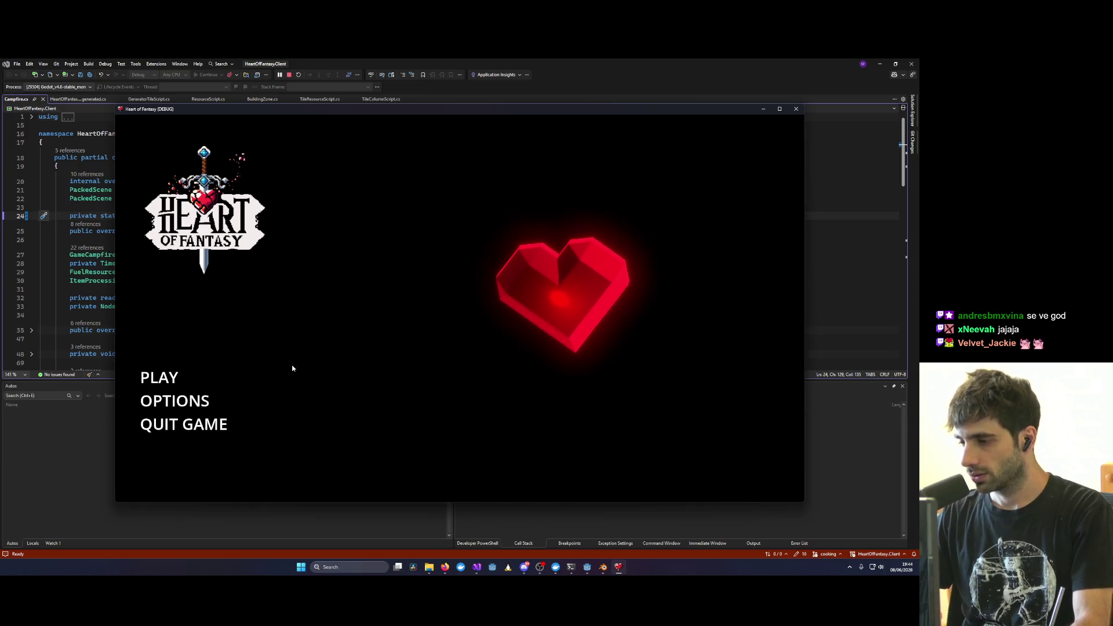
left_click(161, 381)
left_click(455, 447)
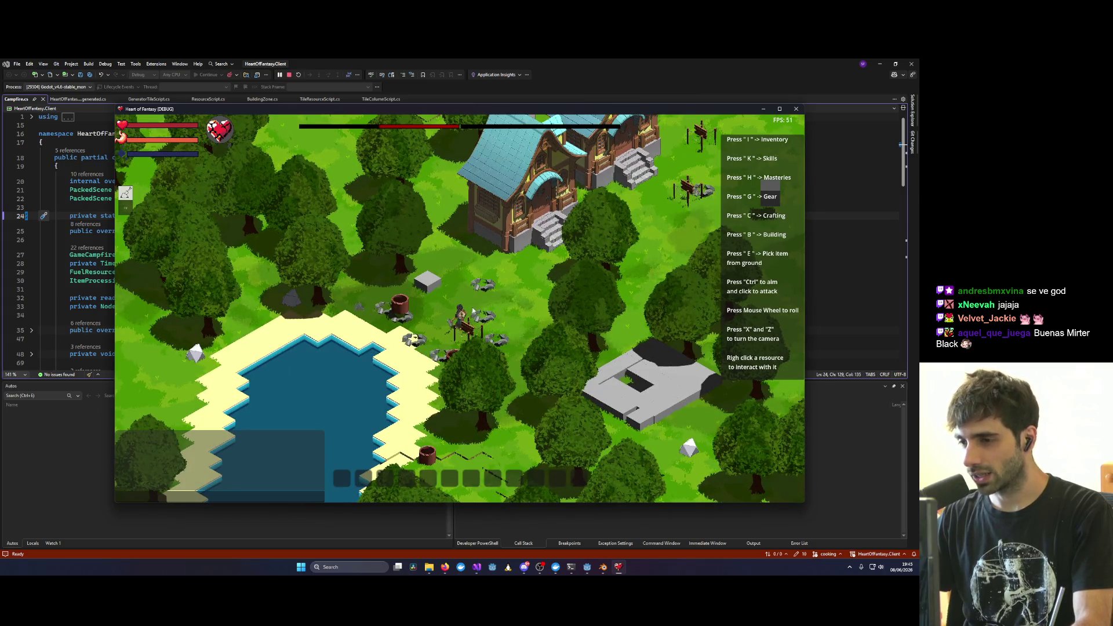
Step: Zoom and rotate the game camera around the character with X and Z
scroll(473, 312, "up", 2)
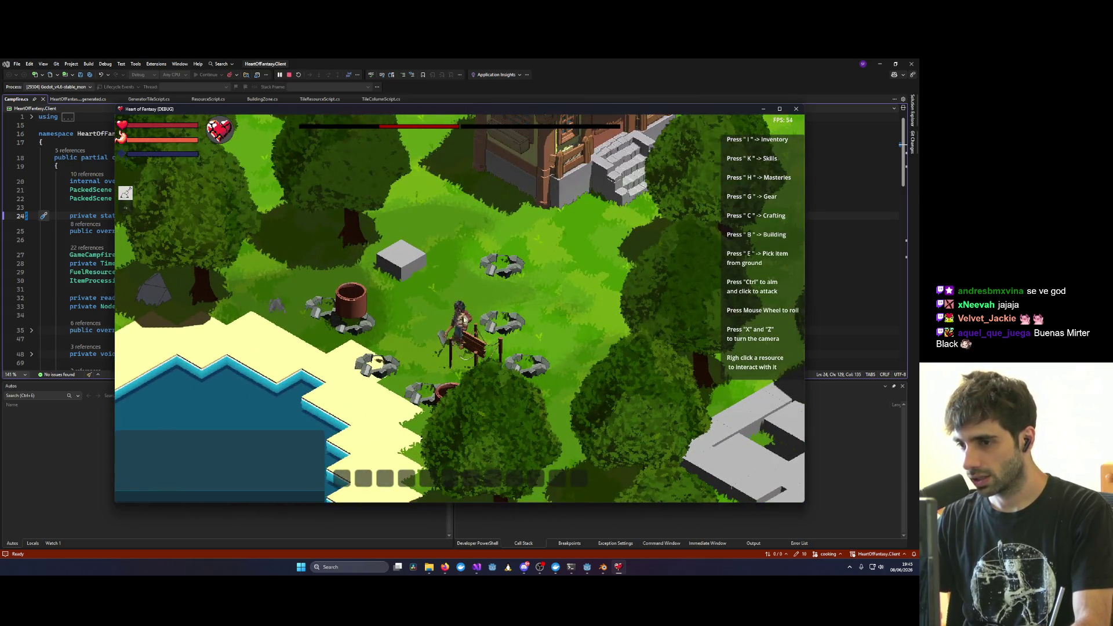
key("x")
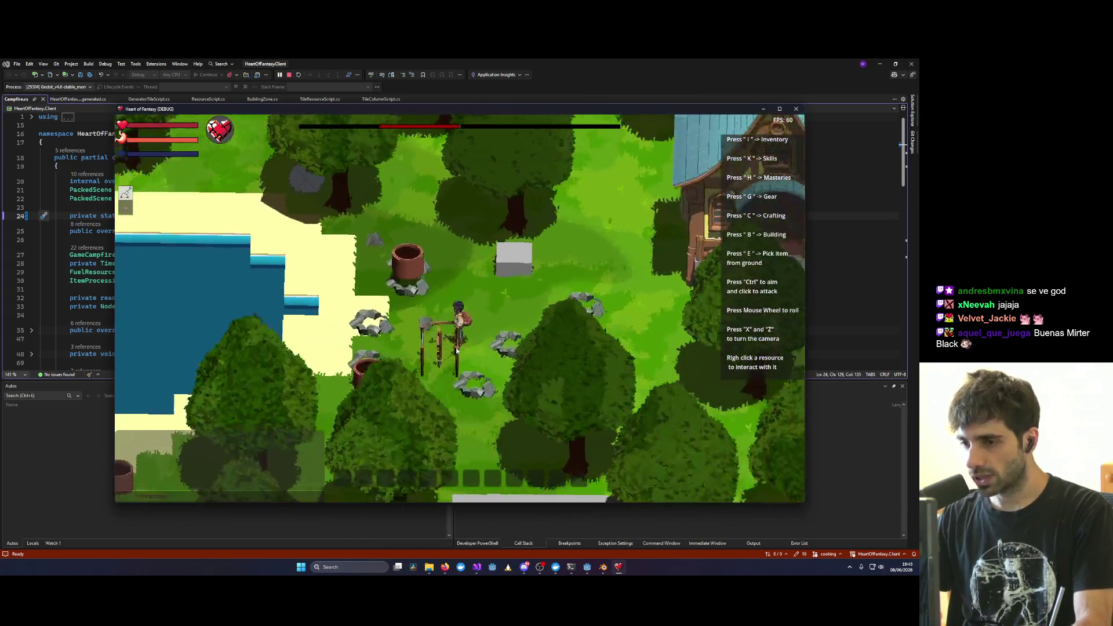
scroll(472, 357, "up", 5)
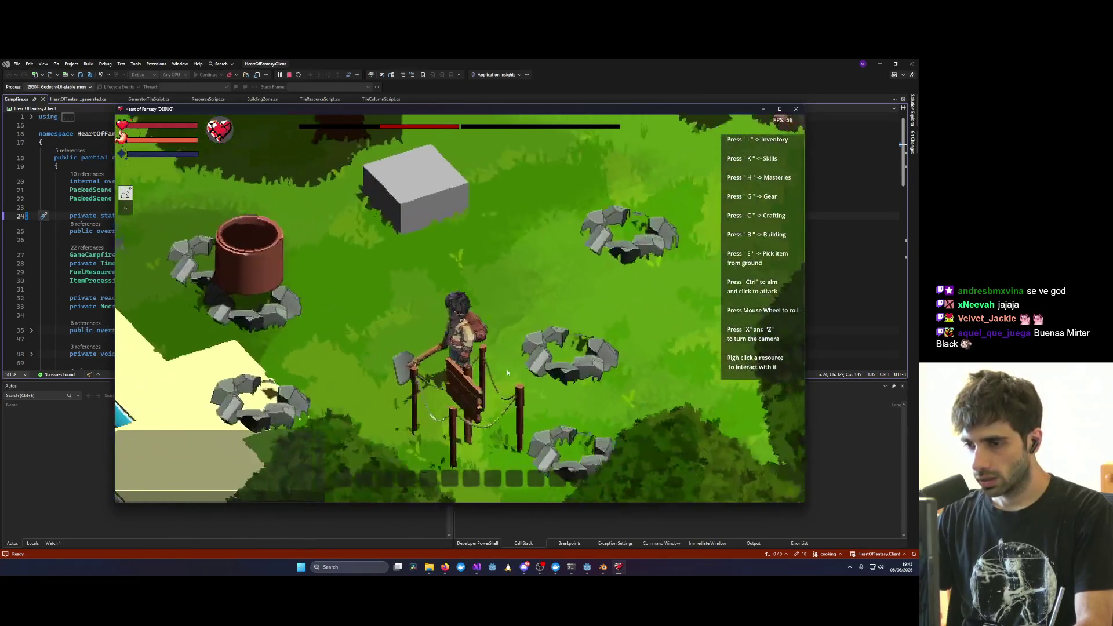
key("z")
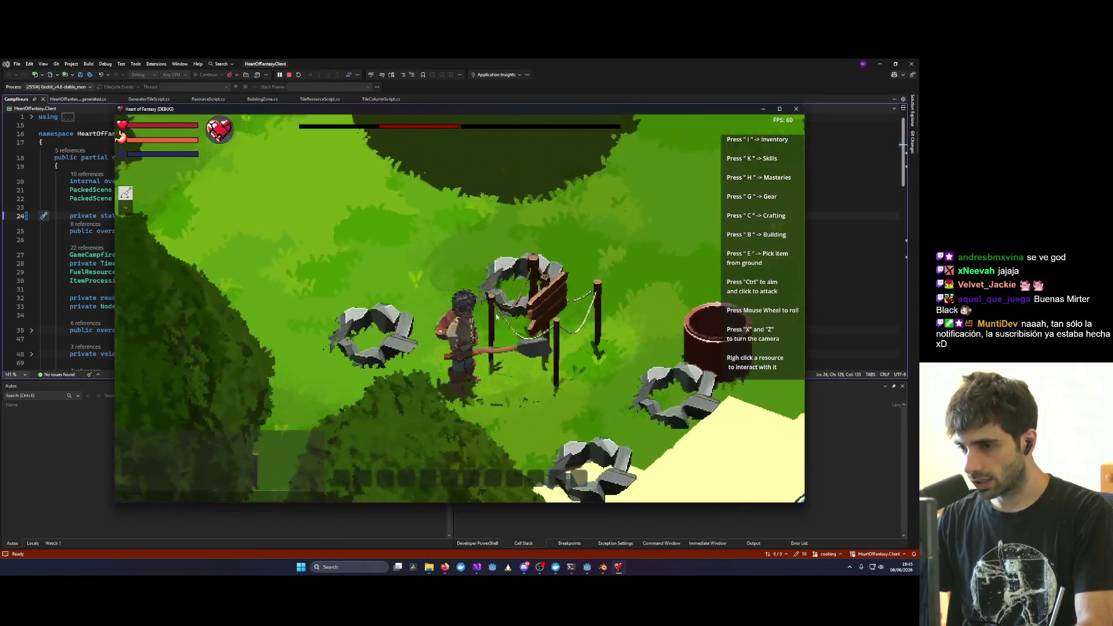
scroll(555, 342, "down", 5)
key("z")
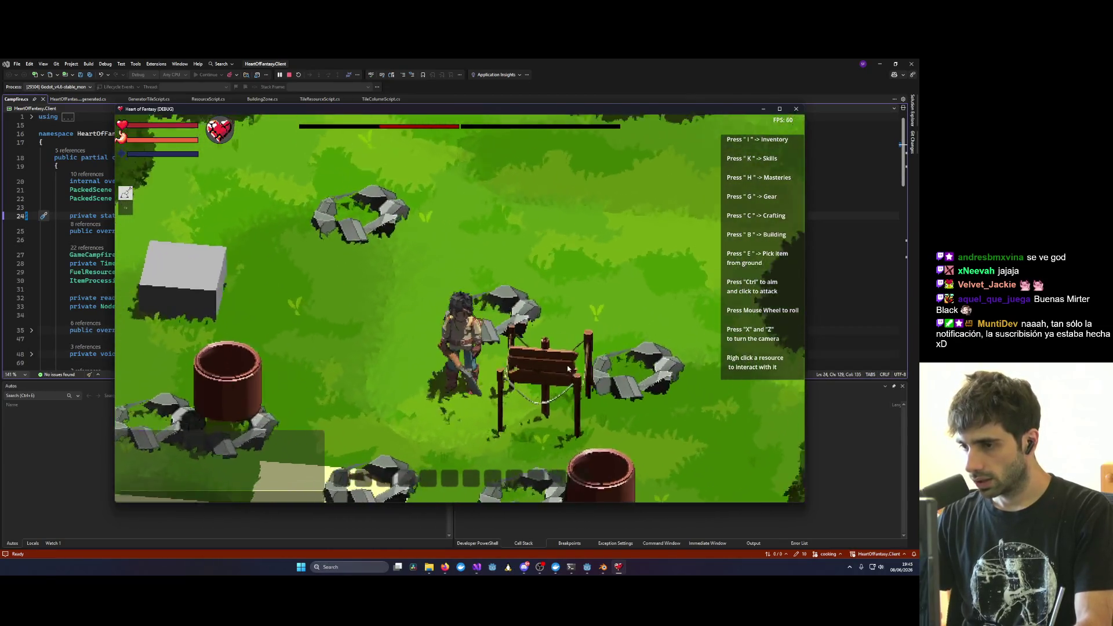
key("x")
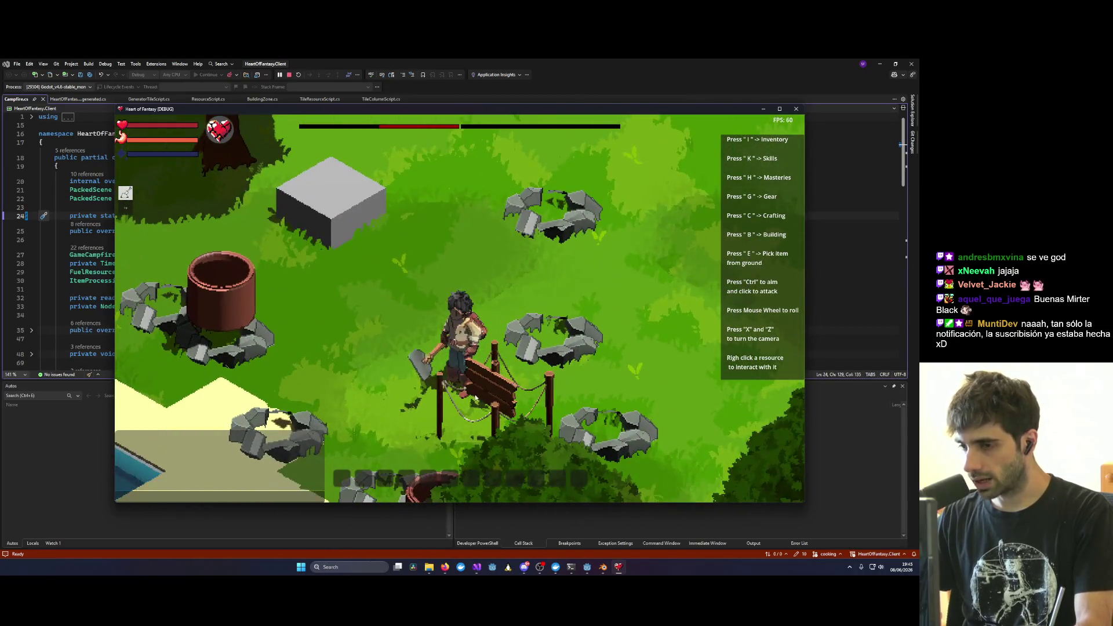
key("z")
key("z")
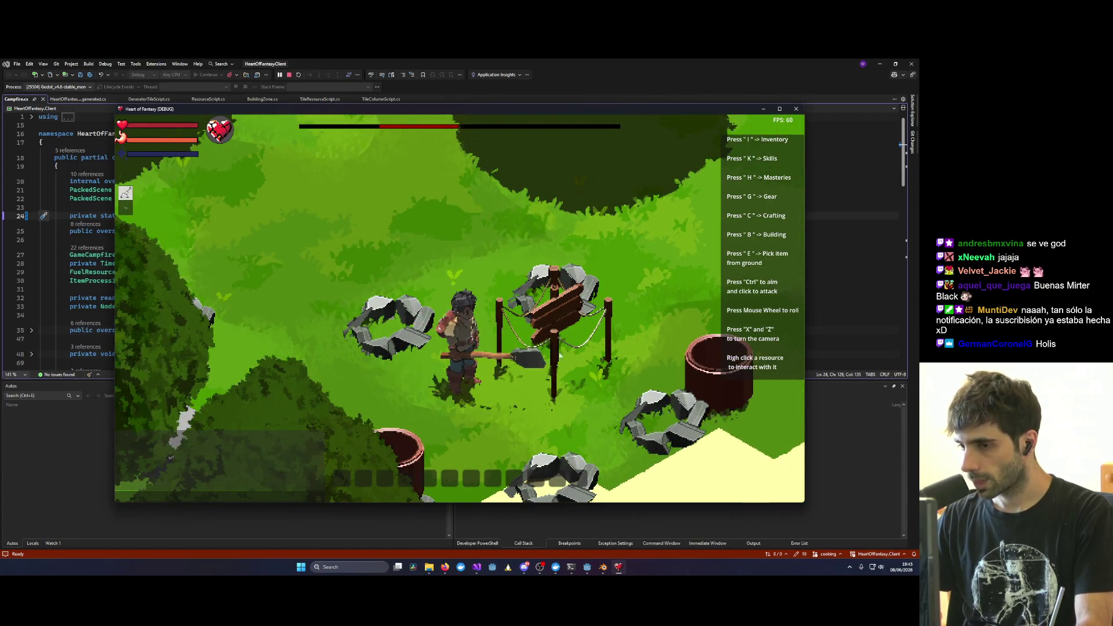
key("z")
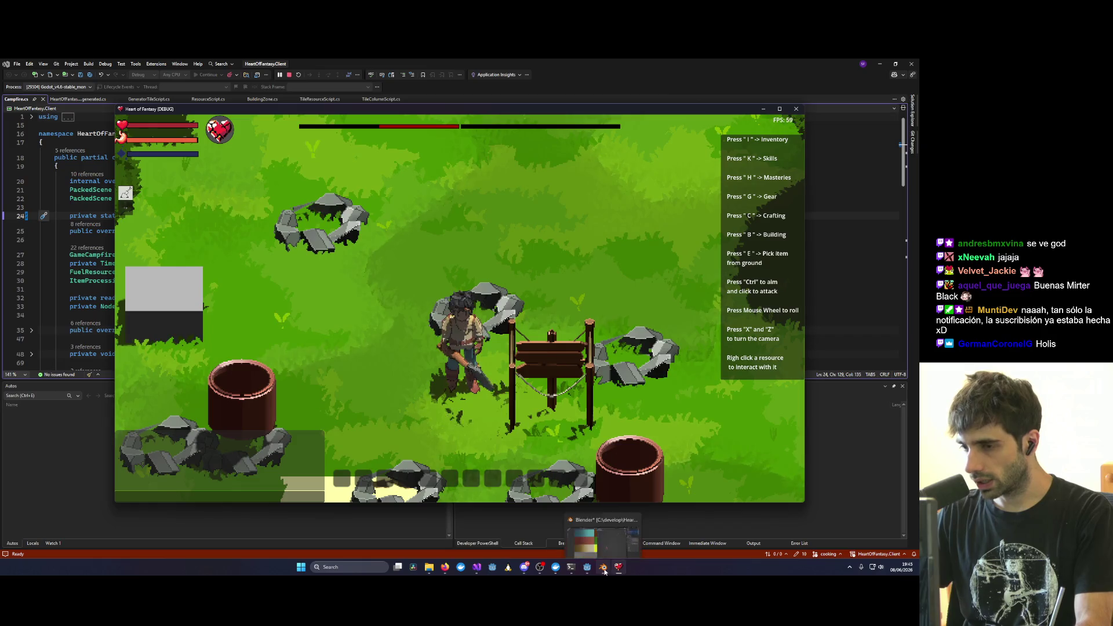
Step: In Blender, undo the curve back to its fence position and orbit the fence model
left_click(603, 567)
key("ctrl+z")
scroll(507, 352, "up", 3)
mouse_move(522, 348)
middle_mouse_down()
mouse_move(617, 363)
mouse_move(455, 373)
mouse_move(626, 378)
mouse_move(641, 348)
mouse_move(541, 368)
mouse_move(583, 349)
mouse_move(459, 332)
mouse_move(485, 343)
mouse_move(501, 233)
mouse_move(739, 266)
mouse_move(708, 365)
mouse_move(484, 339)
middle_mouse_up()
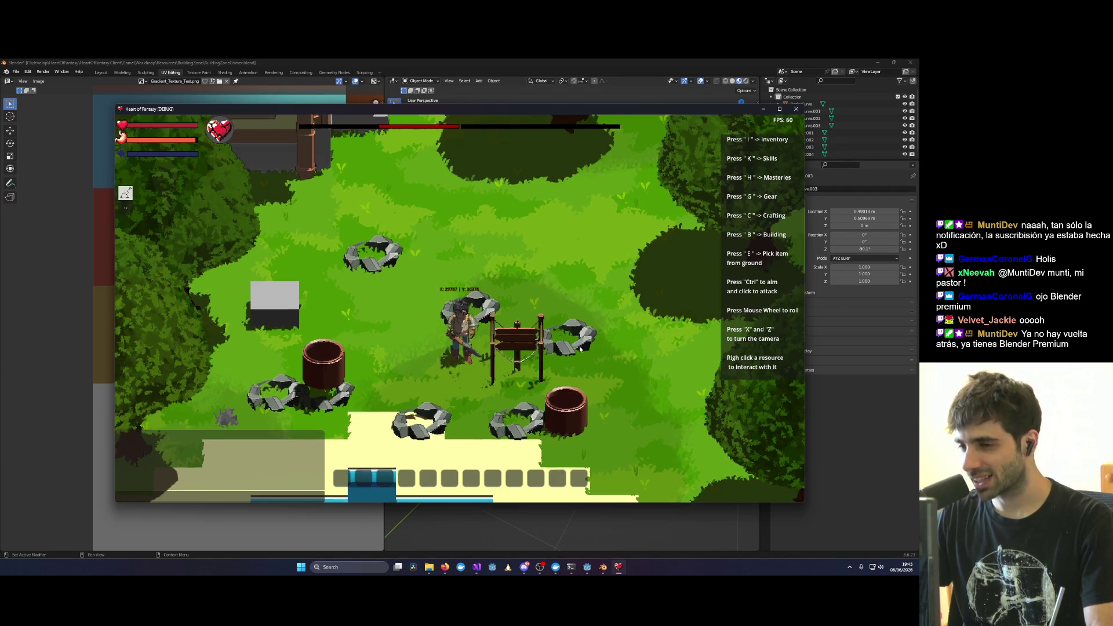
Step: Equip the shovel instead of the rifle and rotate the camera around the character
right_click(547, 343)
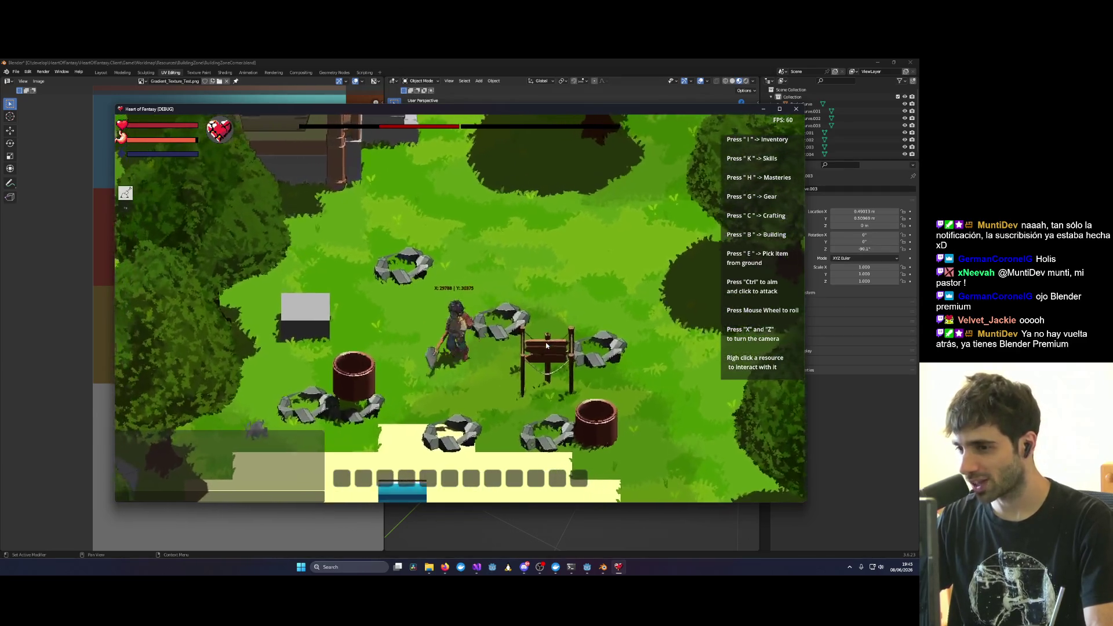
key("x")
key("x")
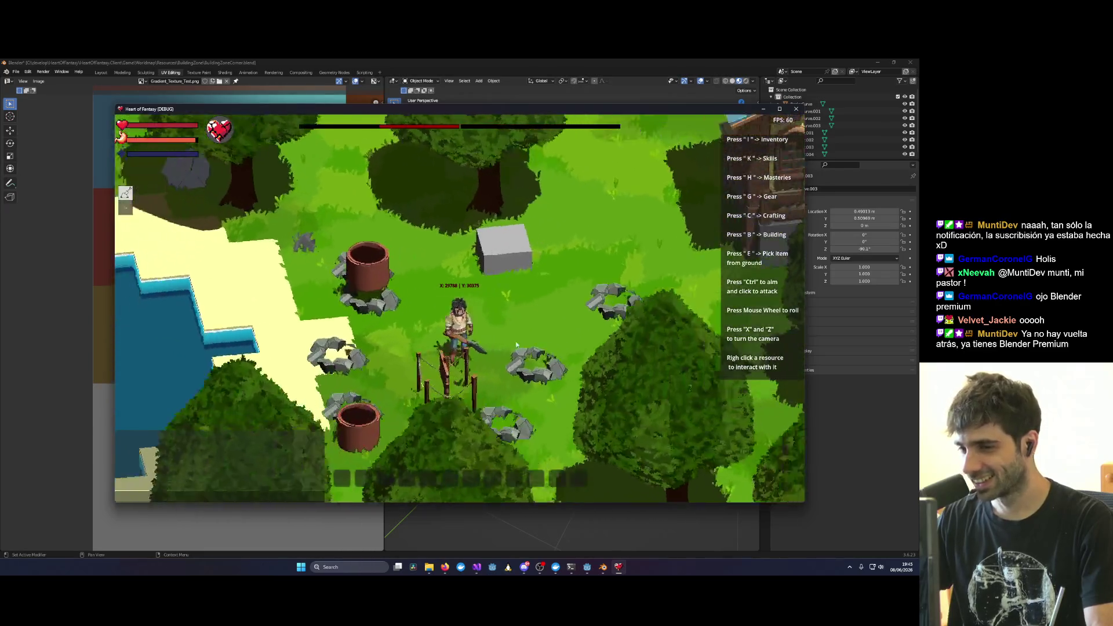
key("x")
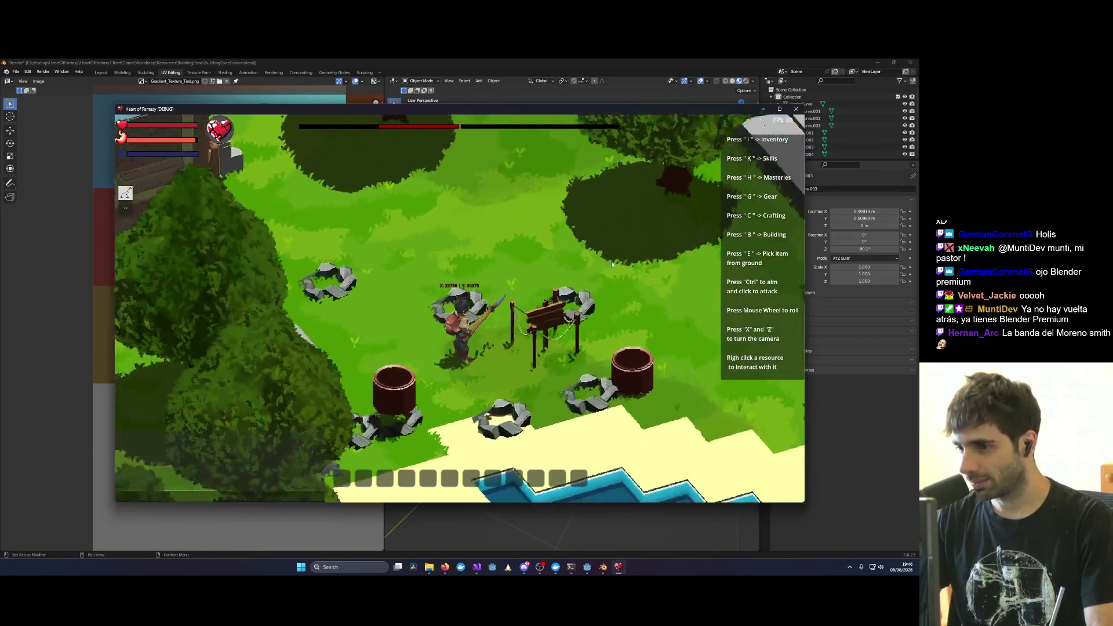
key("x")
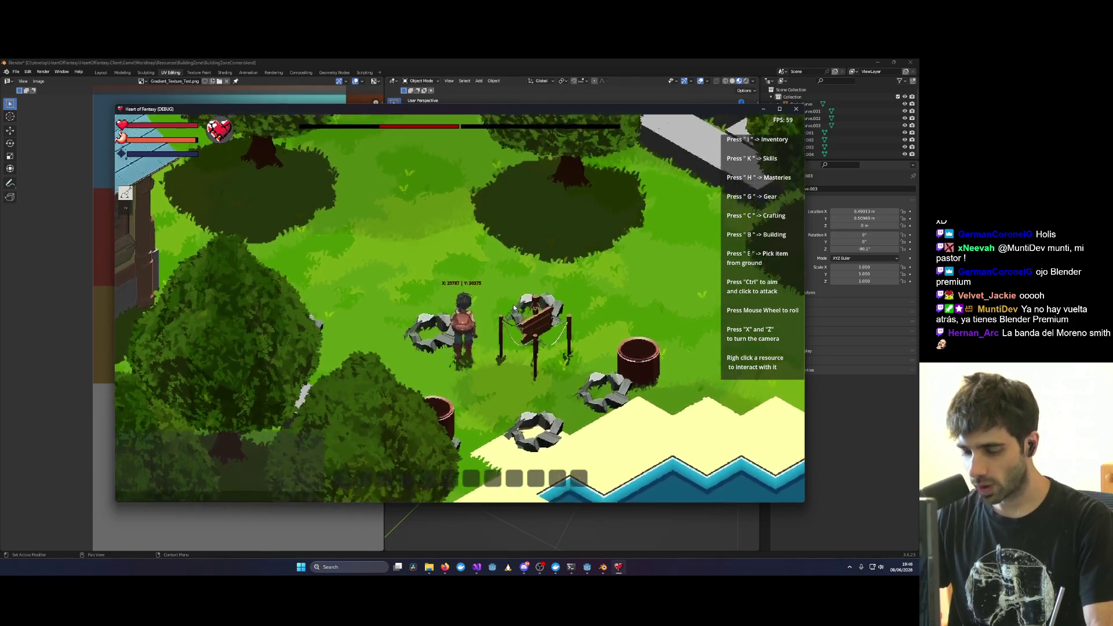
Step: Build a Clay Cauldron from the Building menu and place it in the world
key("b")
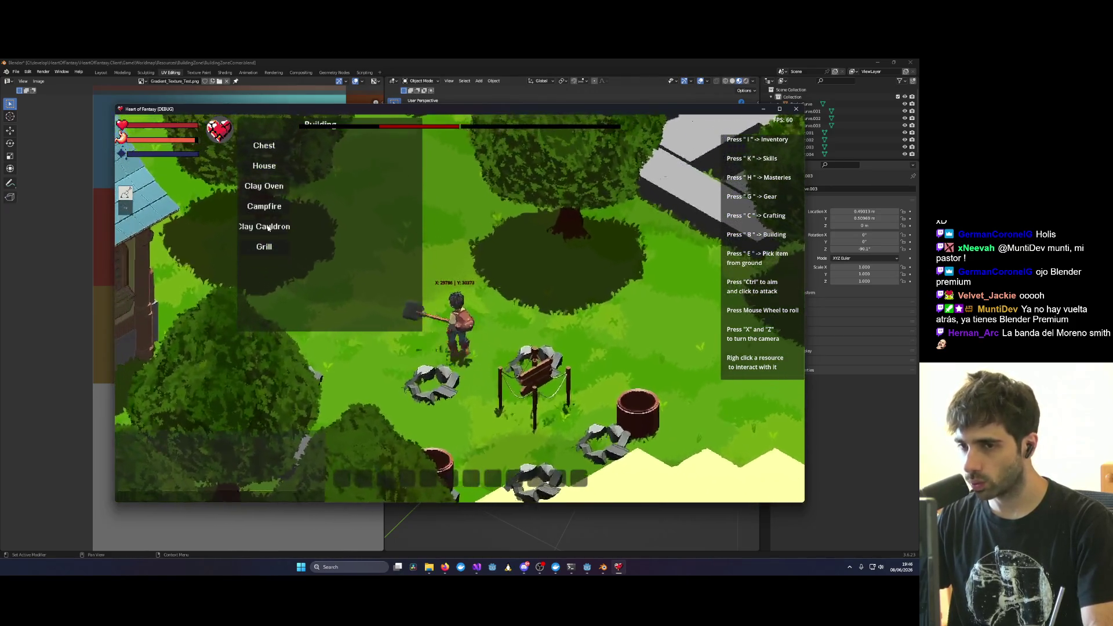
left_click(264, 227)
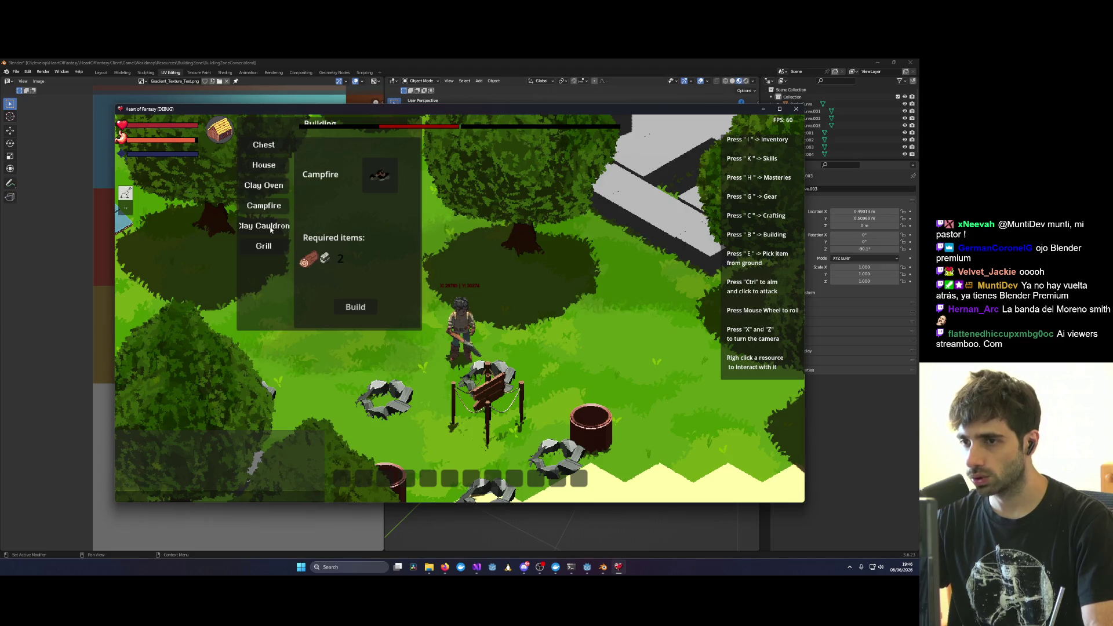
left_click(368, 315)
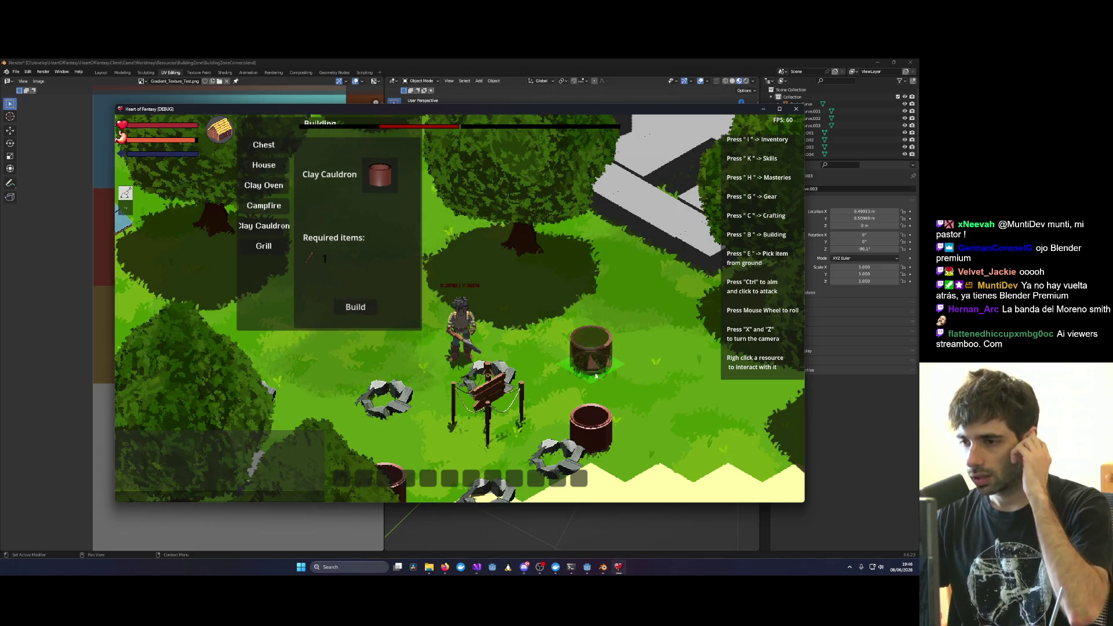
left_click(551, 355)
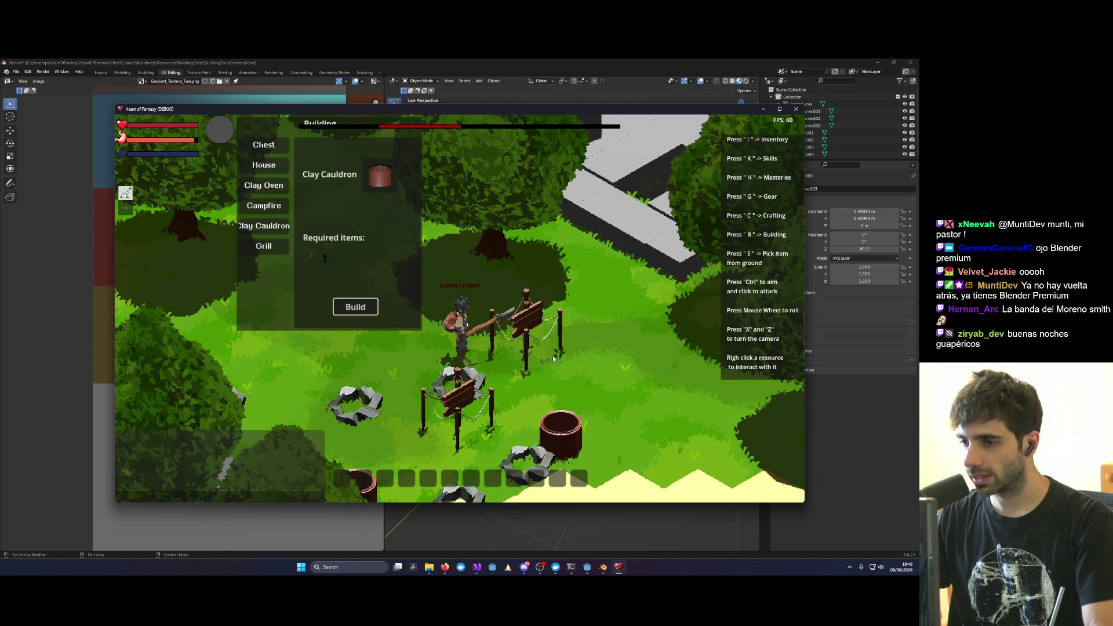
Step: Walk right, open the fence structure's build options, and maximize the game window
key("d")
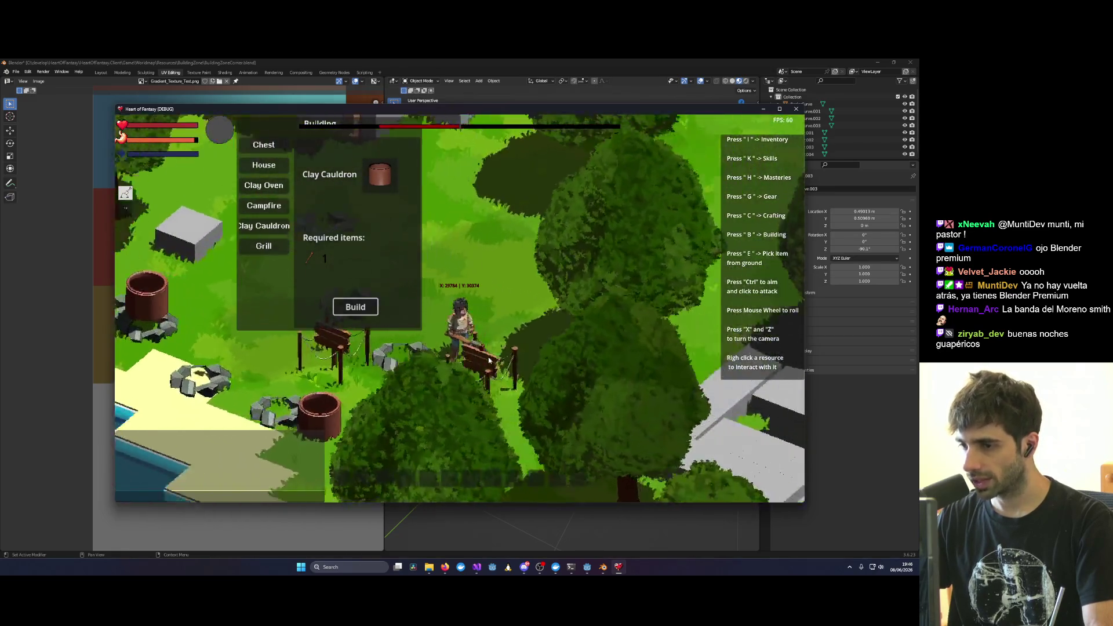
right_click(489, 358)
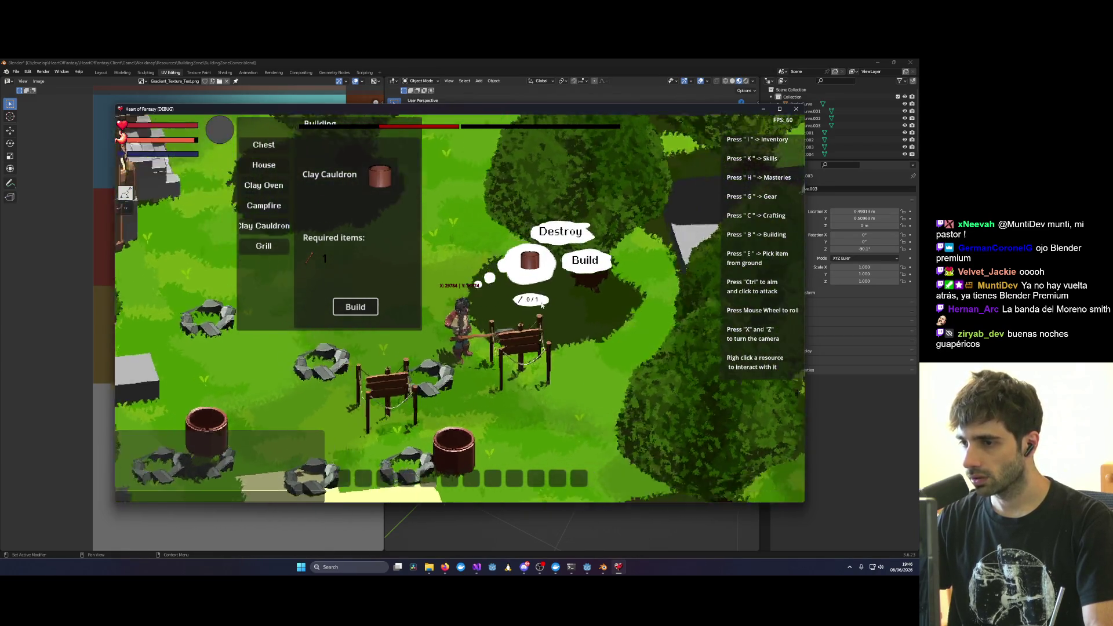
scroll(545, 305, "up", 5)
scroll(541, 325, "down", 3)
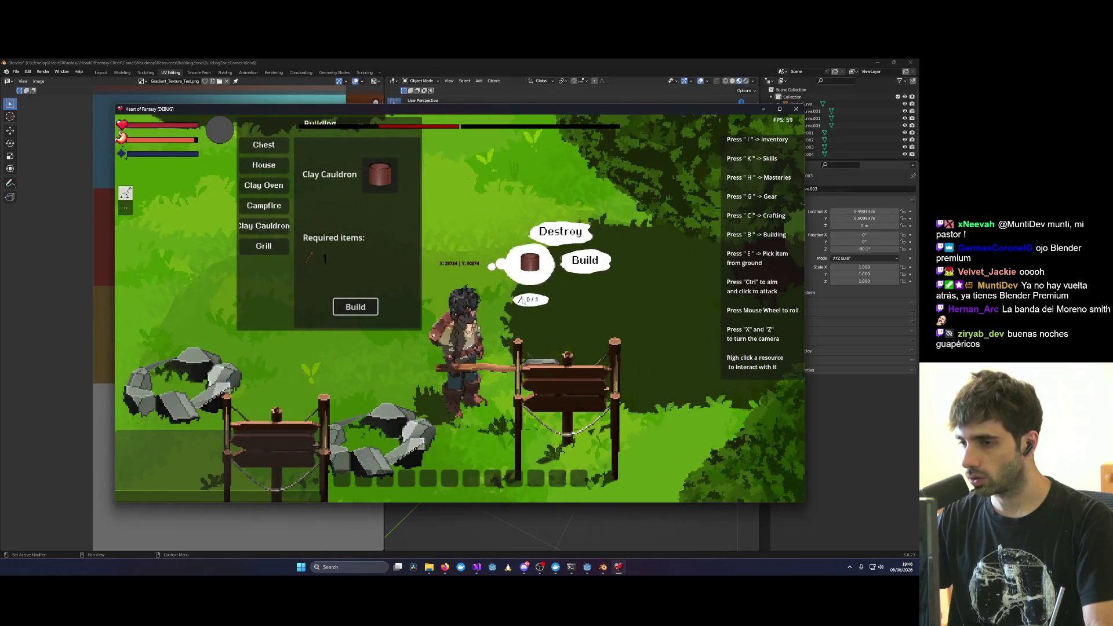
key("super+Up")
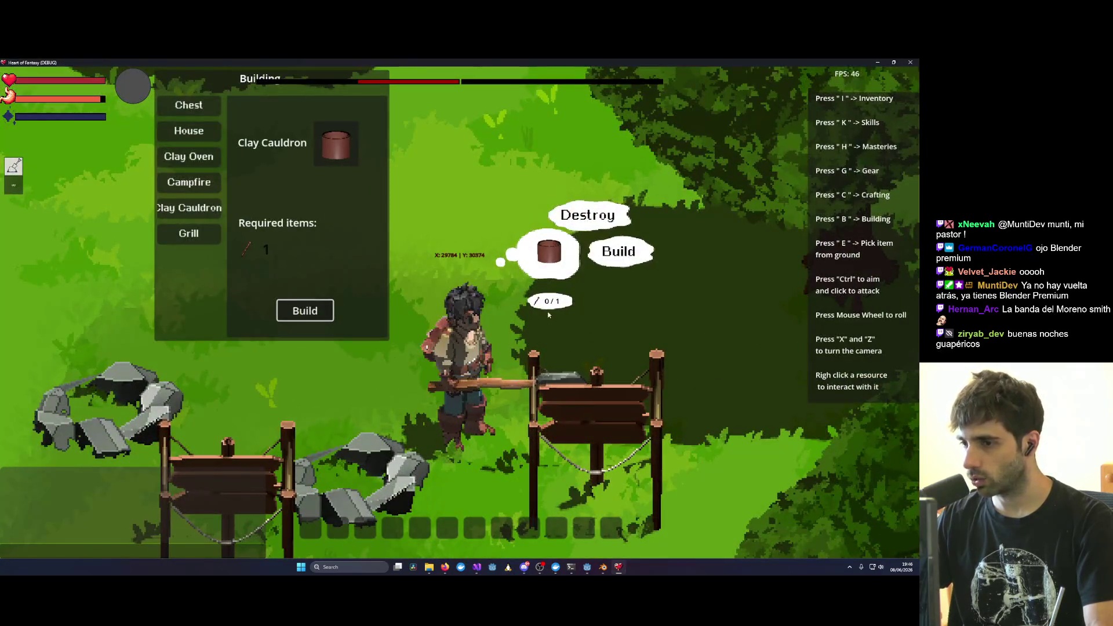
scroll(413, 315, "down", 3)
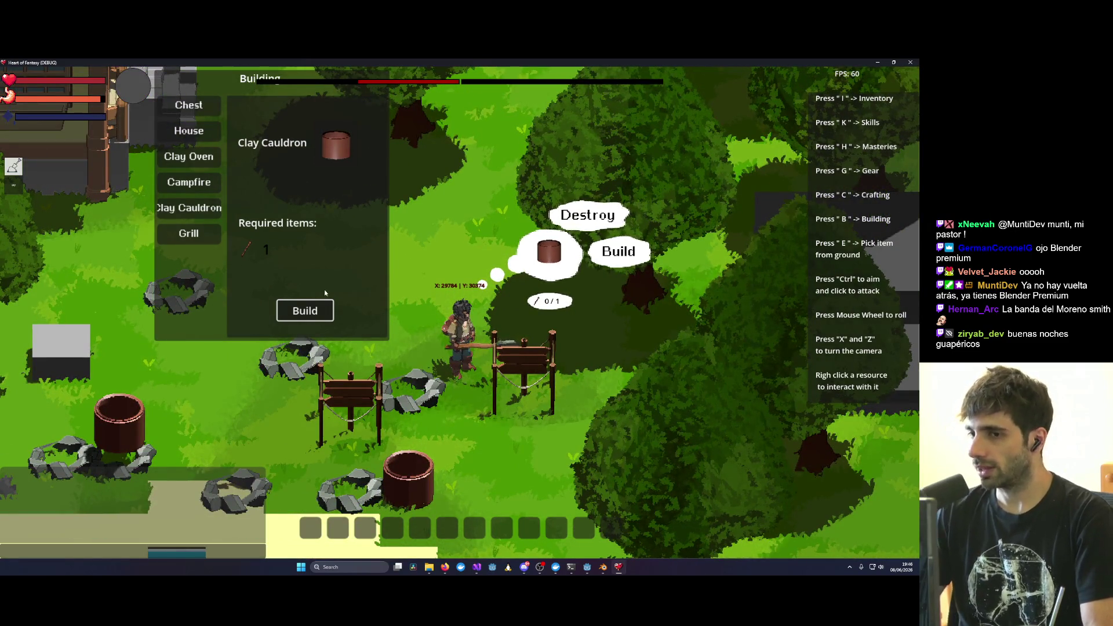
scroll(332, 282, "down", 2)
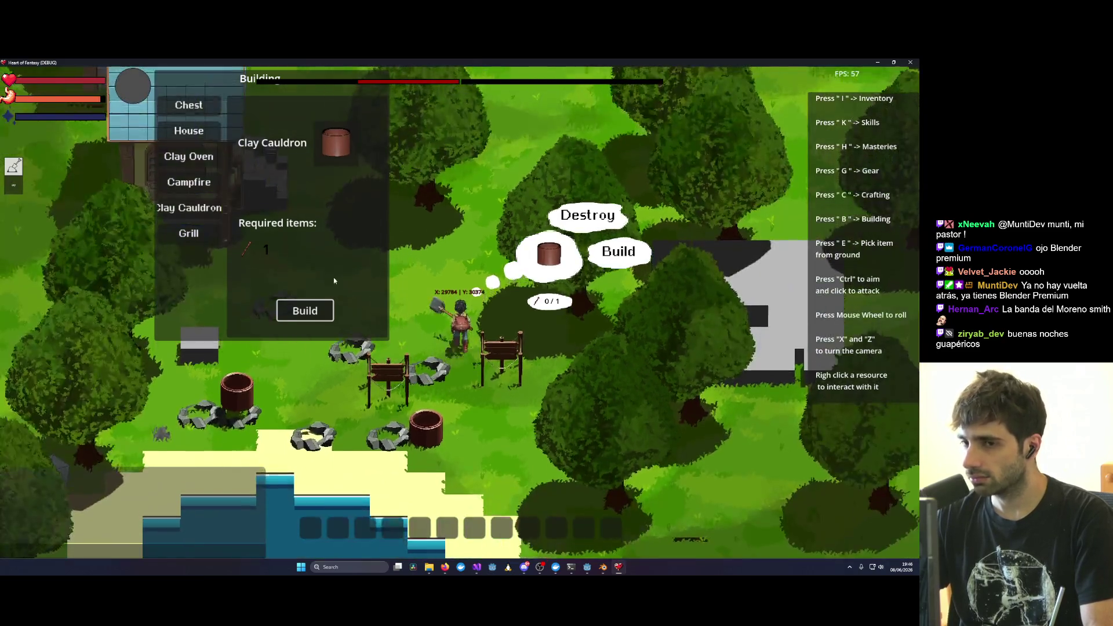
Step: Walk the character around the area and rotate the camera about 45 degrees
key("w")
key("a")
key("d")
key("s")
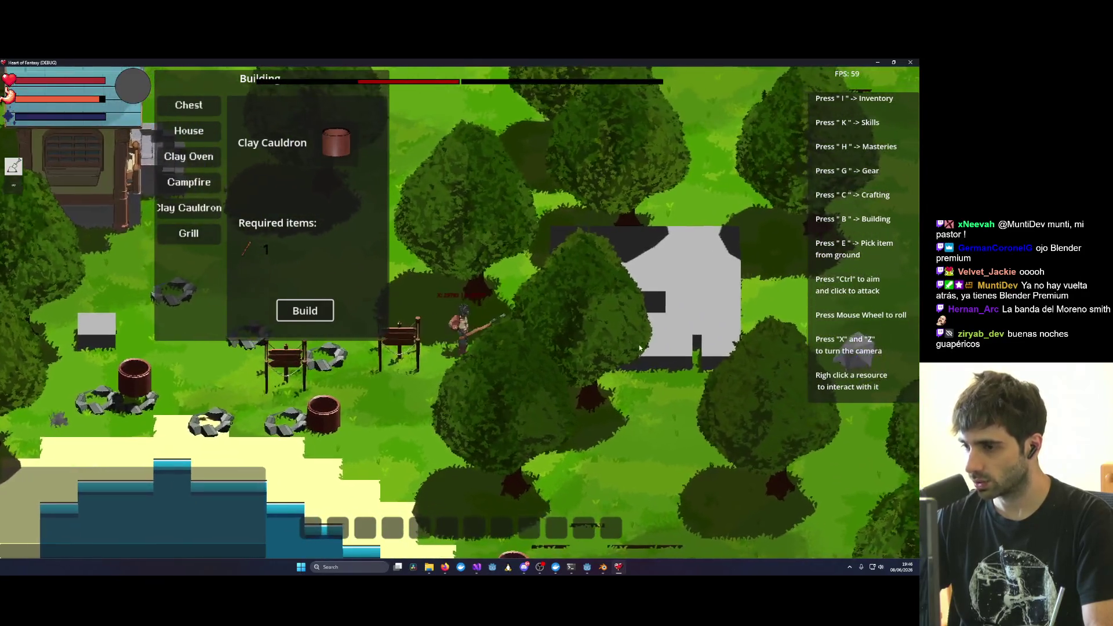
key("x")
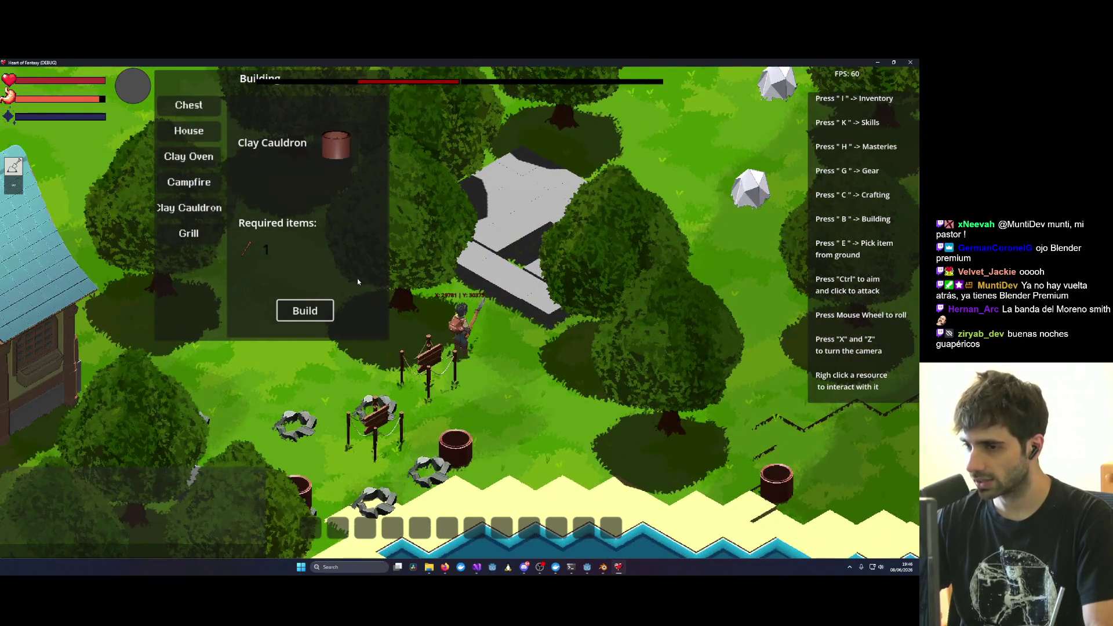
key("a")
Step: Choose House from the building list and place it at the marked spot
left_click(188, 130)
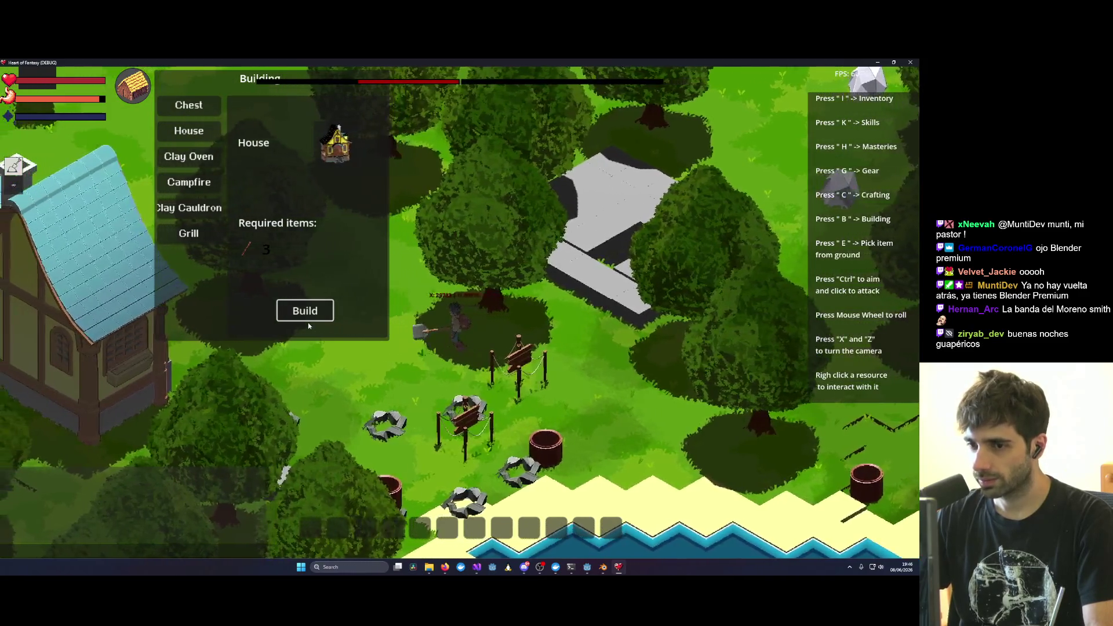
left_click(317, 309)
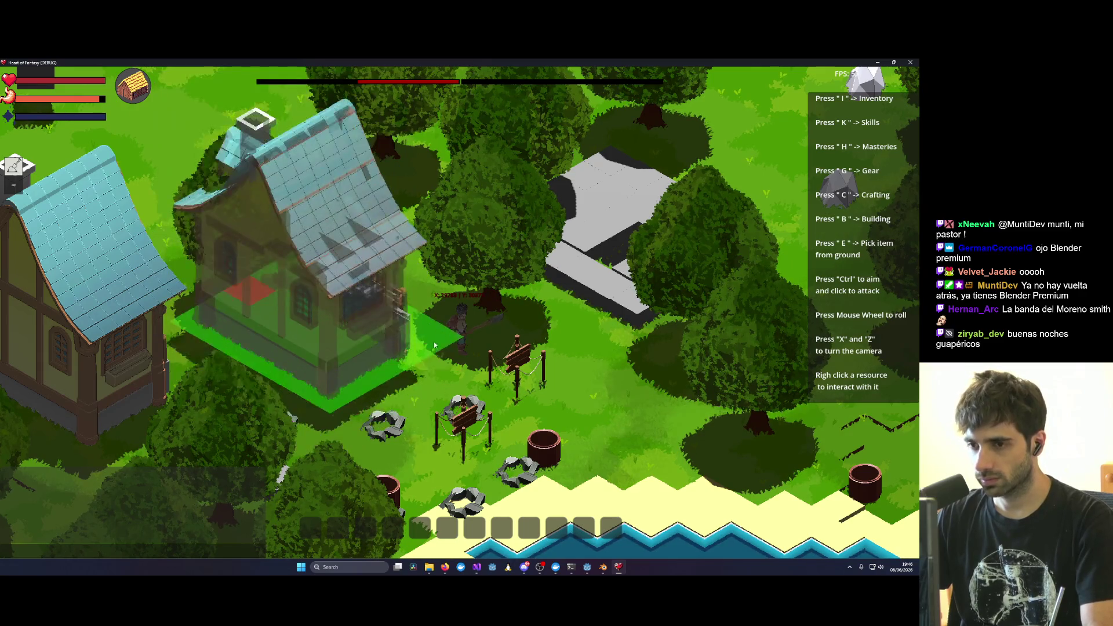
left_click(454, 362)
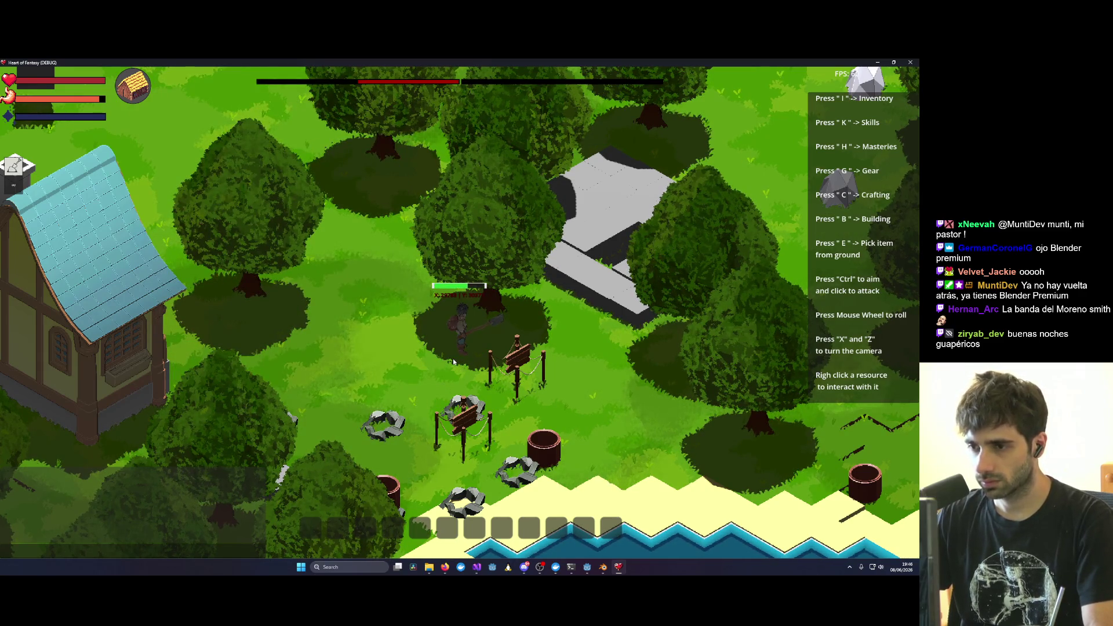
Step: Interact with the nearby tree, then walk down-left to the fences
key("z")
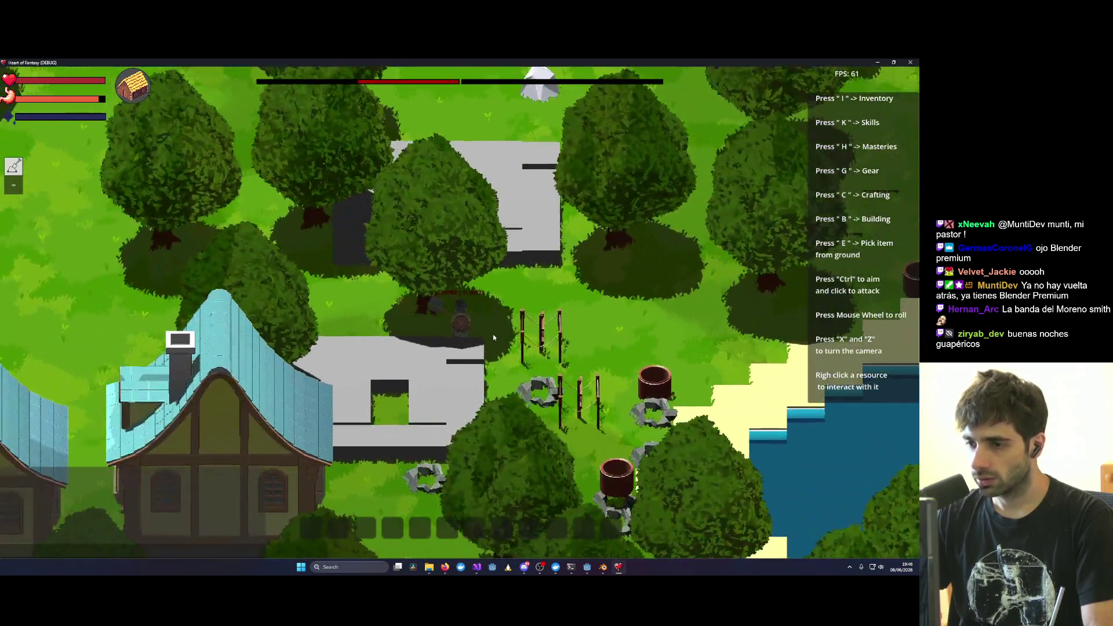
right_click(493, 337)
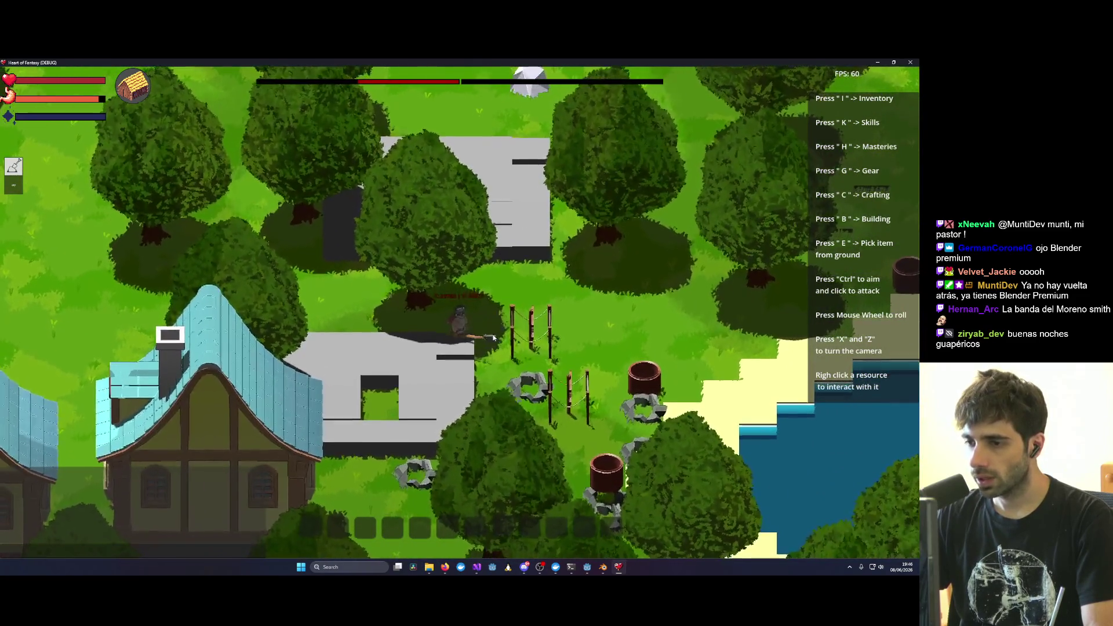
key("w")
key("d")
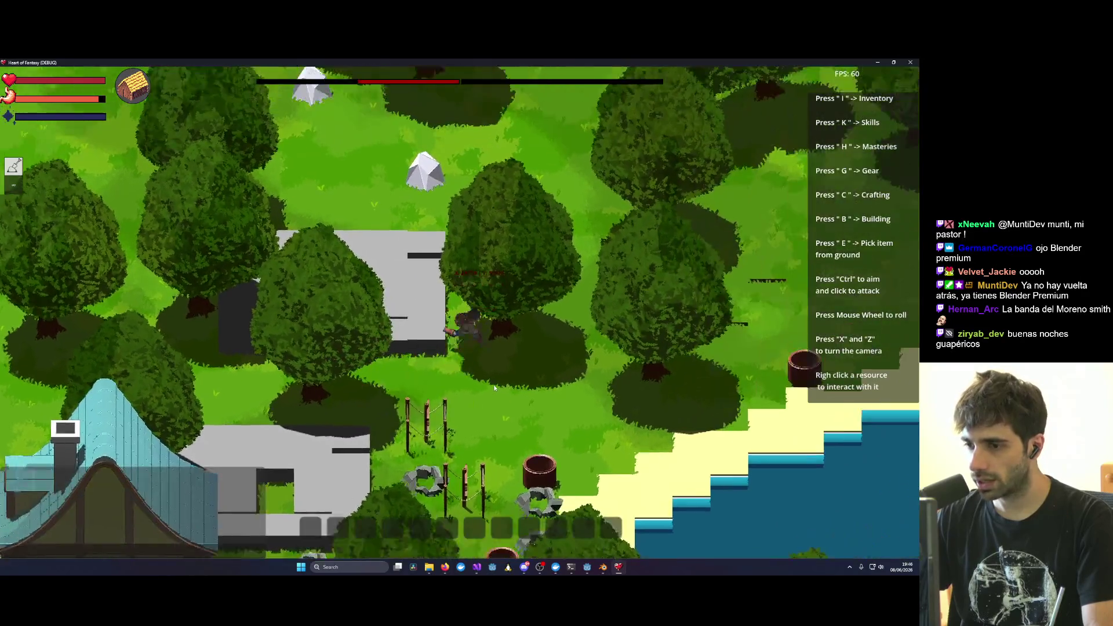
key("s")
key("a")
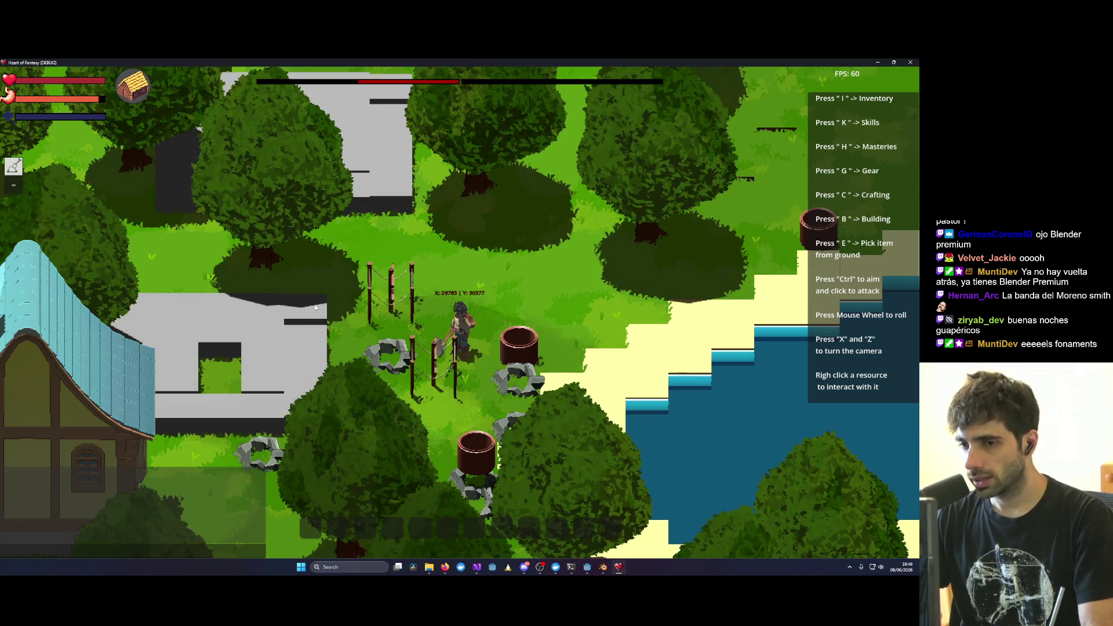
Step: Step left, then in Blender toggle select-all and deselect-all on the fence model
key("a")
key("alt+Tab")
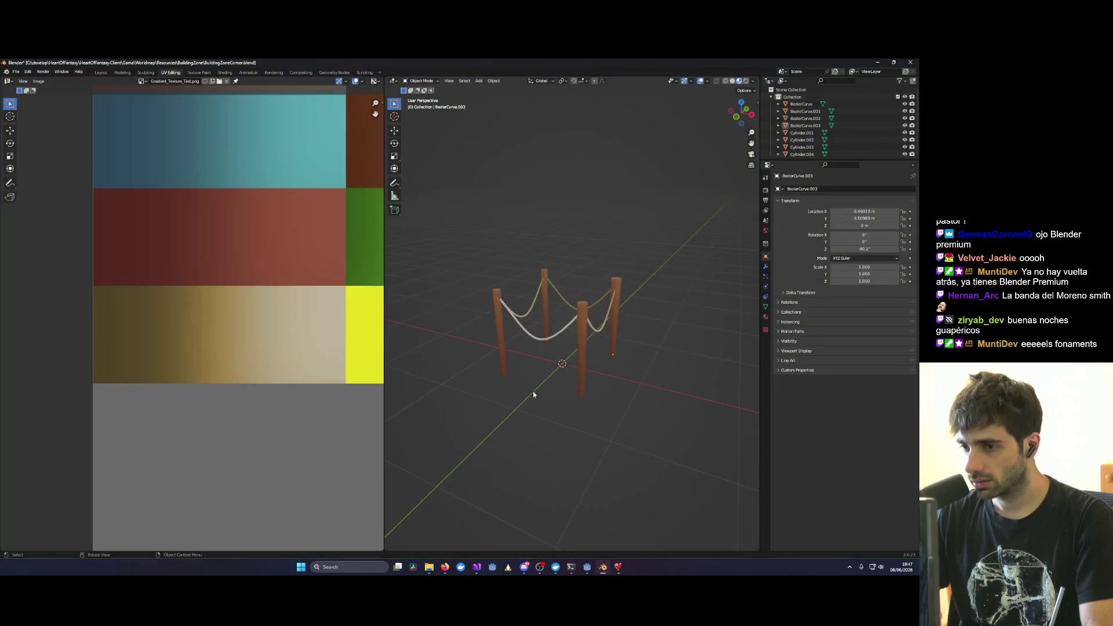
key("a")
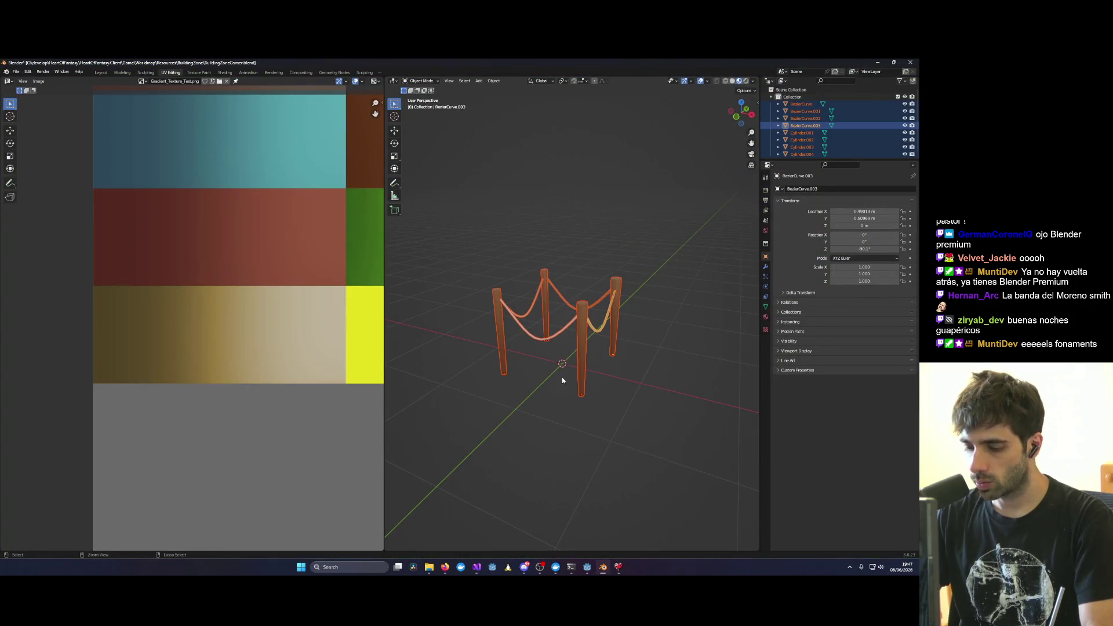
key("alt+a")
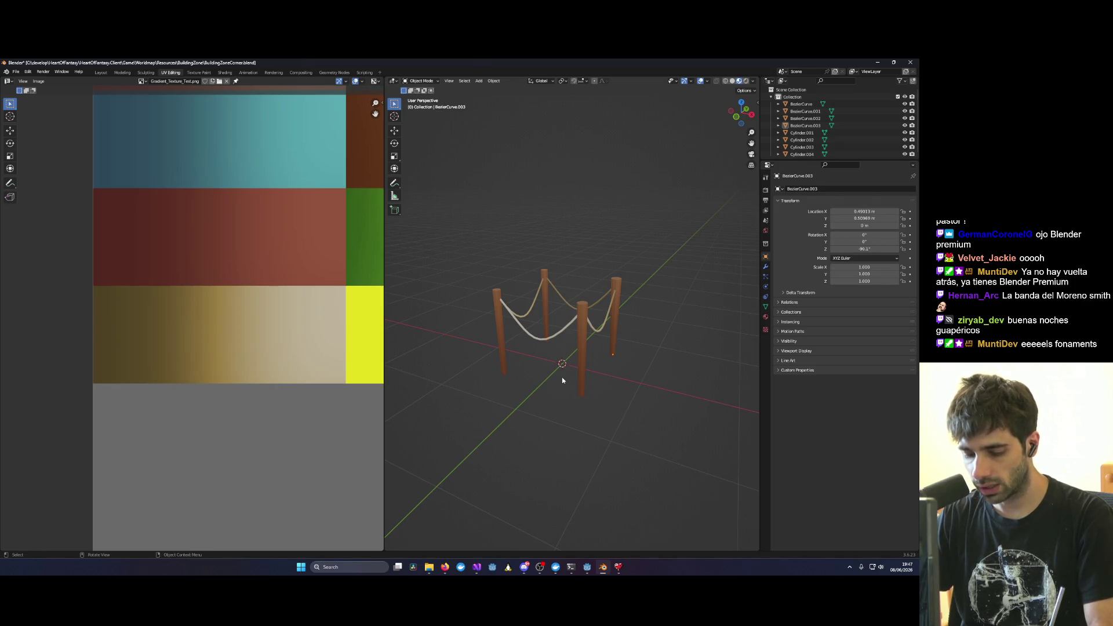
key("a")
key("alt+a")
key("a")
key("alt+a")
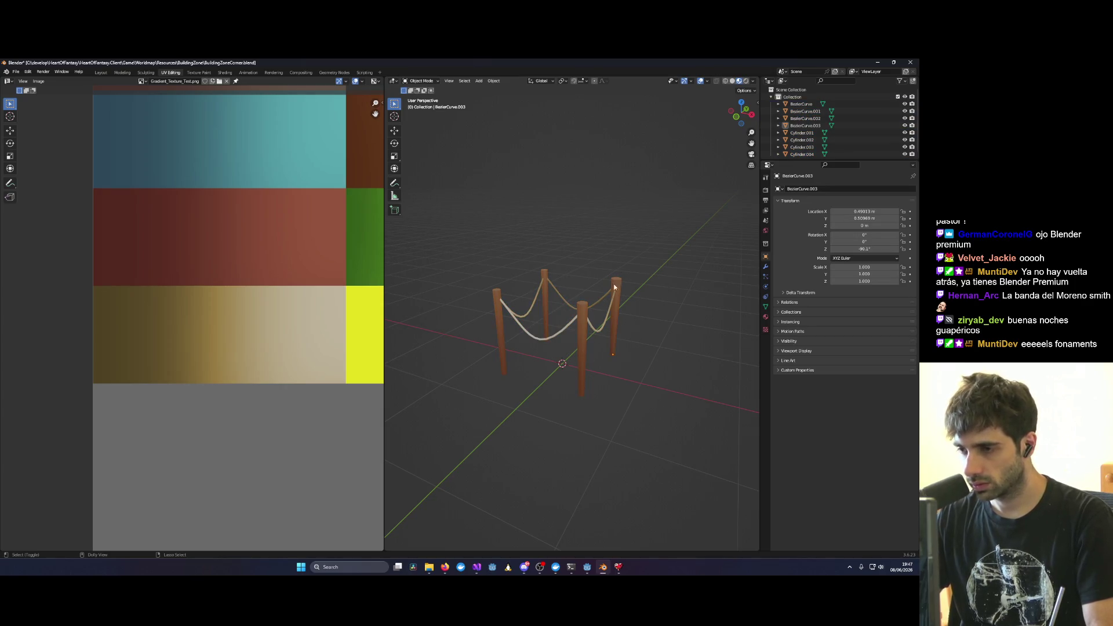
Step: Orbit around the fence, box-select it, clear the selection, and minimize Blender
middle_click_drag(611, 271, 561, 295)
mouse_move(501, 283)
left_mouse_down()
mouse_move(575, 338)
mouse_move(658, 370)
left_mouse_up()
left_click(540, 335)
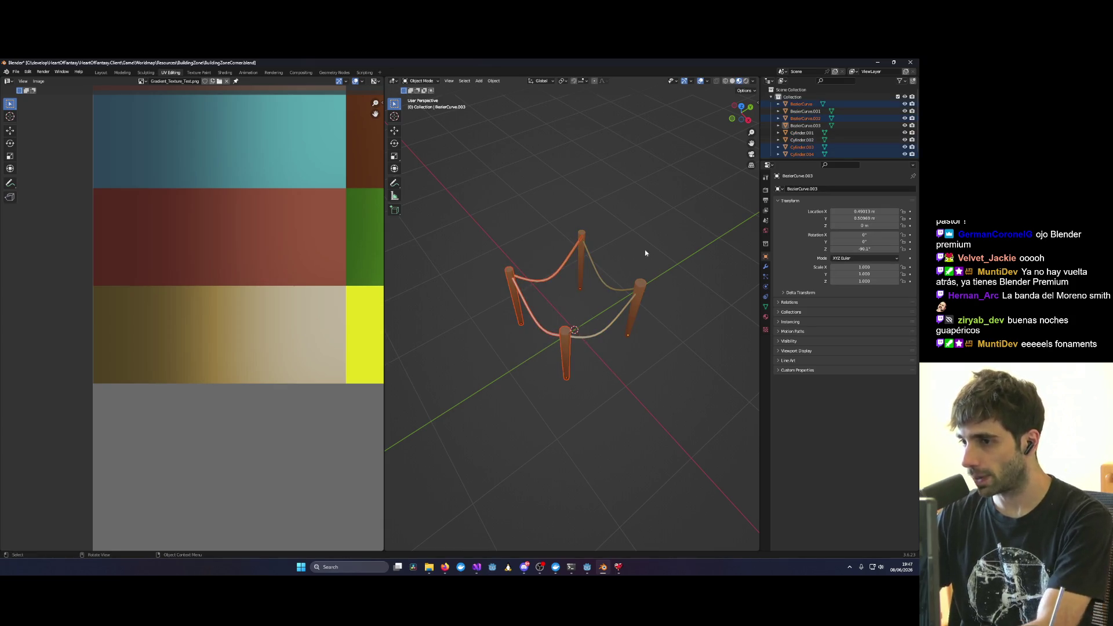
left_click(876, 63)
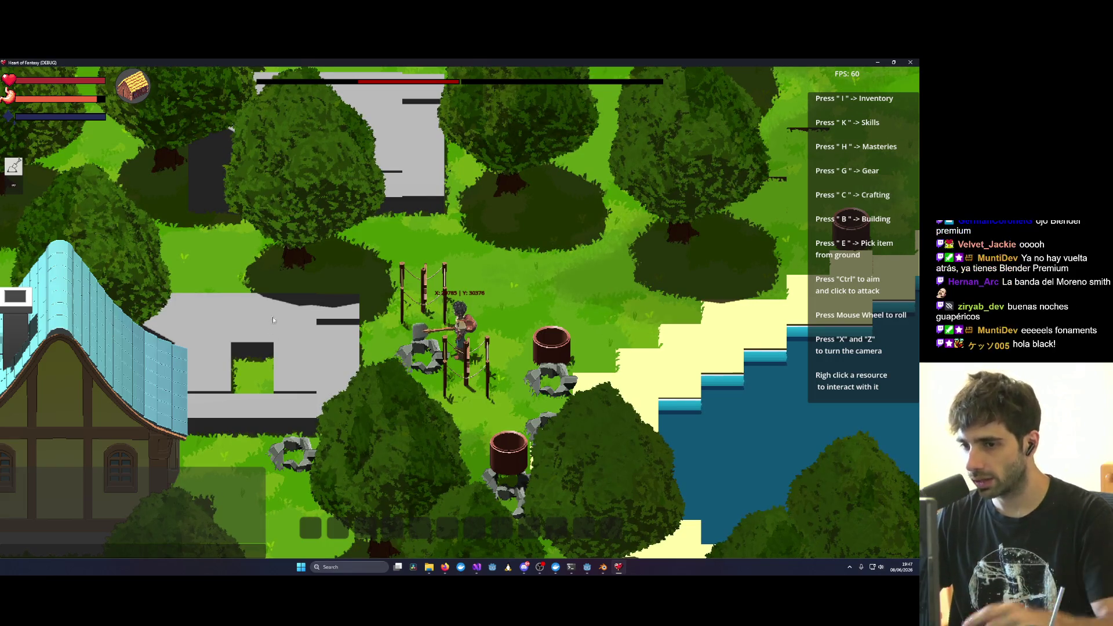
Step: Walk north, zoom in, rotate the camera twice by 45°, and toggle building mode
key("w")
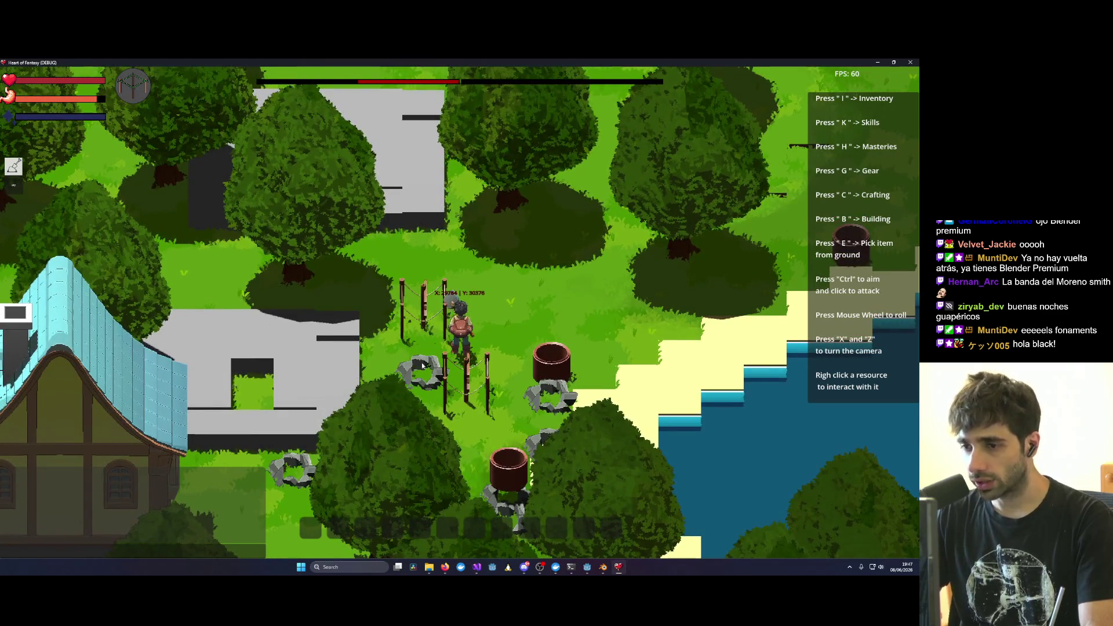
scroll(411, 363, "up", 5)
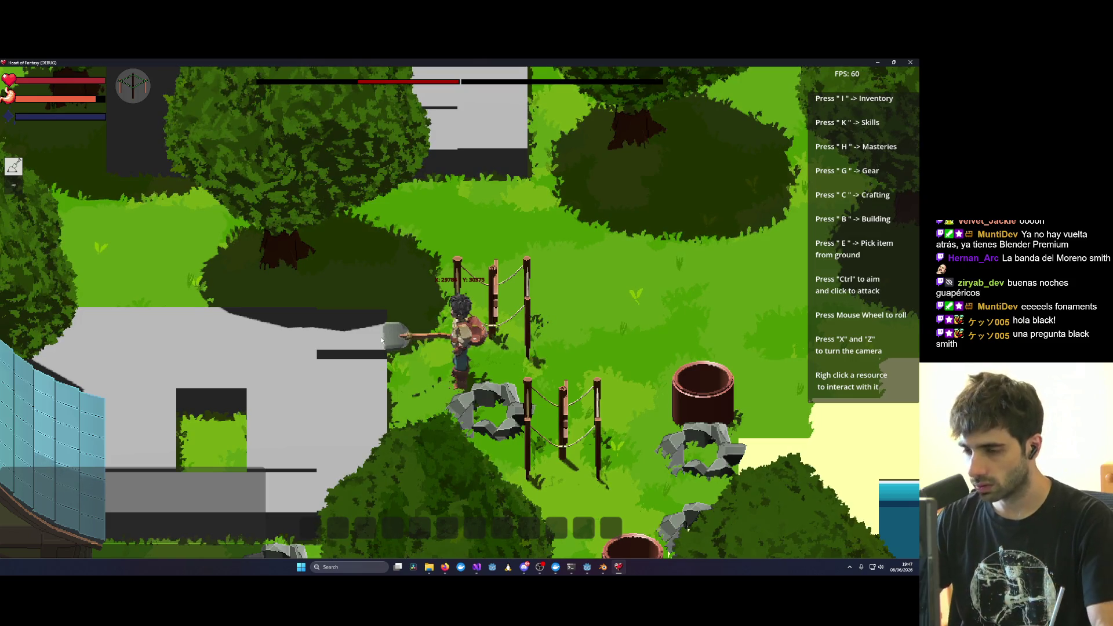
key("x")
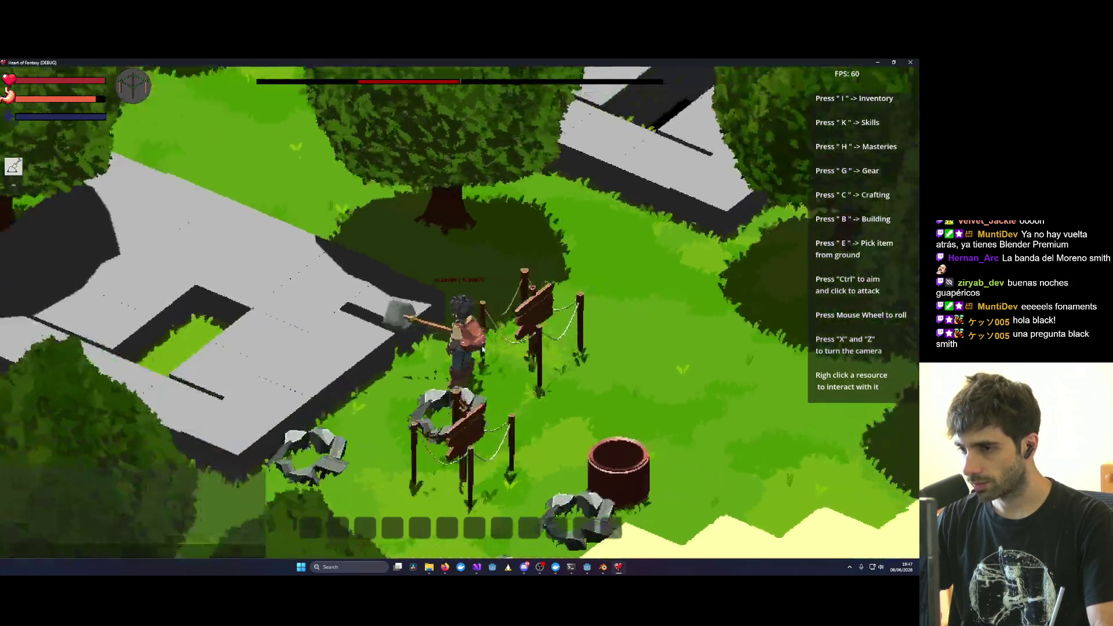
key("x")
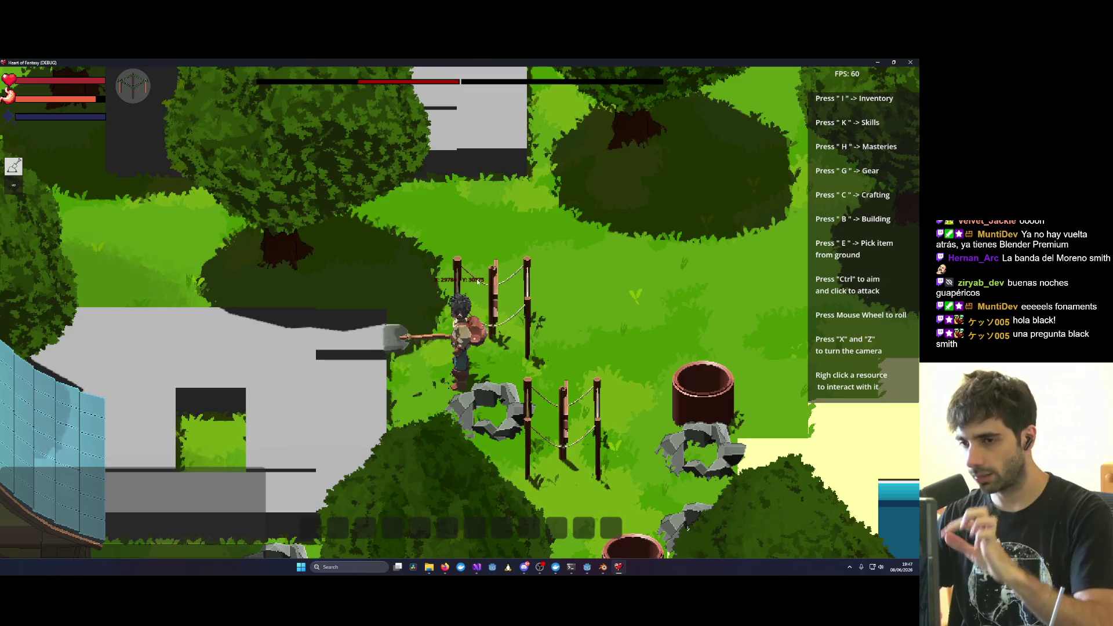
key("b")
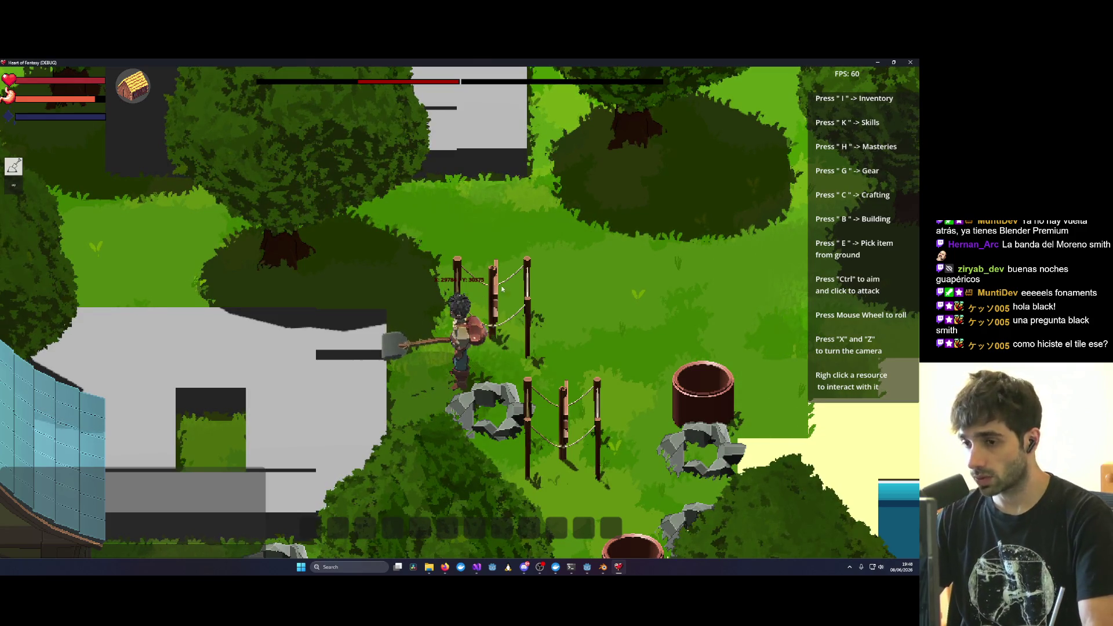
Step: Walk back and forth around the rope fences, ending down-right past the fence
key("d")
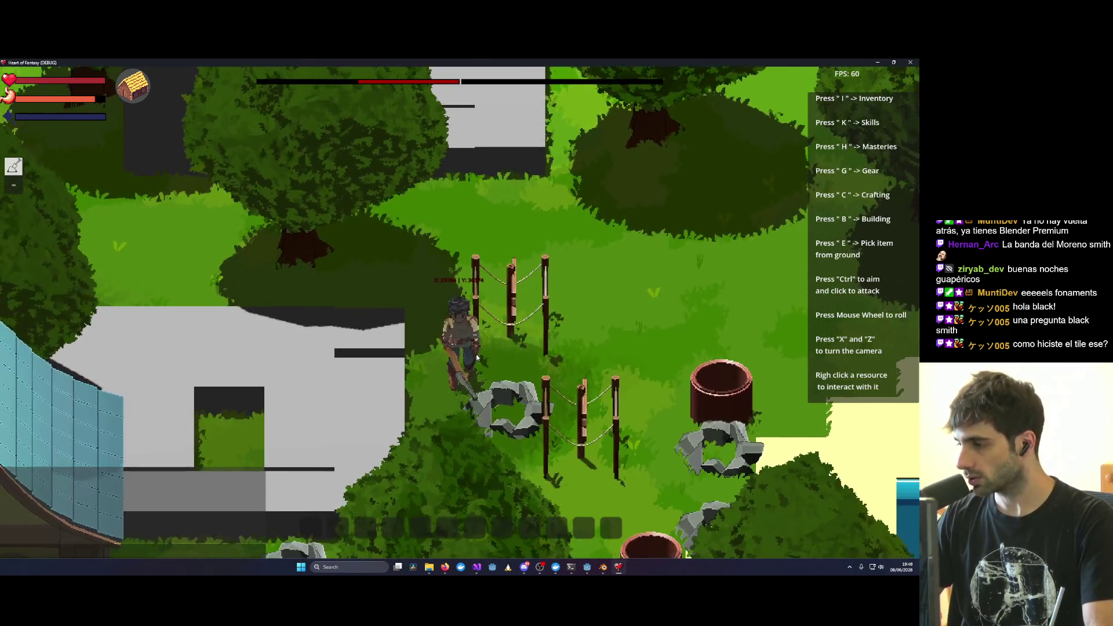
key("d")
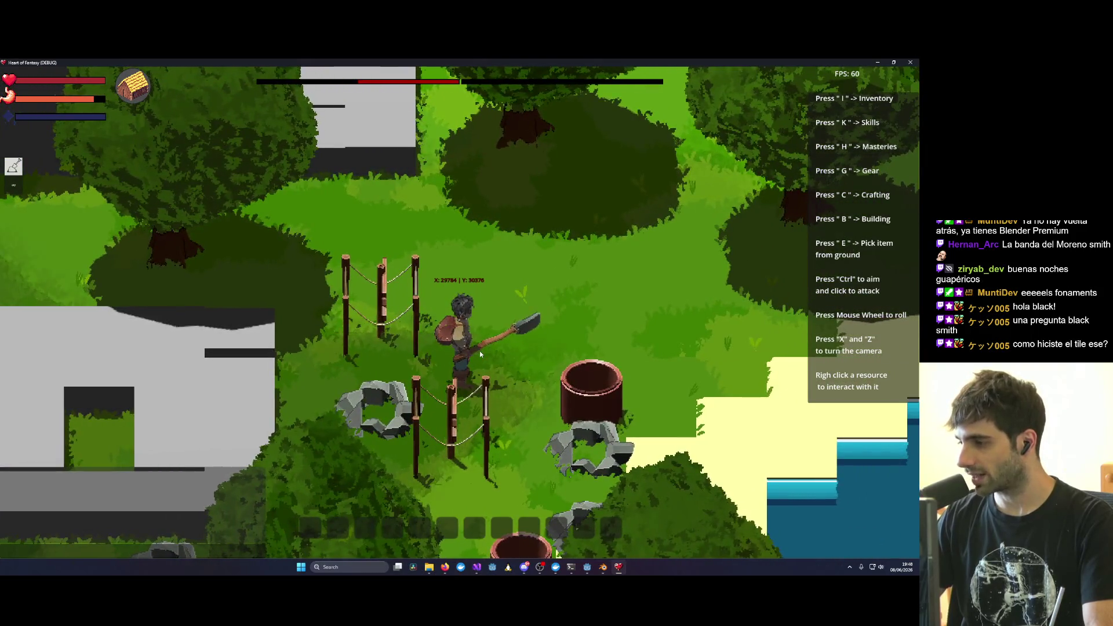
key("a")
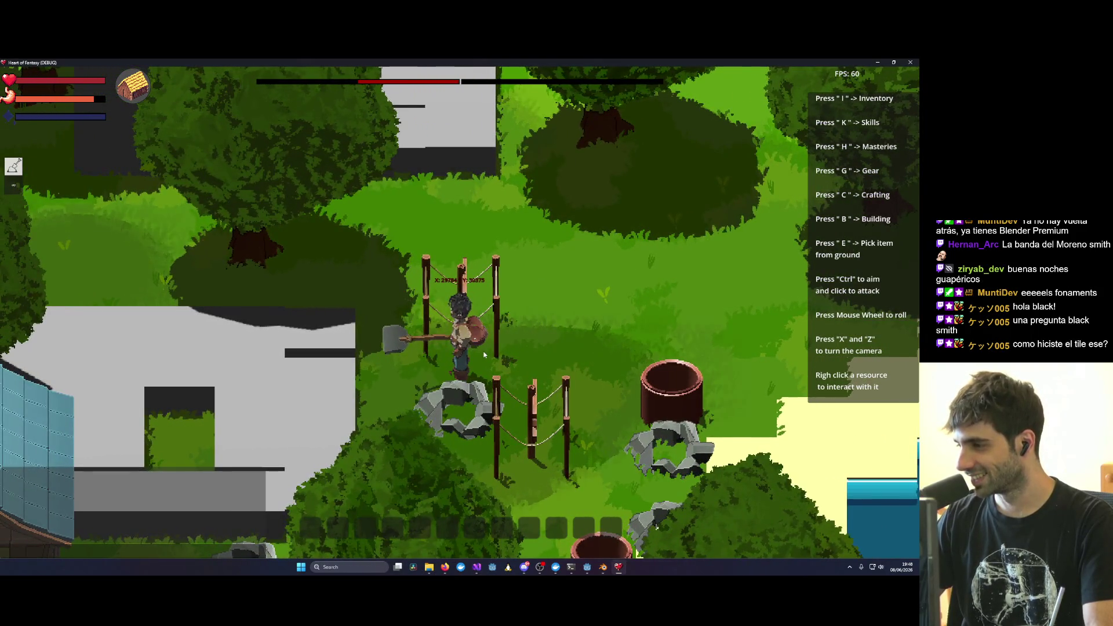
key("d")
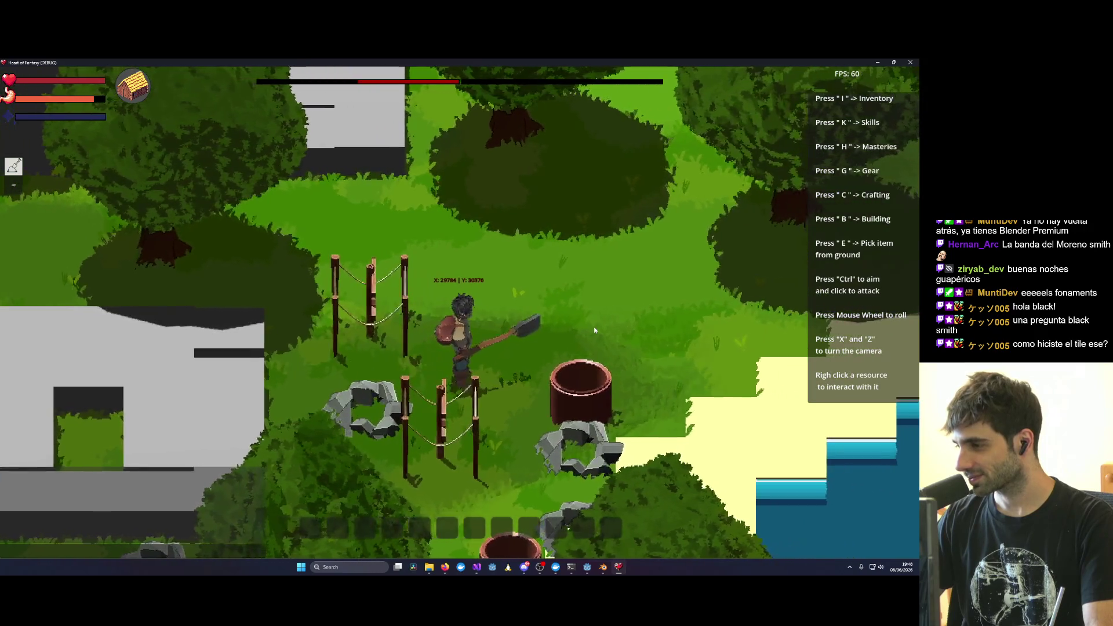
key("w")
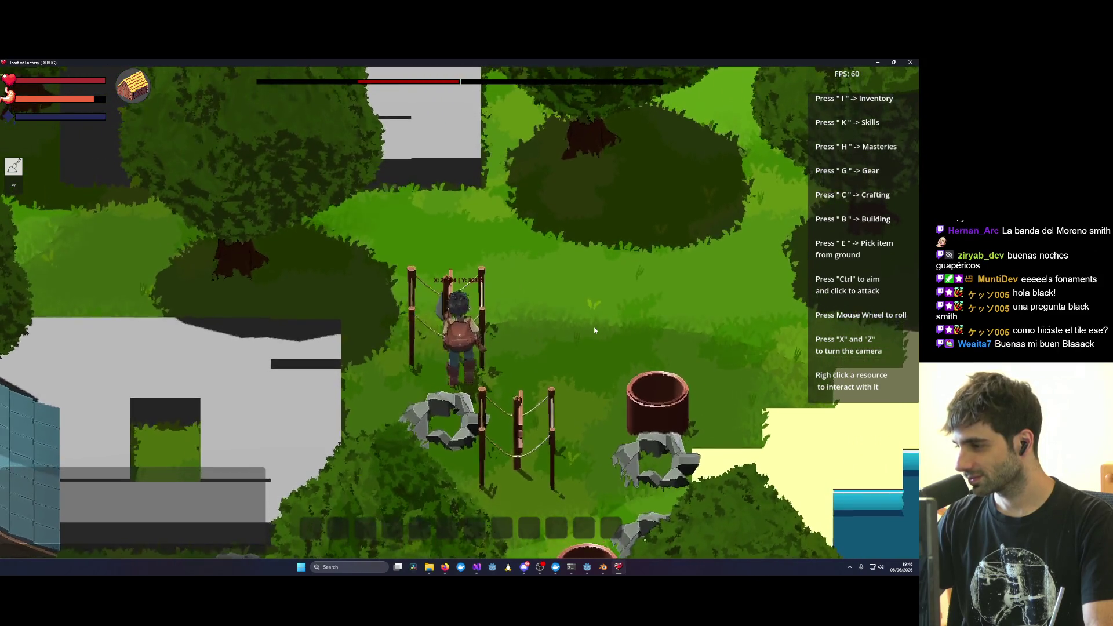
key("s")
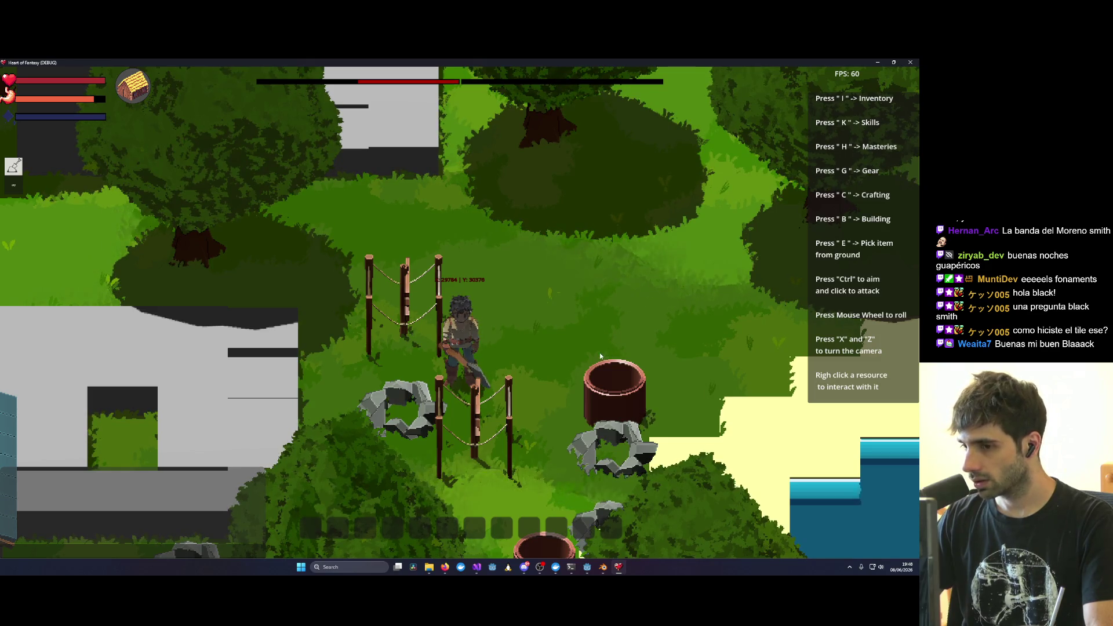
Step: Zoom out, walk up-right to the house footprint, zoom in, and step right to the fence
key("x")
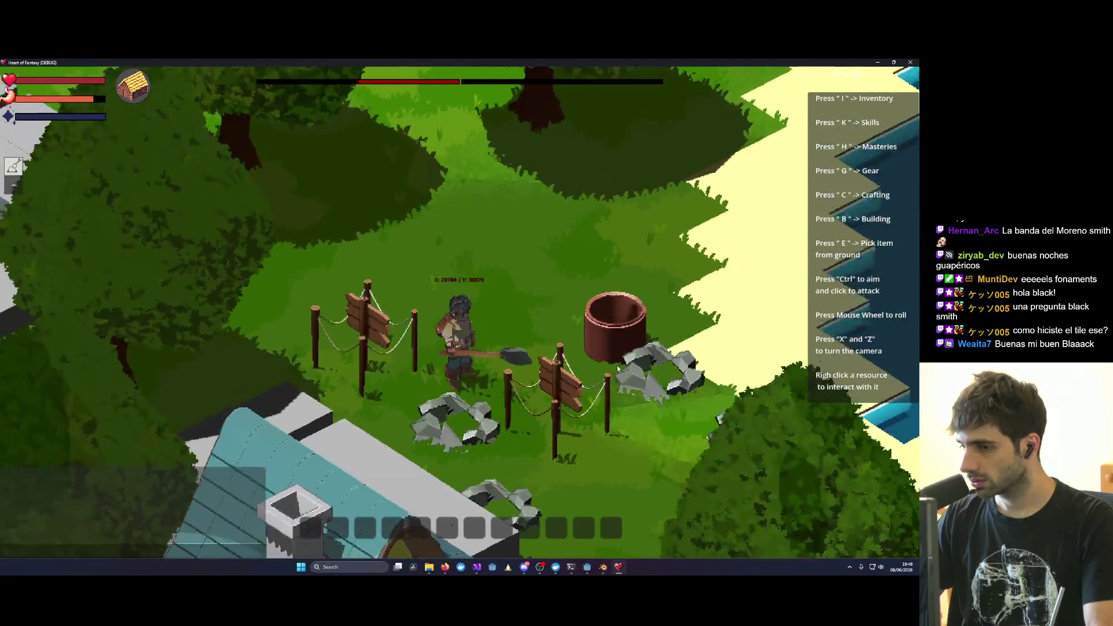
key("x")
scroll(652, 340, "down", 3)
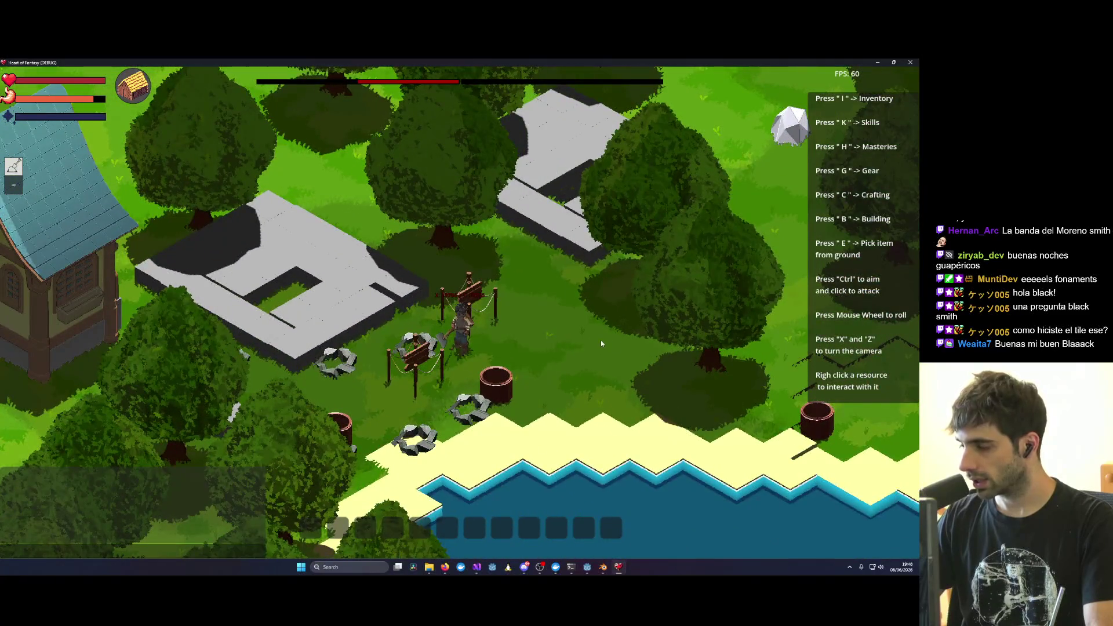
scroll(601, 343, "down", 1)
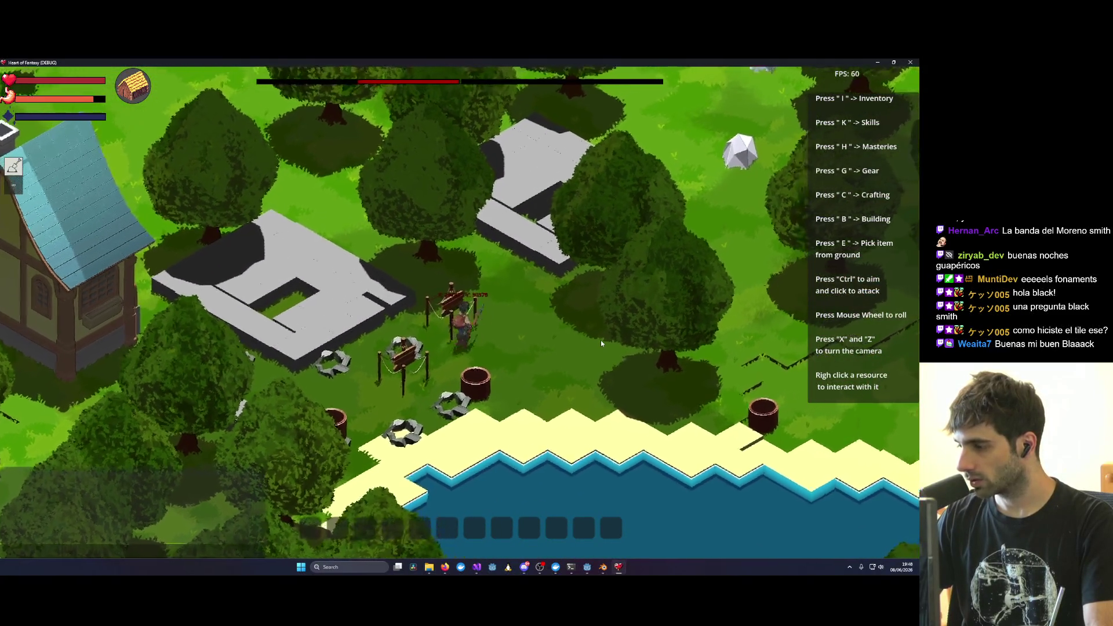
key("w")
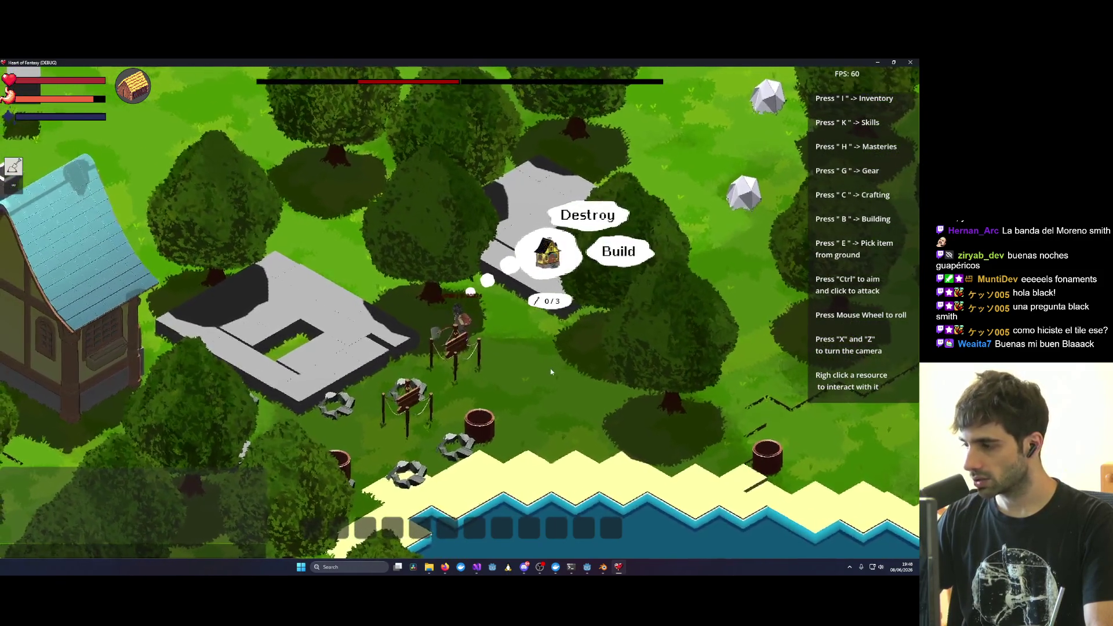
scroll(551, 369, "up", 3)
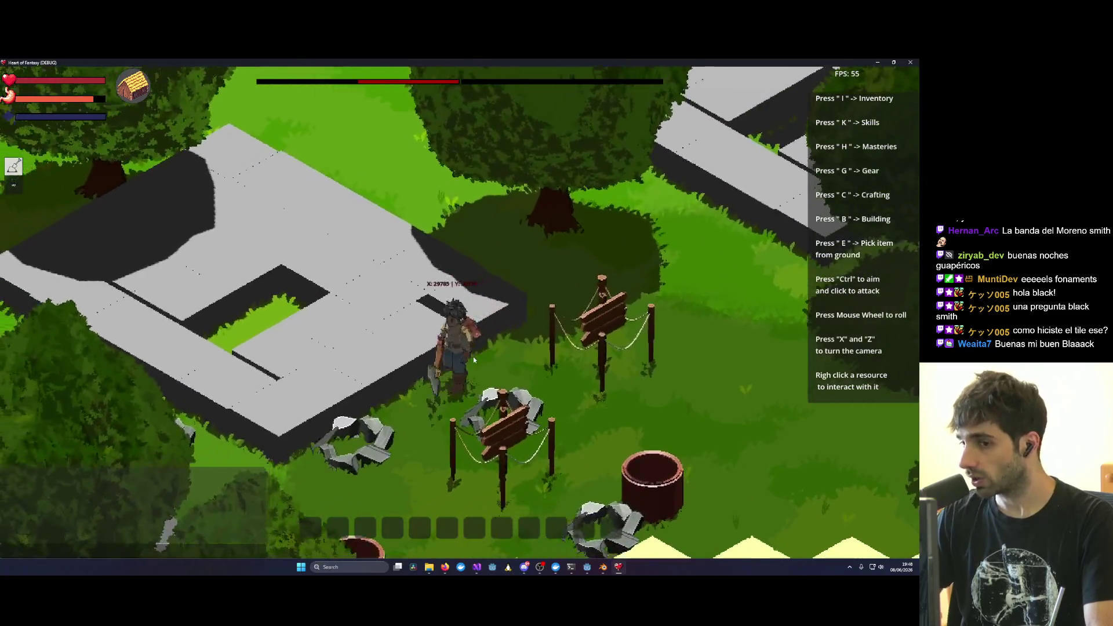
key("d")
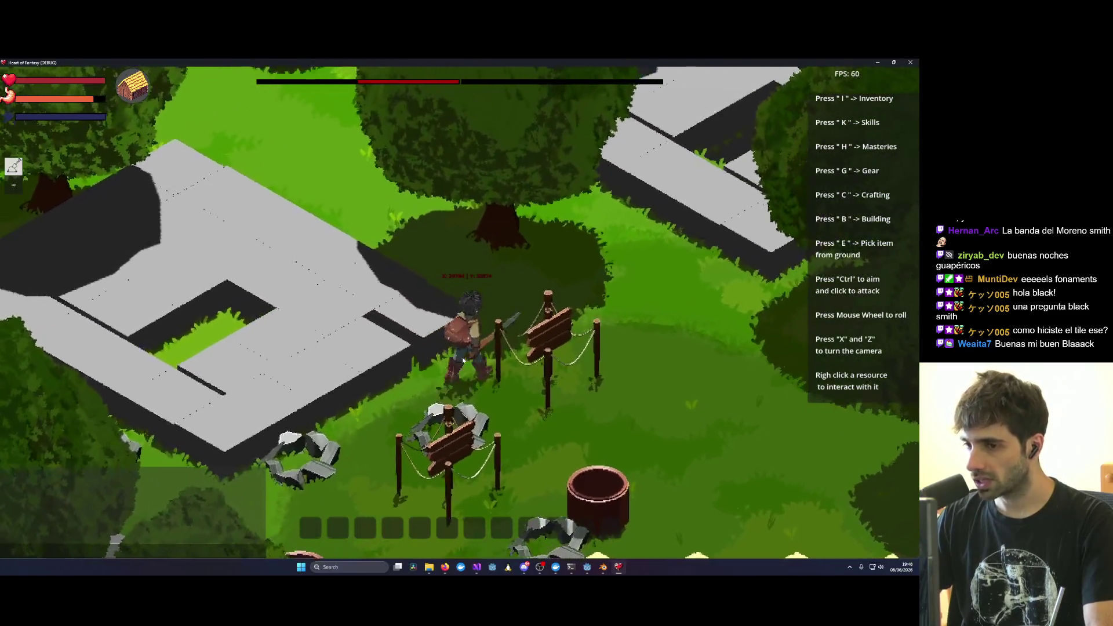
key("x")
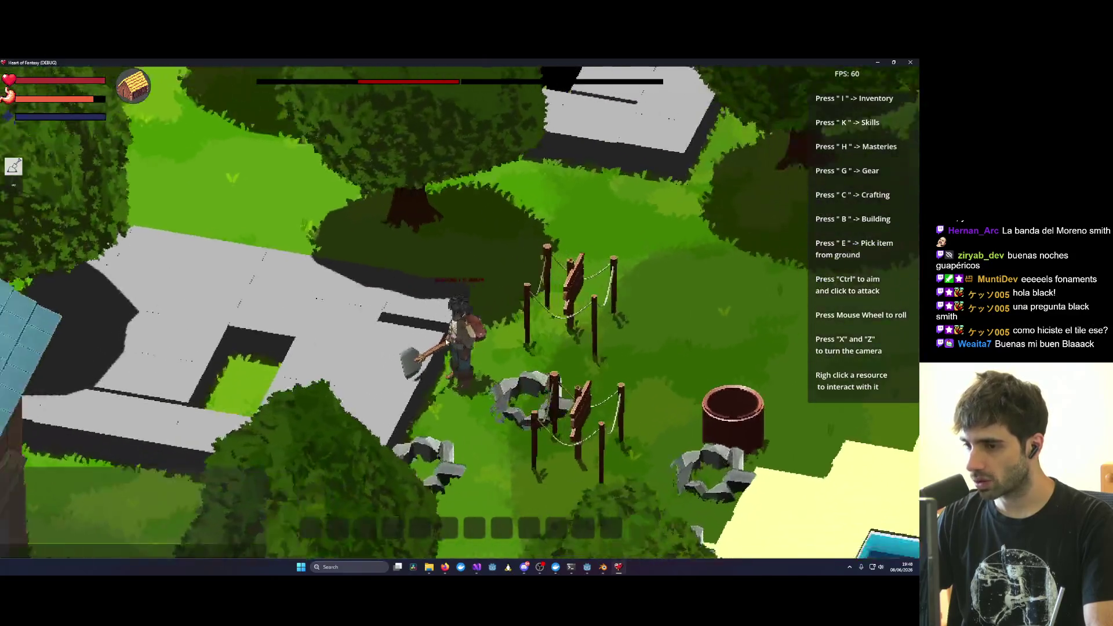
key("z")
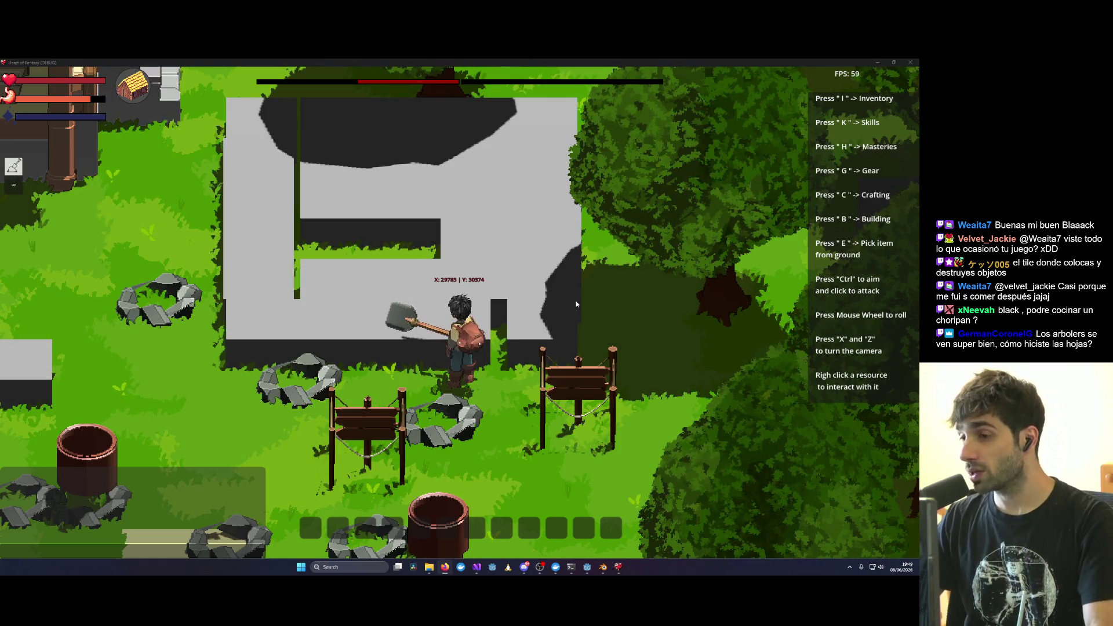
key("x")
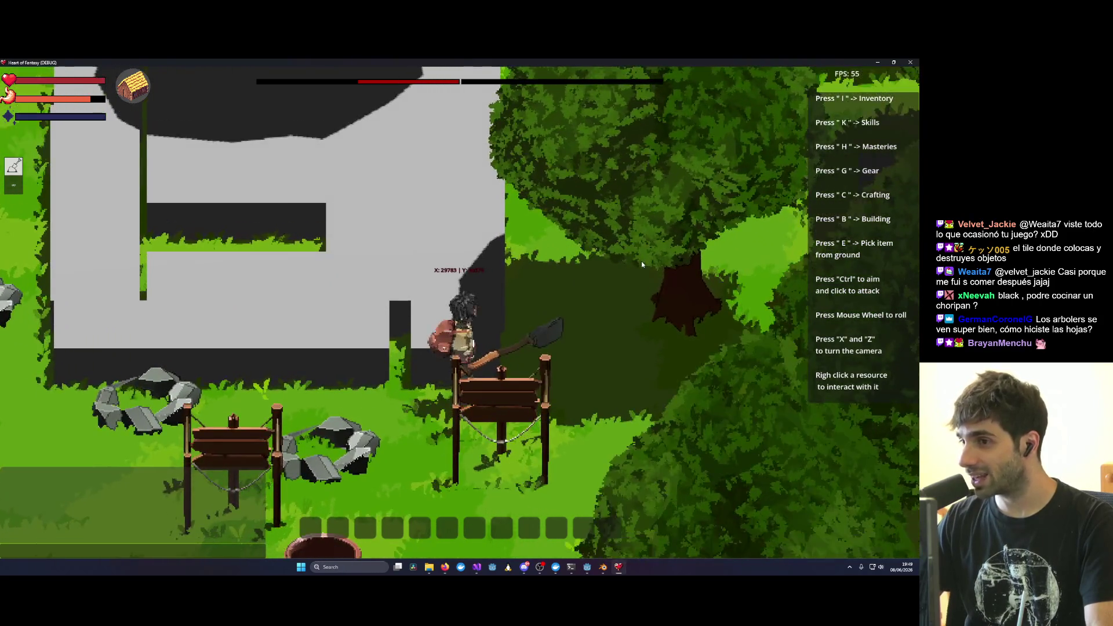
key("x")
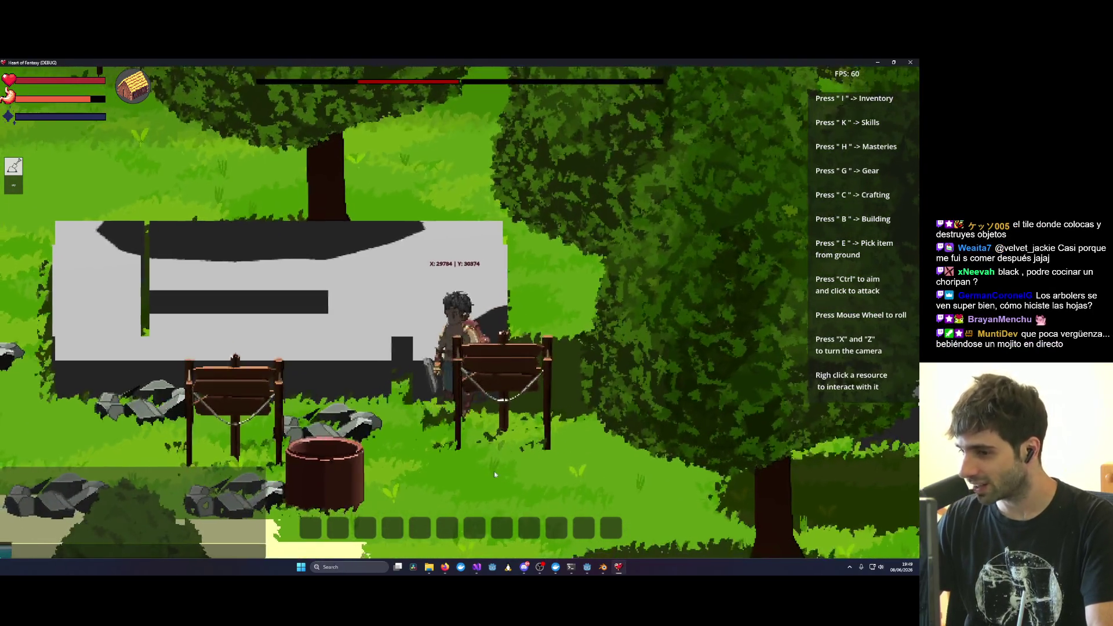
key("x")
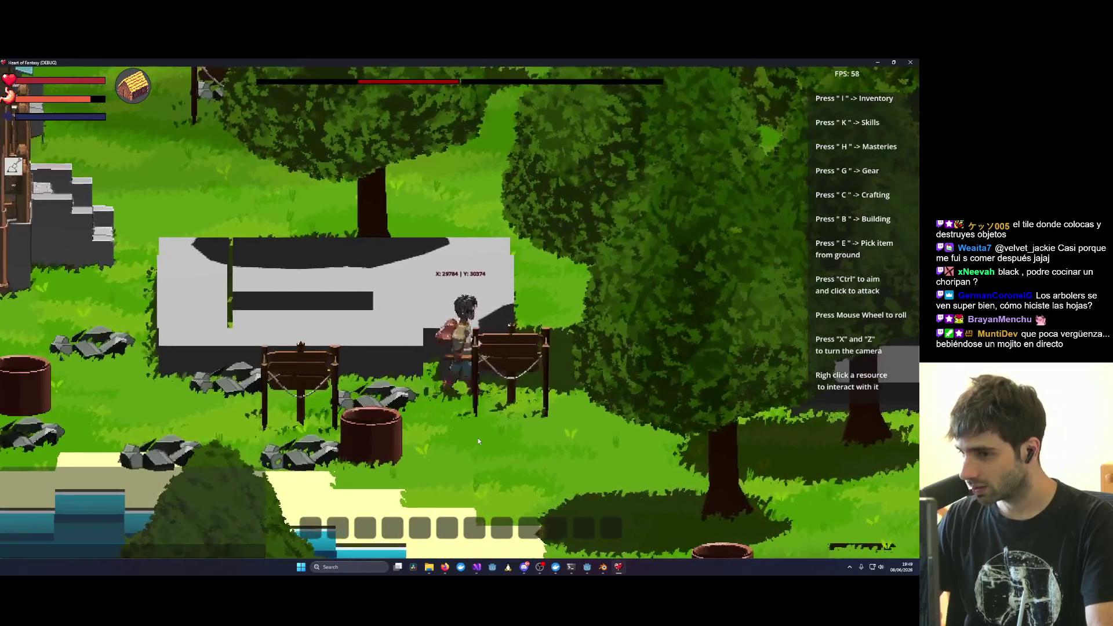
key("x")
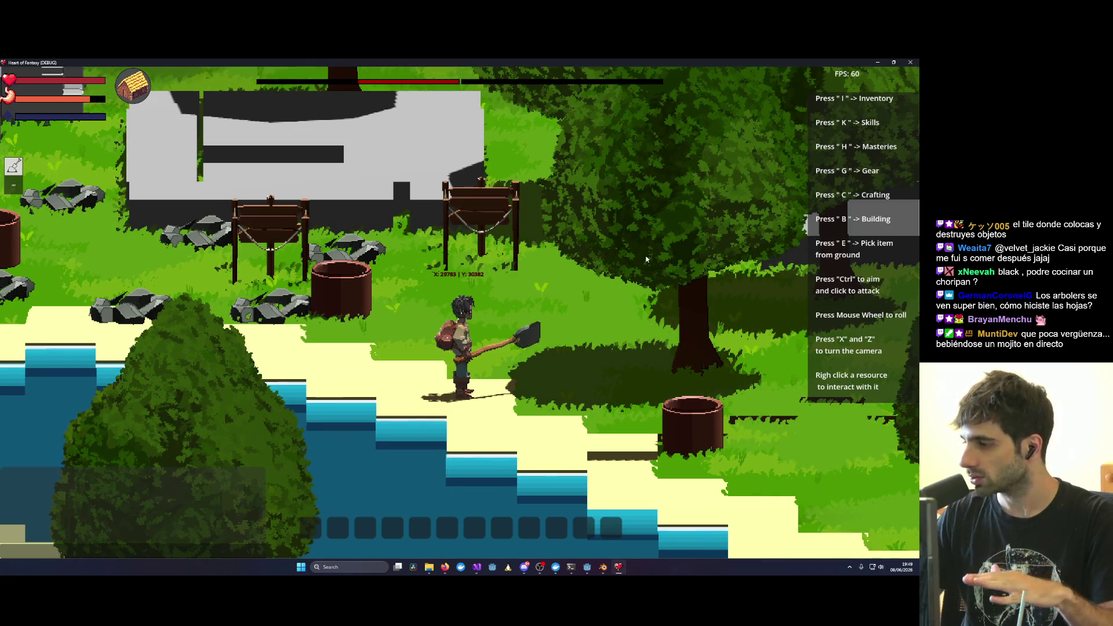
key("x")
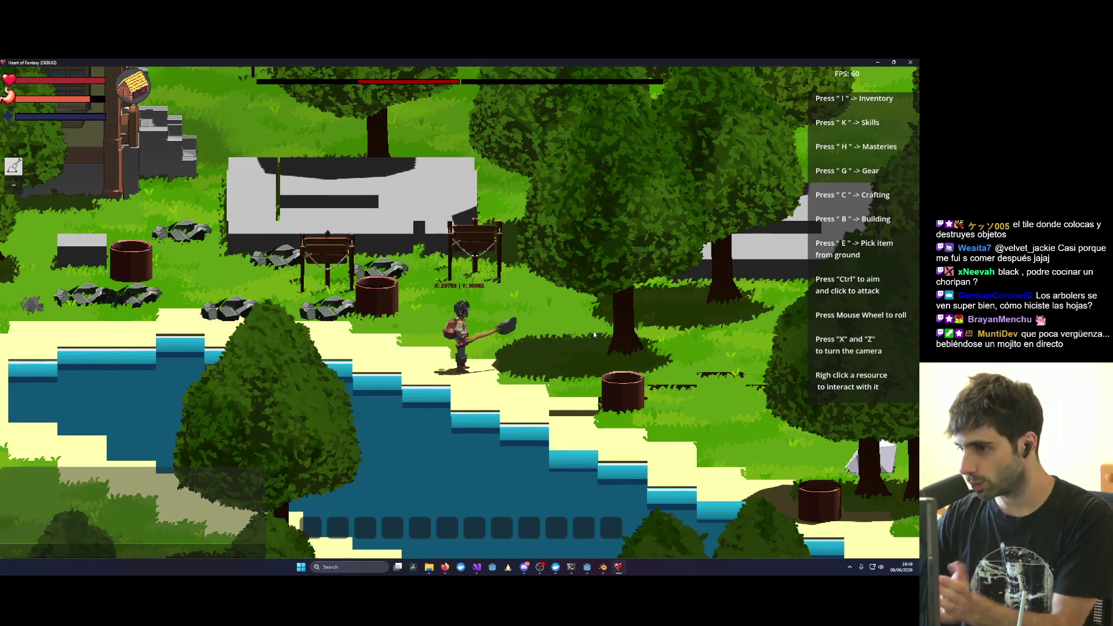
key("x")
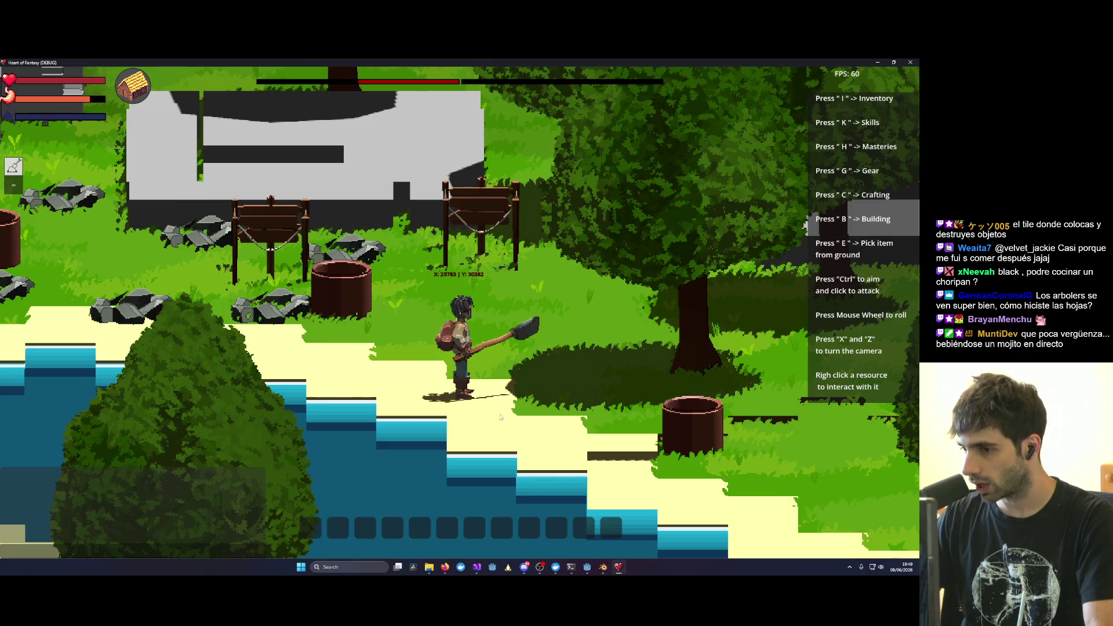
key("x")
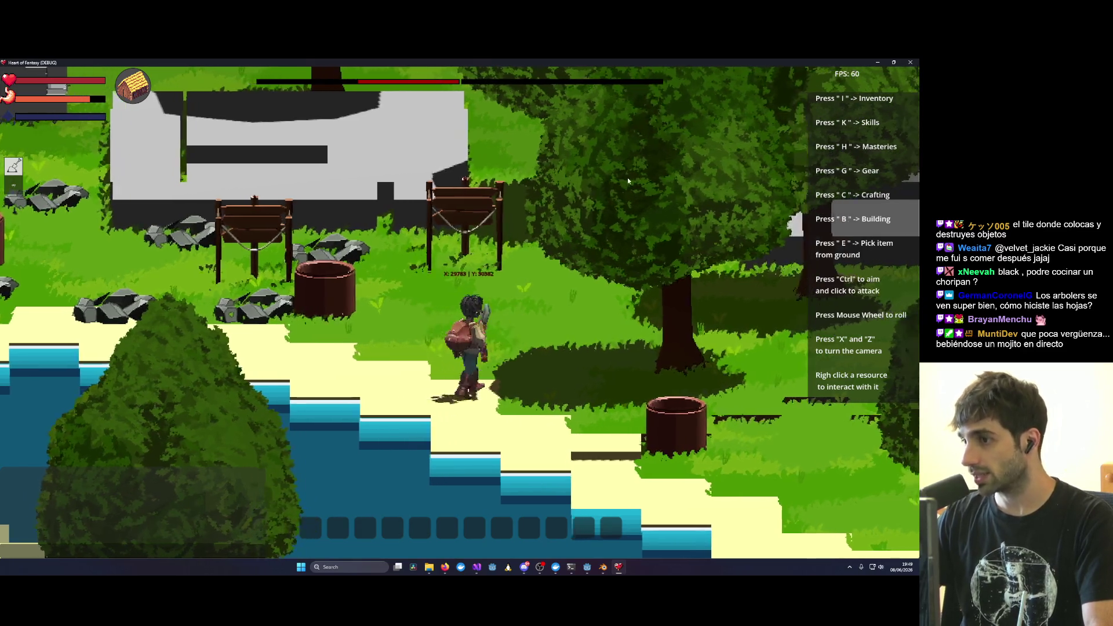
key("w")
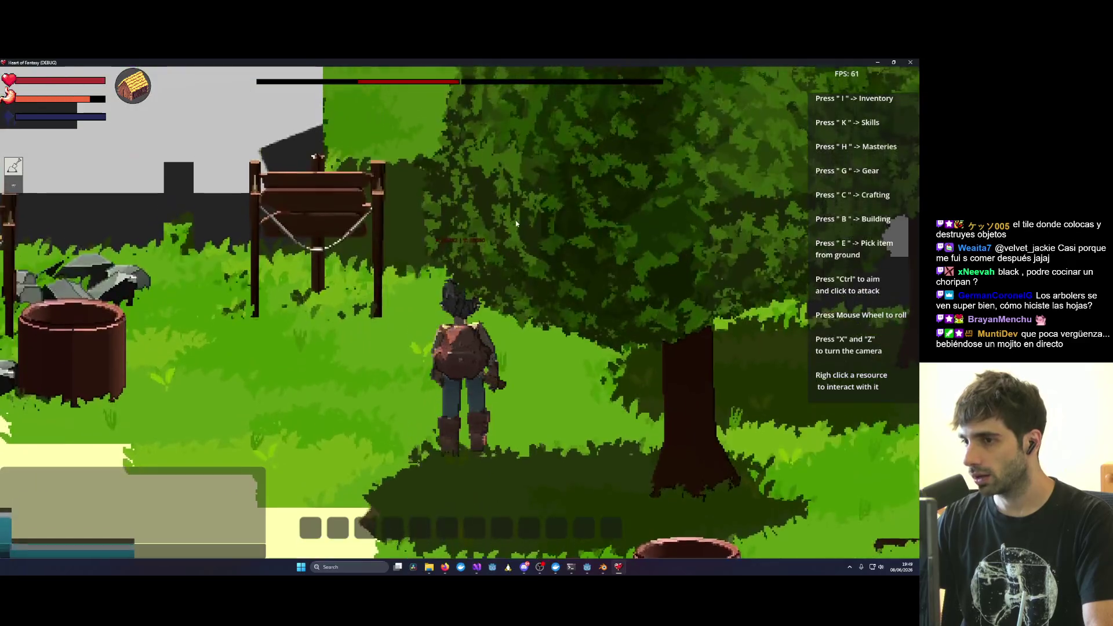
key("x")
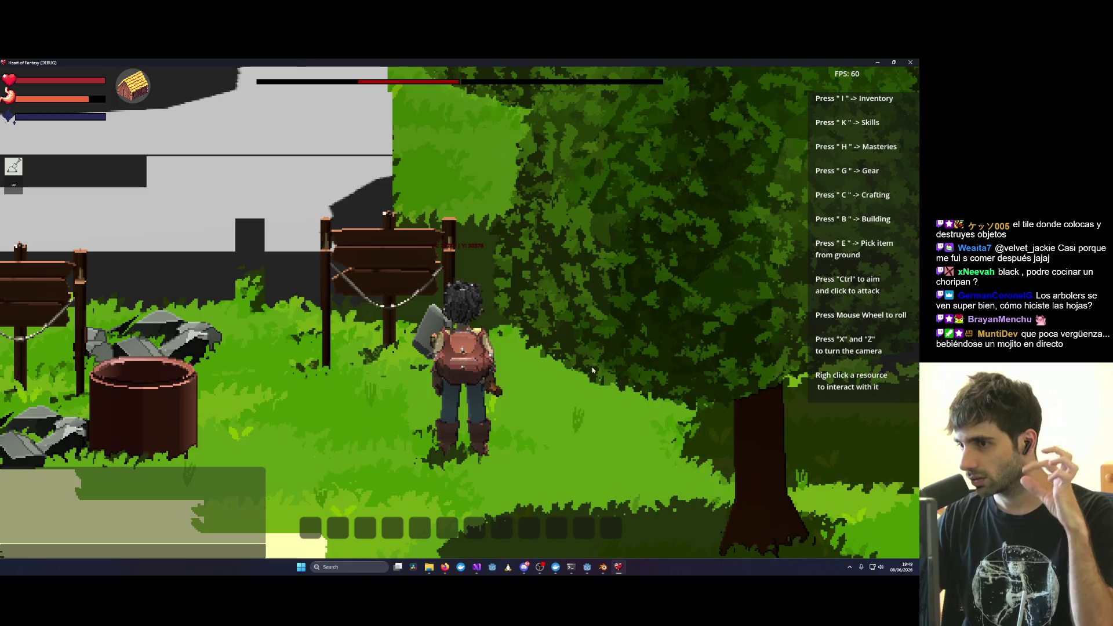
mouse_move(427, 569)
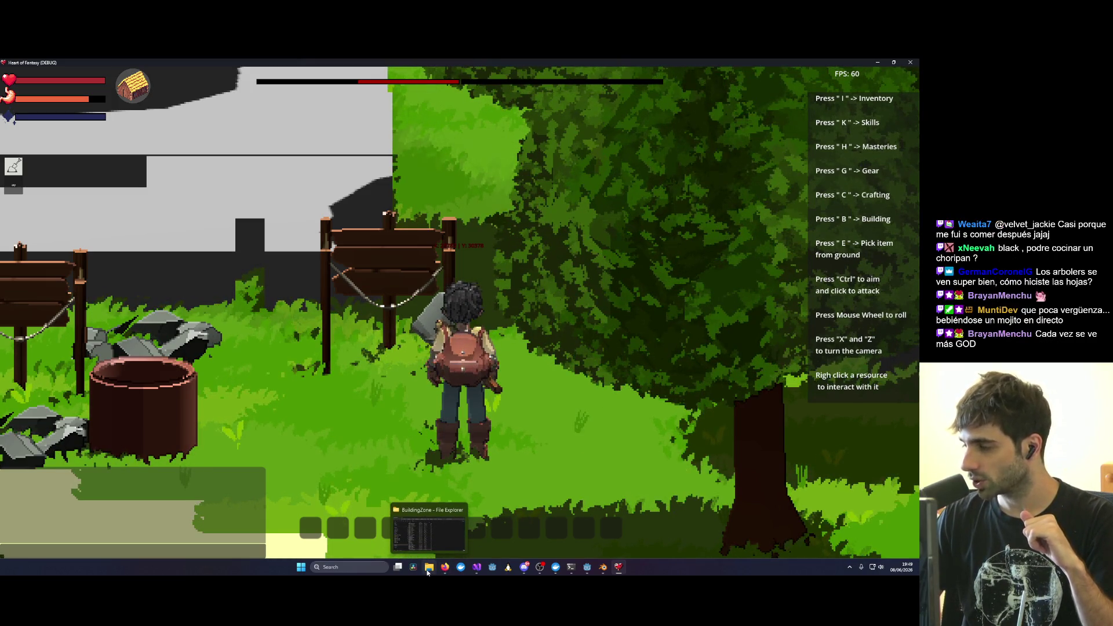
key("x")
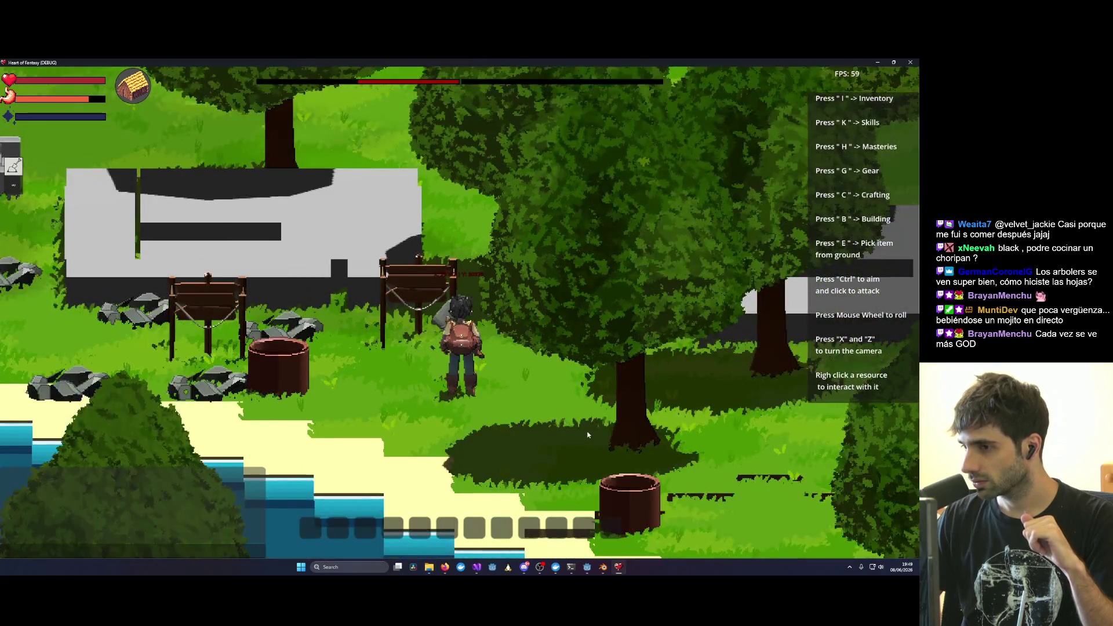
key("x")
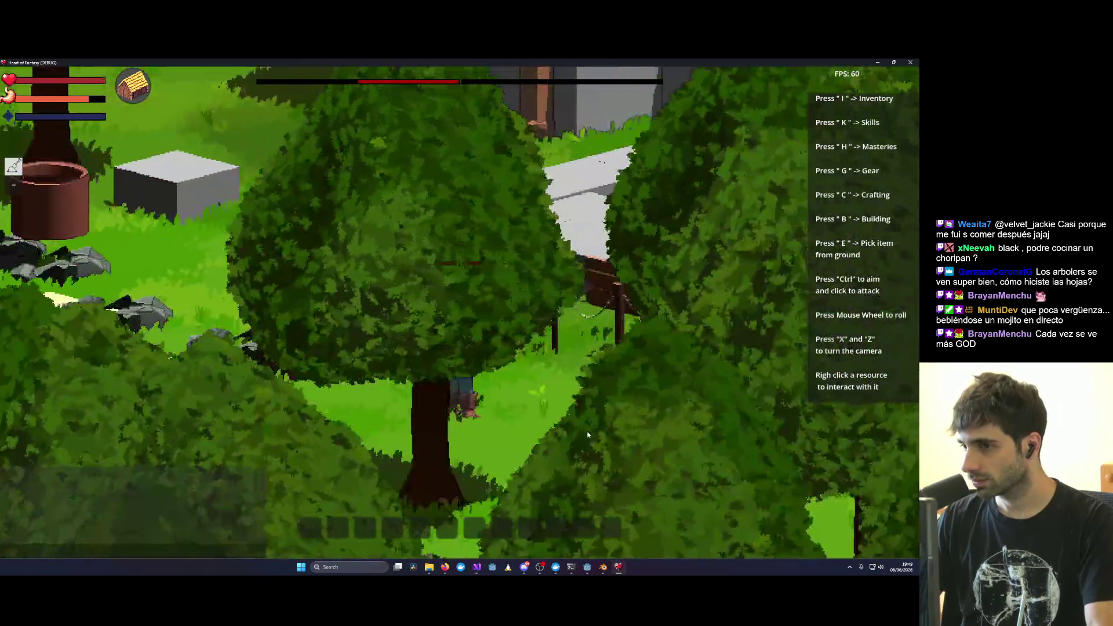
key("x")
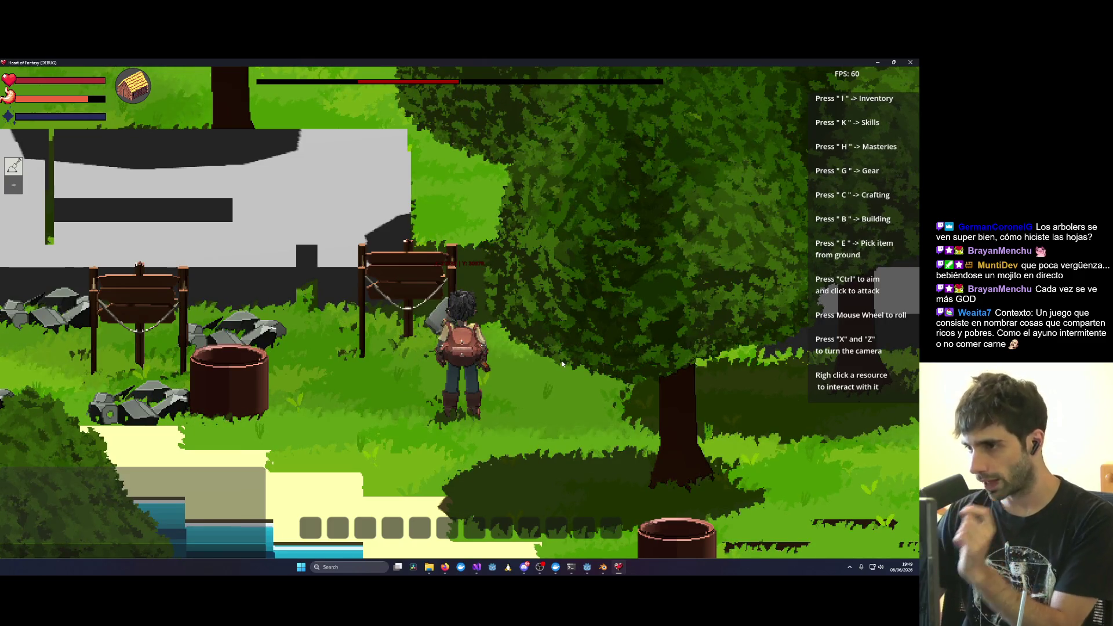
key("s")
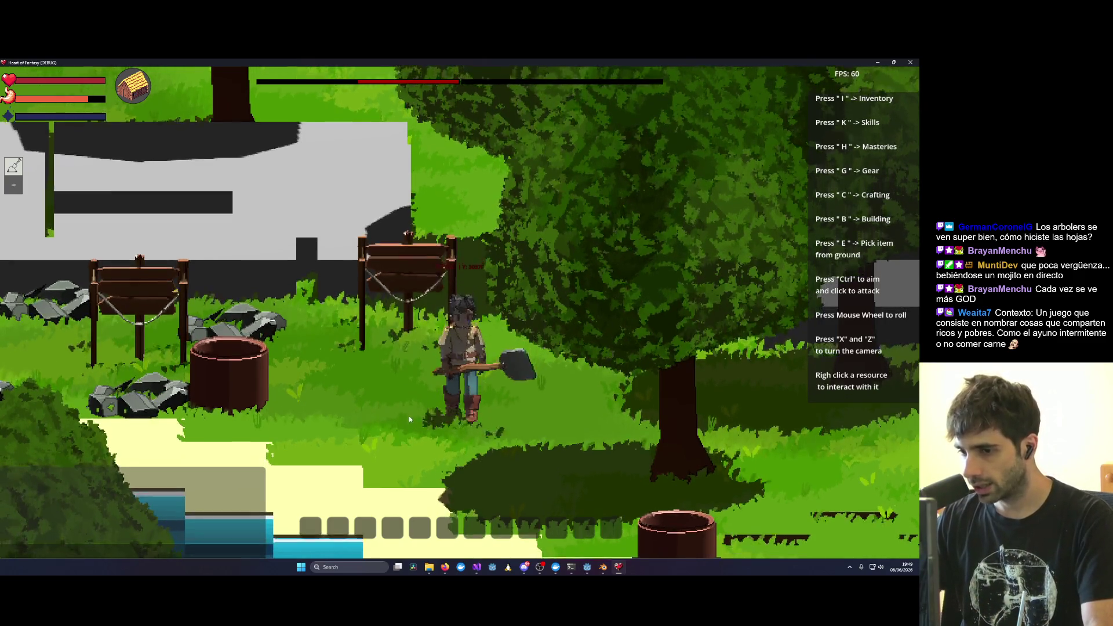
key("s")
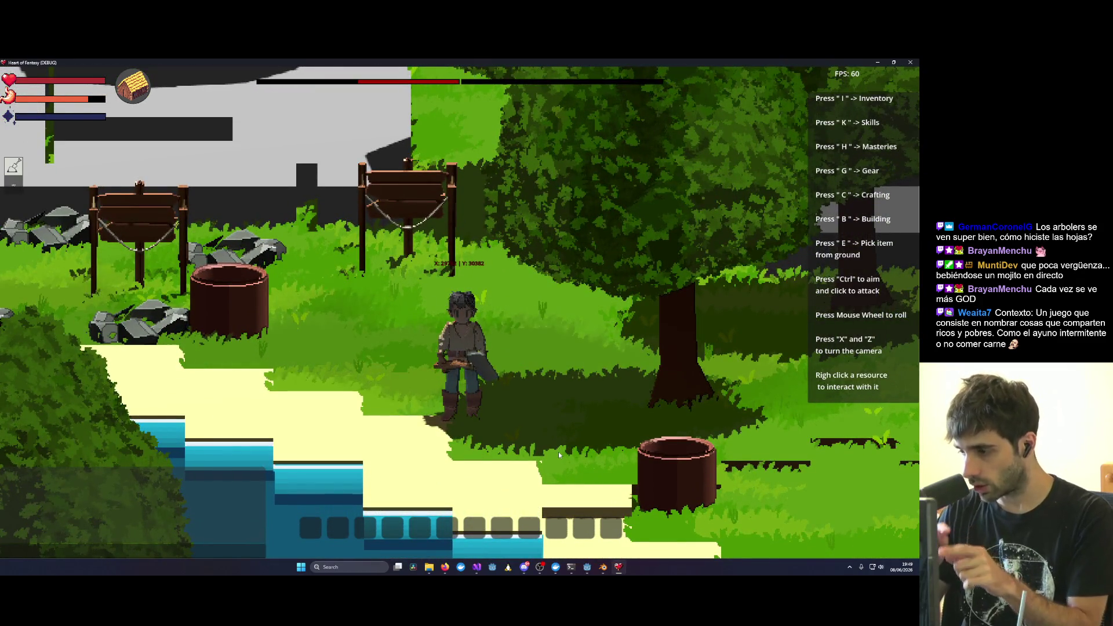
key("x")
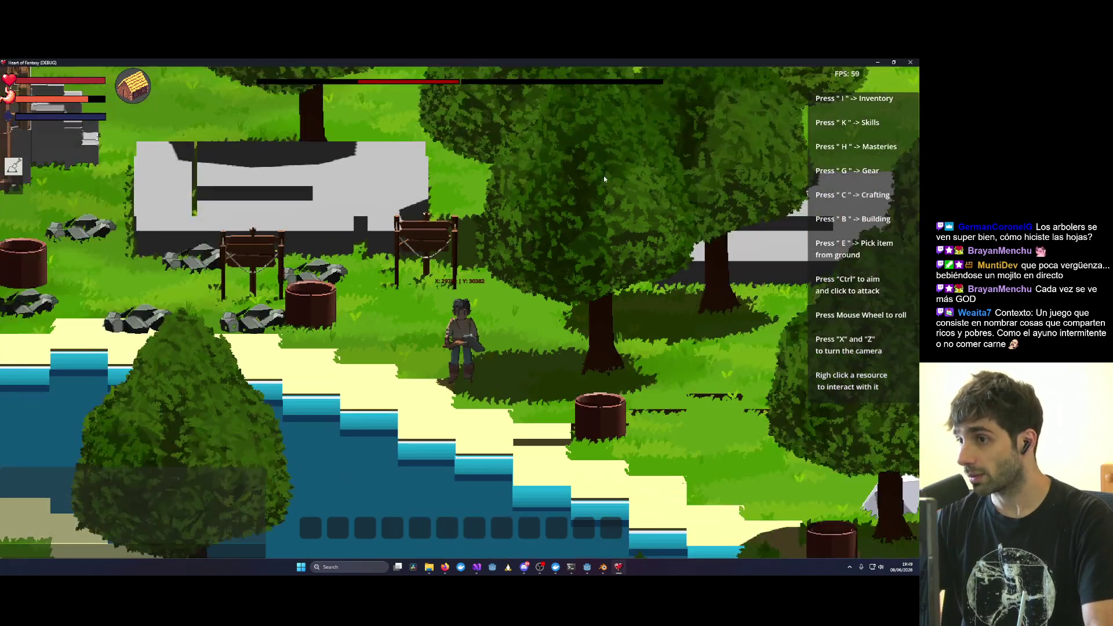
key("w")
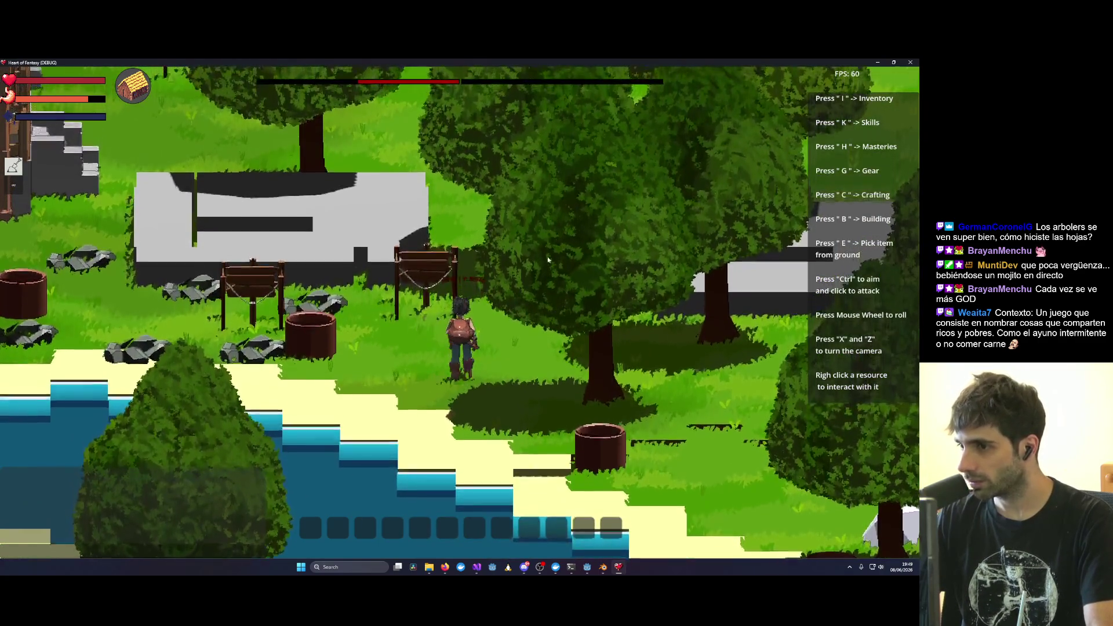
scroll(544, 270, "up", 3)
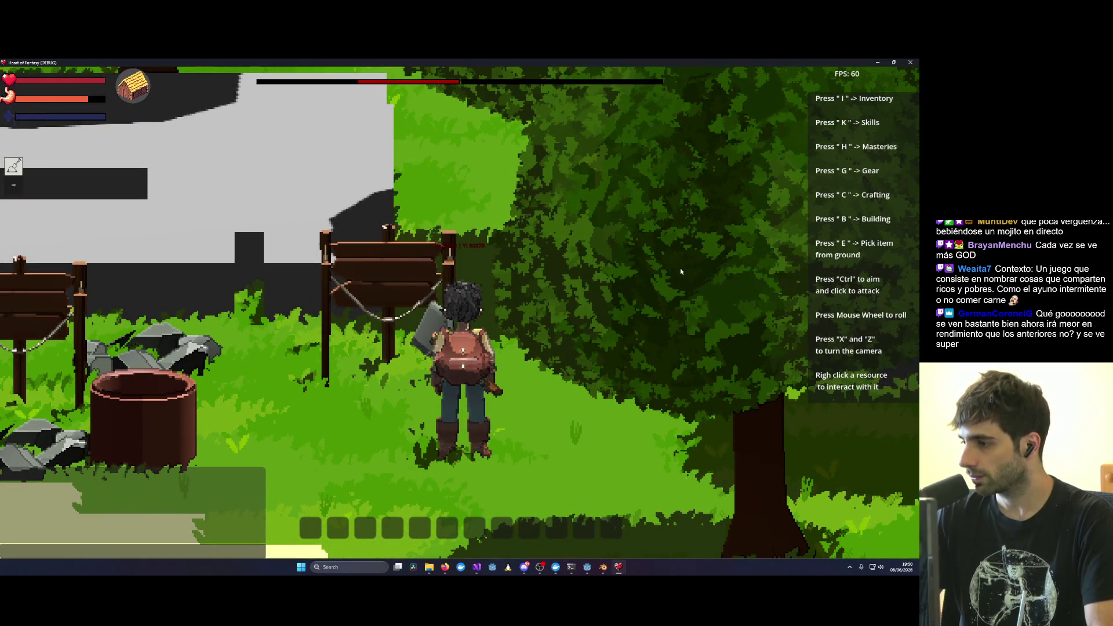
scroll(634, 297, "down", 2)
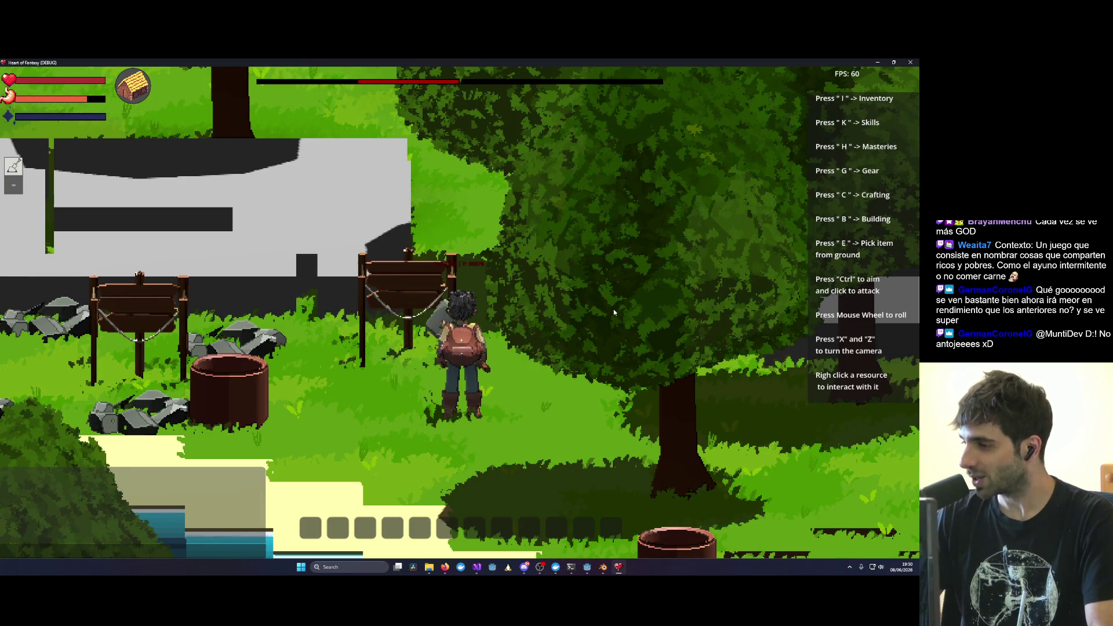
scroll(614, 309, "down", 10)
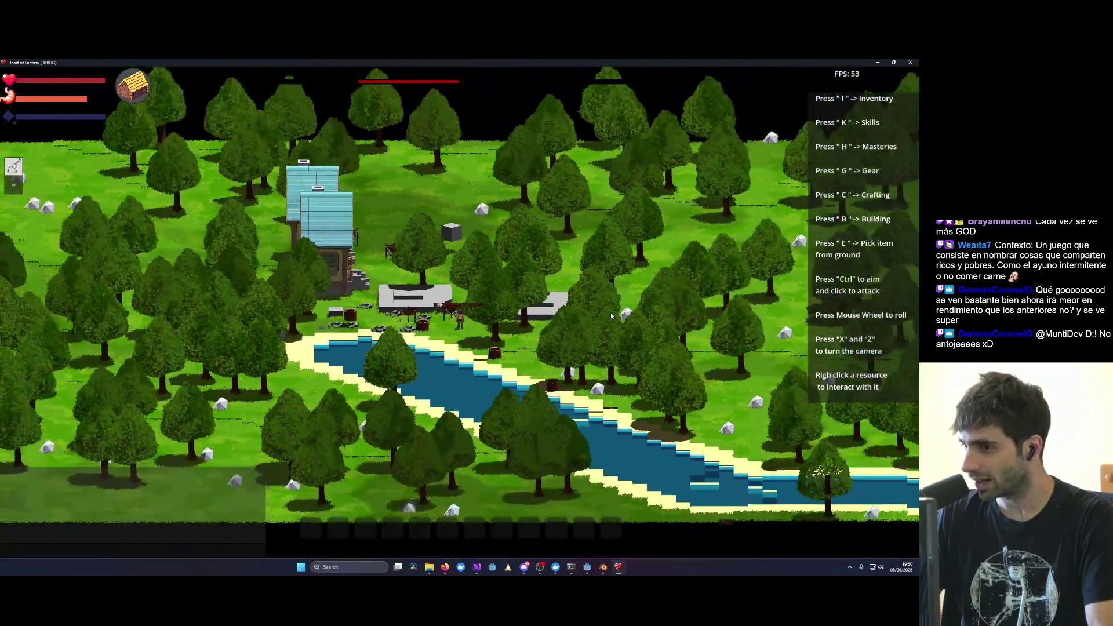
Step: Zoom out to the whole forest map, rotate it twice, and zoom back toward the houses
scroll(611, 312, "down", 10)
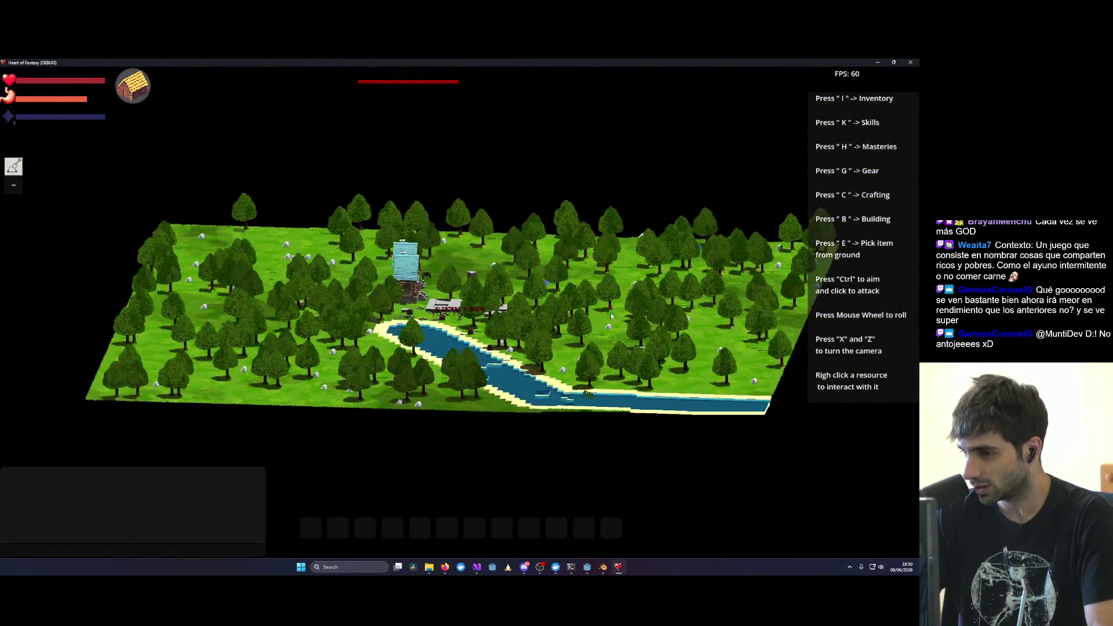
key("x")
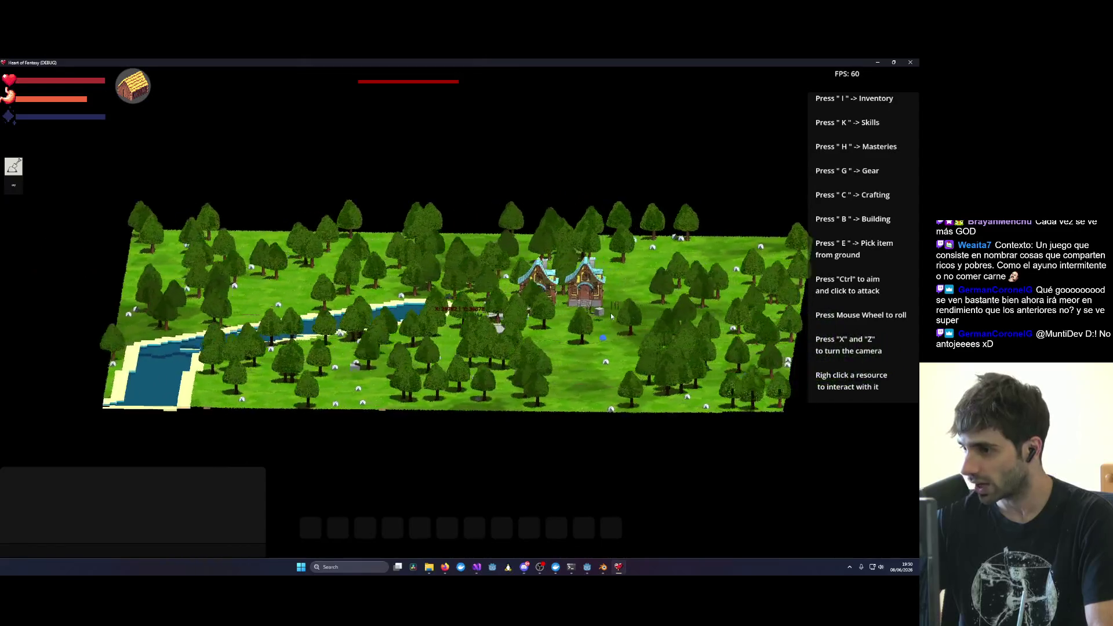
key("x")
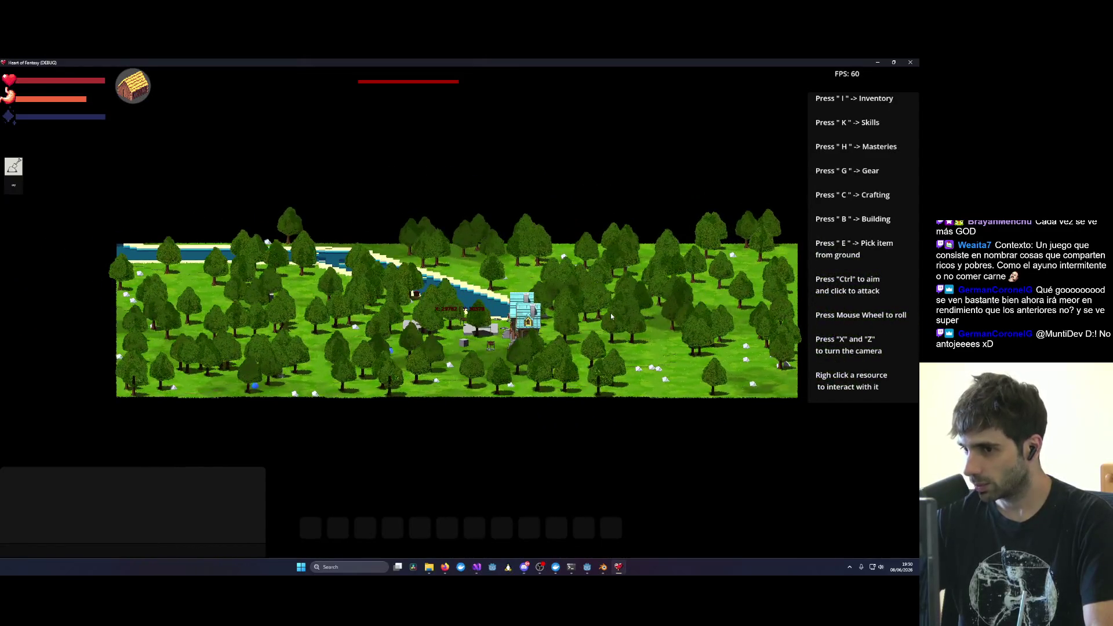
scroll(610, 313, "up", 5)
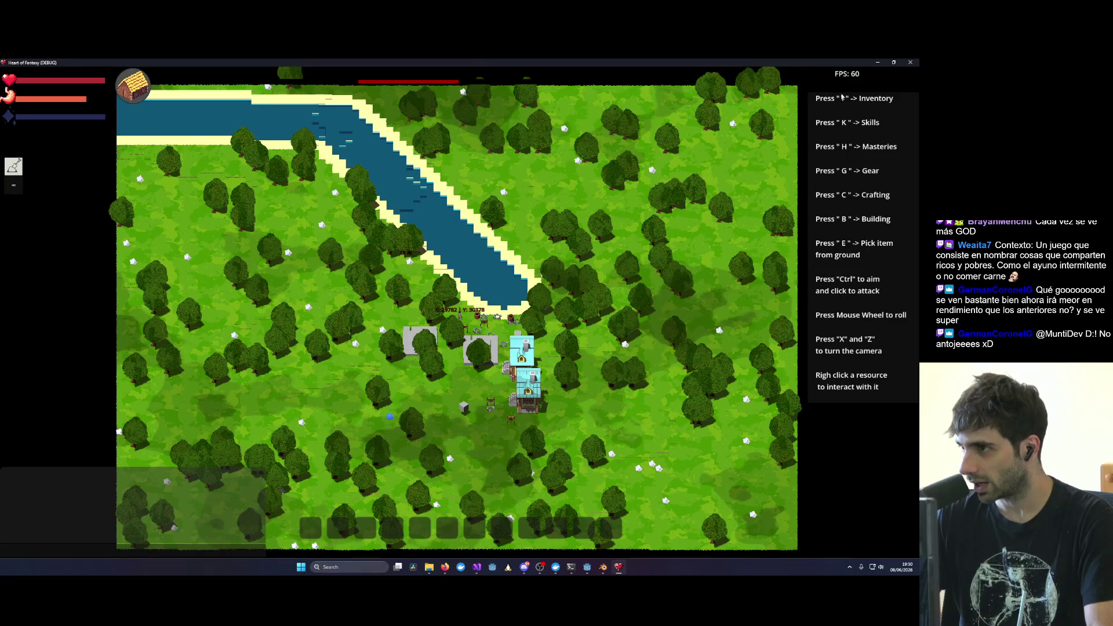
Step: Rotate the camera until the houses sit upper left, then walk the character upward
key("x")
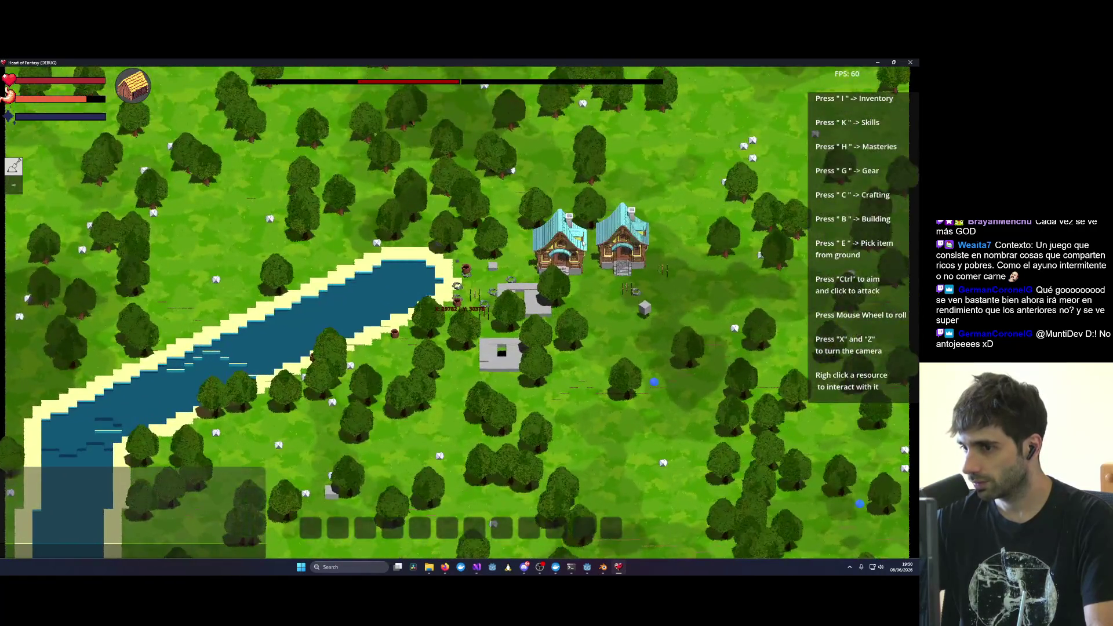
scroll(501, 343, "up", 5)
key("x")
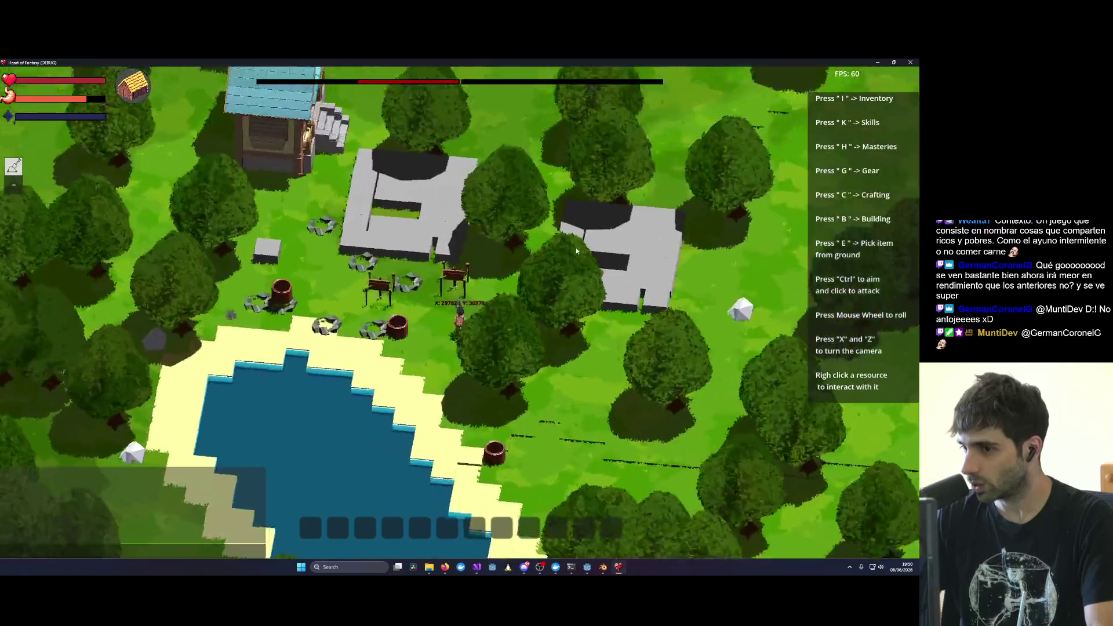
key("x")
scroll(596, 255, "up", 5)
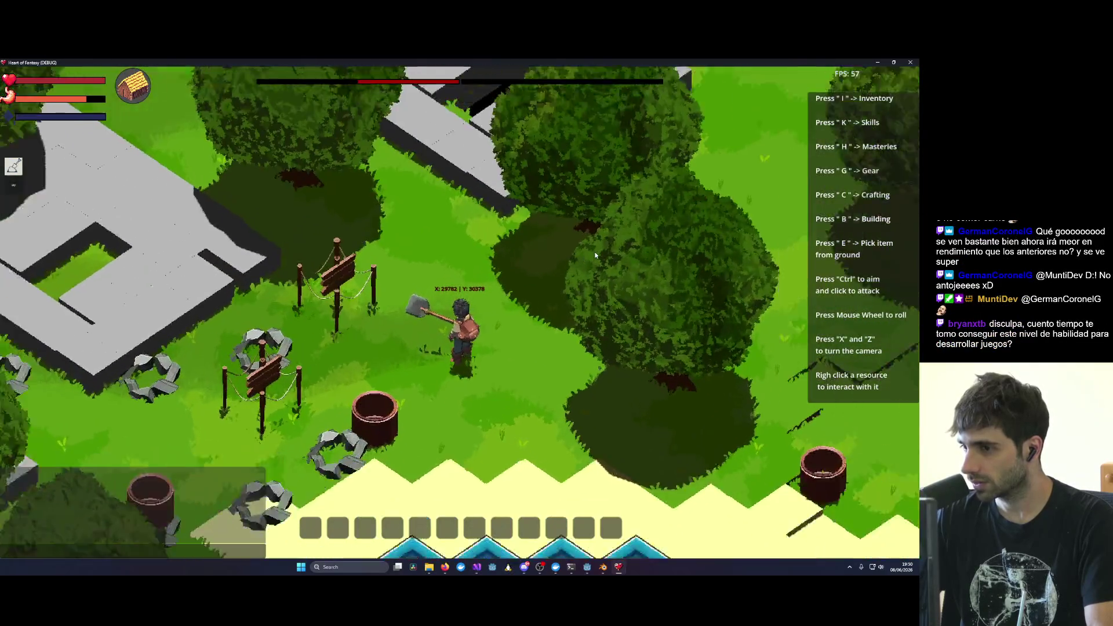
scroll(595, 255, "down", 5)
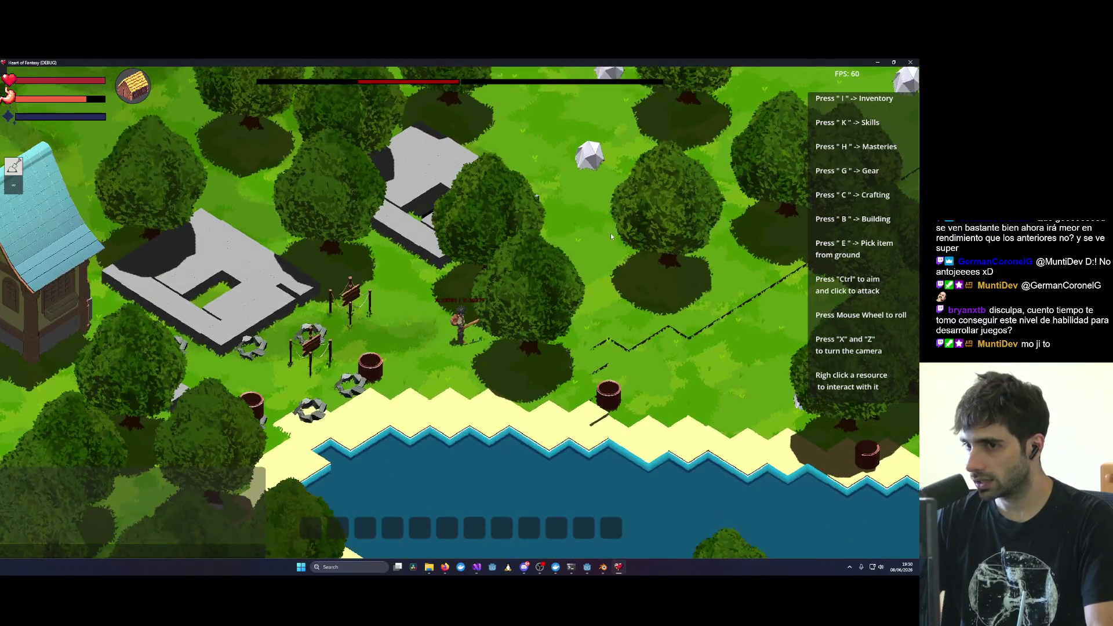
key("x")
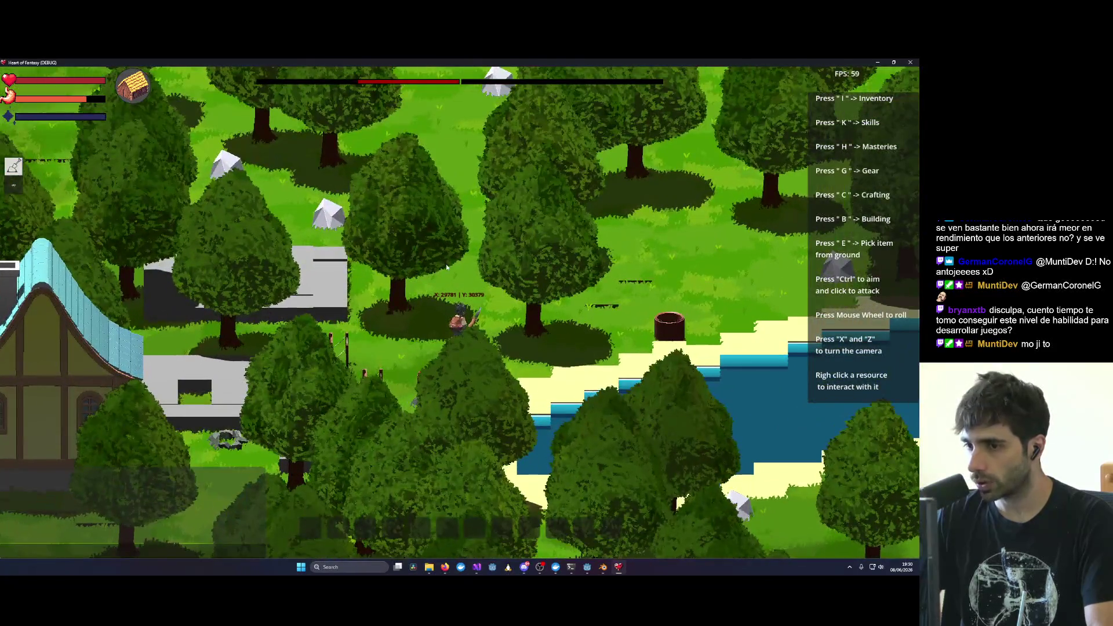
key("w")
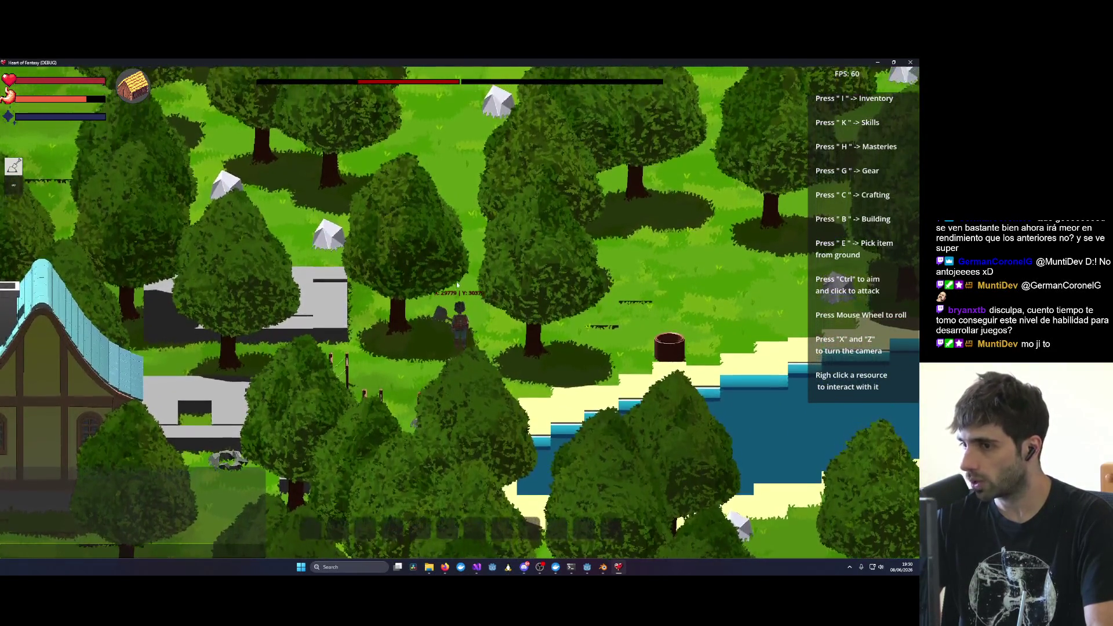
Step: Keep rotating and zooming the camera until the river runs along the top of the view
key("x")
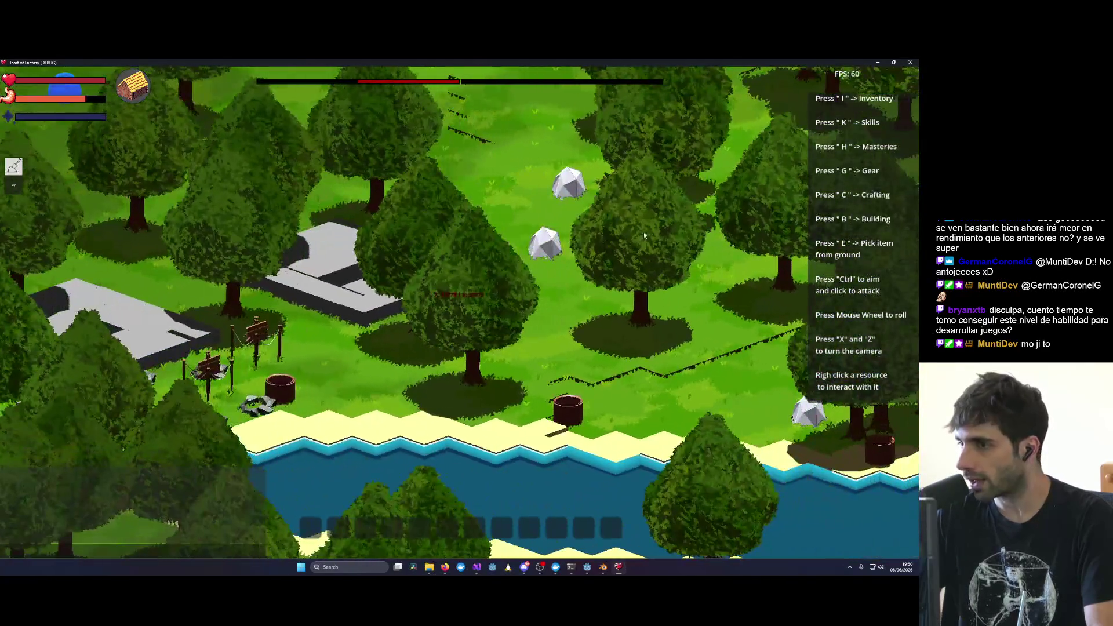
key("x")
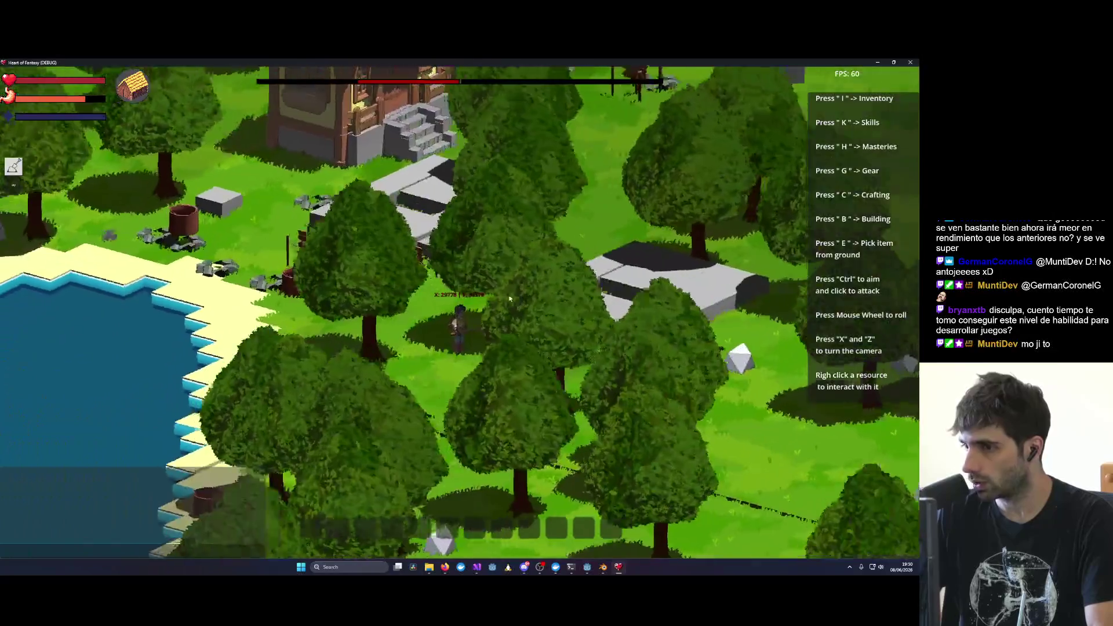
scroll(509, 298, "up", 3)
key("x")
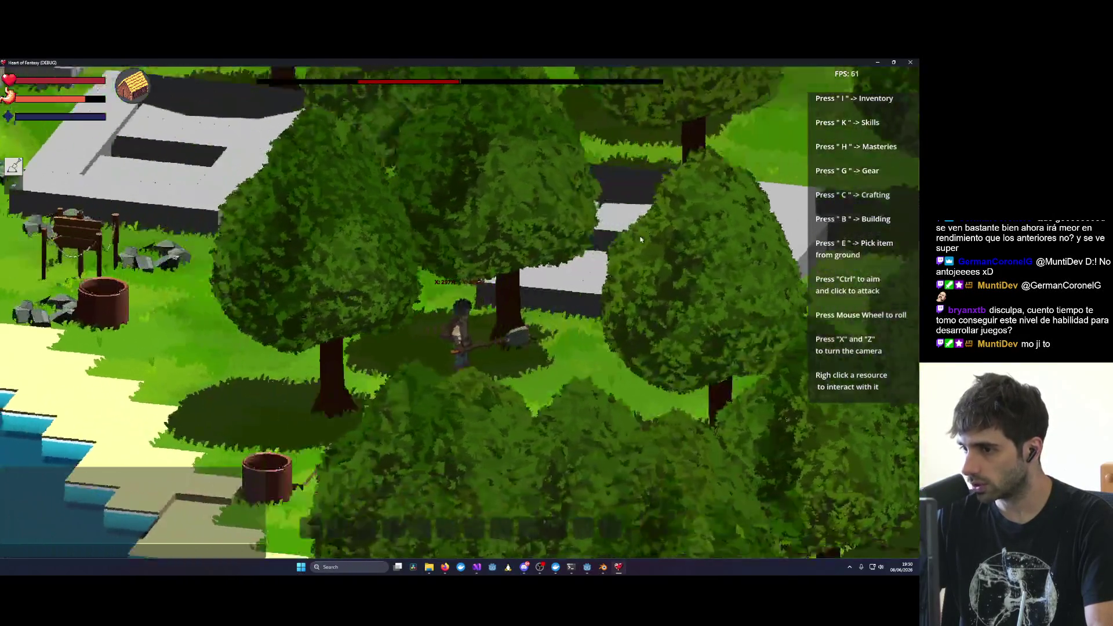
scroll(407, 190, "down", 5)
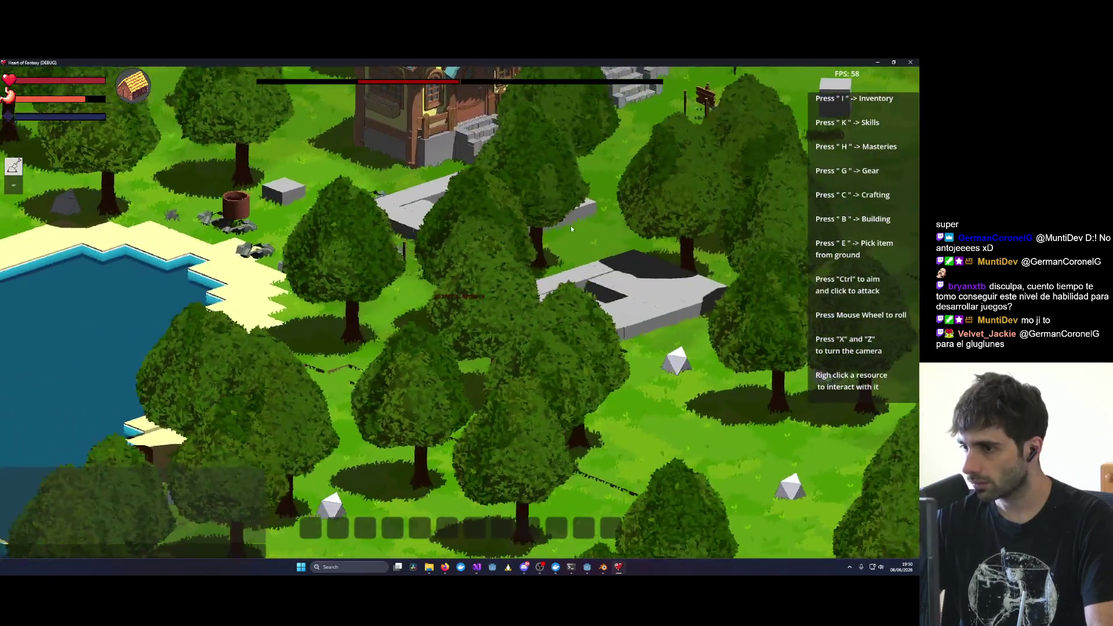
key("x")
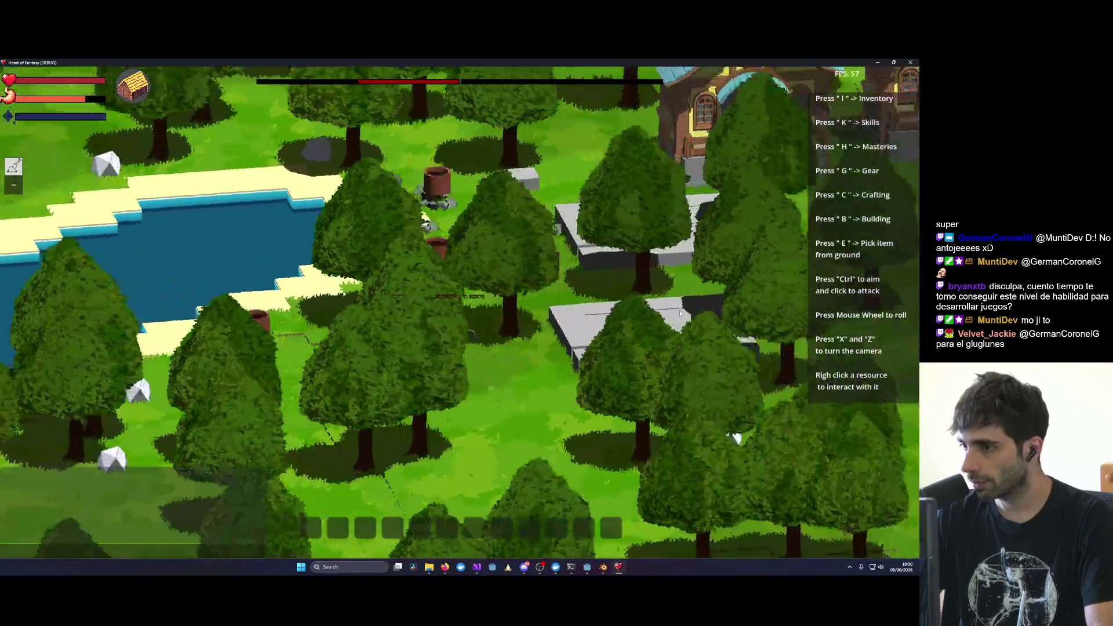
scroll(676, 287, "up", 3)
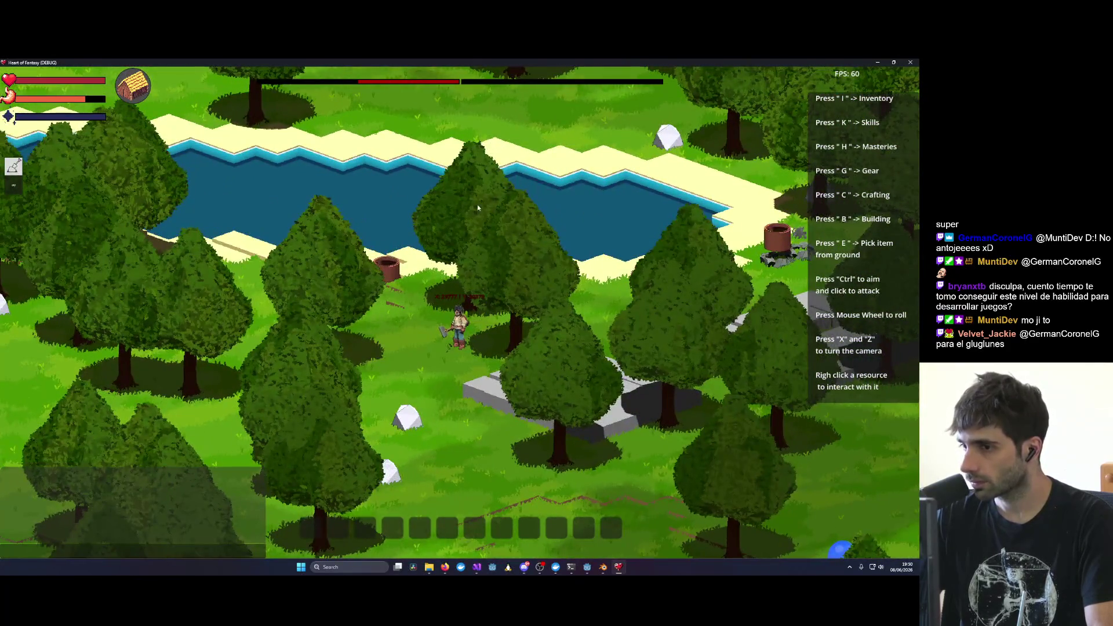
scroll(537, 277, "down", 4)
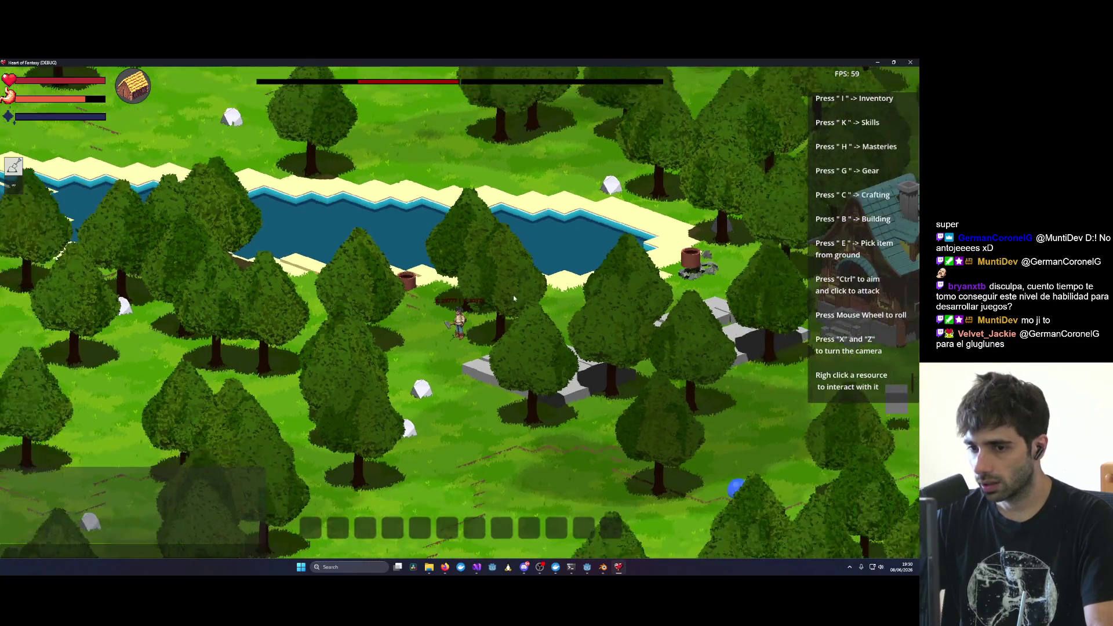
key("z")
scroll(499, 308, "up", 3)
key("x")
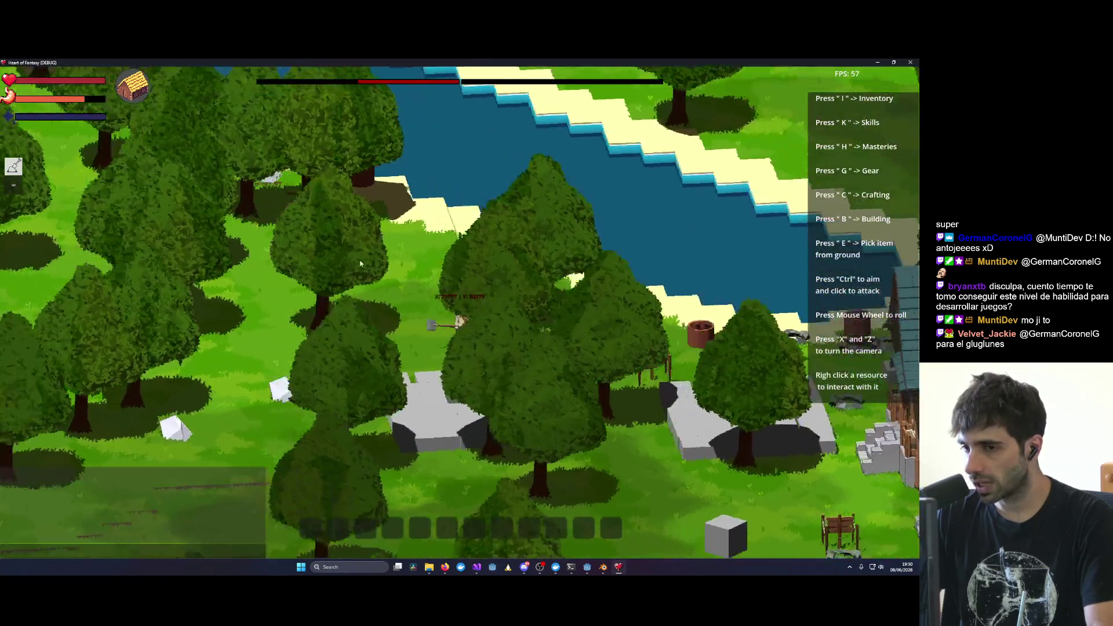
scroll(487, 298, "up", 3)
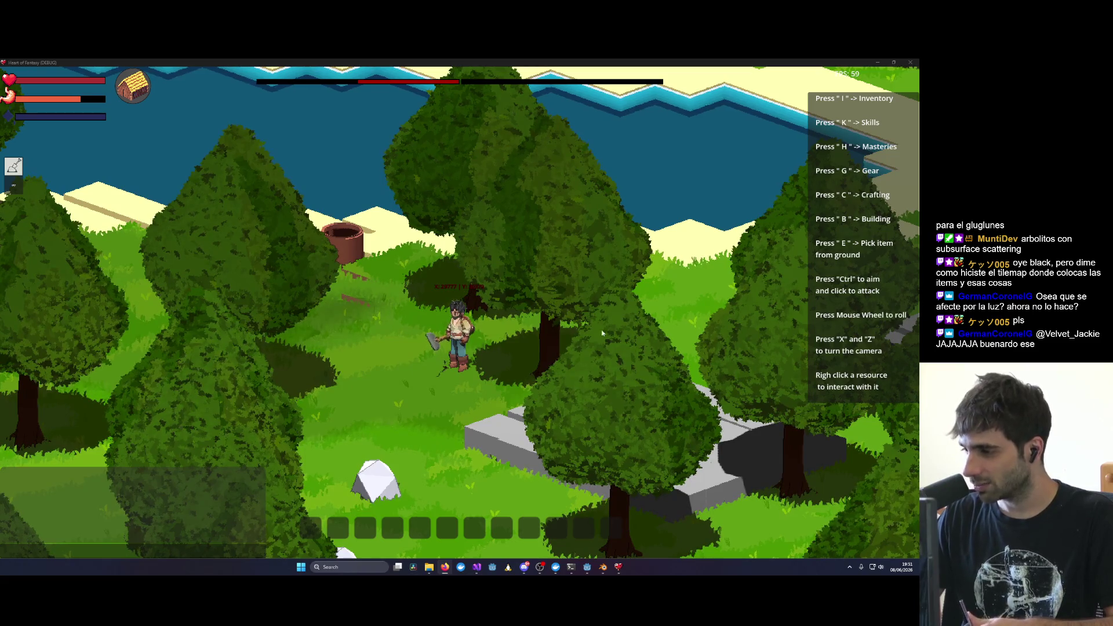
scroll(493, 392, "down", 3)
Step: Zoom in on the character by the clay cauldron, then back out to a wider view
scroll(507, 368, "up", 5)
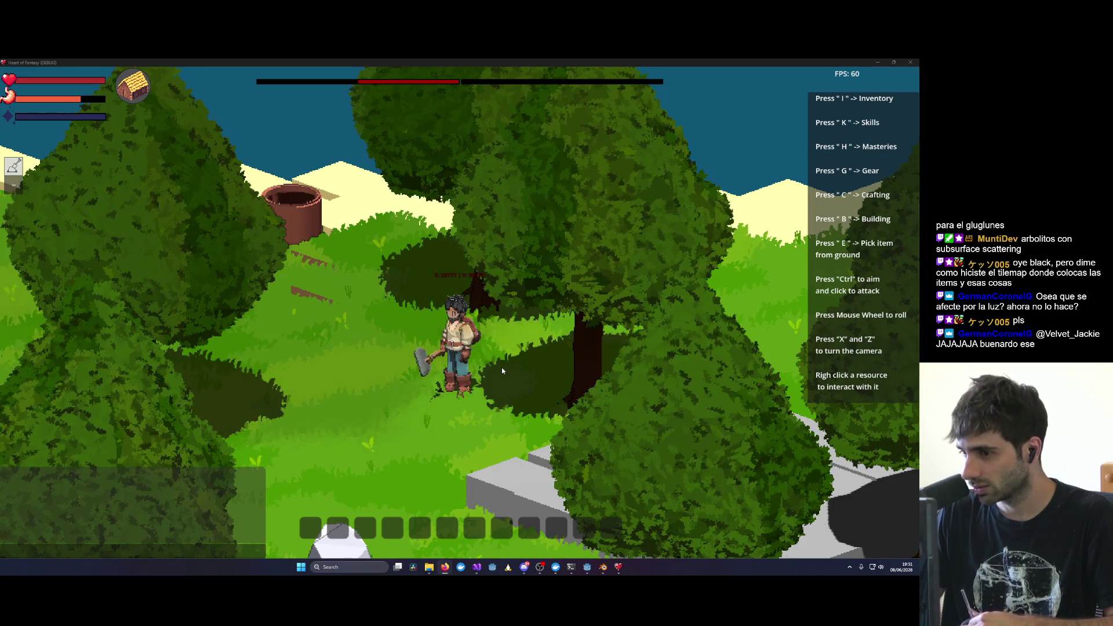
scroll(503, 367, "down", 3)
scroll(664, 381, "up", 2)
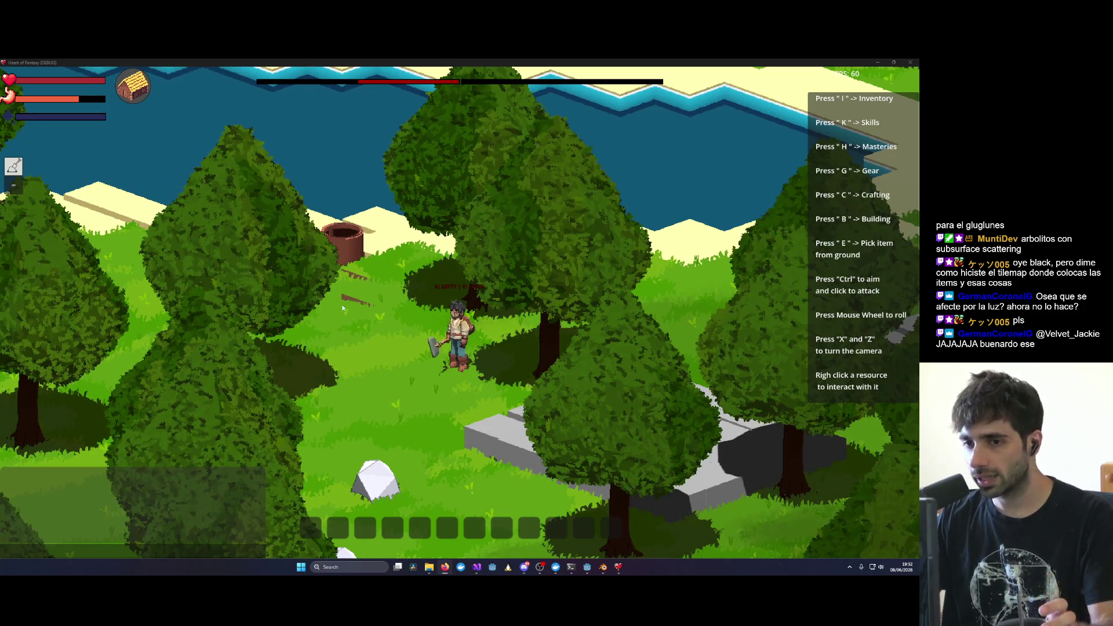
scroll(548, 203, "up", 2)
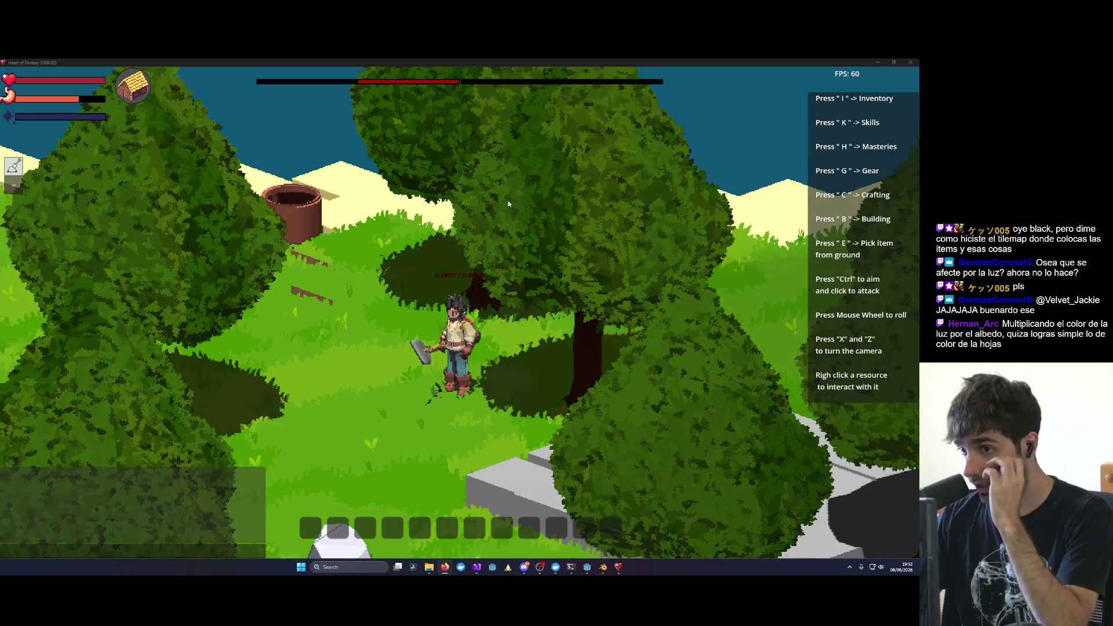
scroll(413, 161, "down", 2)
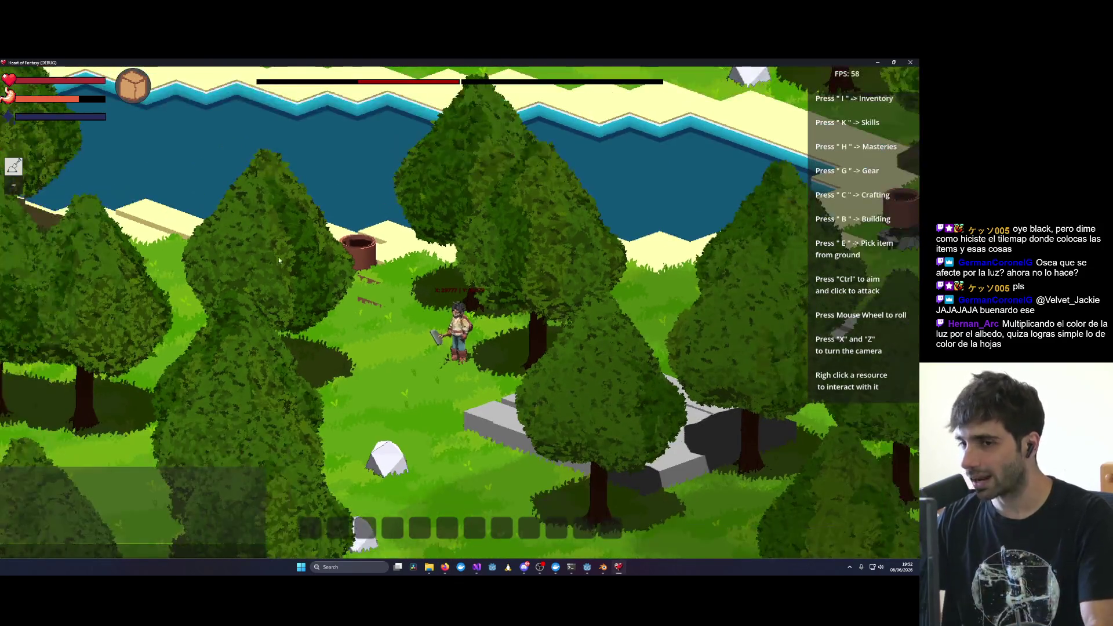
Step: Rotate the camera around the character to survey the river and the house
key("x")
key("x")
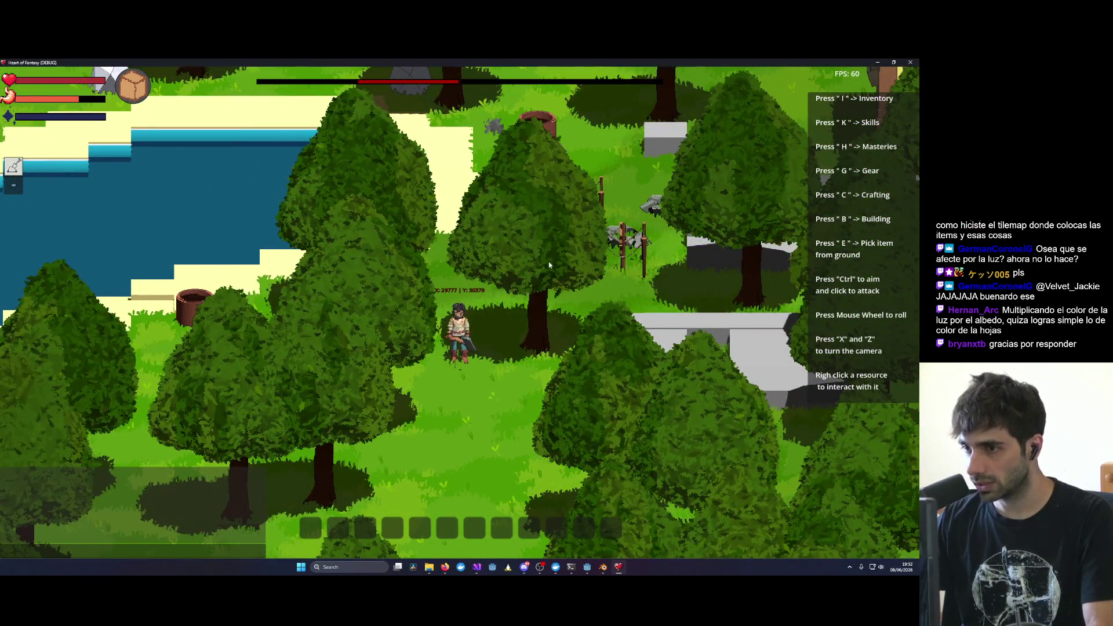
key("x")
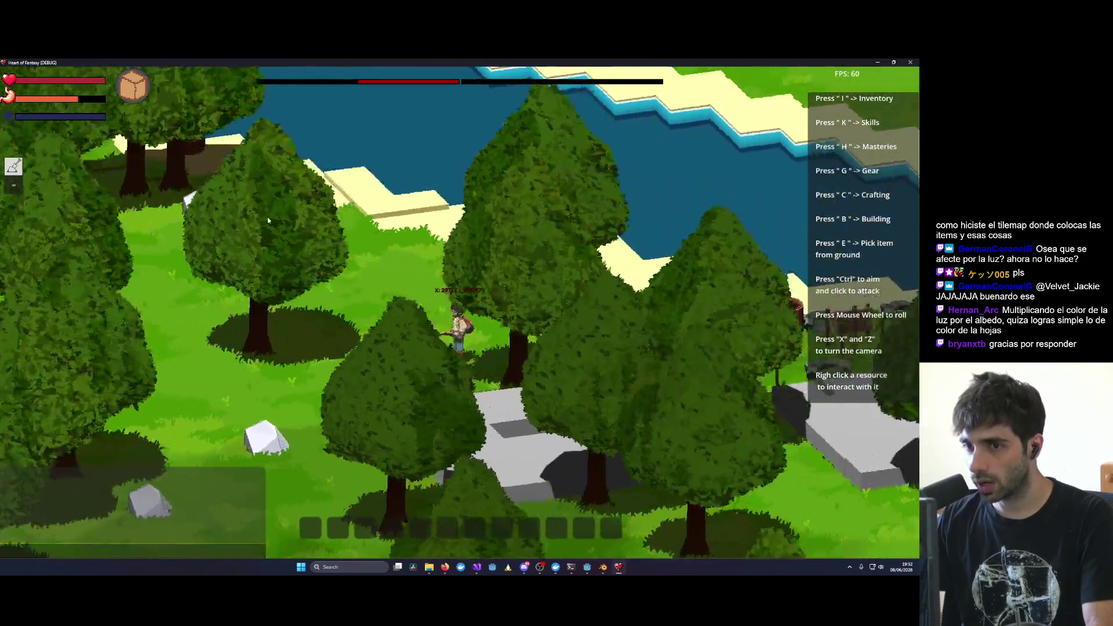
key("x")
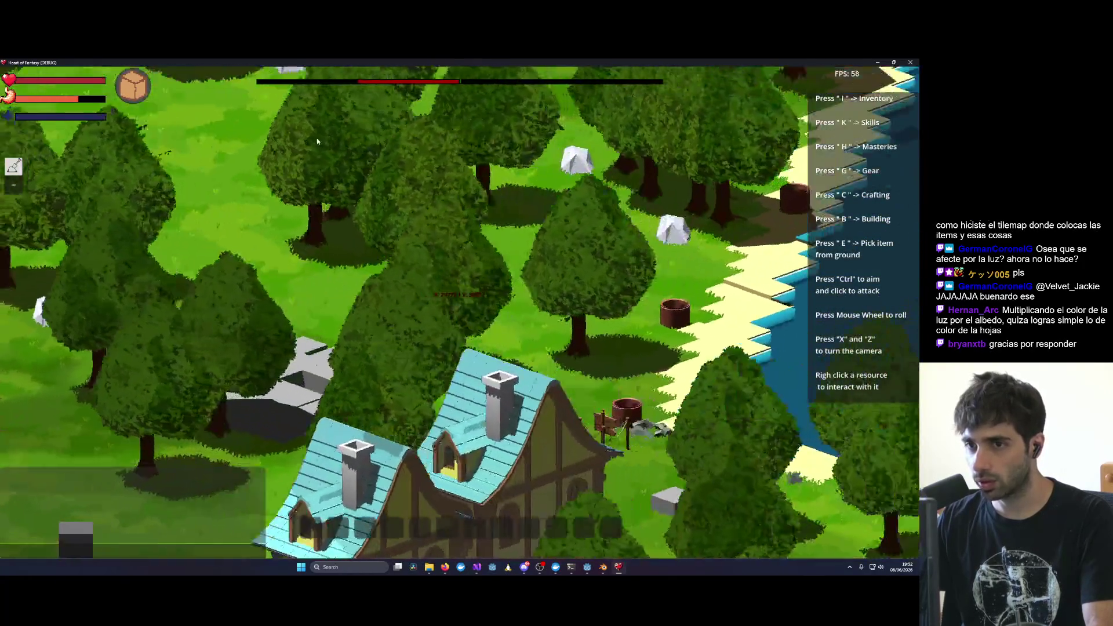
key("x")
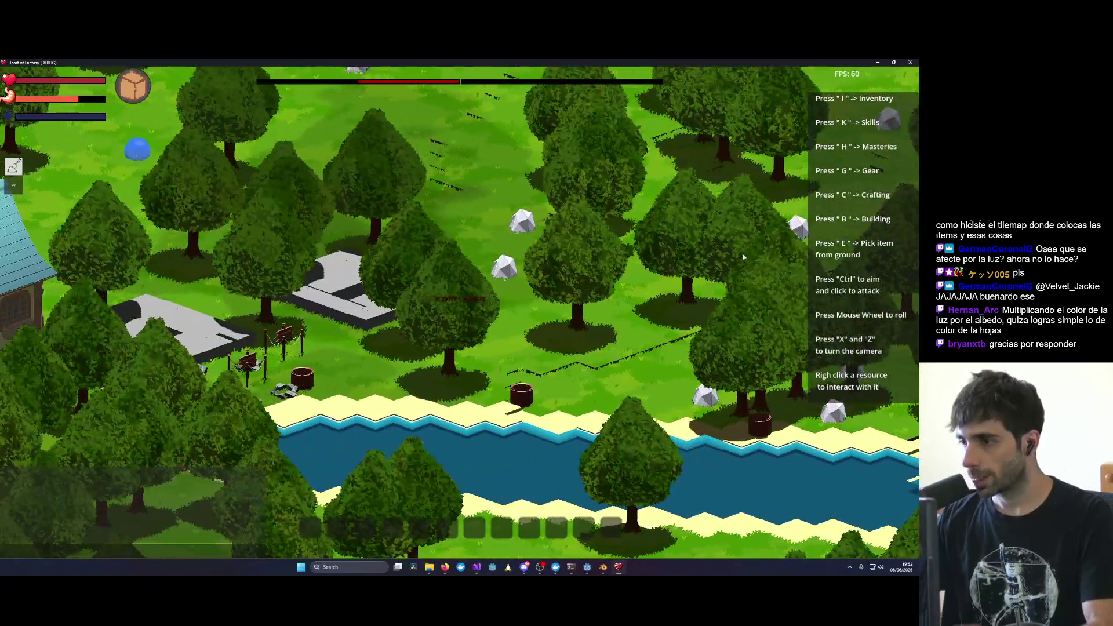
key("z")
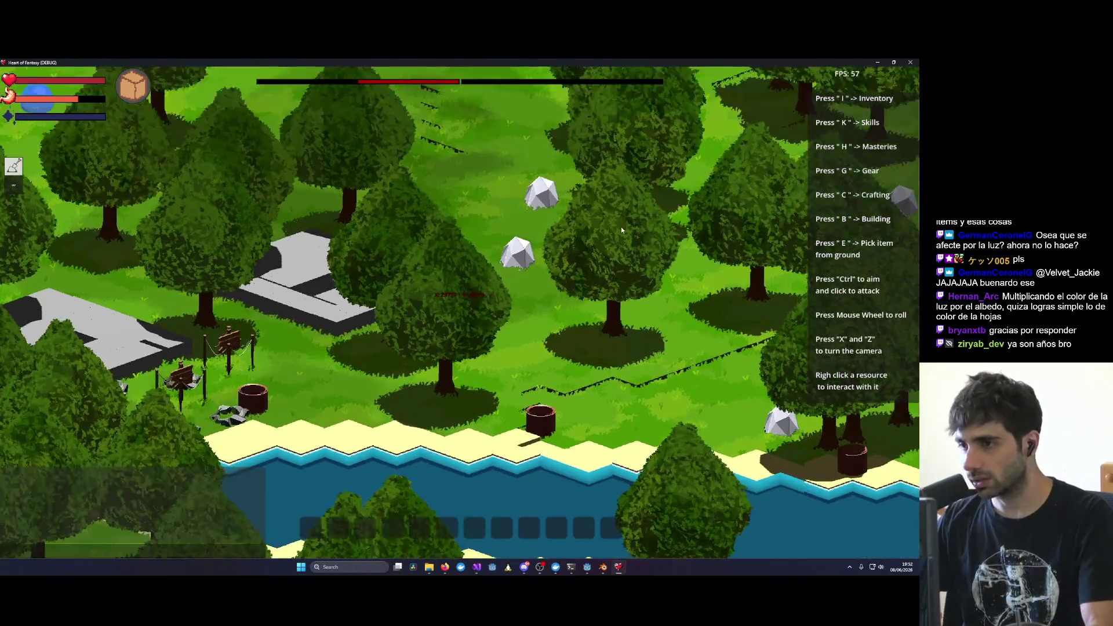
key("z")
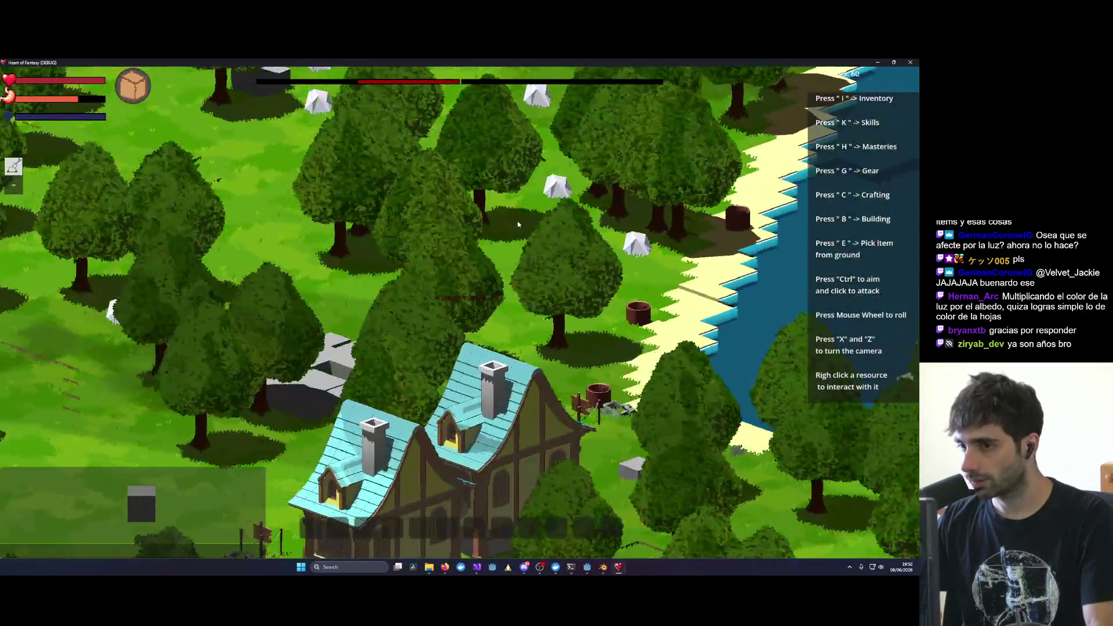
key("z")
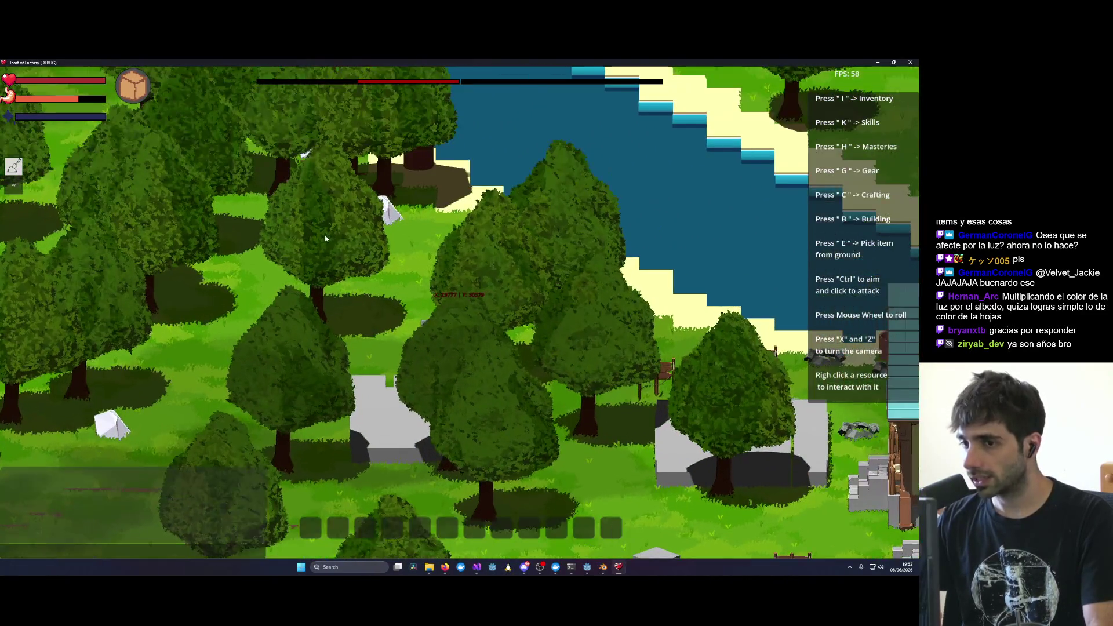
key("z")
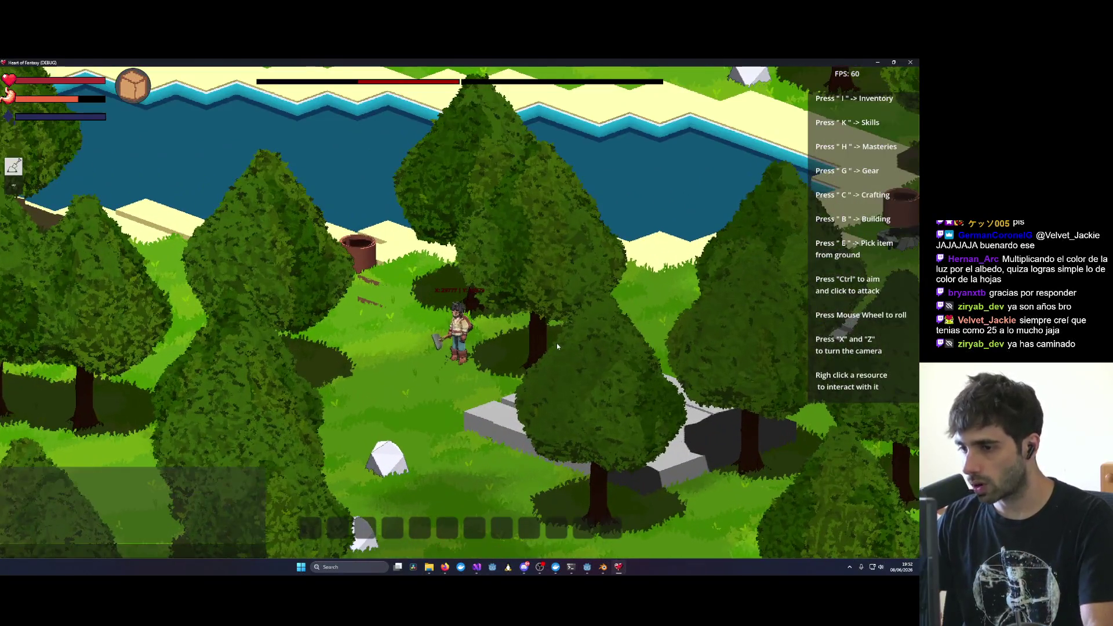
Step: Zoom and keep turning the view until the house sits at the top right
scroll(557, 343, "down", 3)
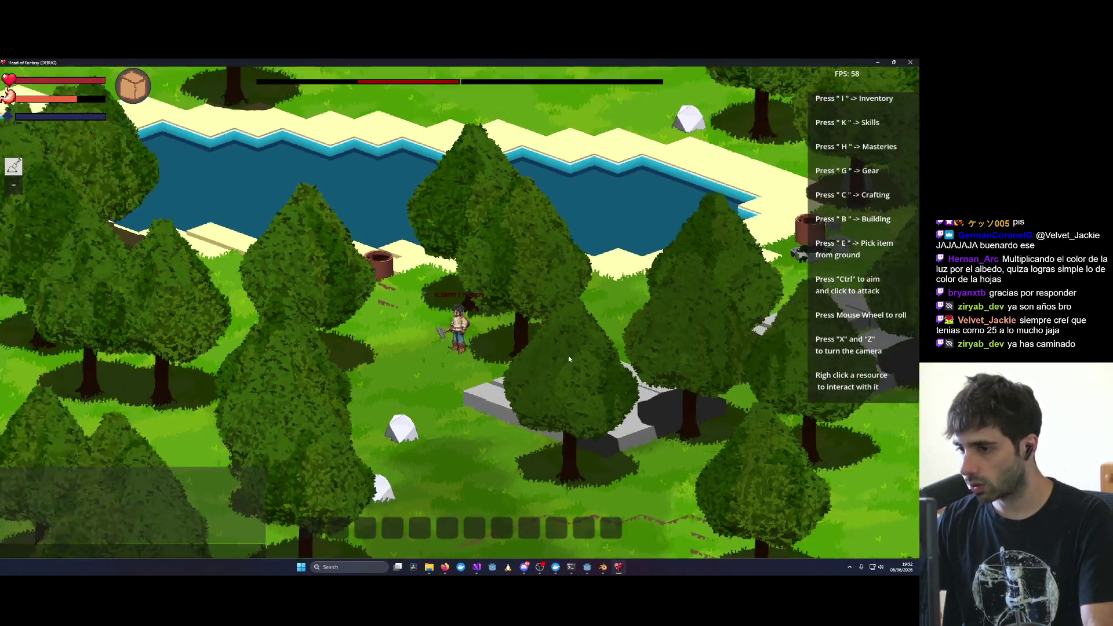
scroll(613, 366, "up", 3)
key("z")
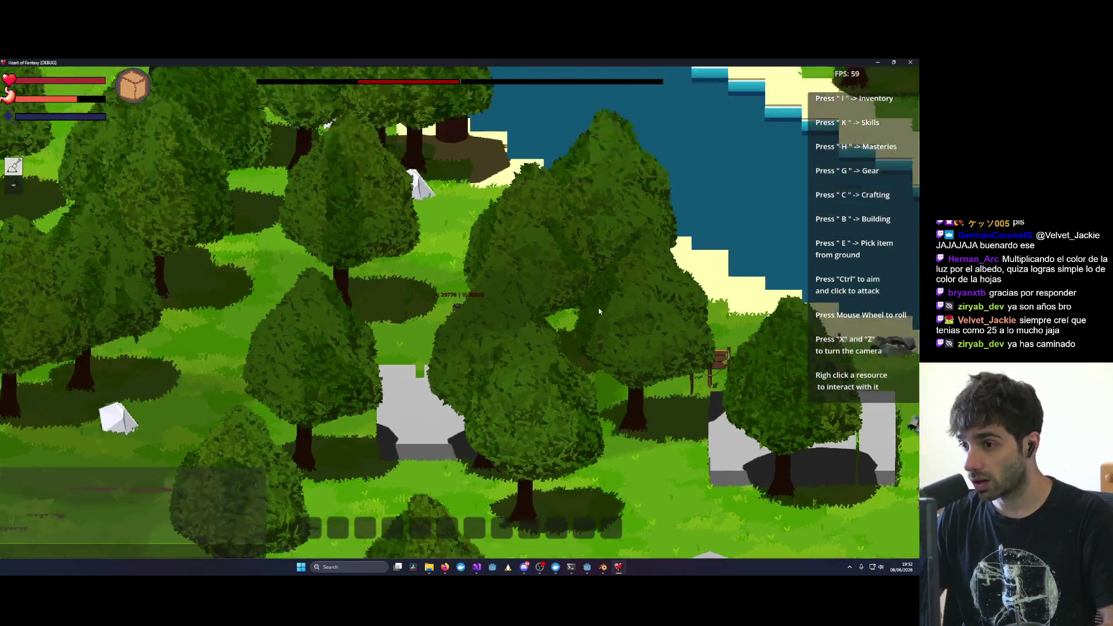
scroll(603, 313, "up", 2)
scroll(557, 293, "down", 3)
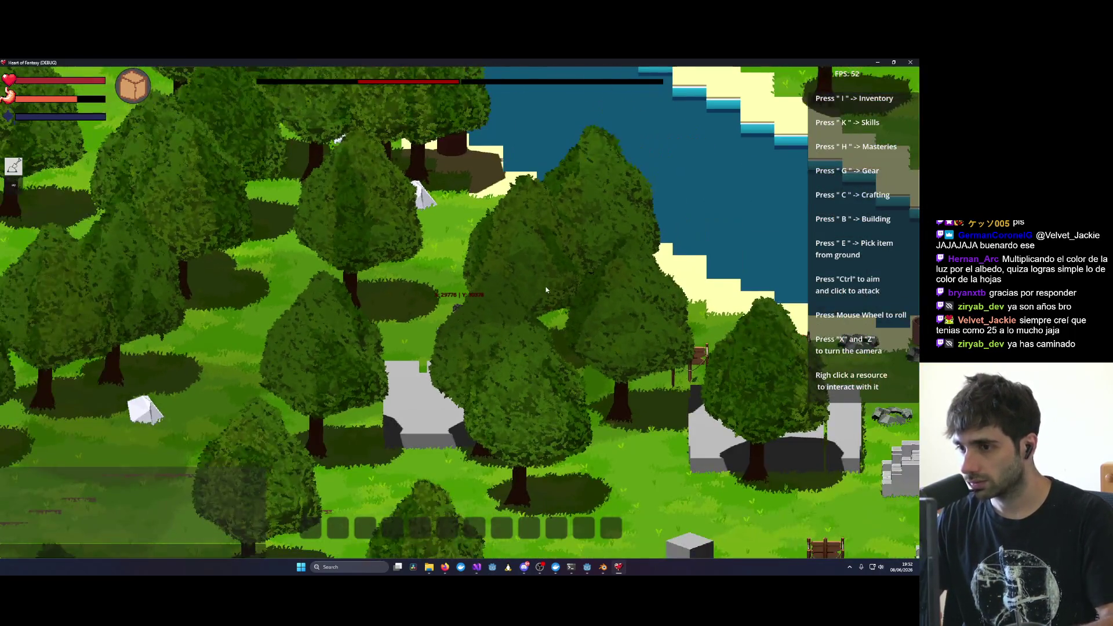
key("z")
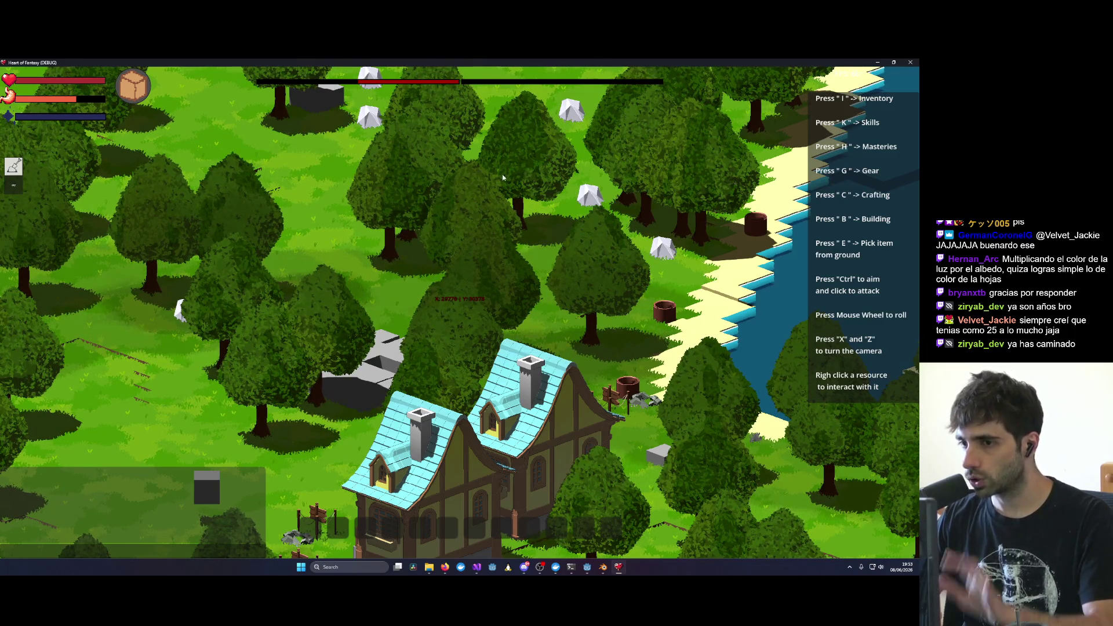
key("z")
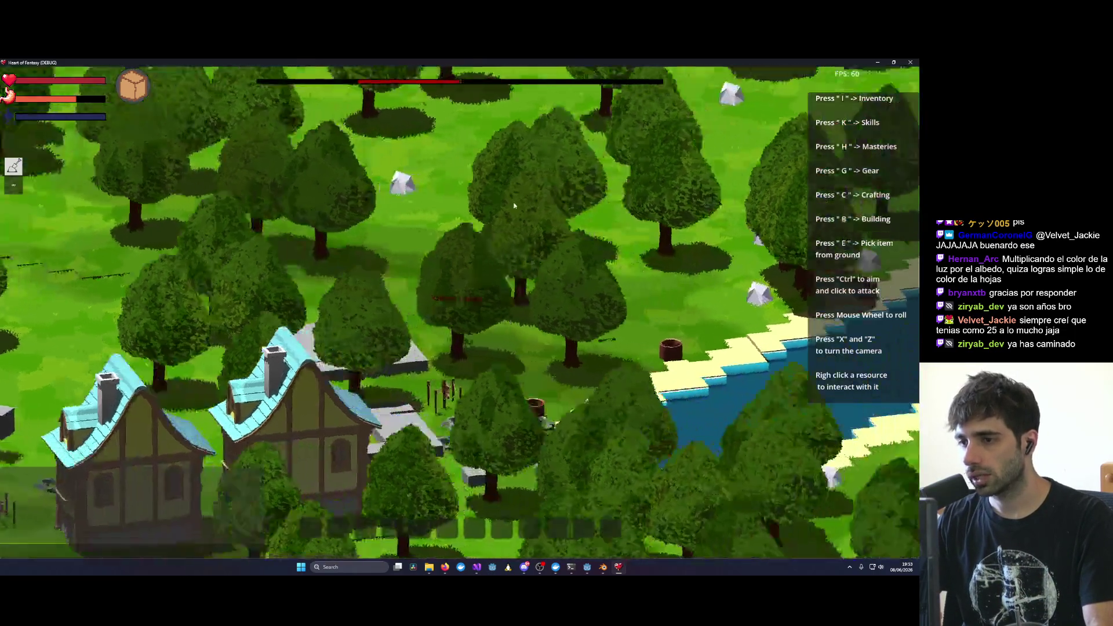
key("z")
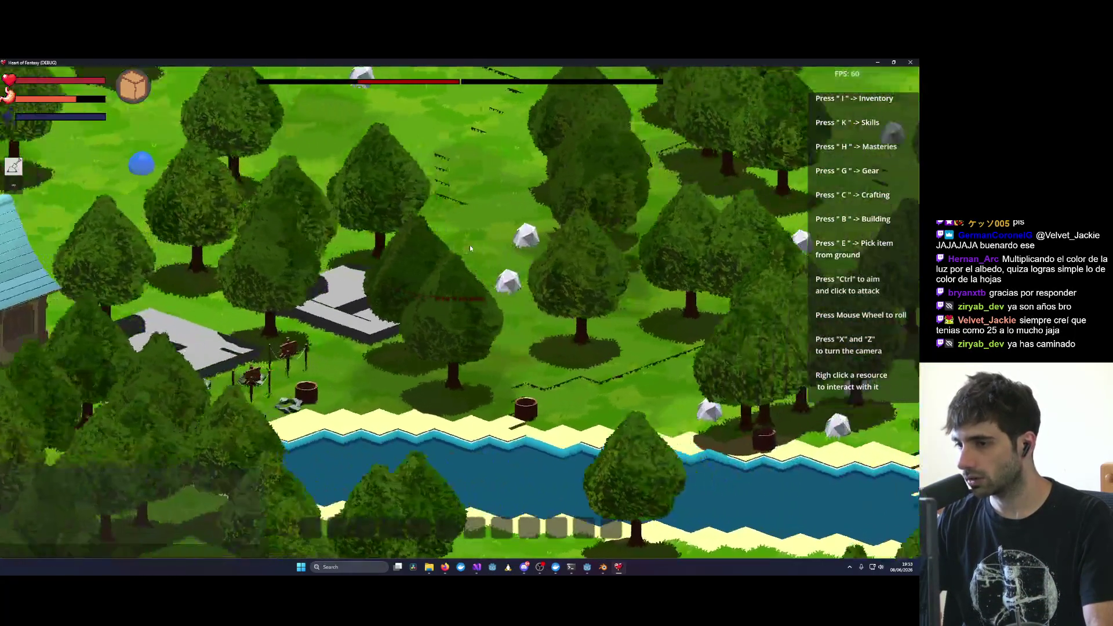
key("z")
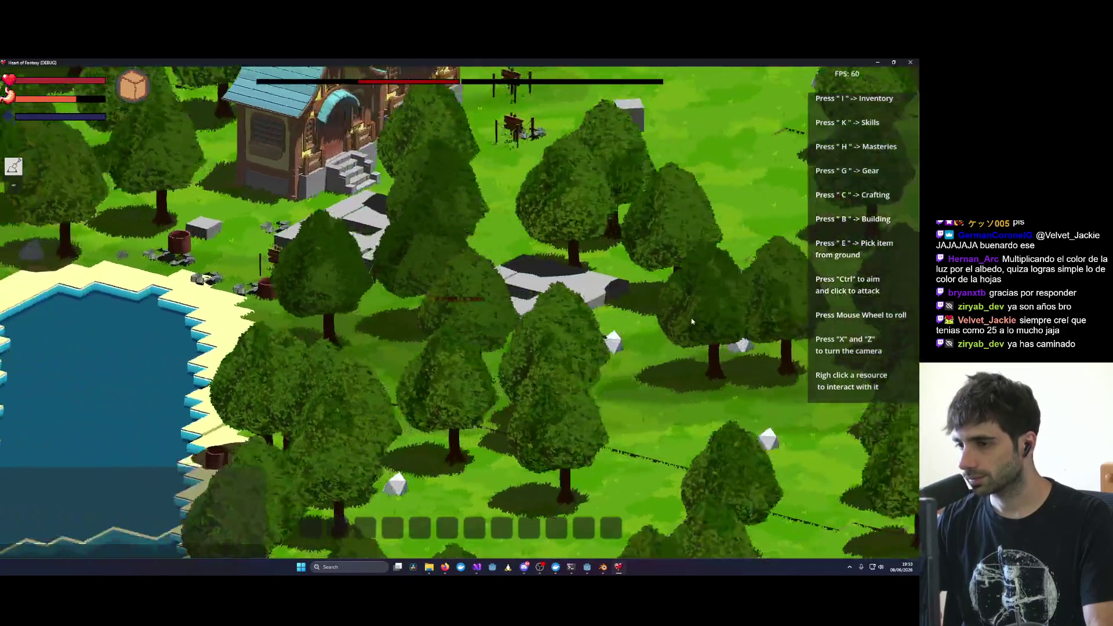
key("z")
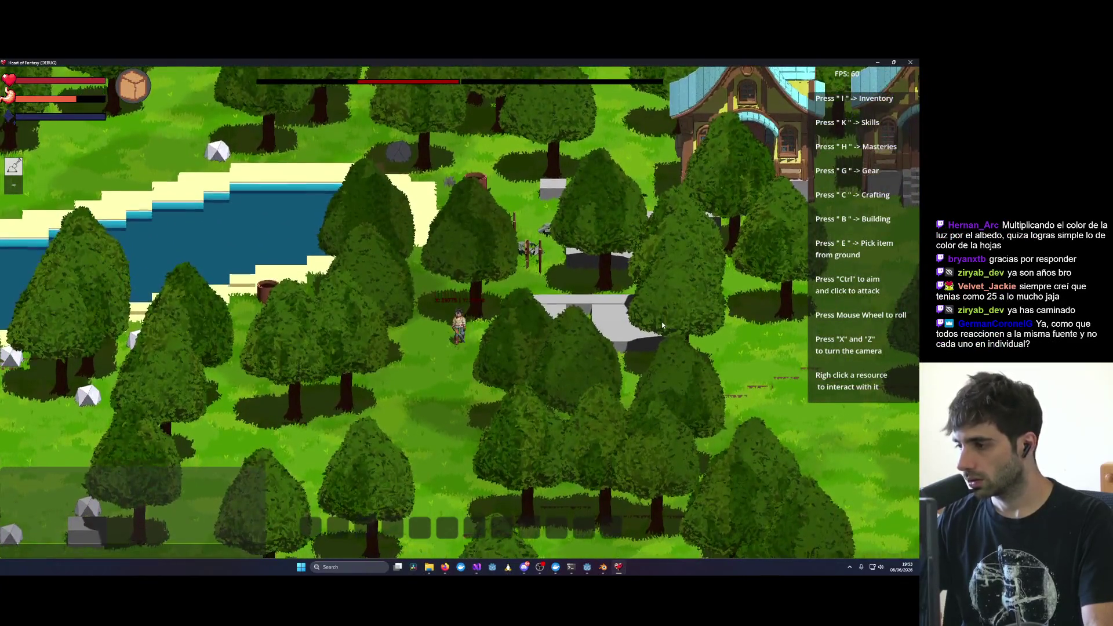
Step: Walk the character left and along the river toward the lakeside campfires
key("a")
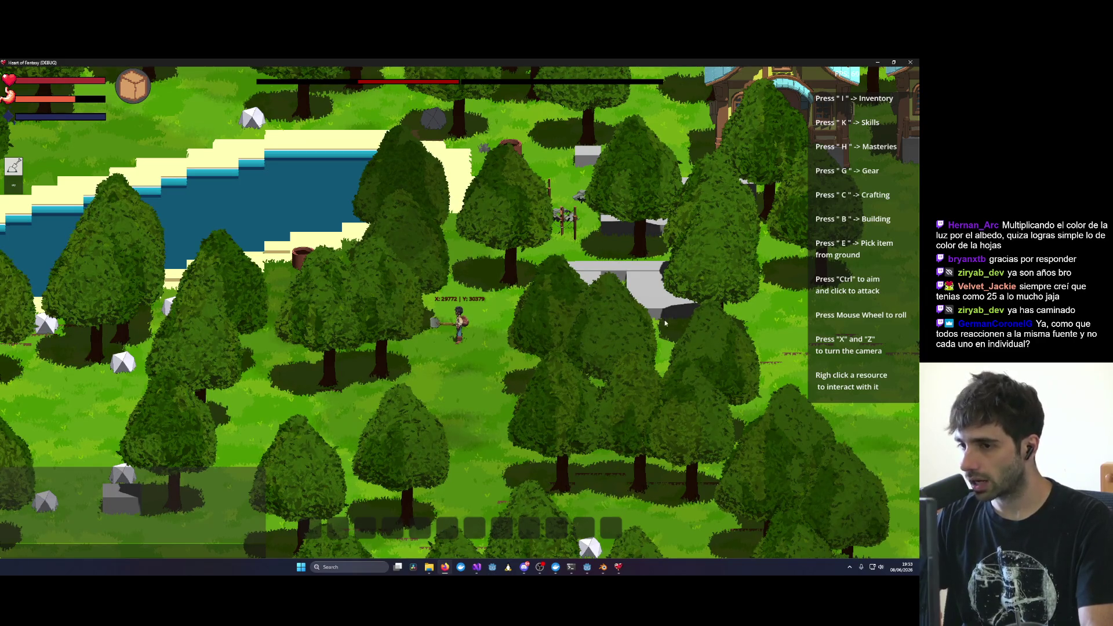
key("x")
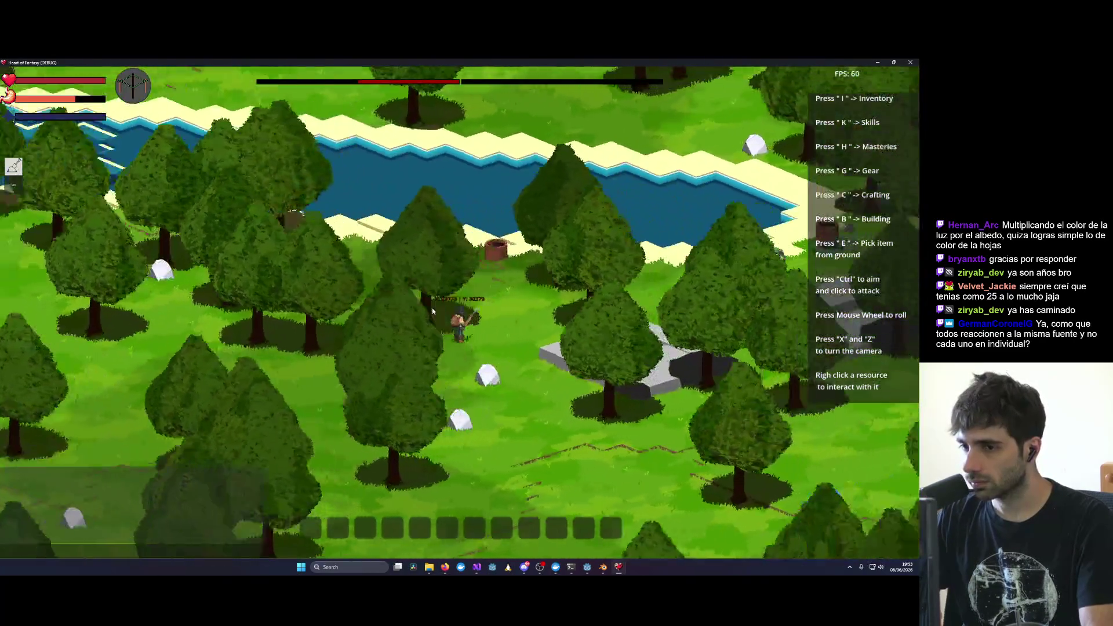
key("x")
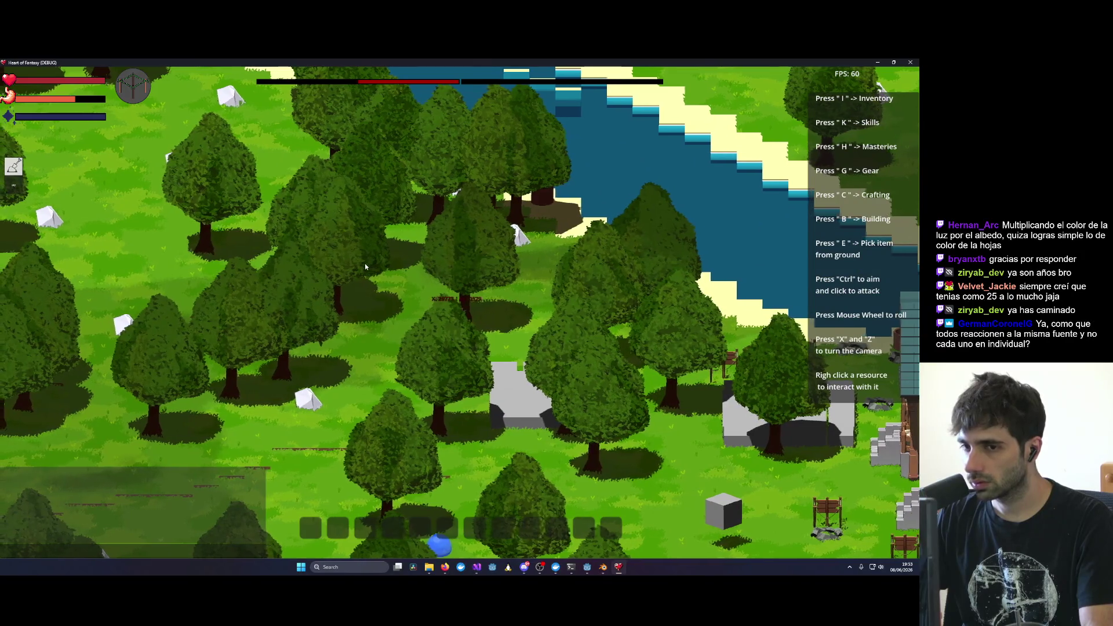
key("x")
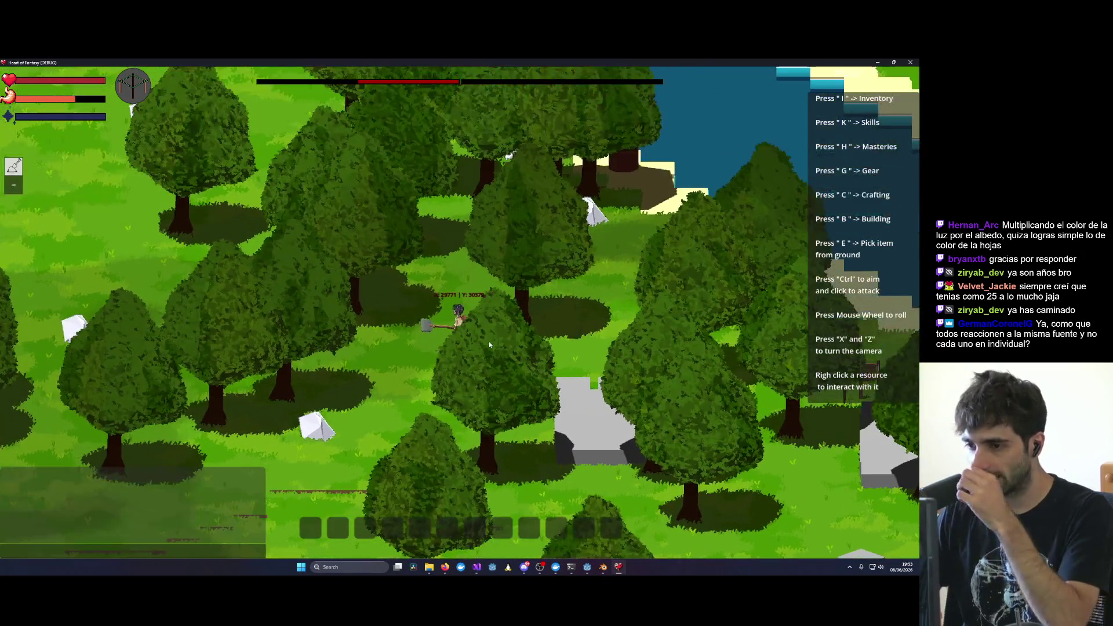
key("x")
key("x")
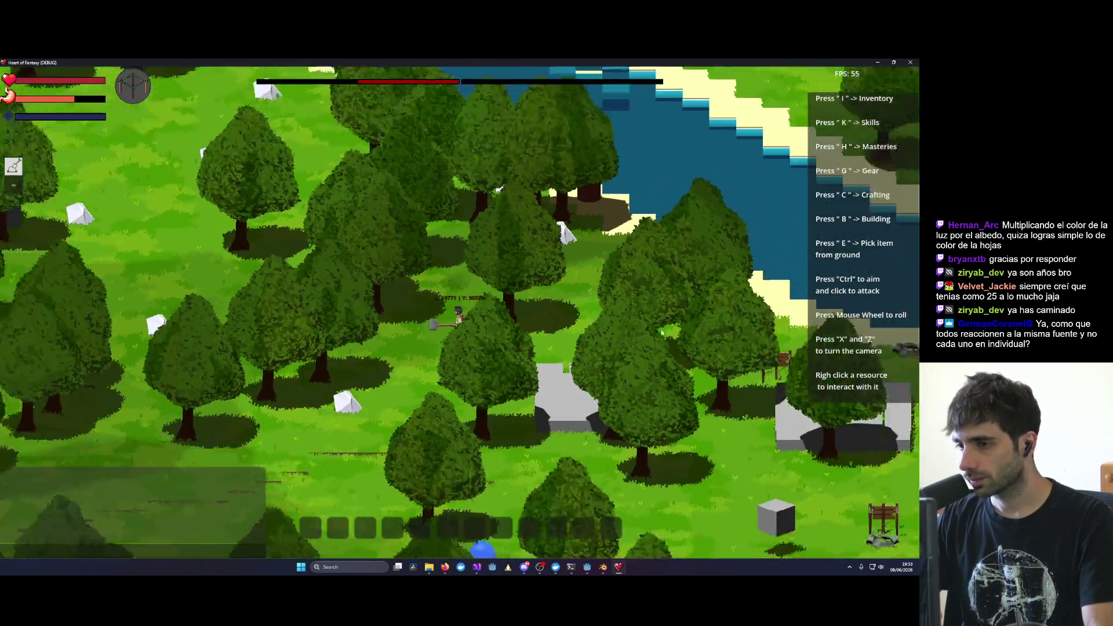
key("x")
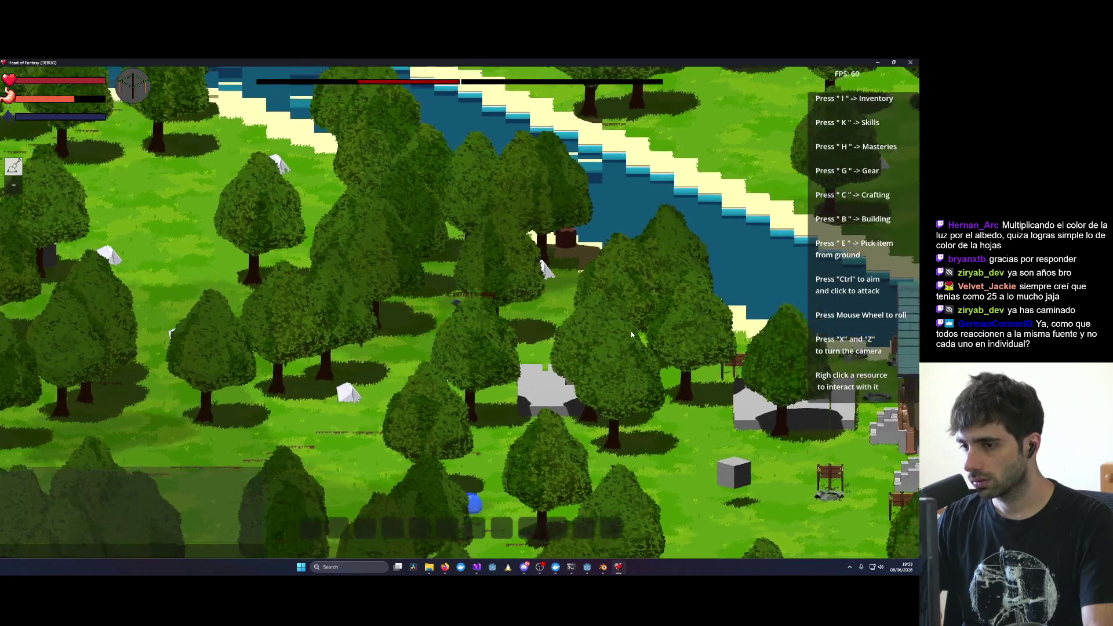
key("x")
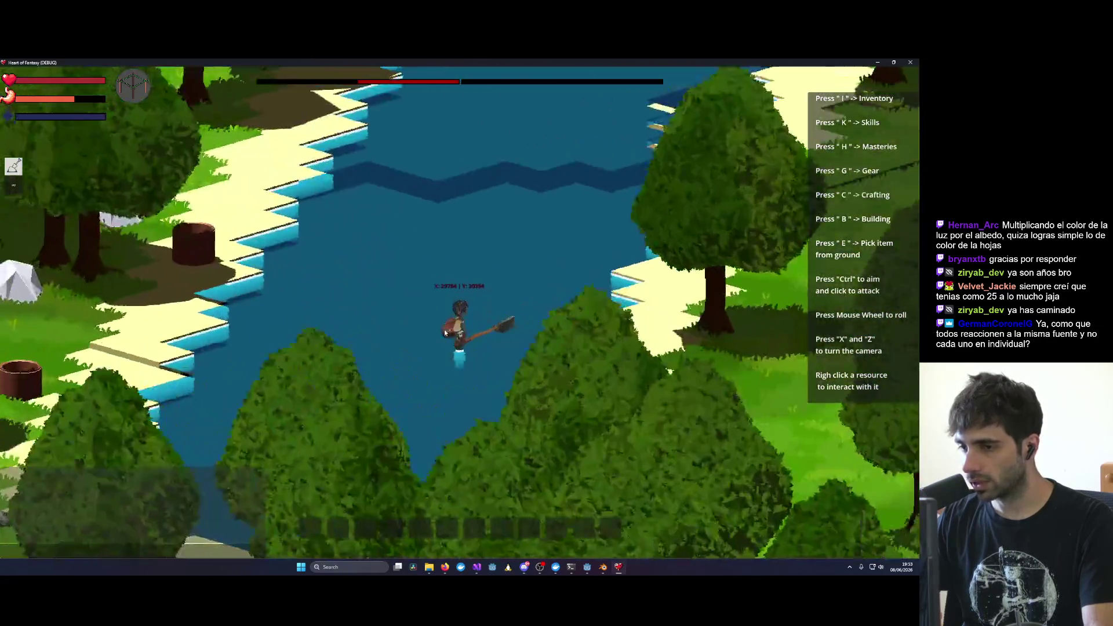
key("x")
key("x")
key("x")
key("w")
key("x")
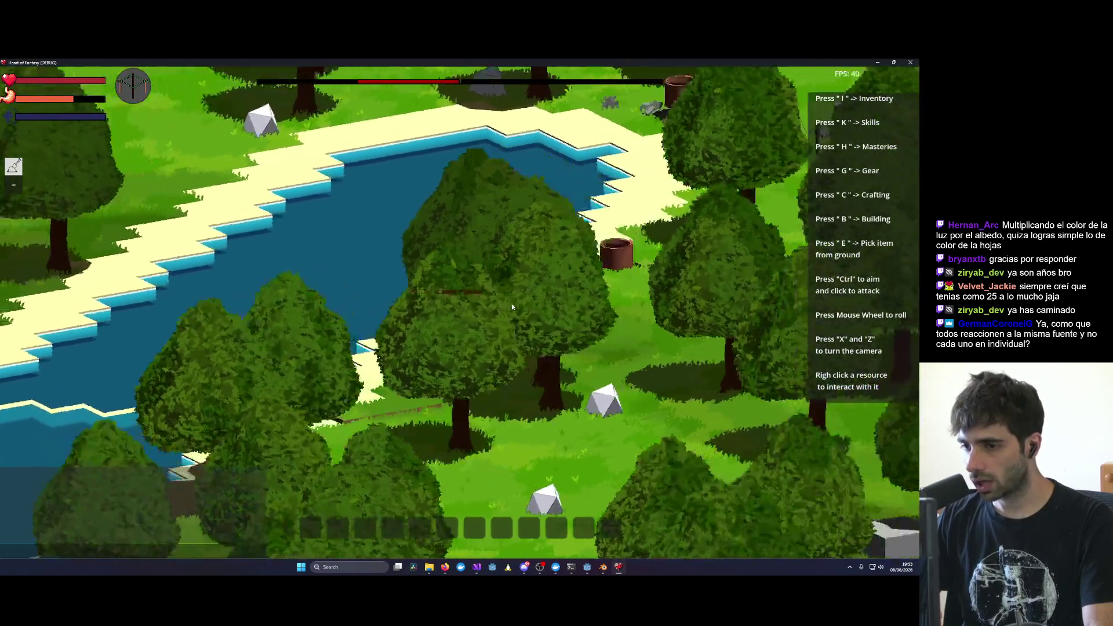
key("x")
key("x")
key("x")
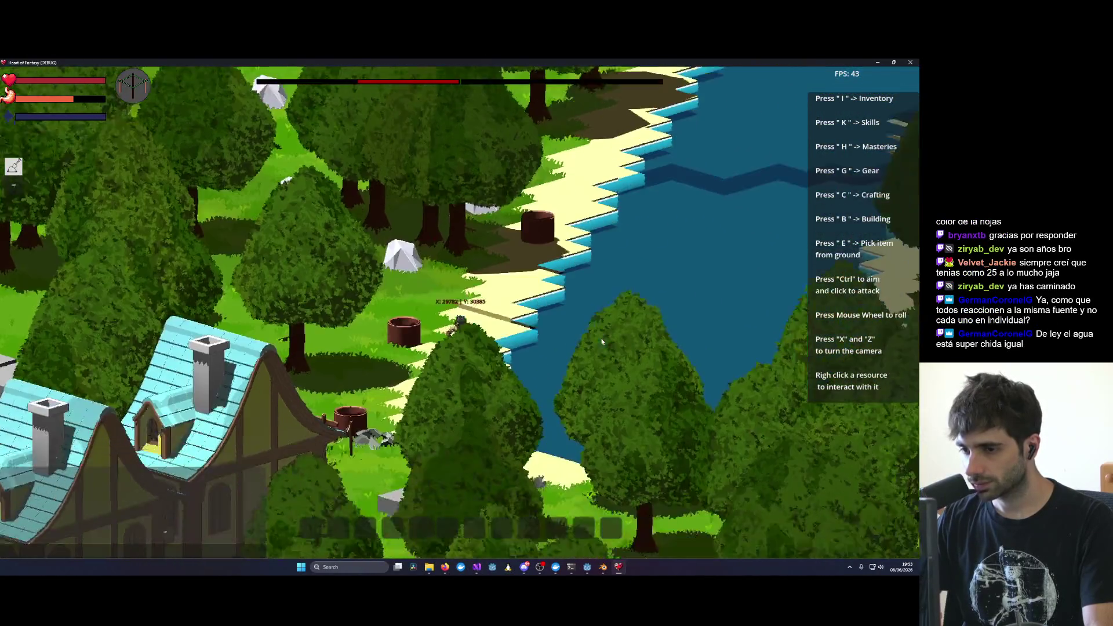
key("x")
key("x")
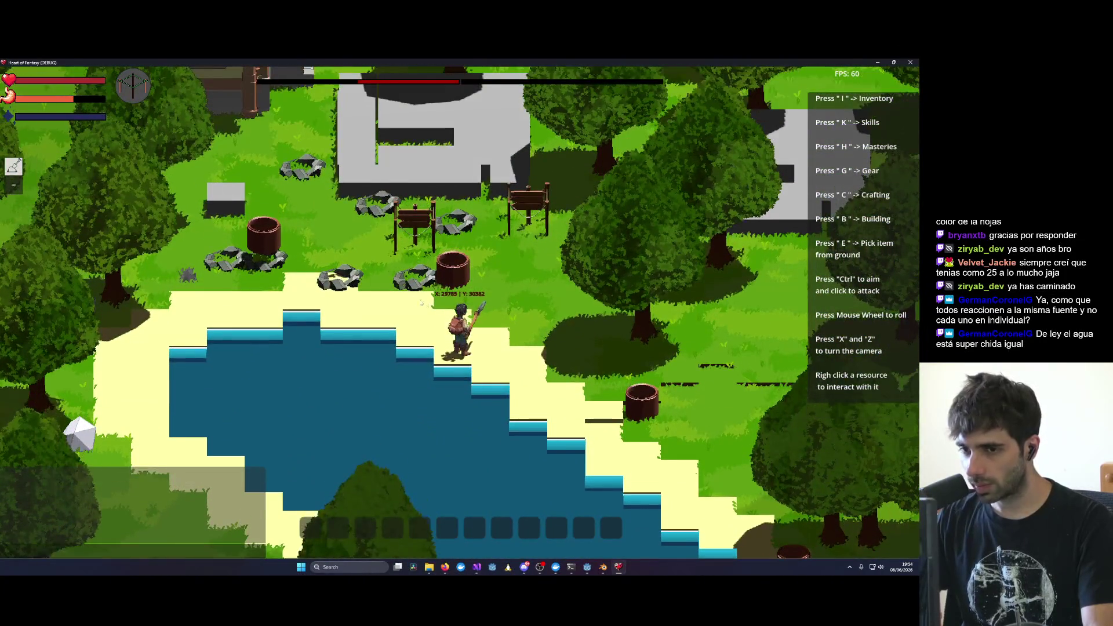
Step: Walk up to the campfire and open its four-slot panel, showing the cooking progress at 0%
key("w")
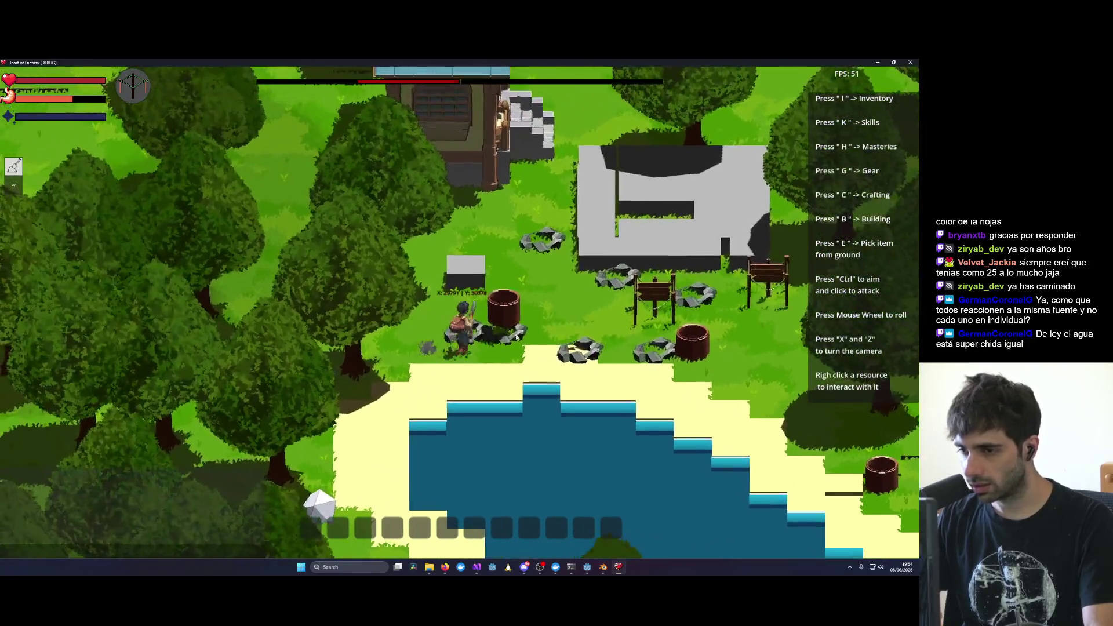
right_click(497, 339)
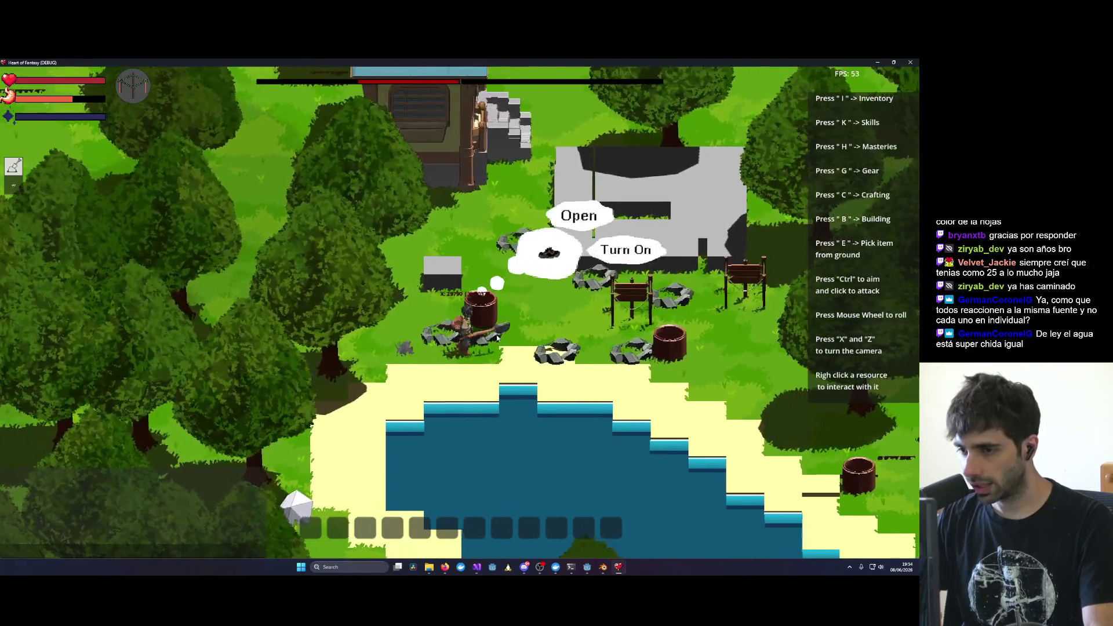
key("x")
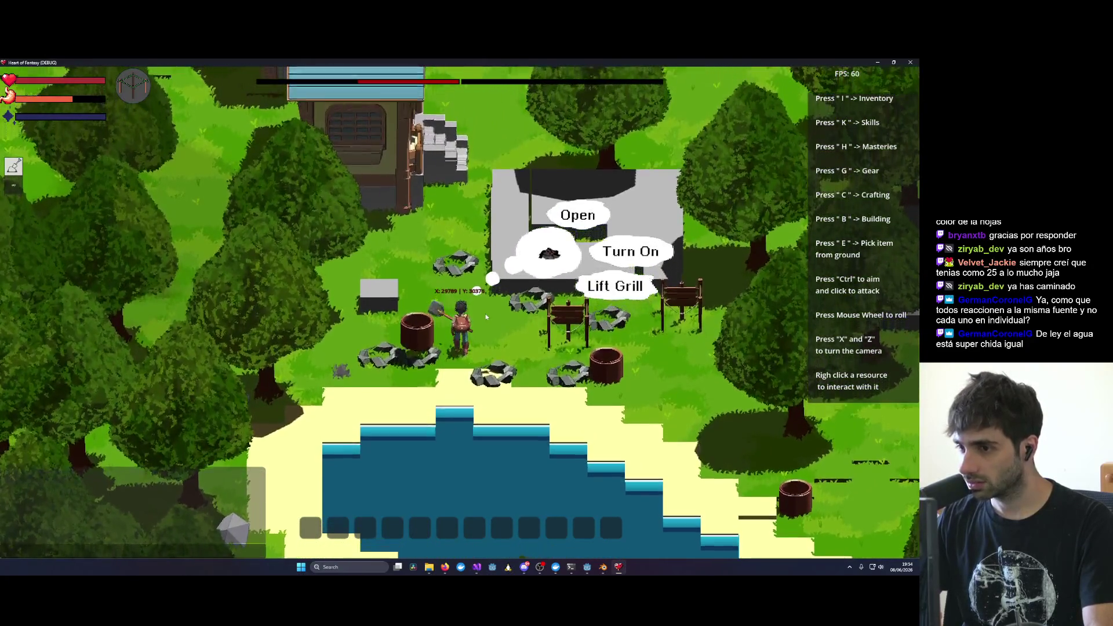
left_click(577, 215)
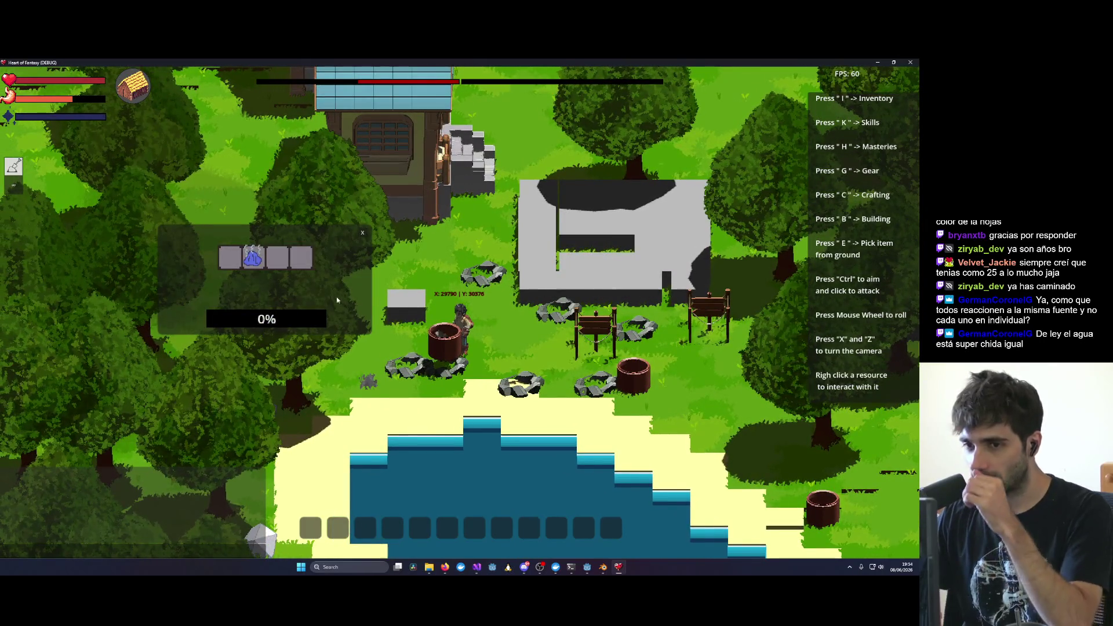
scroll(438, 363, "up", 3)
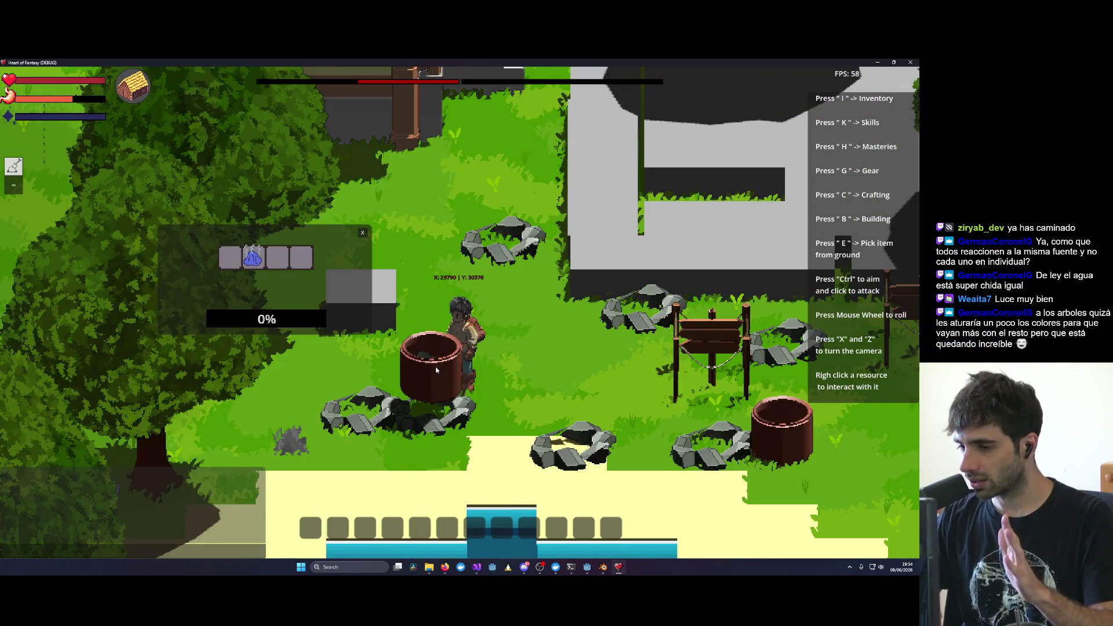
right_click(436, 367)
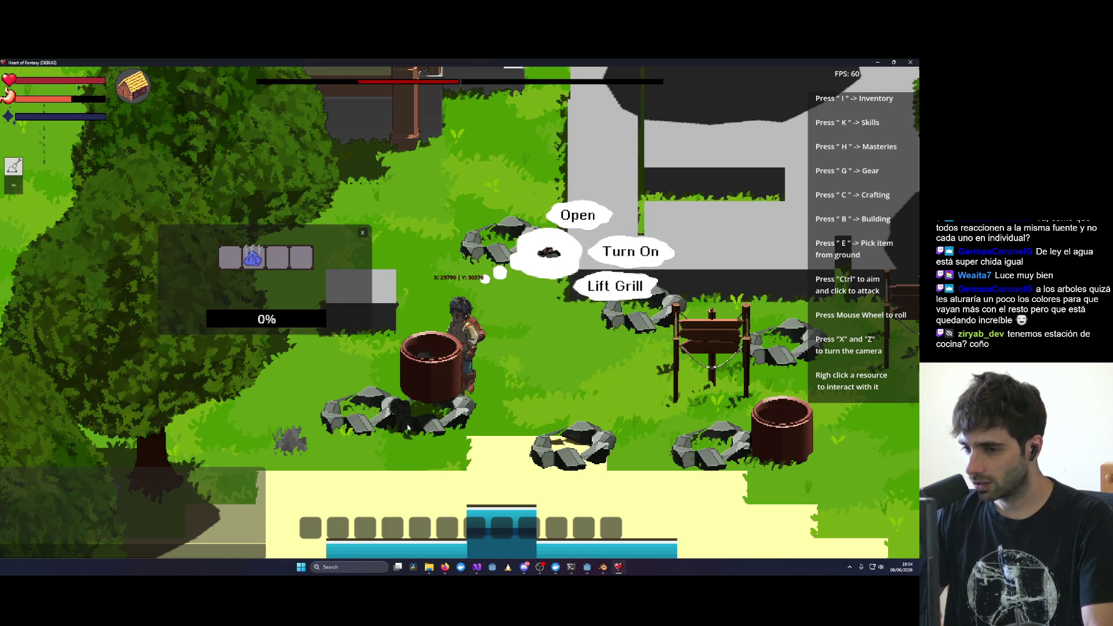
Step: Drag the blue item out of the campfire slot back into the inventory
left_click(444, 404)
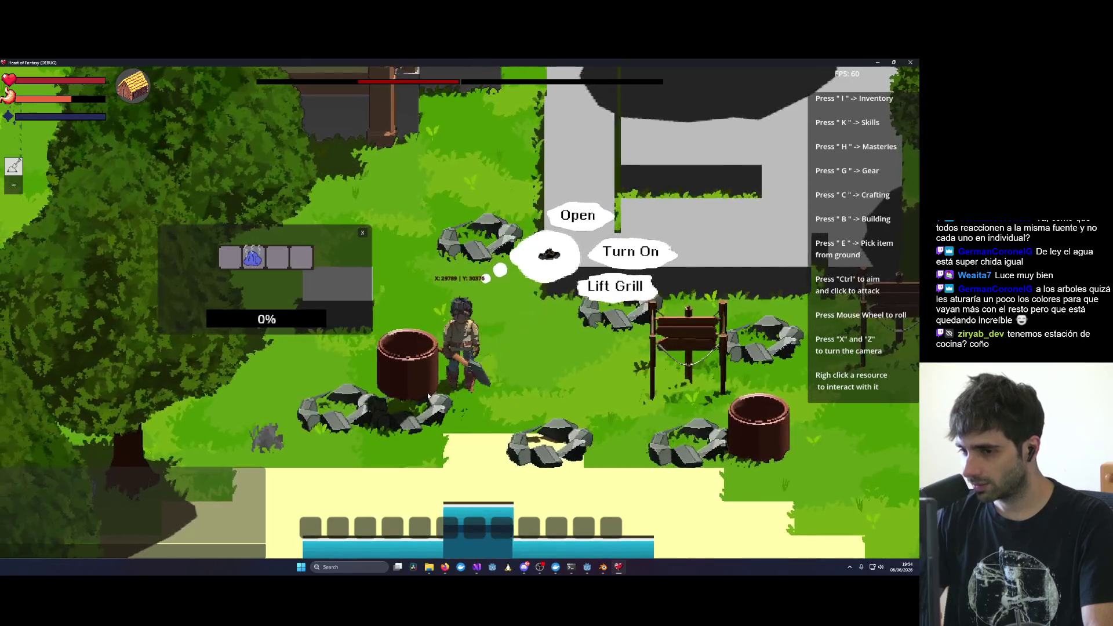
left_click(430, 397)
scroll(430, 397, "down", 2)
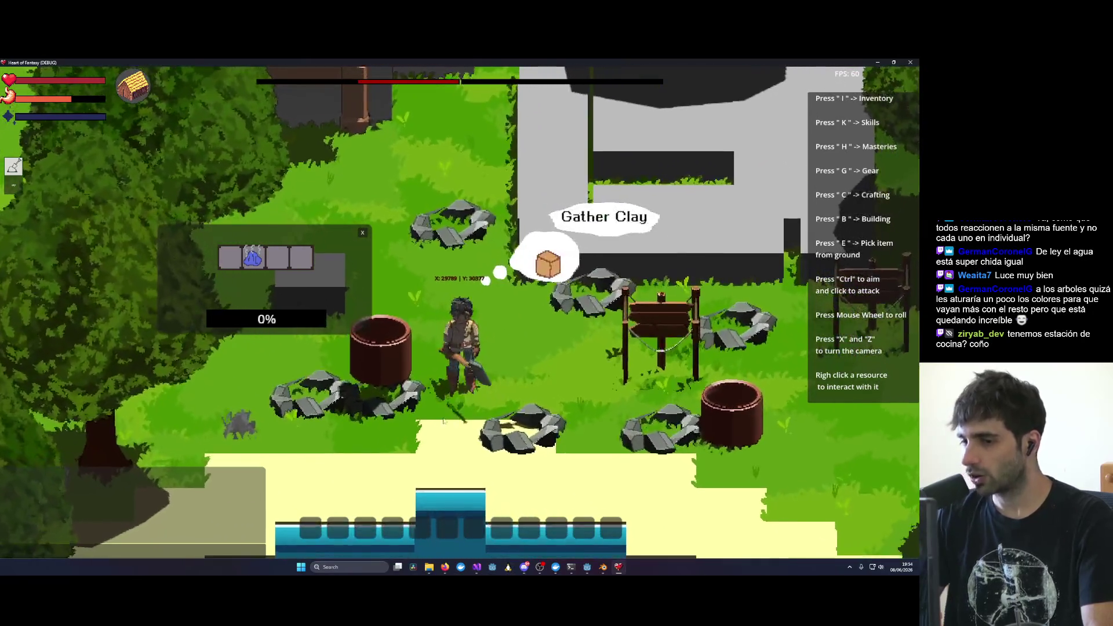
key("z")
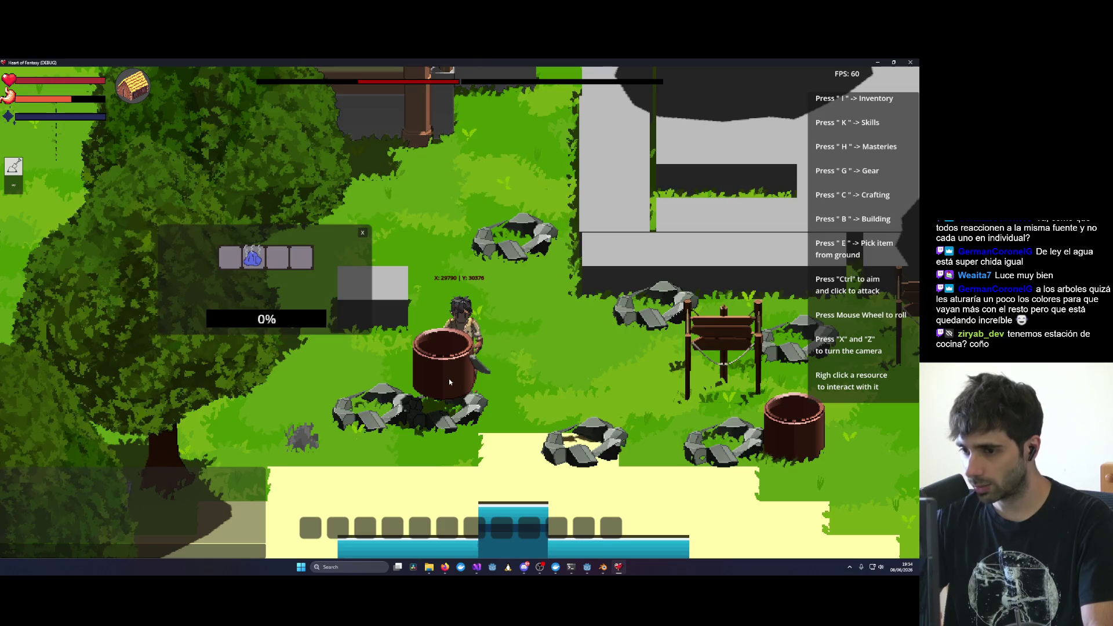
mouse_move(277, 250)
left_mouse_down()
mouse_move(309, 268)
mouse_move(309, 209)
mouse_move(339, 212)
mouse_move(209, 184)
left_mouse_up()
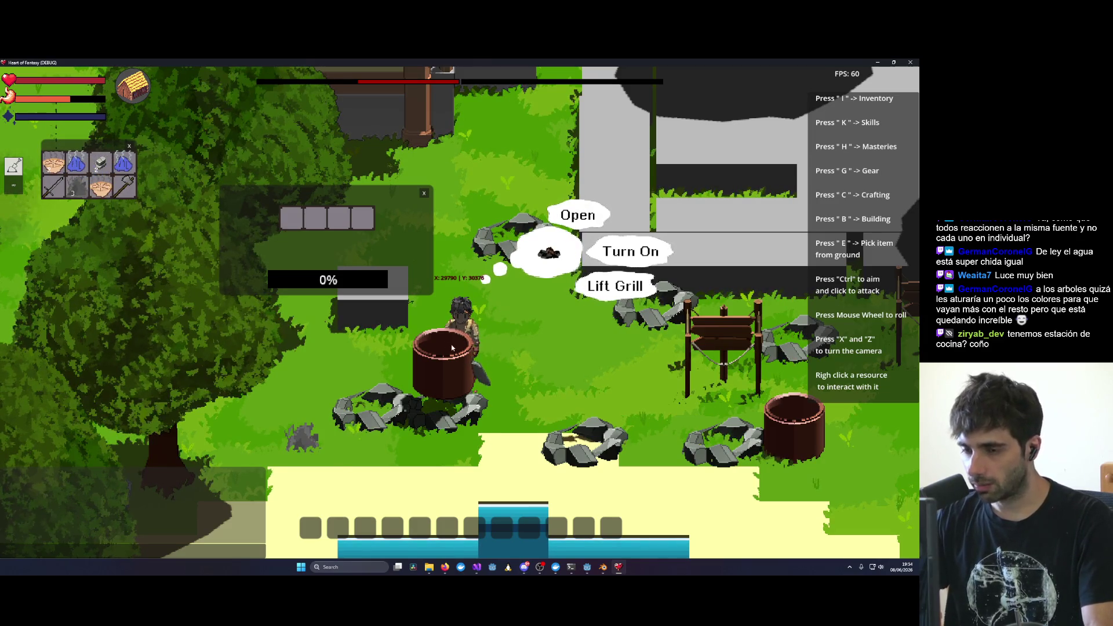
mouse_move(334, 202)
left_mouse_down()
mouse_move(359, 264)
mouse_move(309, 236)
mouse_move(357, 214)
left_mouse_up()
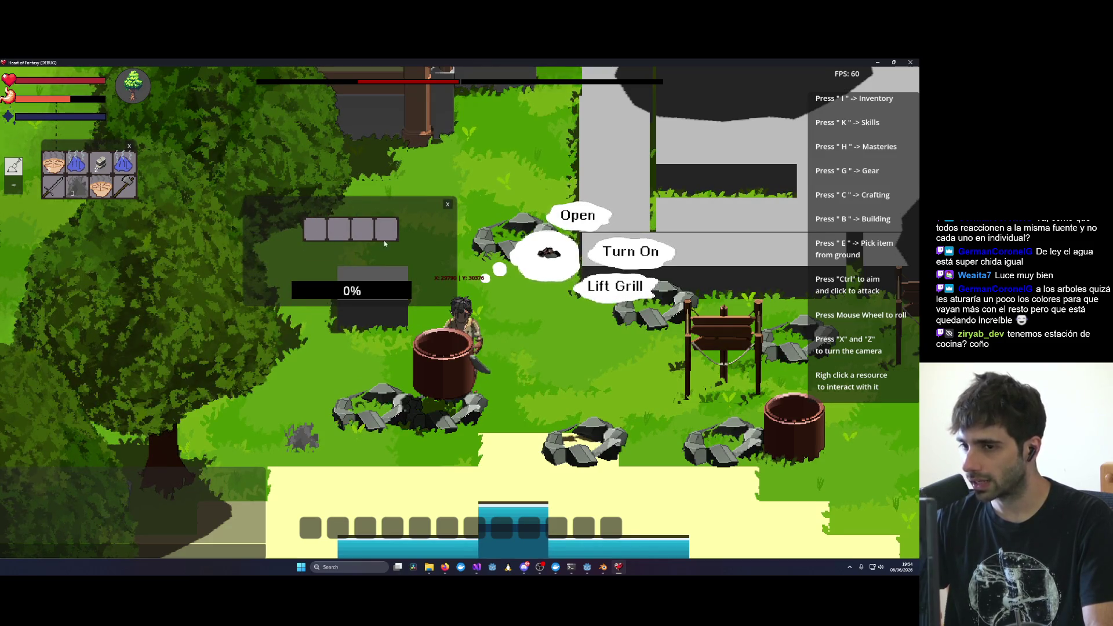
Step: Open and close the chat line, then close the inventory and campfire panels
key("Return")
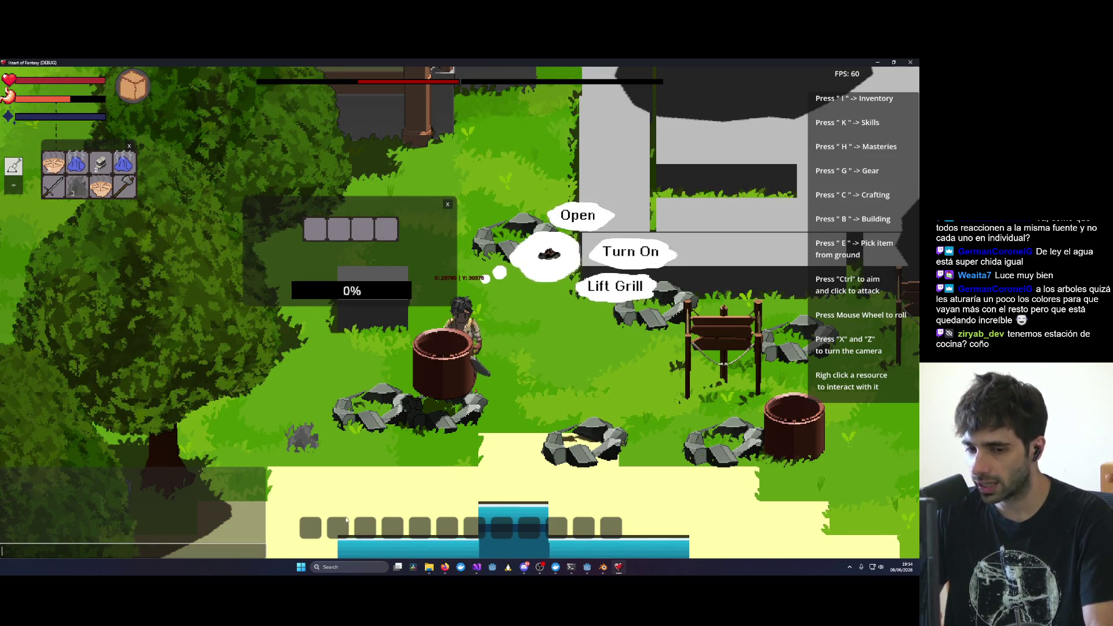
key("Return")
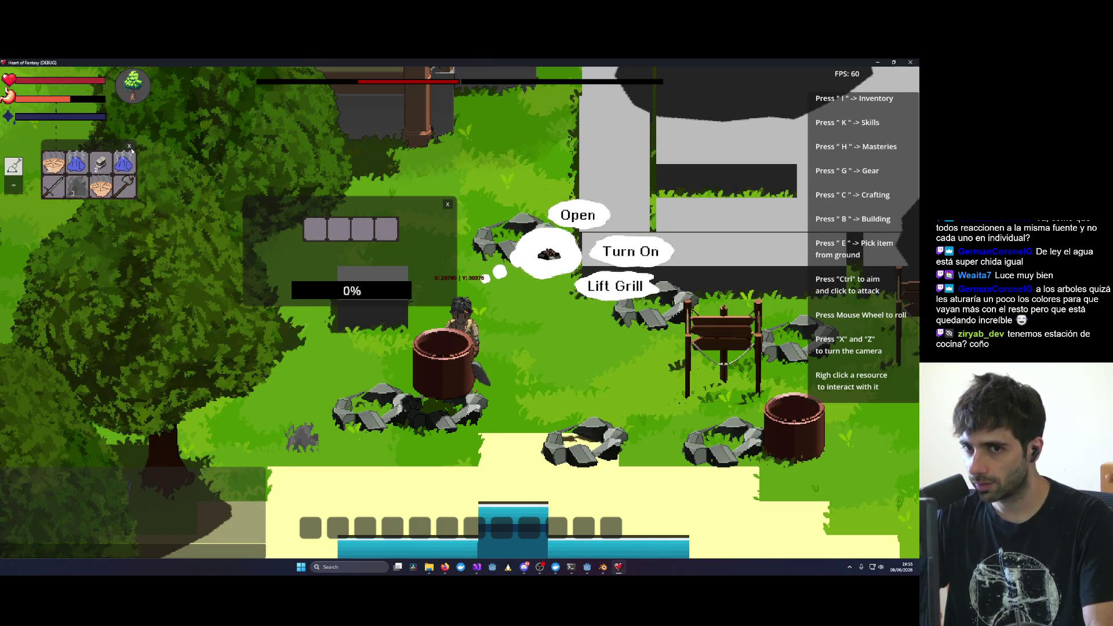
left_click(130, 148)
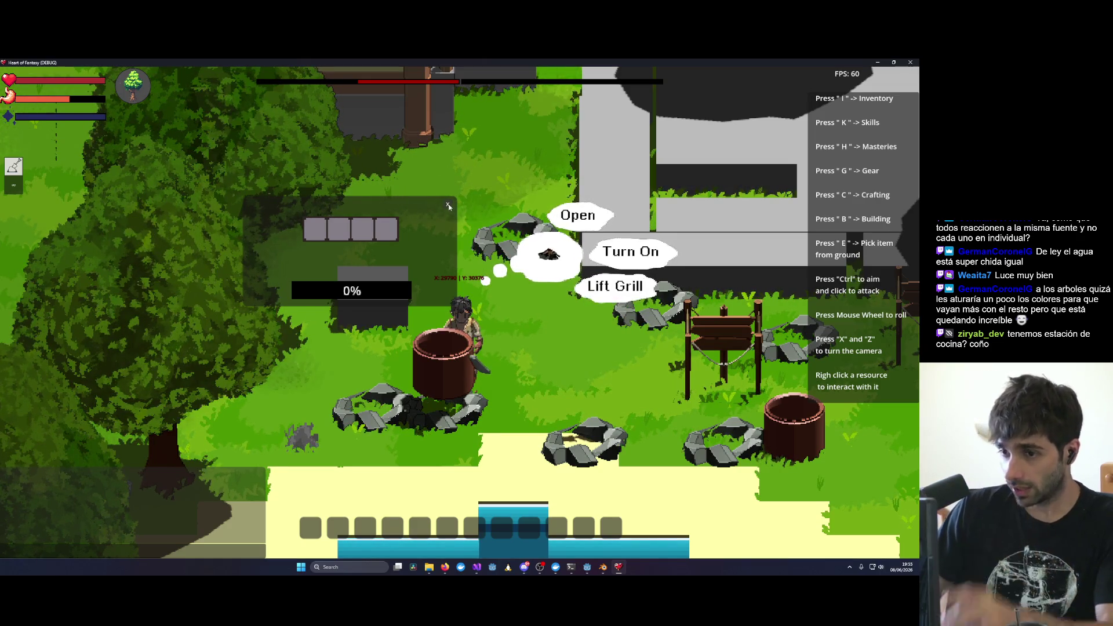
left_click(449, 206)
Step: Walk up to the cooking pot and open its ingredients panel on the right side
key("d")
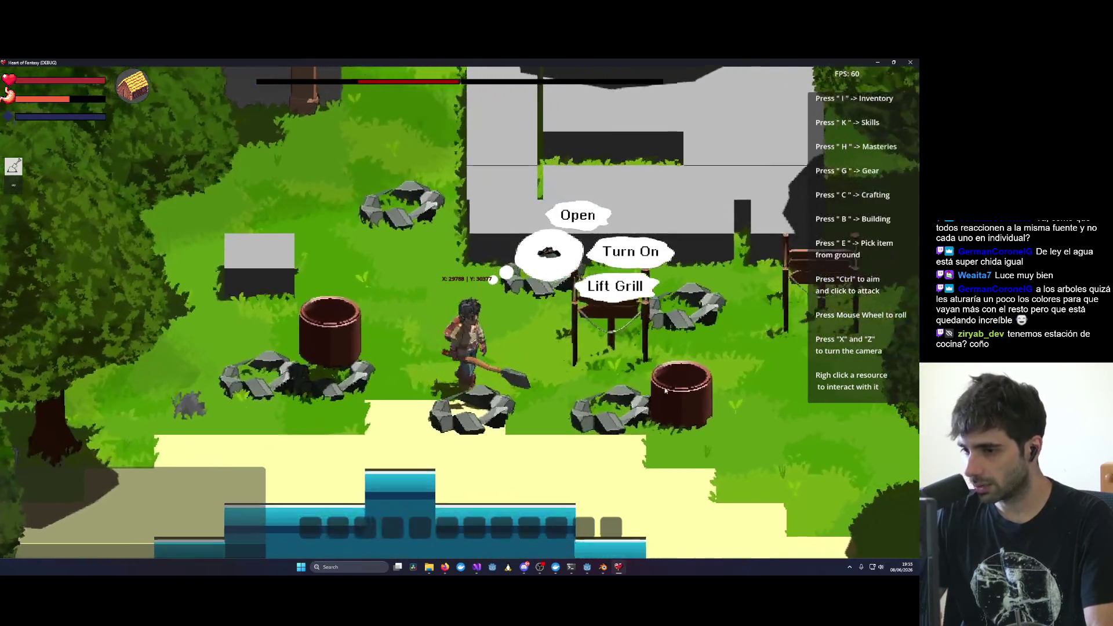
key("d")
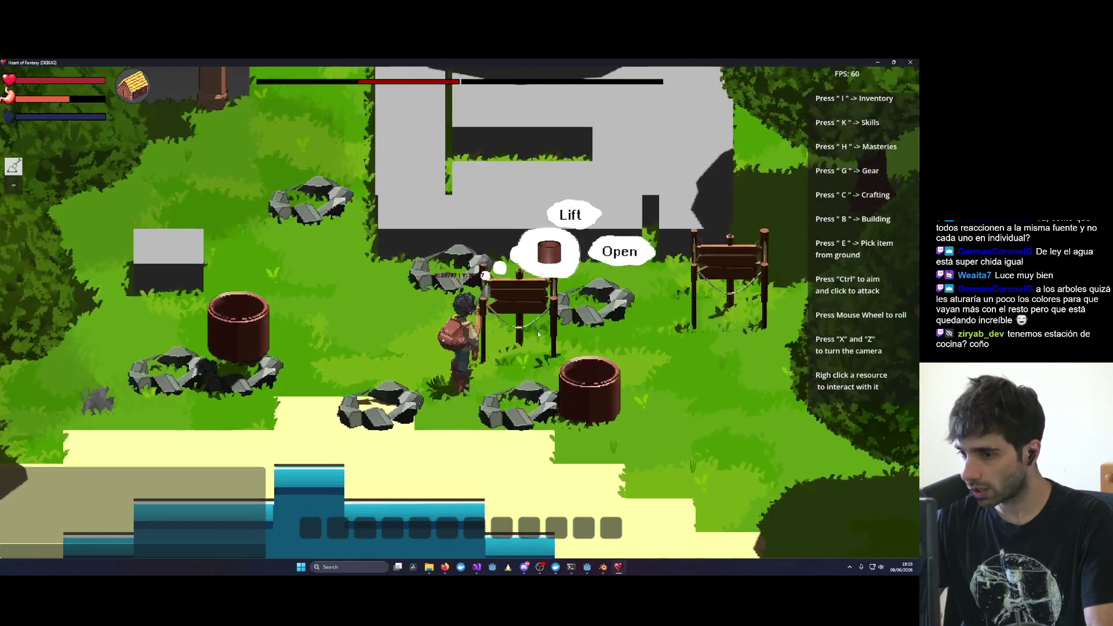
key("d")
left_click(610, 257)
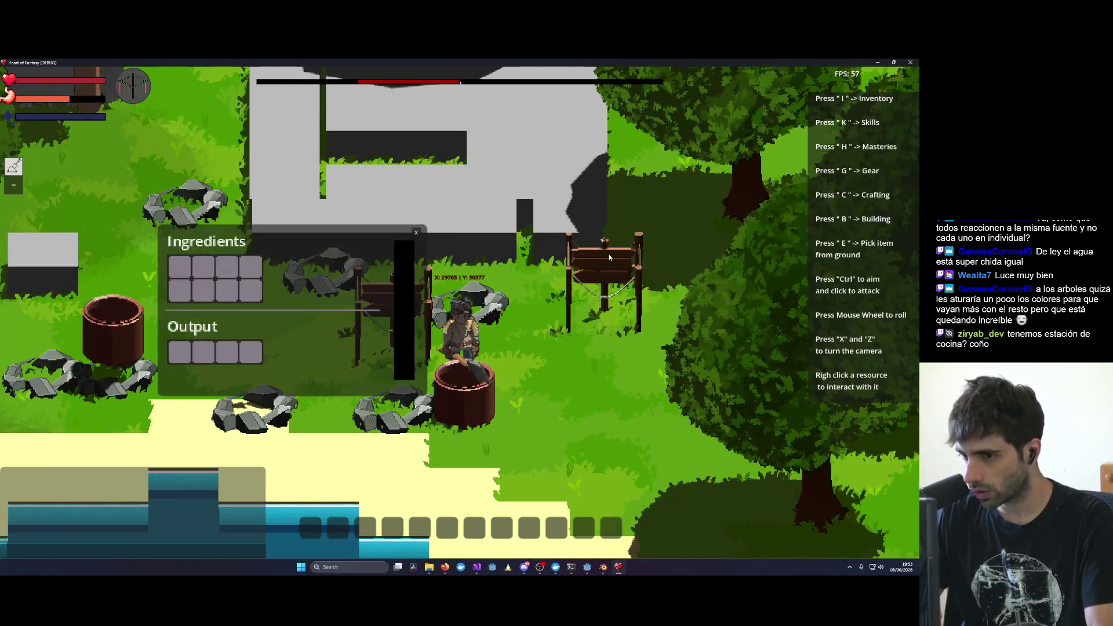
right_click(444, 371)
mouse_move(347, 247)
left_mouse_down()
mouse_move(562, 131)
mouse_move(678, 243)
mouse_move(702, 340)
mouse_move(659, 256)
mouse_move(607, 305)
left_mouse_up()
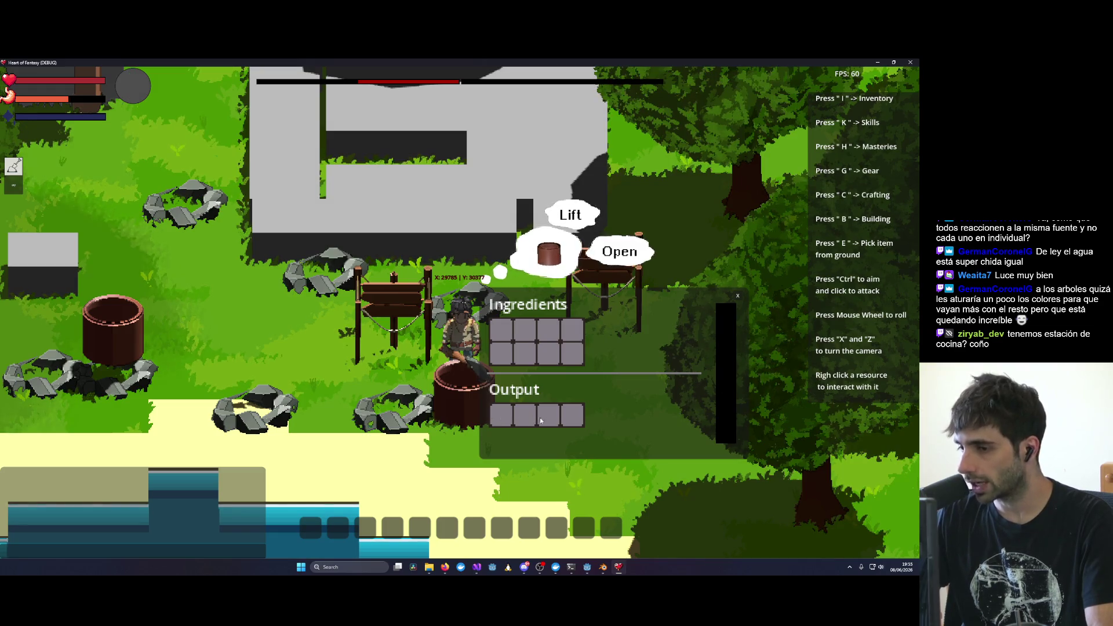
Step: Add the red fruit and Dough from /give to the pot's ingredients and start cooking
key("i")
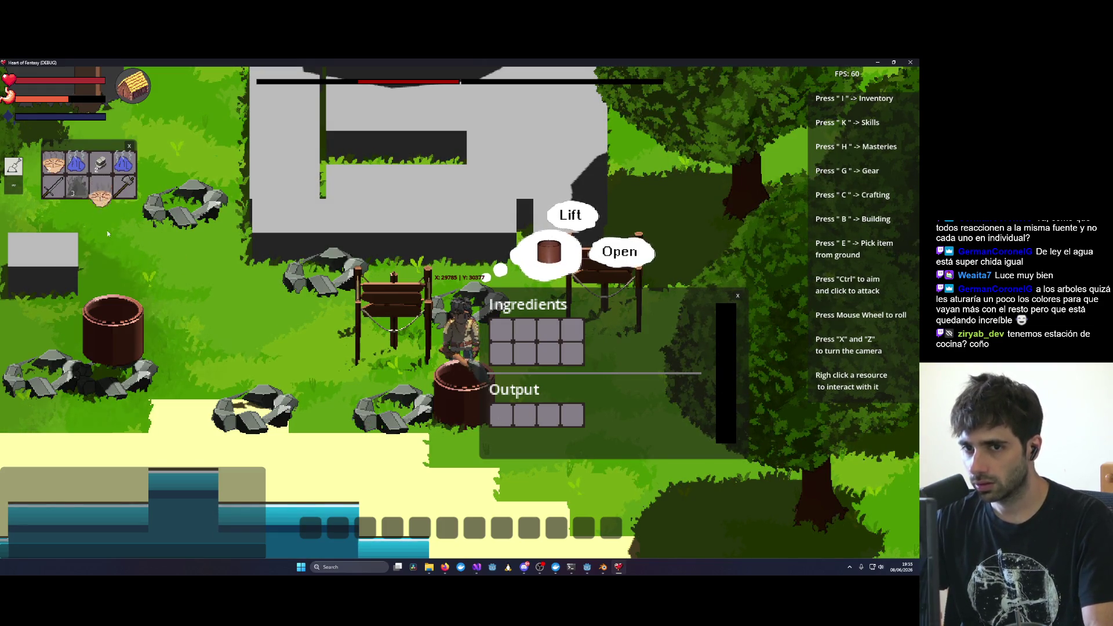
mouse_move(526, 406)
left_mouse_down()
mouse_move(155, 242)
mouse_move(550, 331)
left_mouse_up()
type("/give test1 Dough")
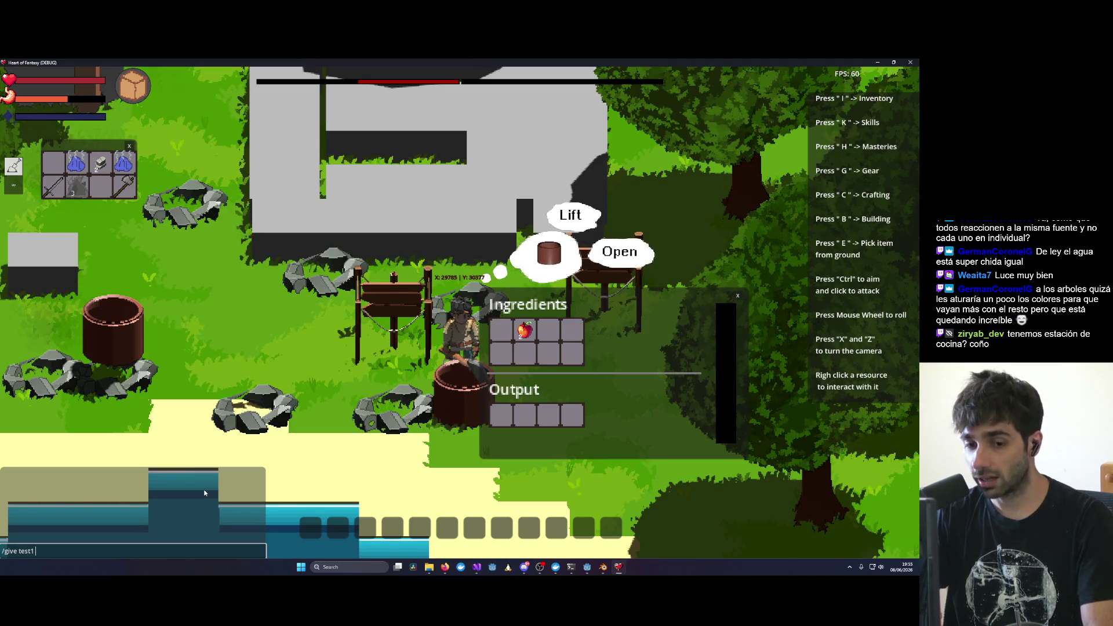
key("Return")
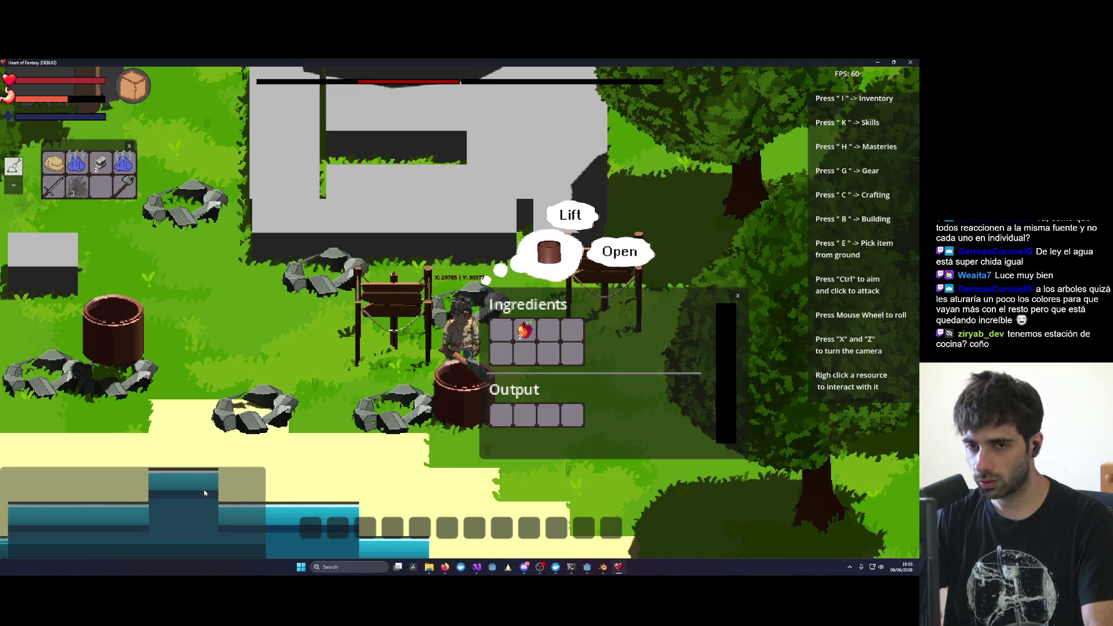
left_click_drag(50, 163, 533, 313)
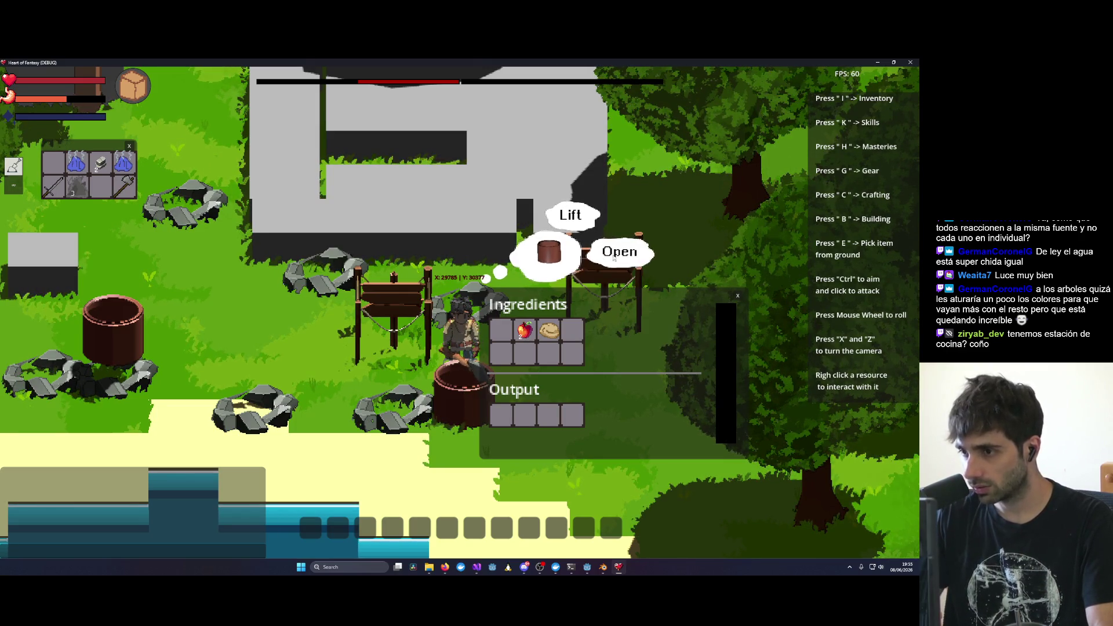
left_click(576, 223)
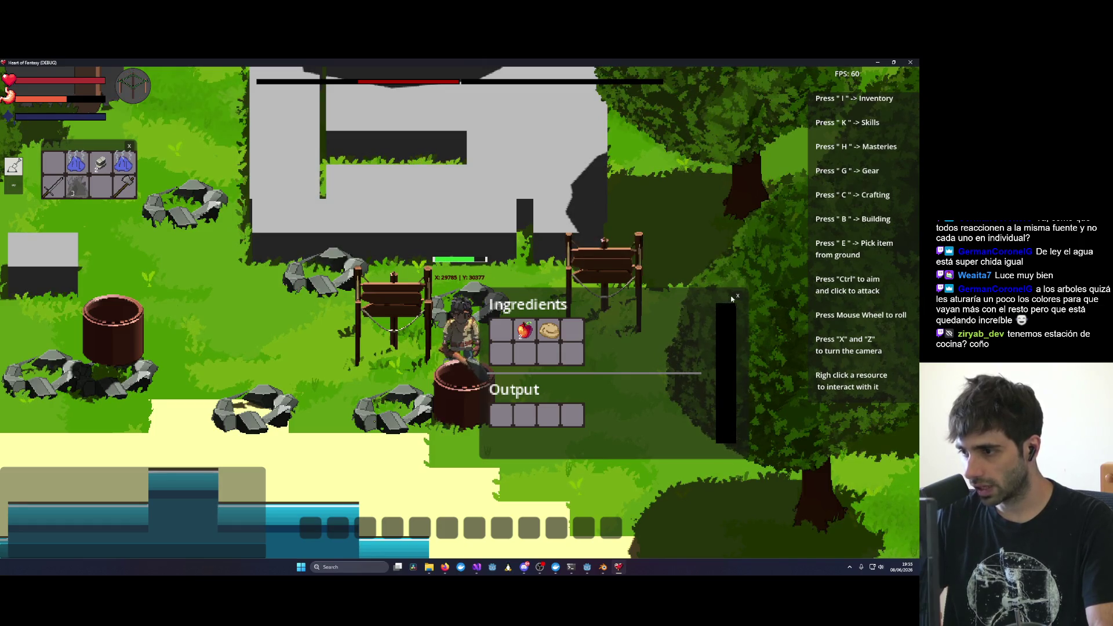
left_click(737, 296)
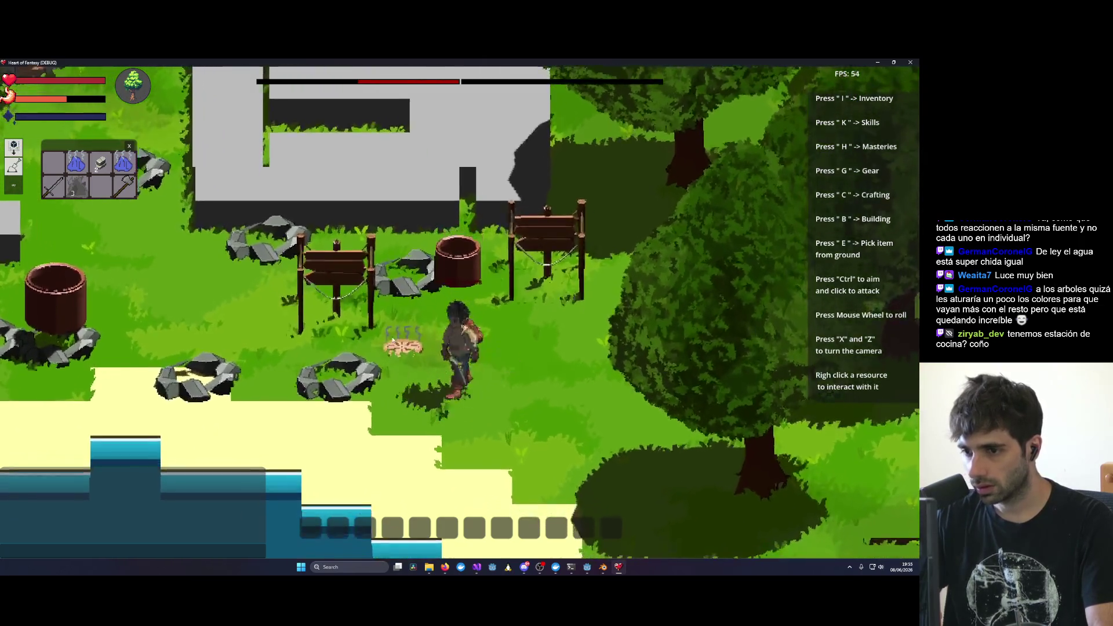
Step: Pick up the cooked item, then lift the empty cauldron and check its cooking panel
right_click(399, 360)
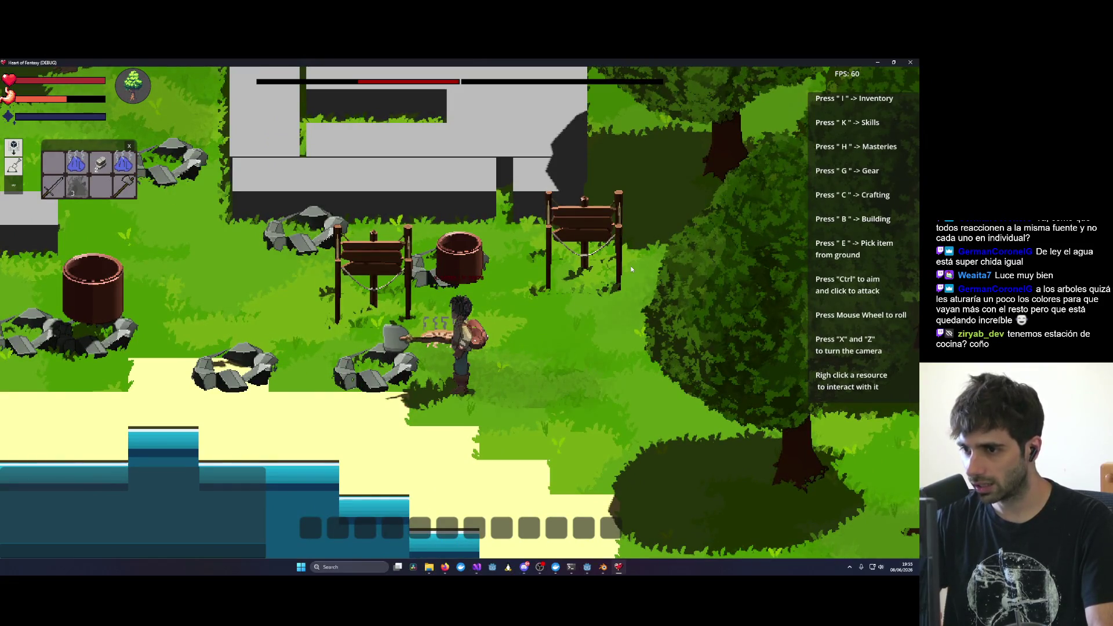
key("e")
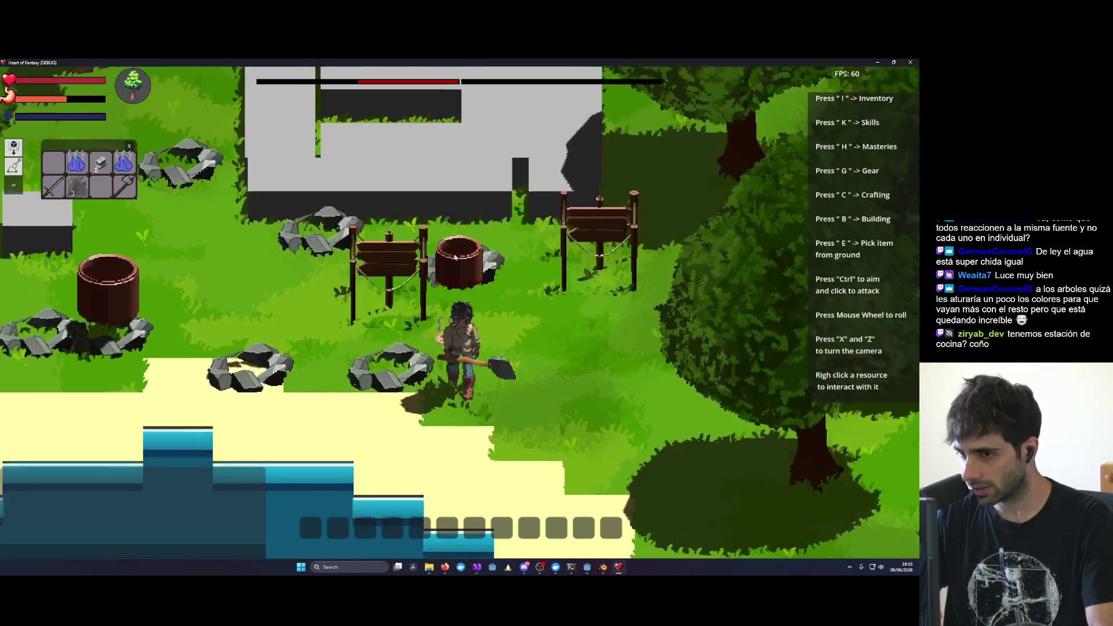
key("d")
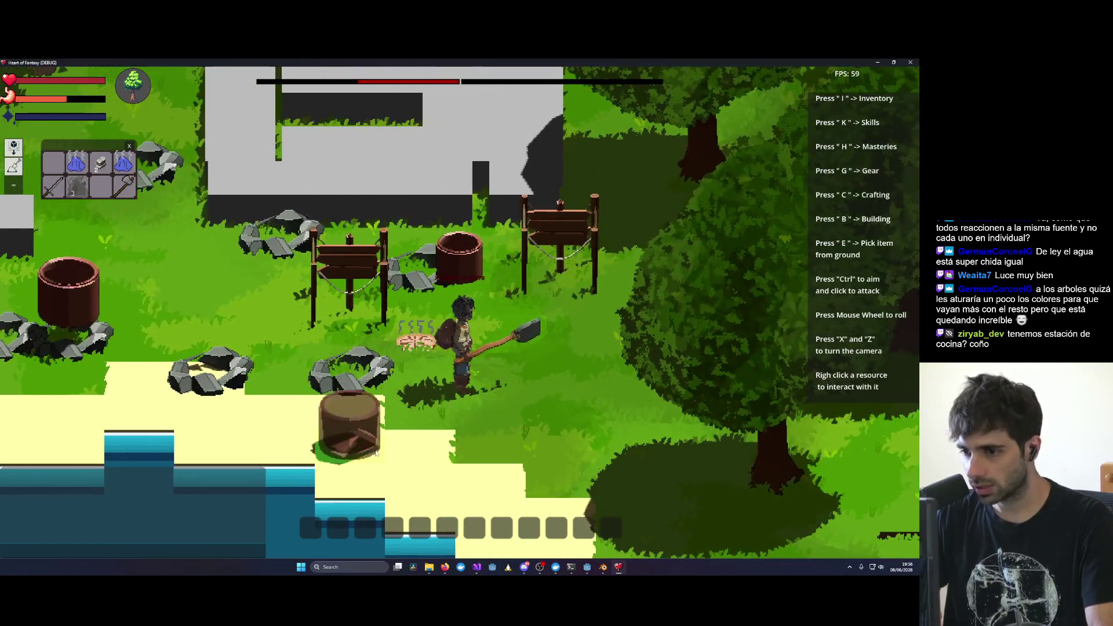
left_click(380, 452)
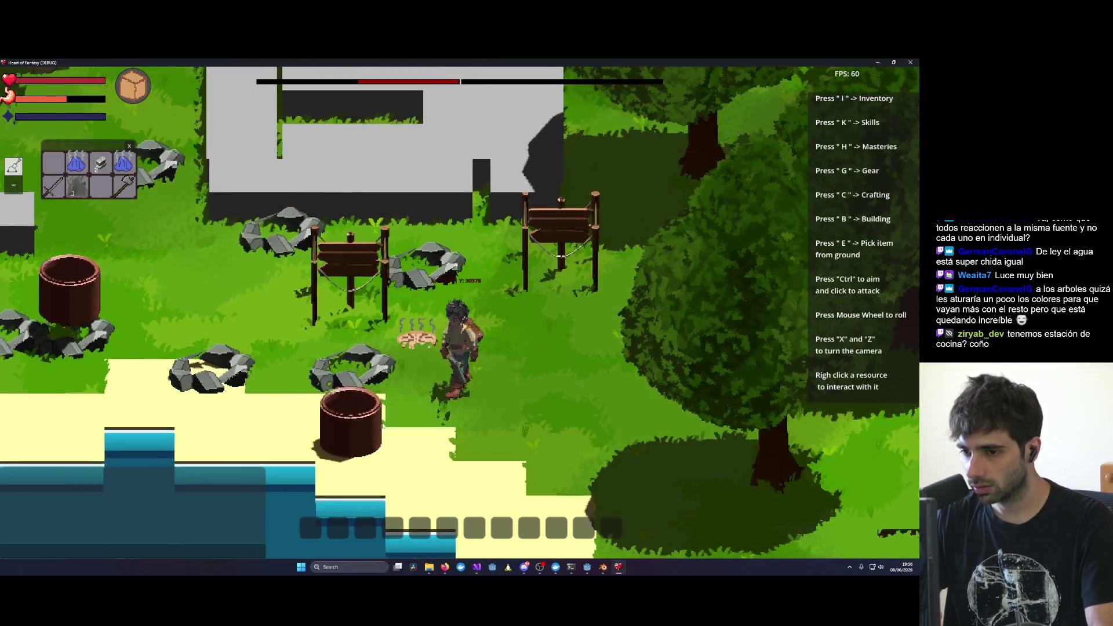
right_click(548, 255)
left_click(616, 264)
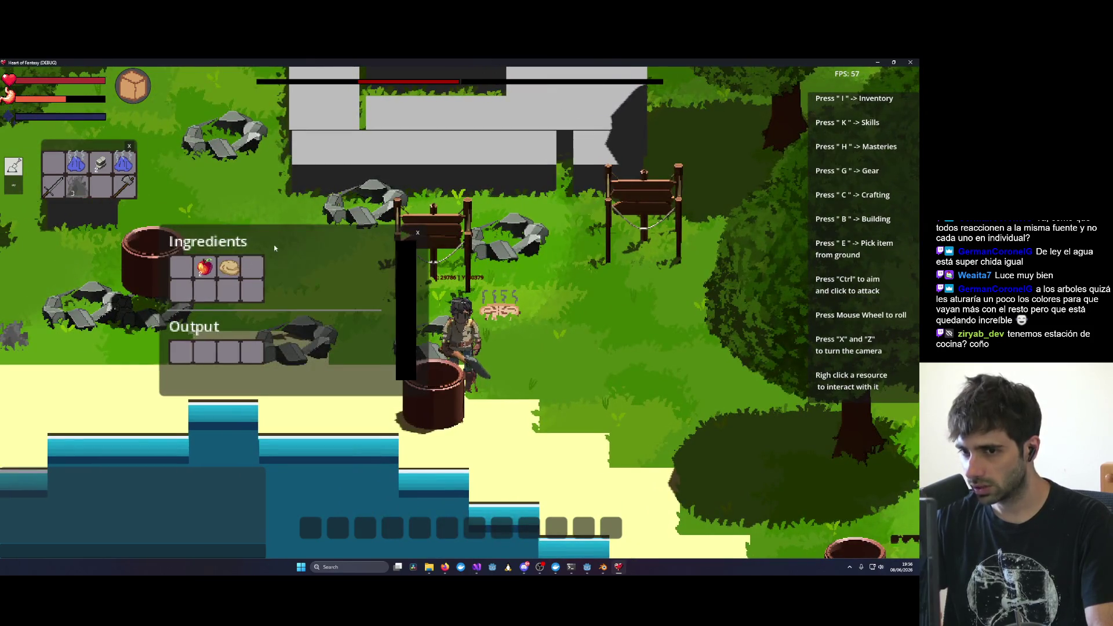
left_click(573, 245)
right_click(545, 252)
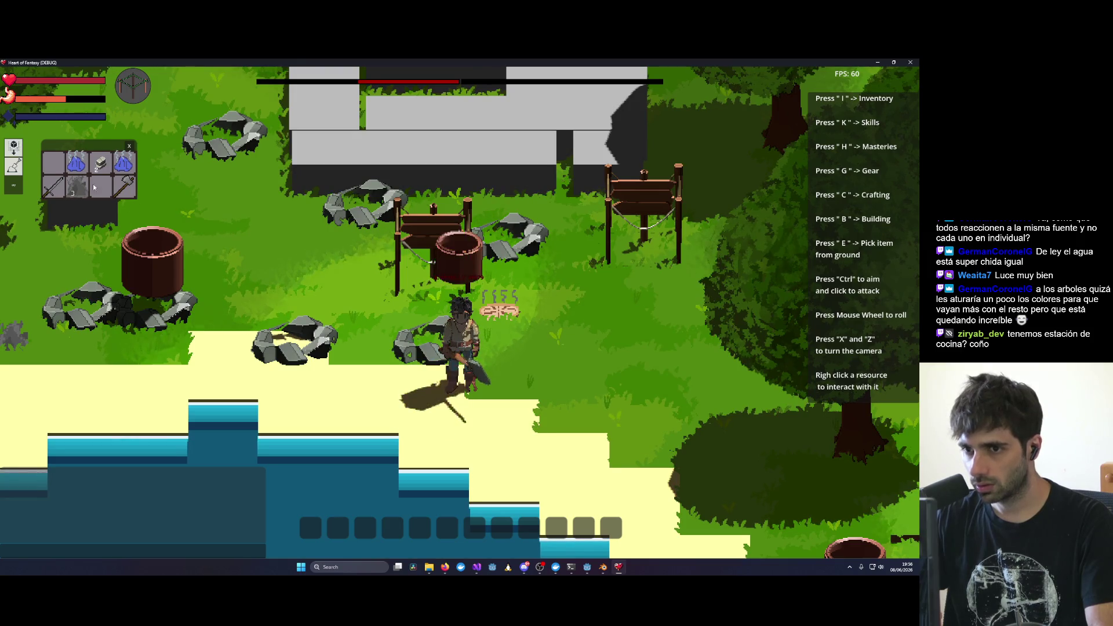
Step: Set the cauldron down on the stone fire ring and reopen its cooking panel
key("w")
key("d")
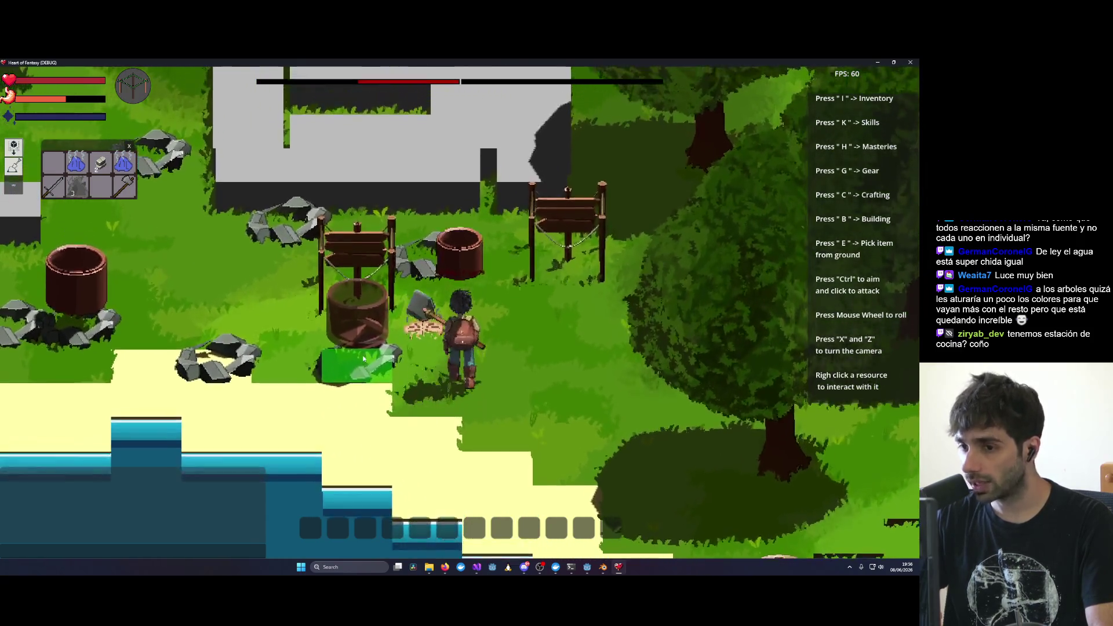
left_click(374, 369)
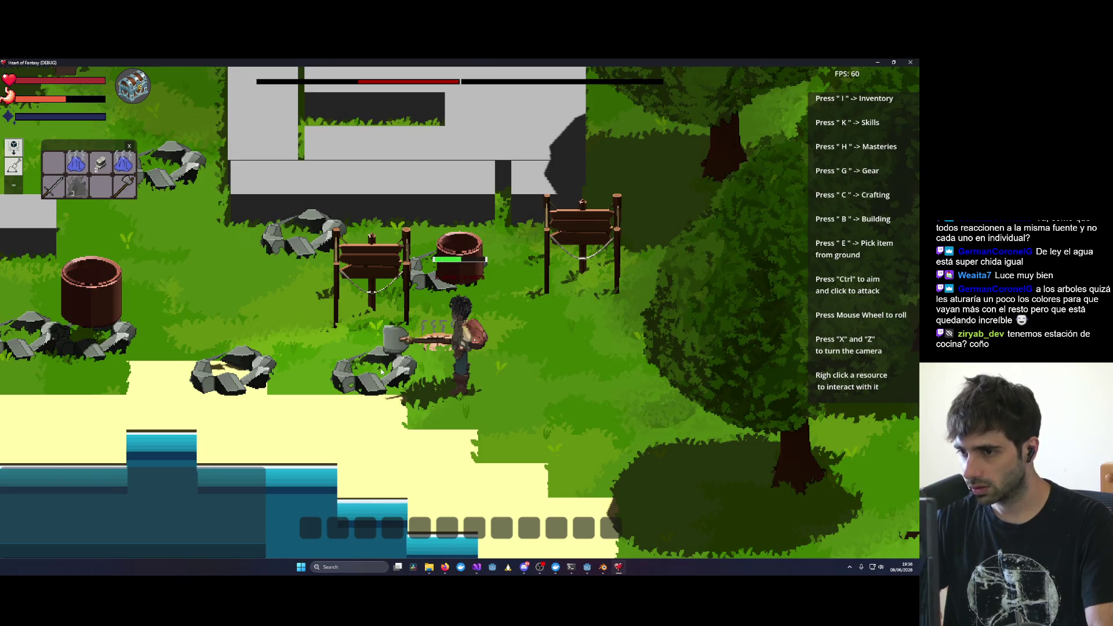
key("w")
key("a")
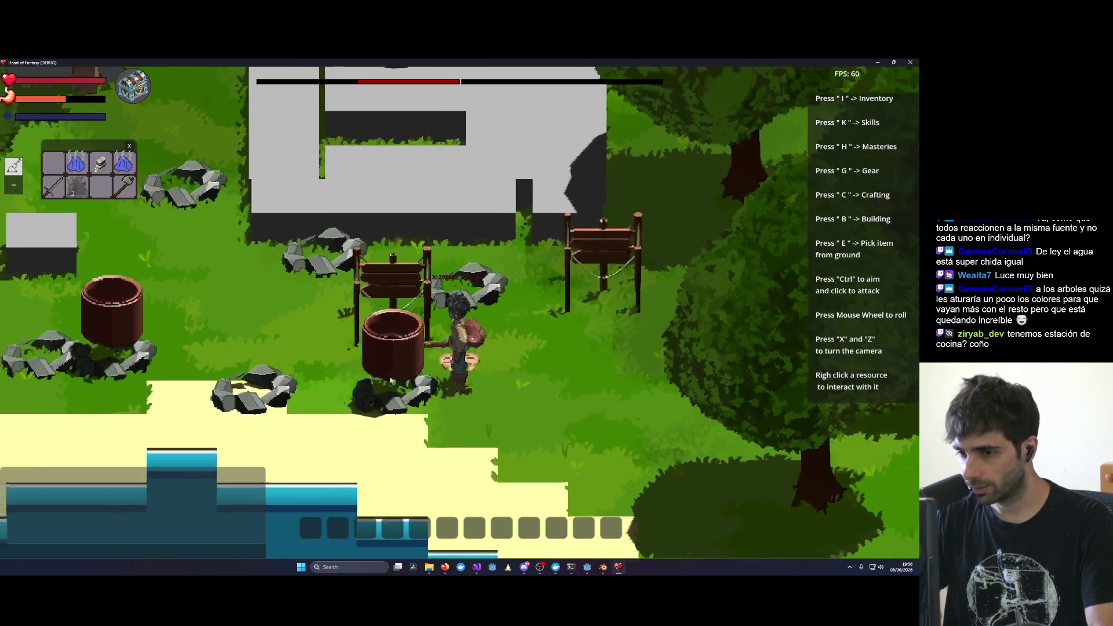
right_click(528, 252)
left_click(577, 223)
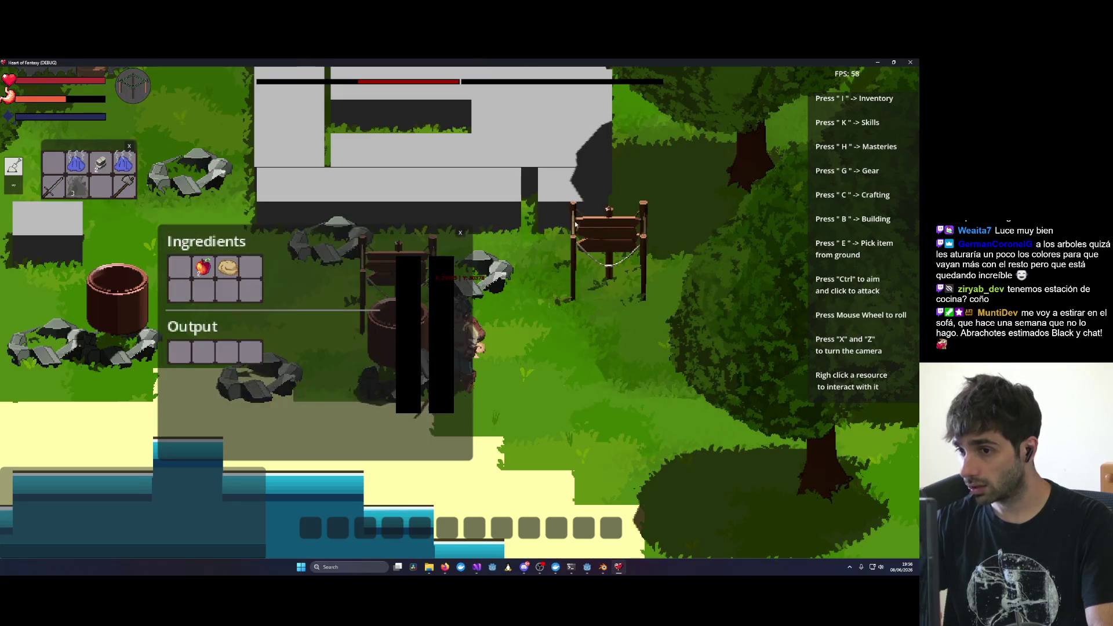
Step: Step up to the cauldron and turn on the fire beneath it
key("d")
key("w")
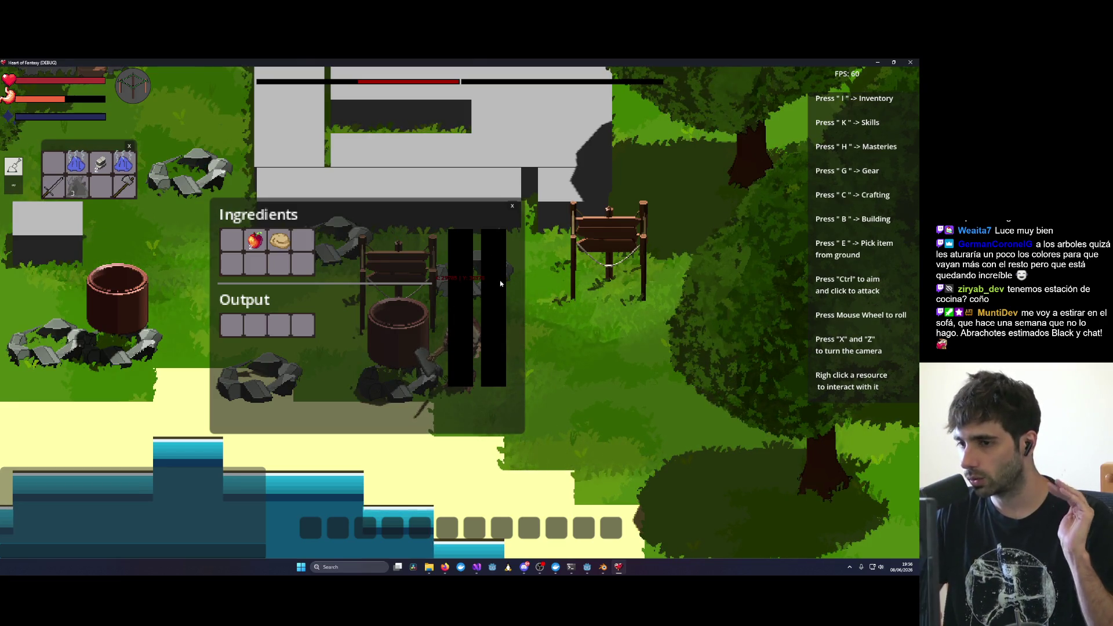
key("Return")
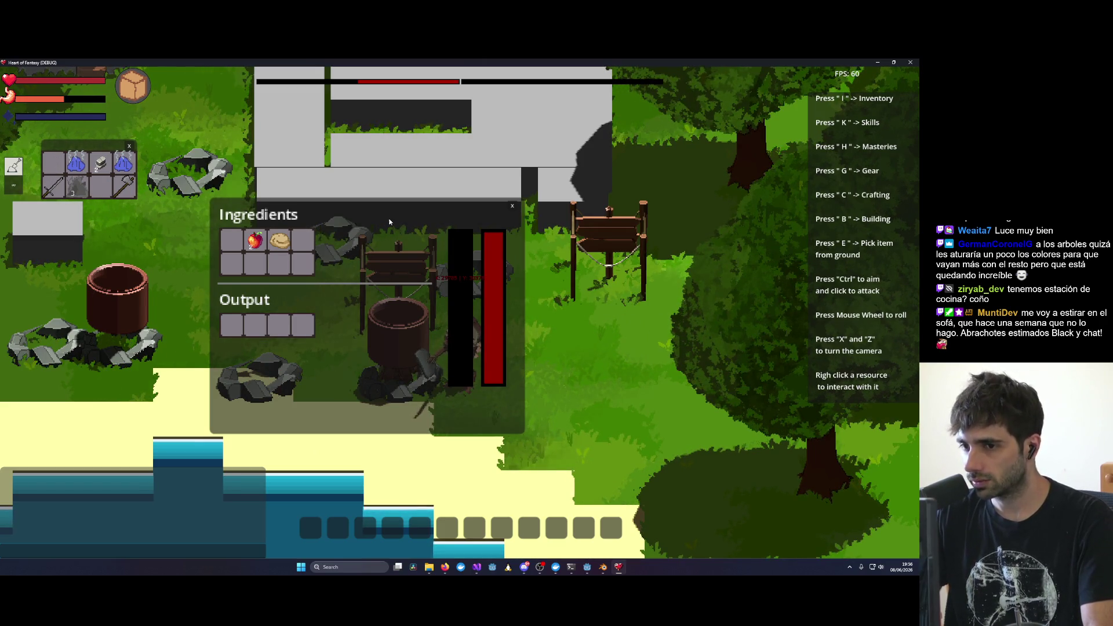
scroll(391, 218, "up", 3)
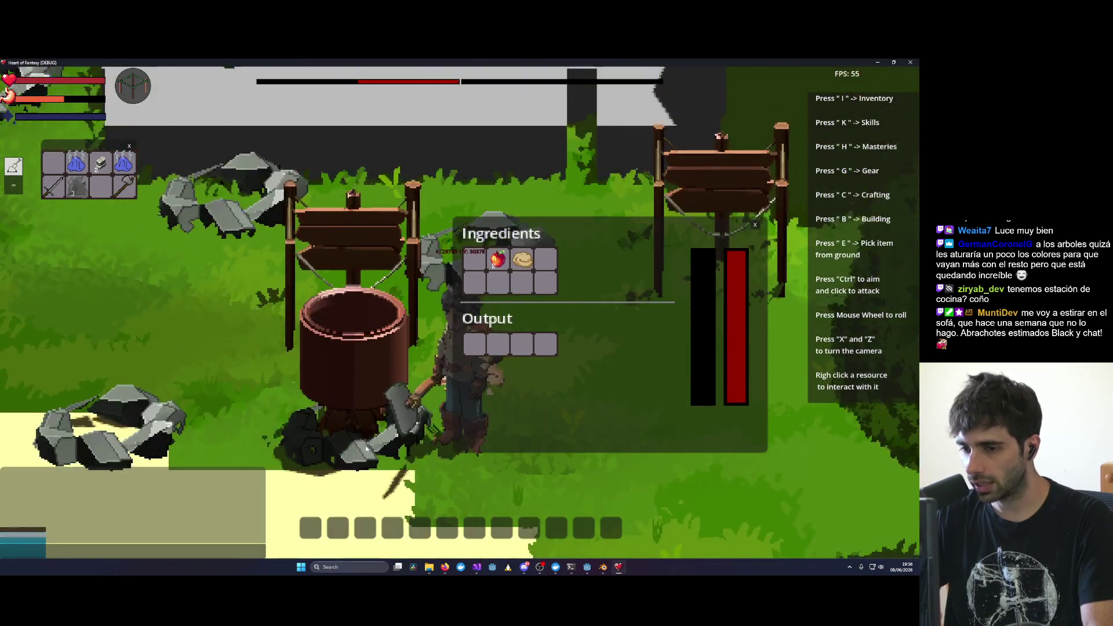
scroll(366, 450, "up", 3)
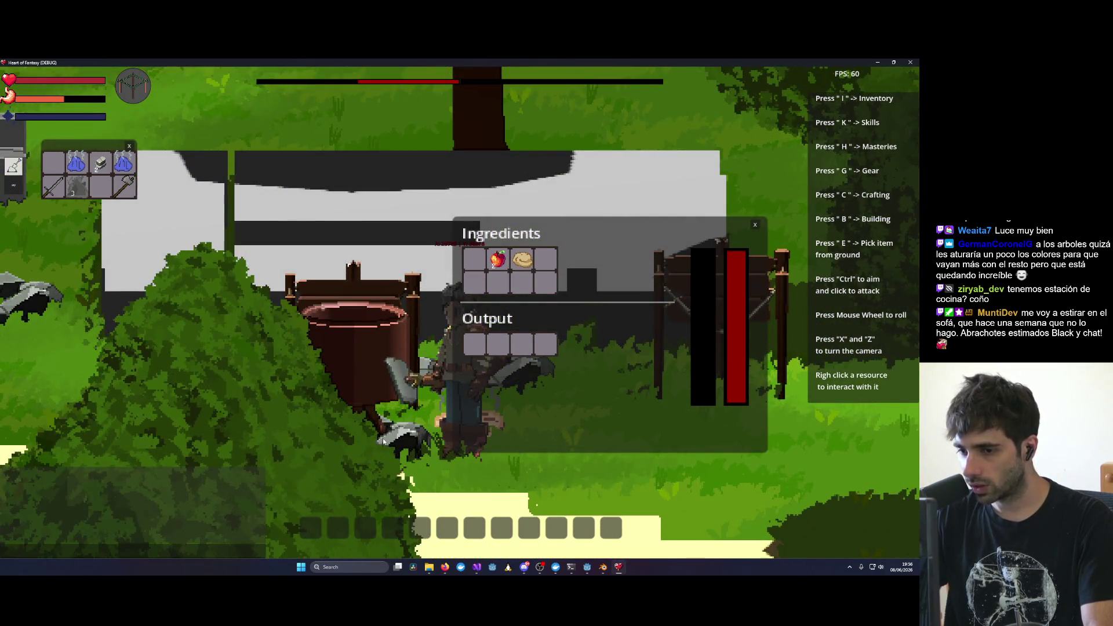
scroll(383, 441, "down", 2)
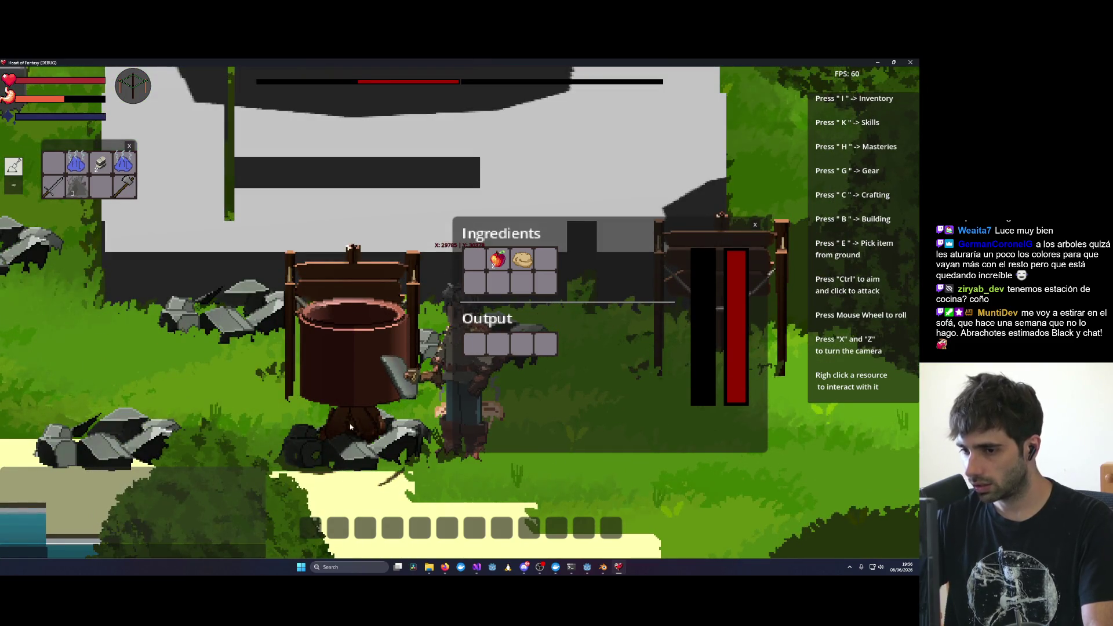
right_click(361, 448)
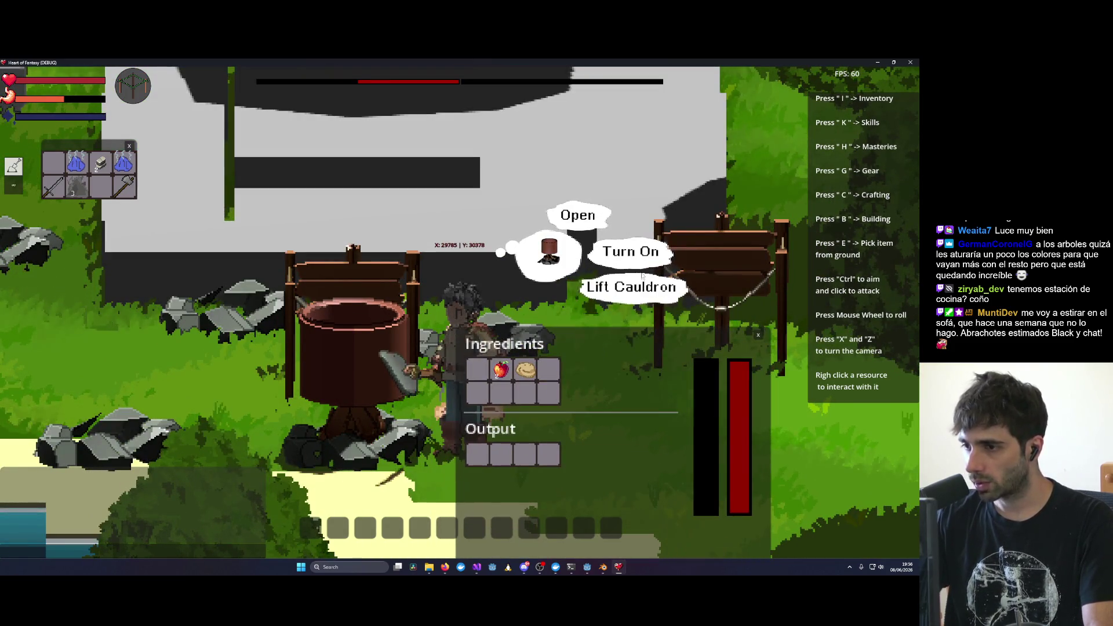
left_click(637, 254)
Step: Once cooked, drag the Apple Pie from the Output slot into the inventory
left_click_drag(581, 367, 618, 176)
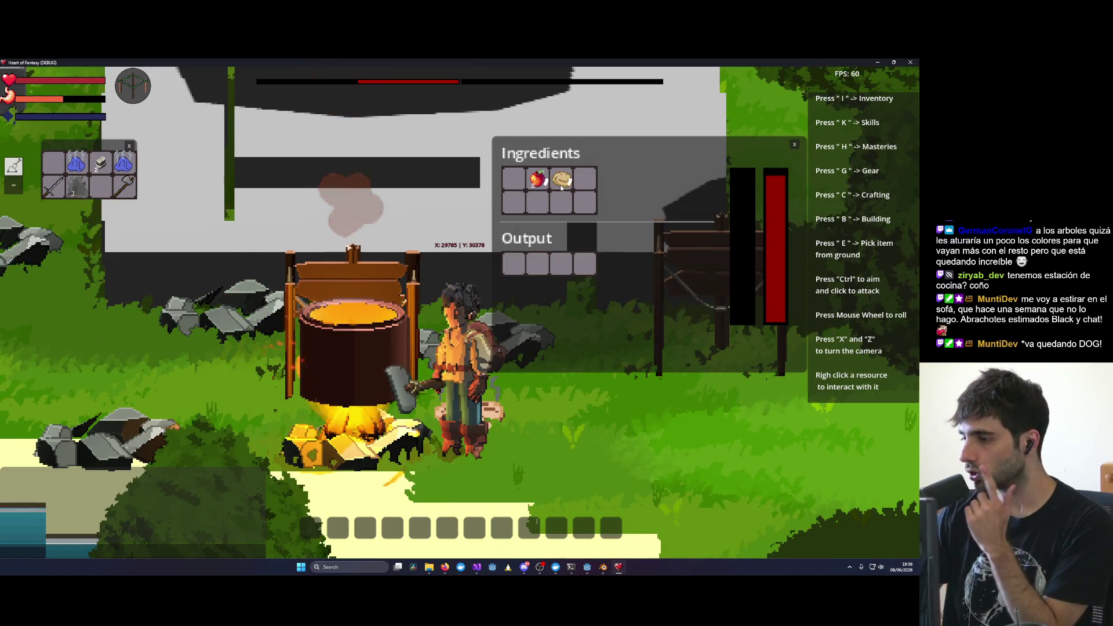
mouse_move(560, 184)
left_mouse_down()
mouse_move(483, 225)
mouse_move(577, 180)
mouse_move(561, 182)
left_mouse_up()
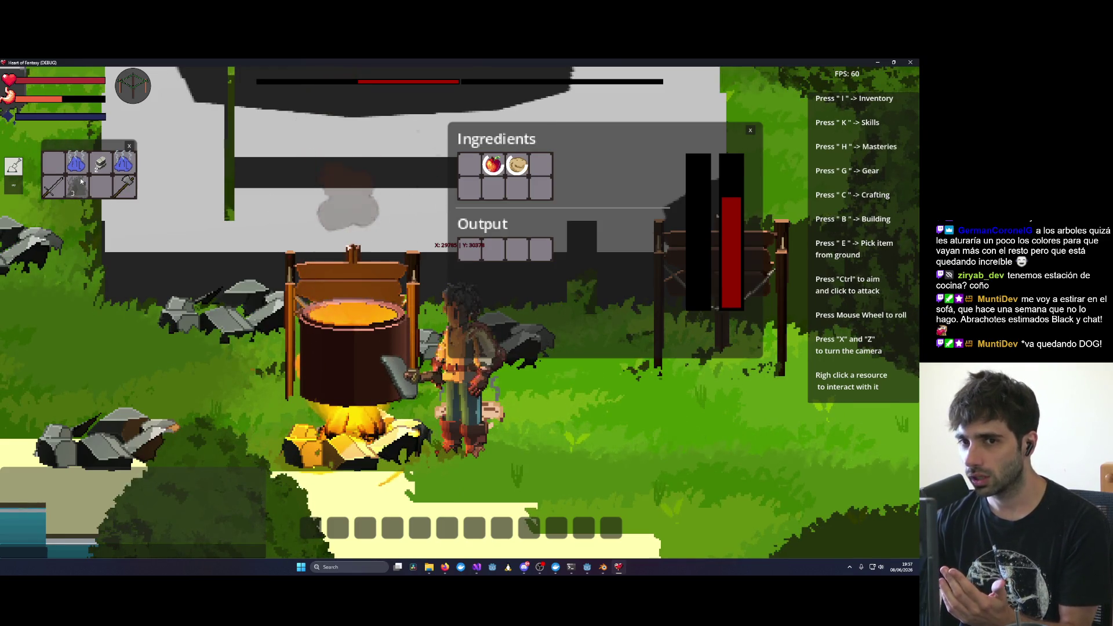
left_click_drag(81, 183, 230, 189)
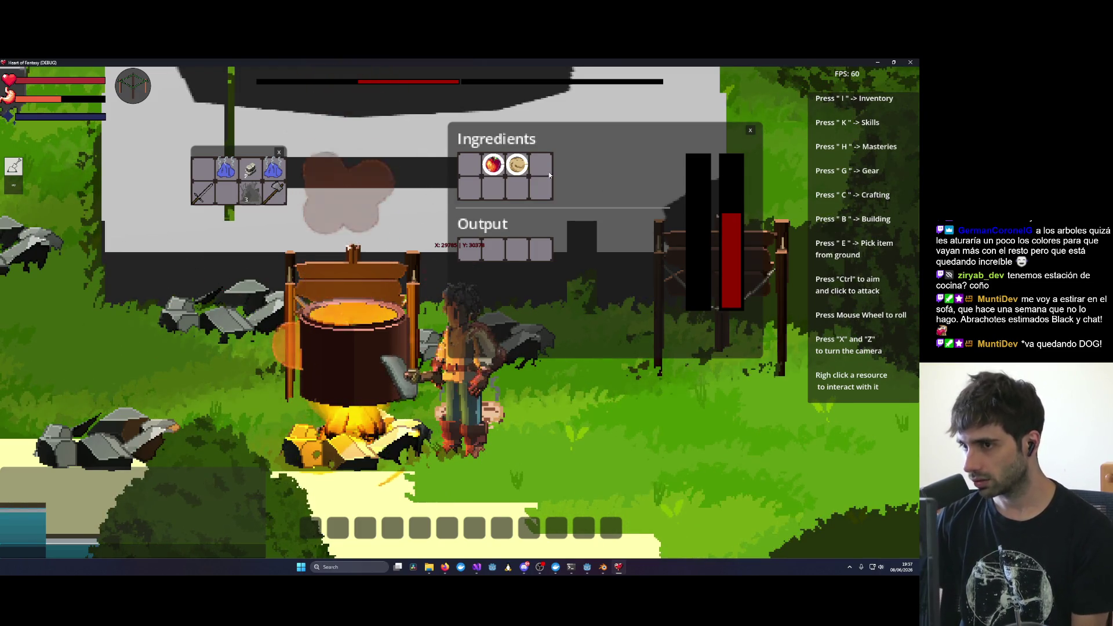
mouse_move(496, 248)
left_mouse_down()
mouse_move(301, 197)
mouse_move(229, 192)
left_mouse_up()
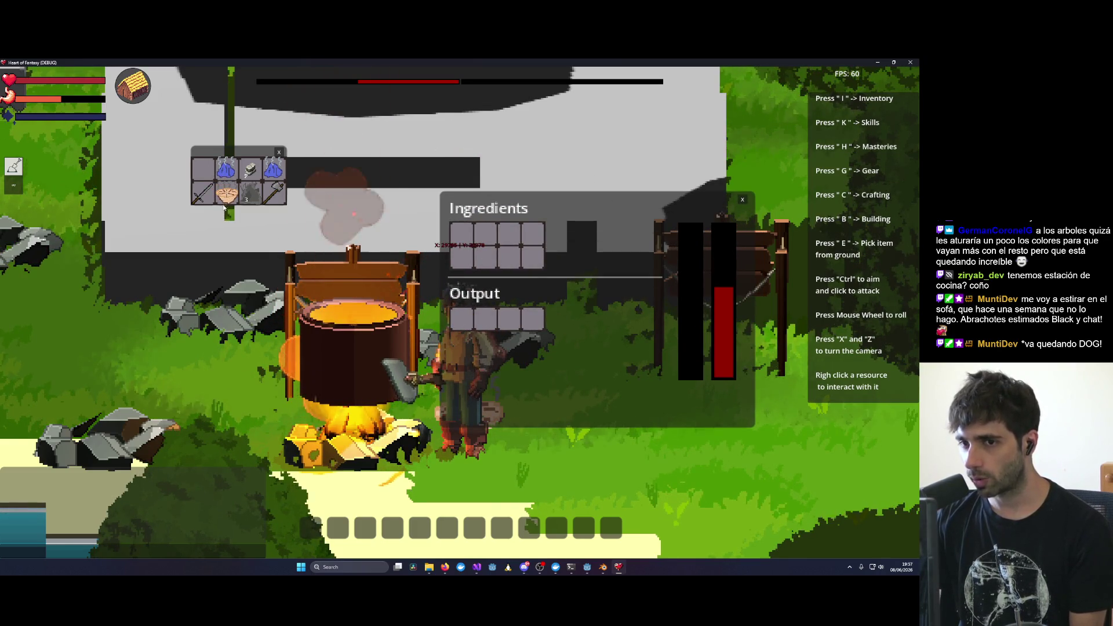
Step: Eat the Apple Pie, reopen and reposition the cauldron's cooking panel, then close it
left_click(558, 212)
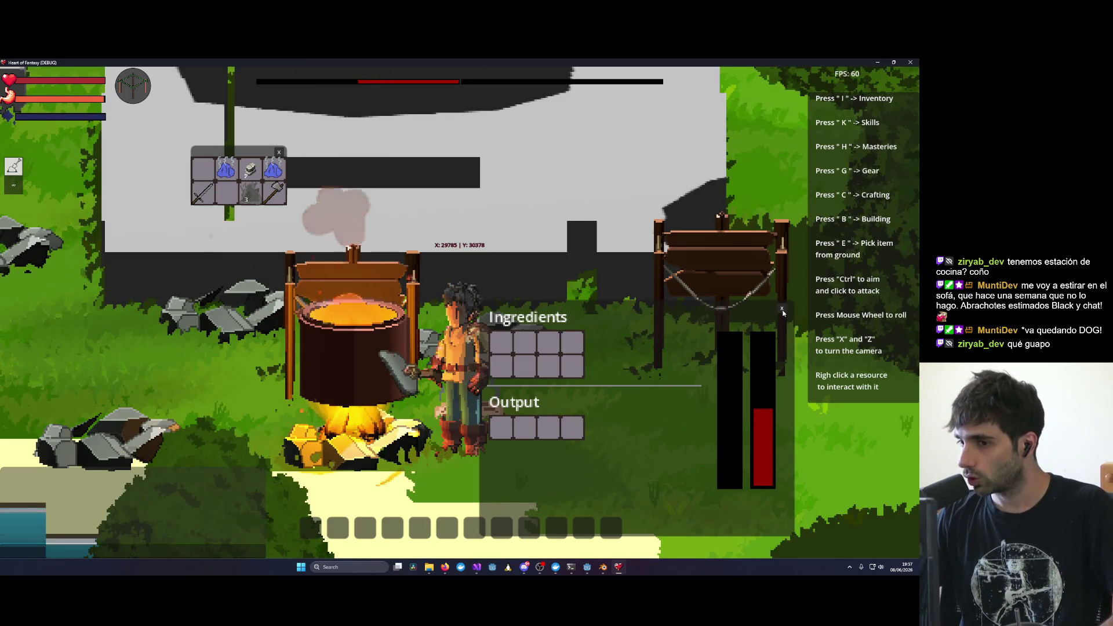
left_click(782, 309)
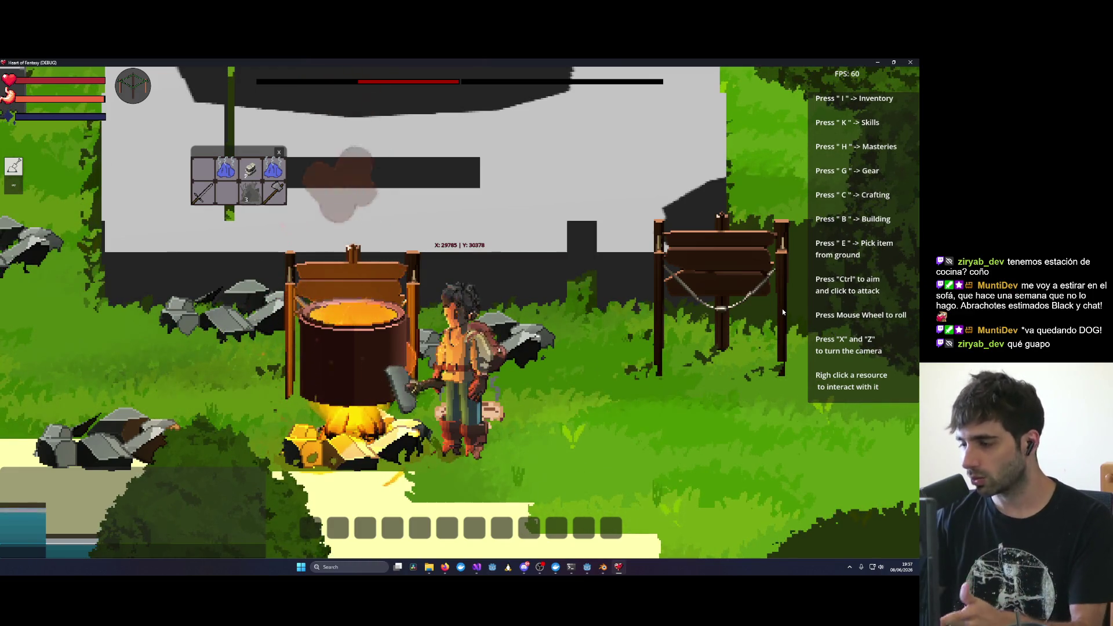
right_click(401, 346)
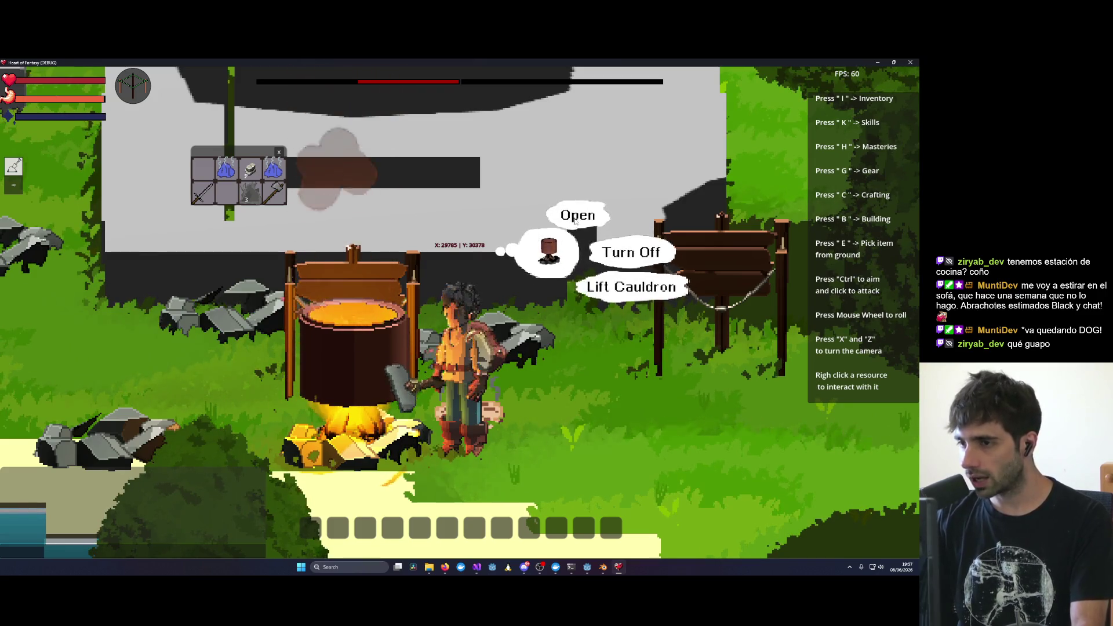
left_click(576, 216)
mouse_move(359, 244)
left_mouse_down()
mouse_move(600, 225)
mouse_move(678, 199)
mouse_move(636, 139)
left_mouse_up()
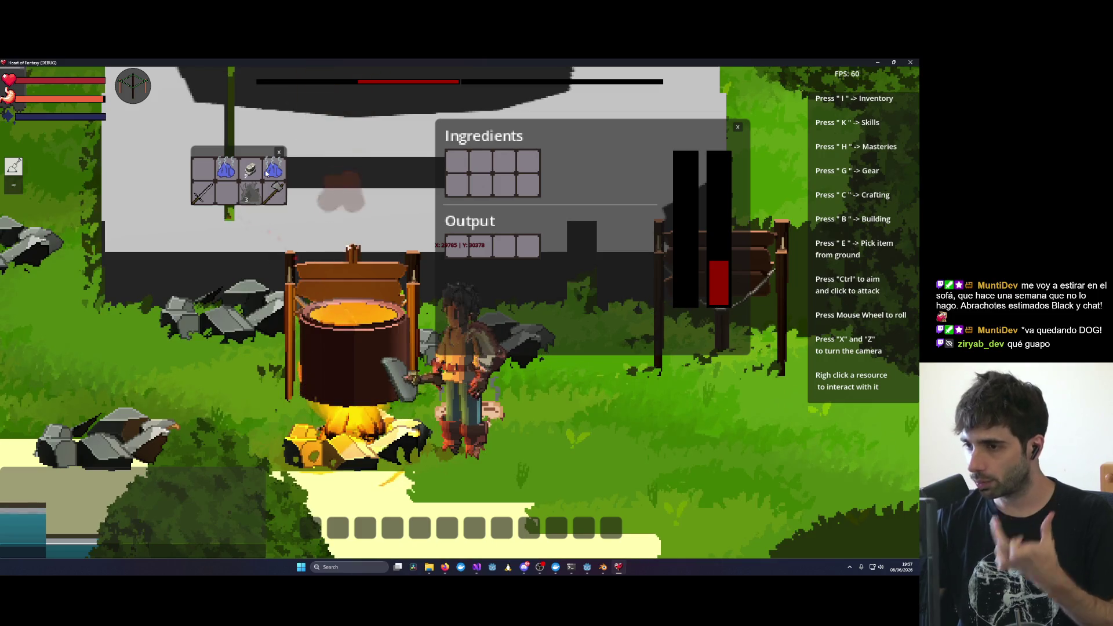
left_click_drag(610, 186, 658, 282)
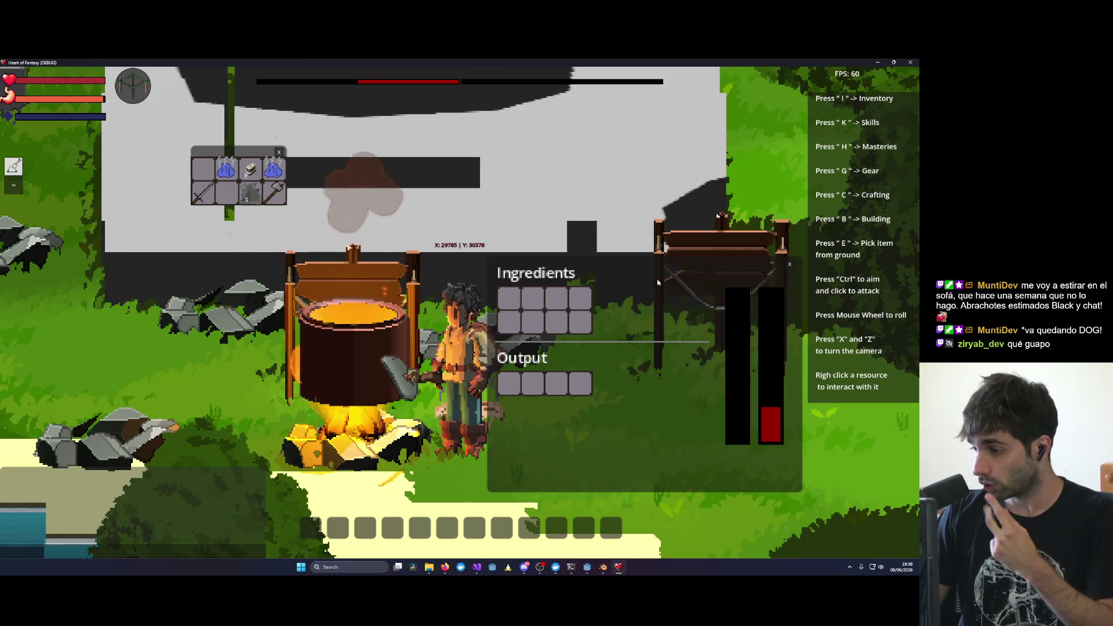
left_click_drag(658, 283, 635, 257)
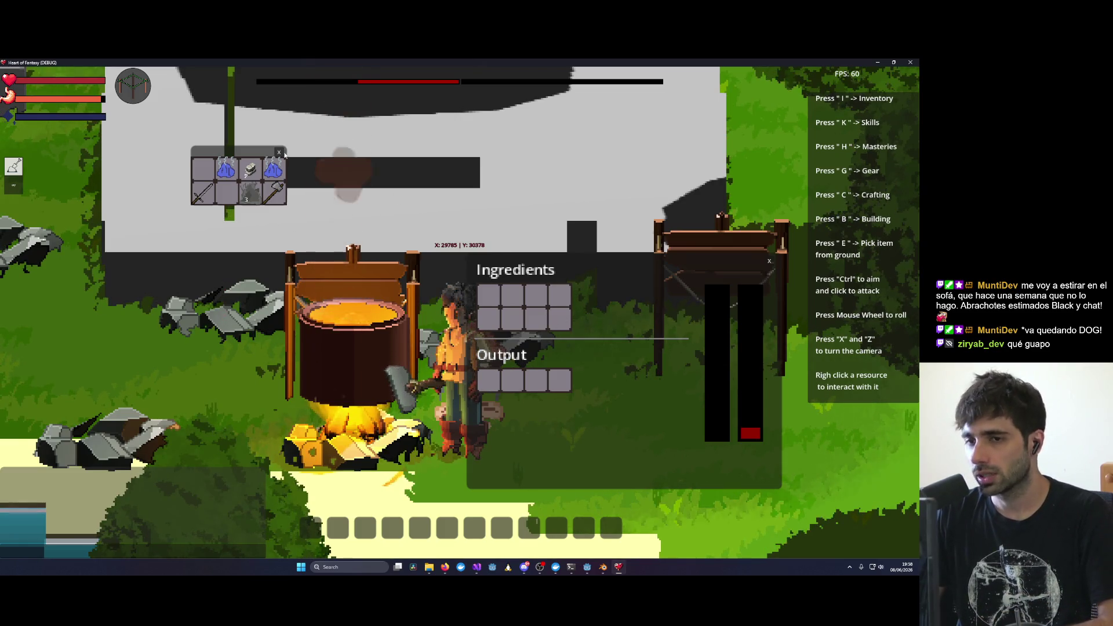
left_click_drag(251, 192, 245, 188)
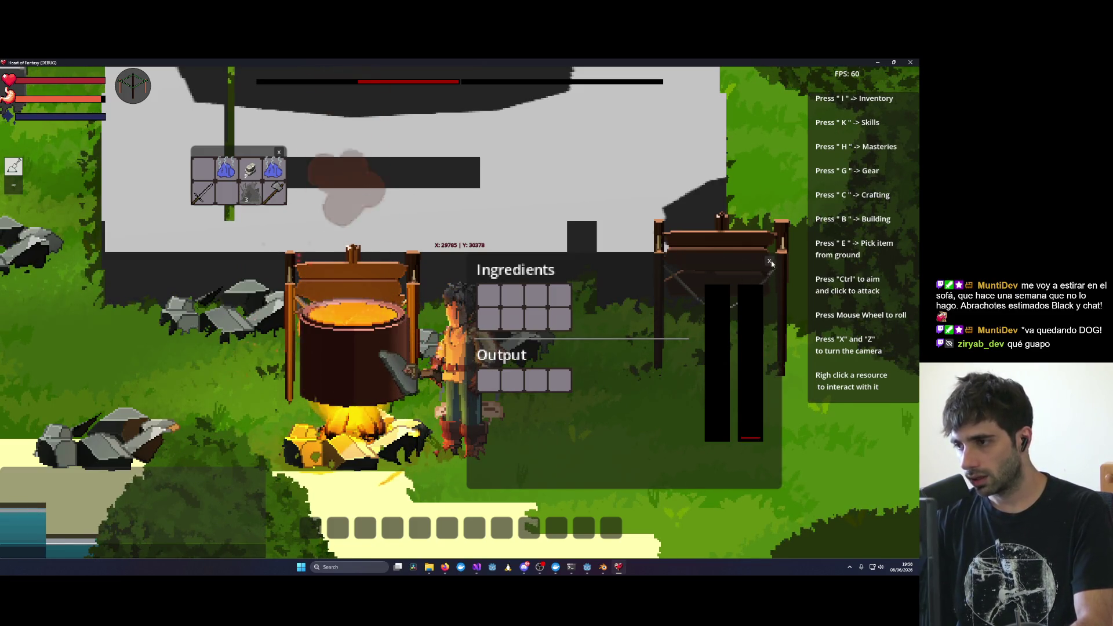
left_click(768, 262)
Step: Walk the character up the map and turn the view so the coastline runs horizontally
scroll(565, 415, "down", 2)
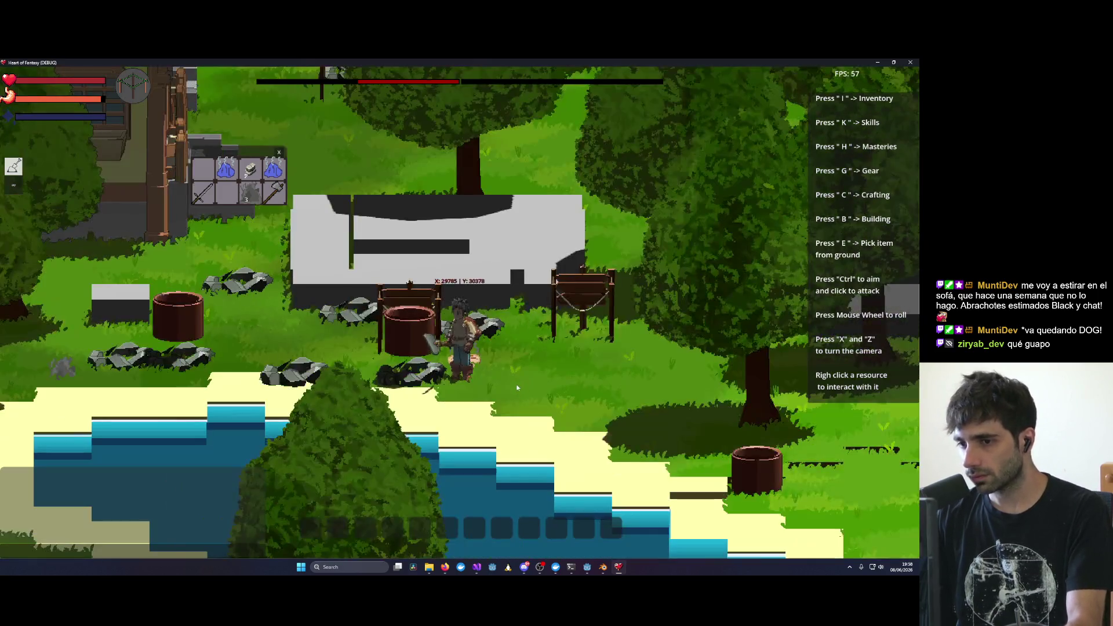
scroll(393, 380, "up", 3)
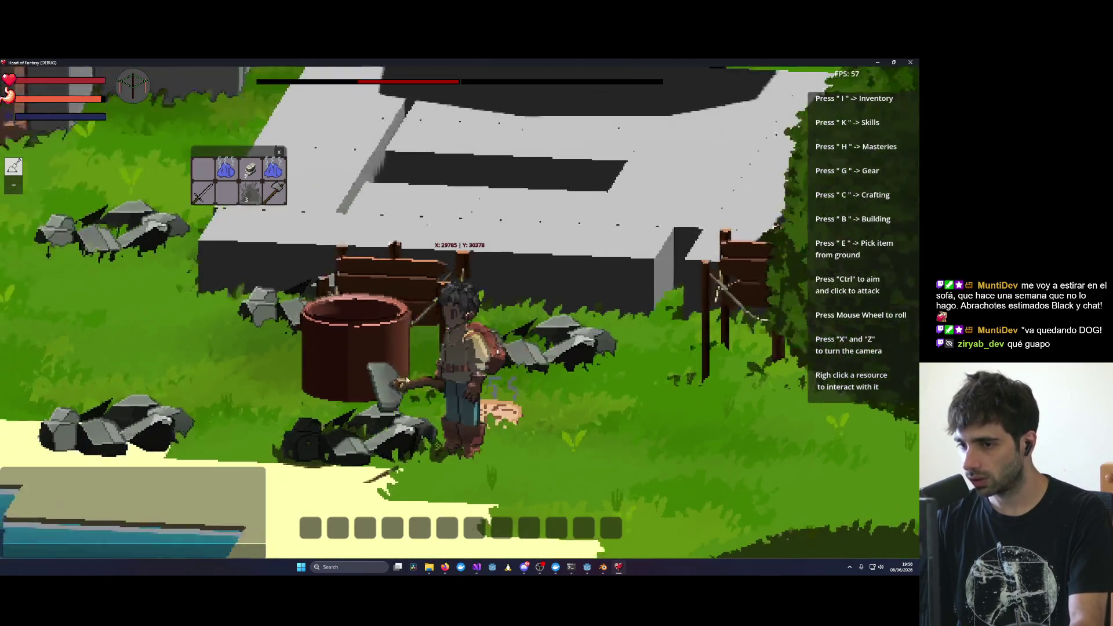
scroll(396, 379, "down", 2)
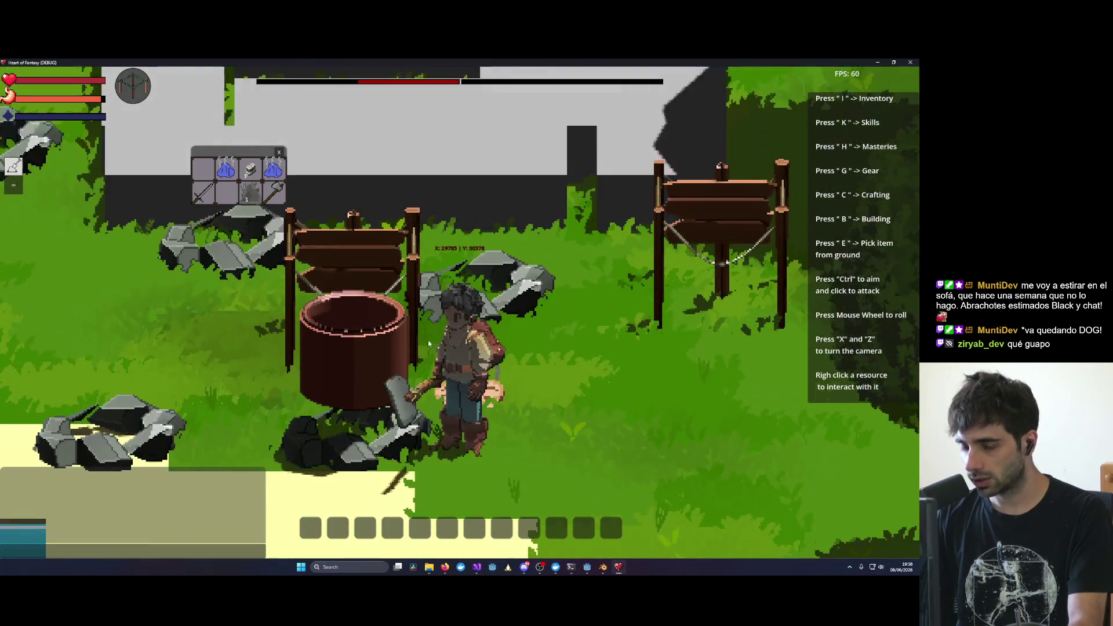
scroll(404, 360, "down", 5)
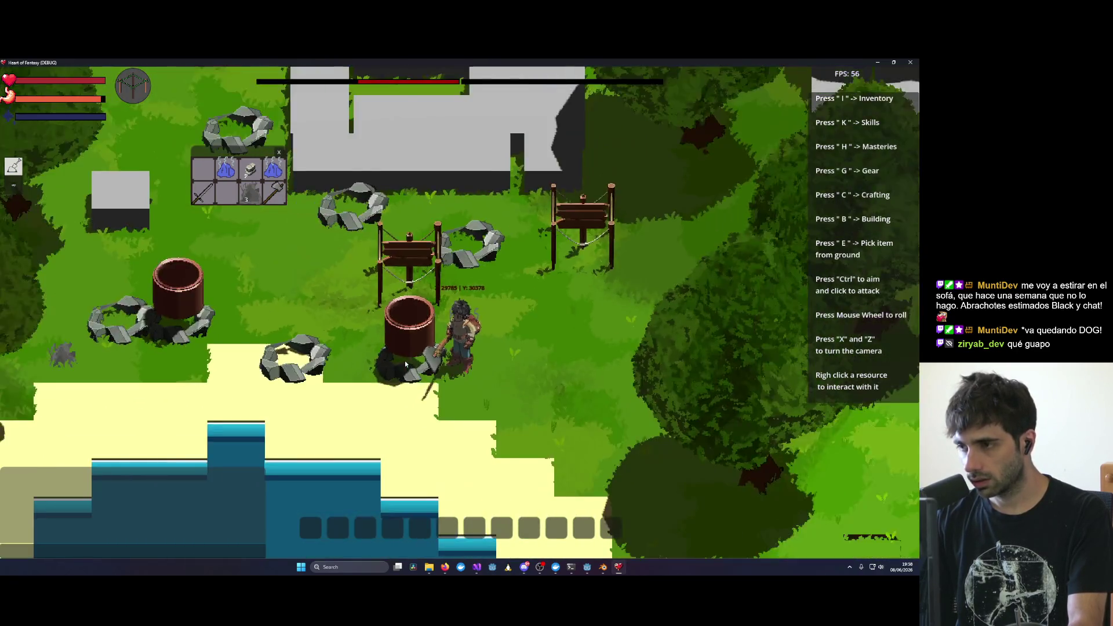
scroll(407, 366, "up", 3)
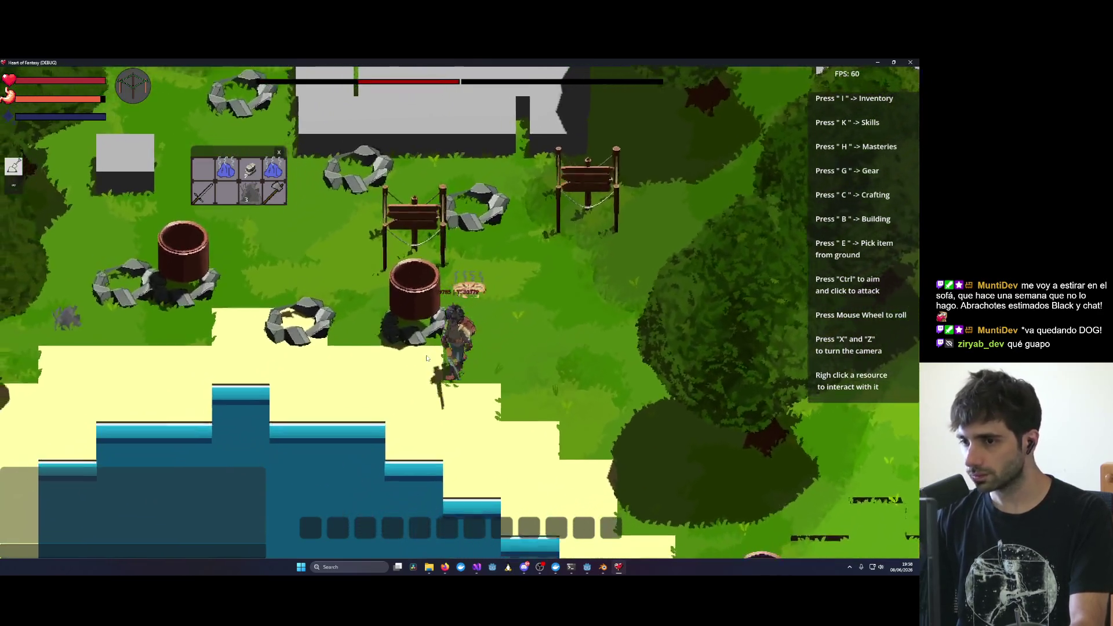
key("w")
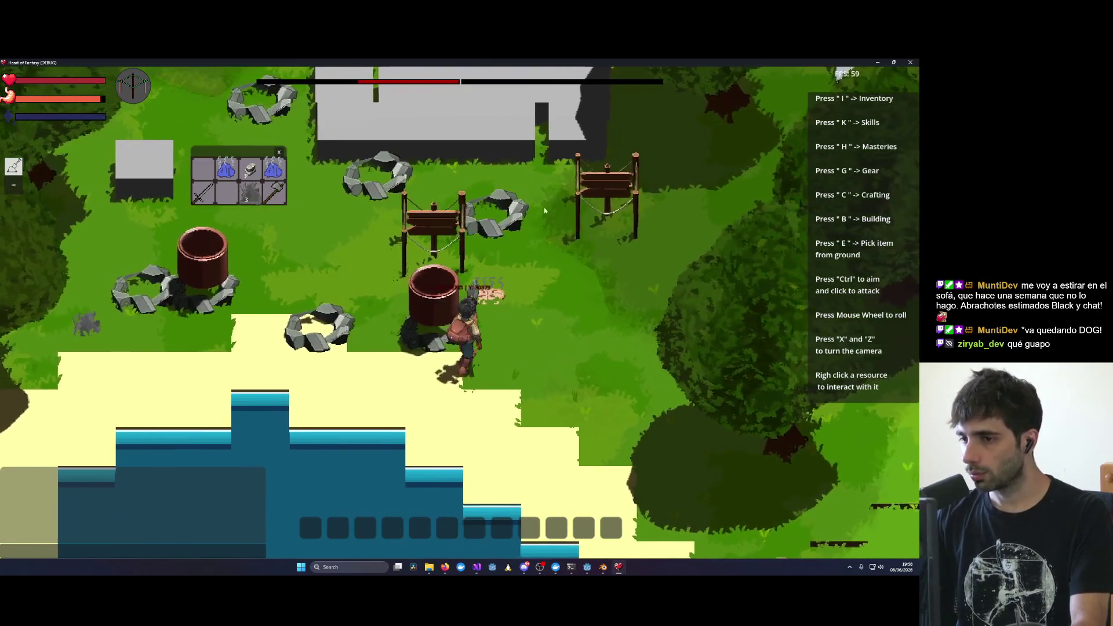
key("w")
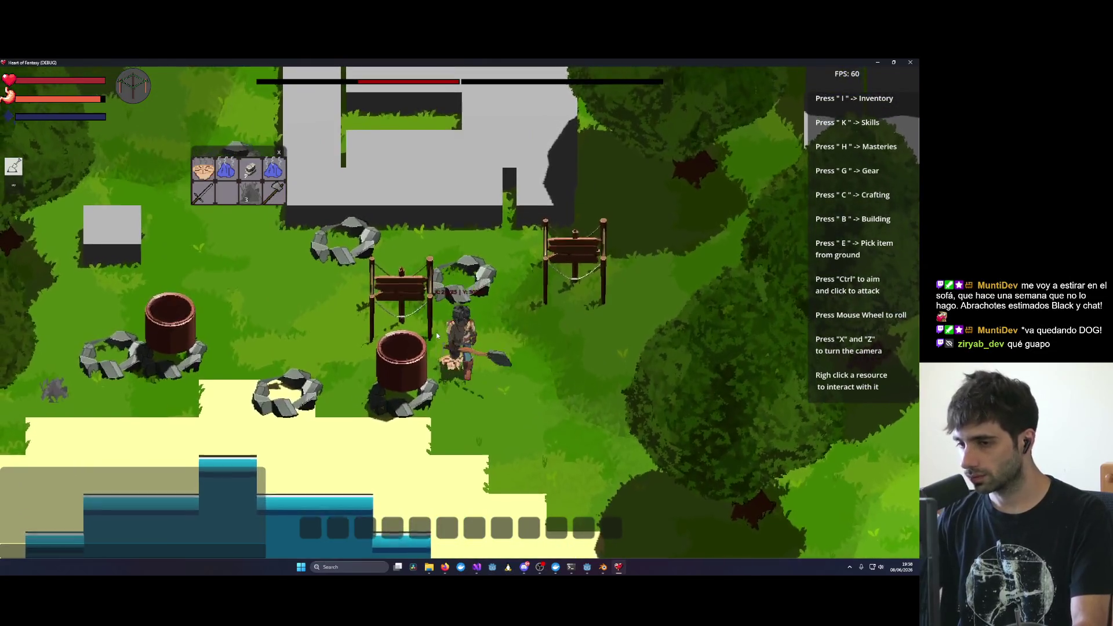
key("w")
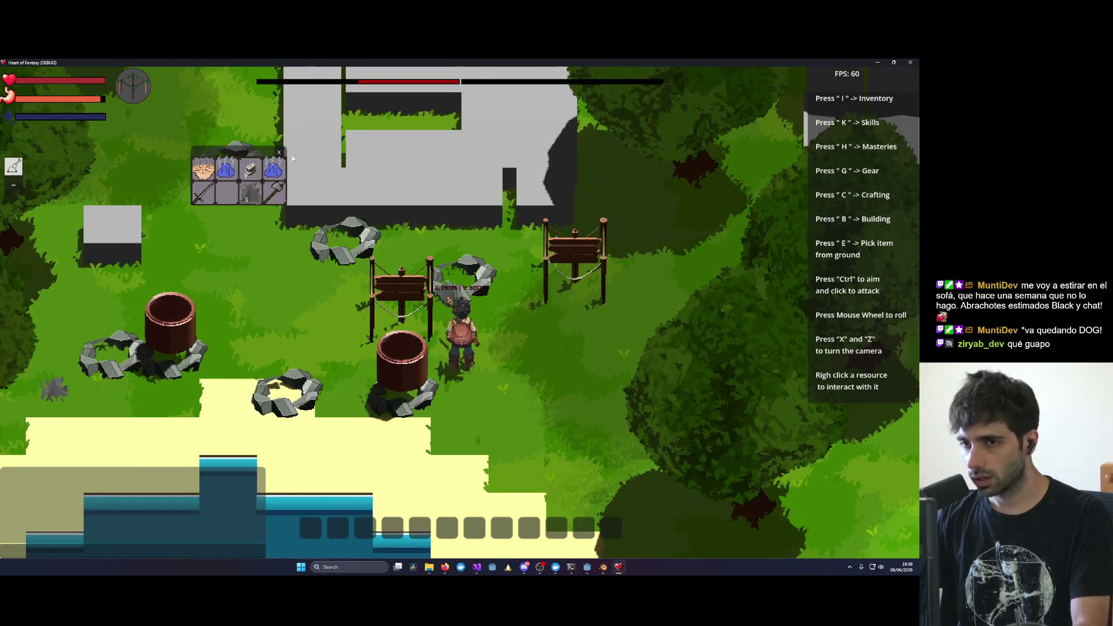
key("x")
key("z")
key("x")
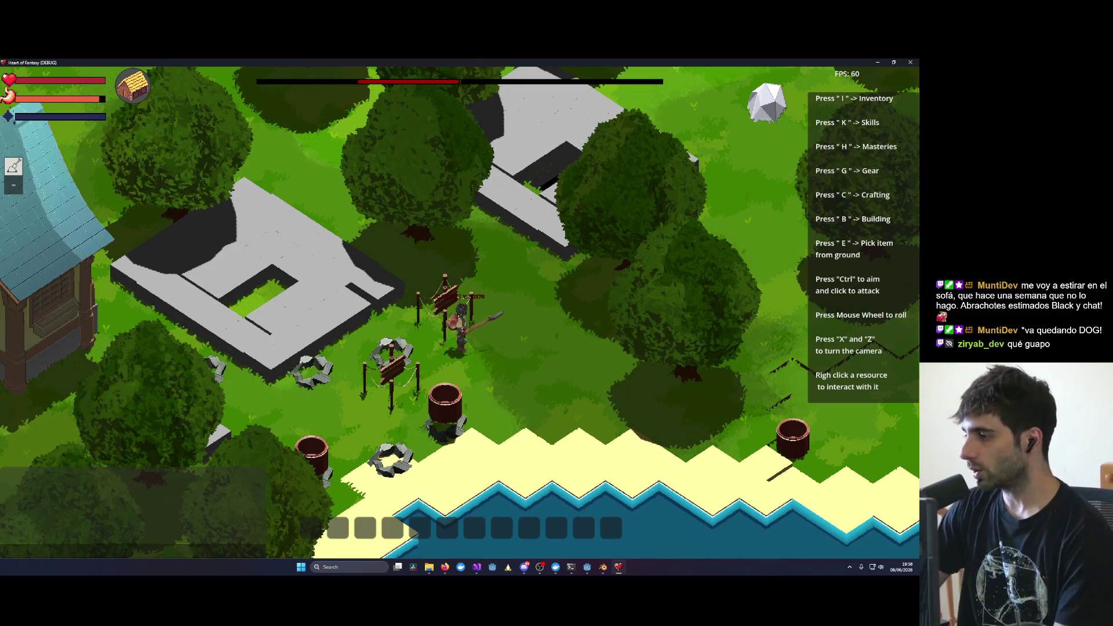
Step: Walk down to the lake shore and adjust the view so the lake edges run straight
scroll(615, 367, "down", 3)
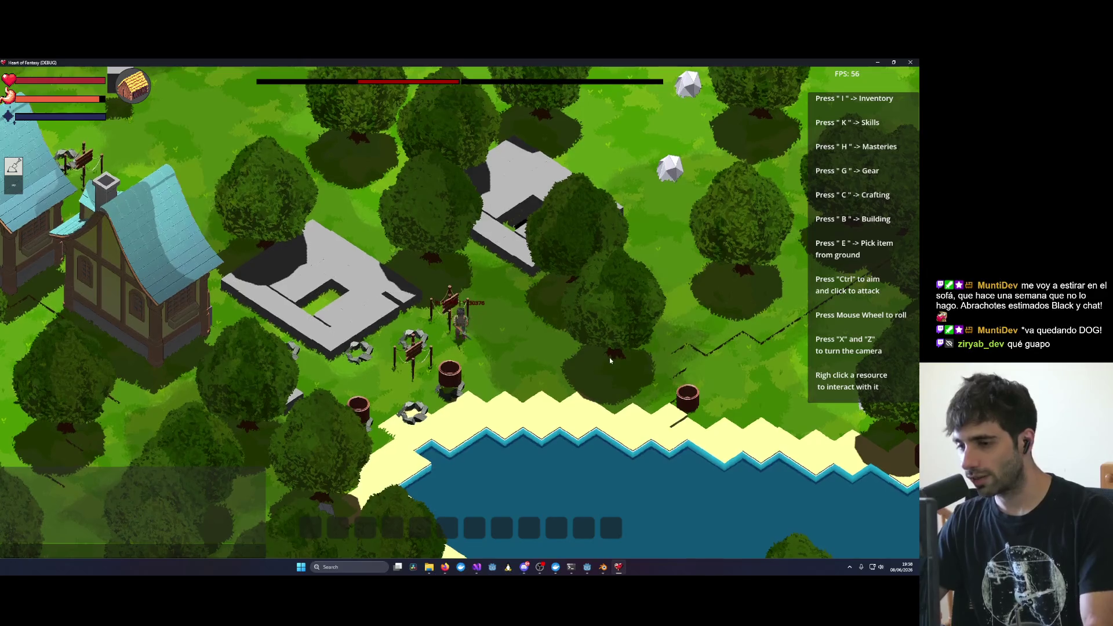
key("s")
scroll(580, 335, "up", 3)
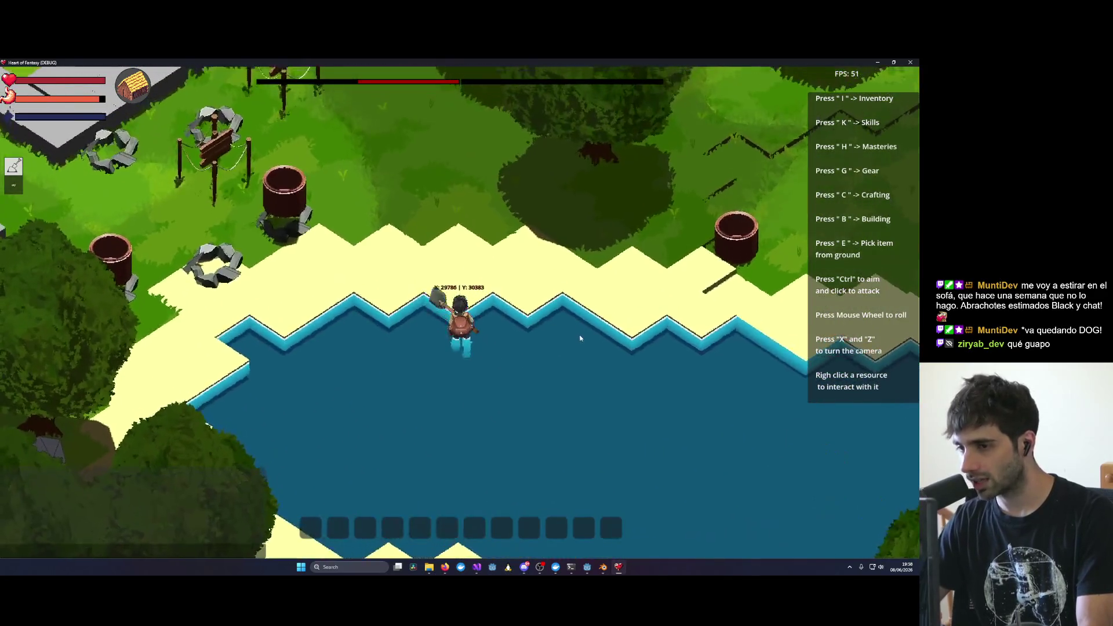
key("x")
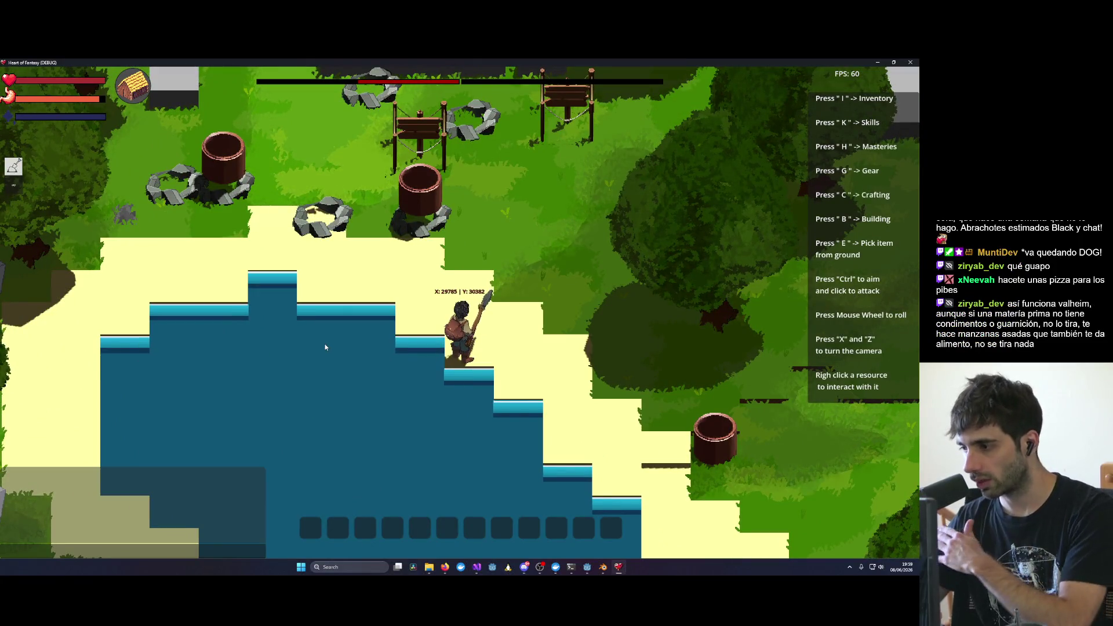
scroll(325, 347, "down", 3)
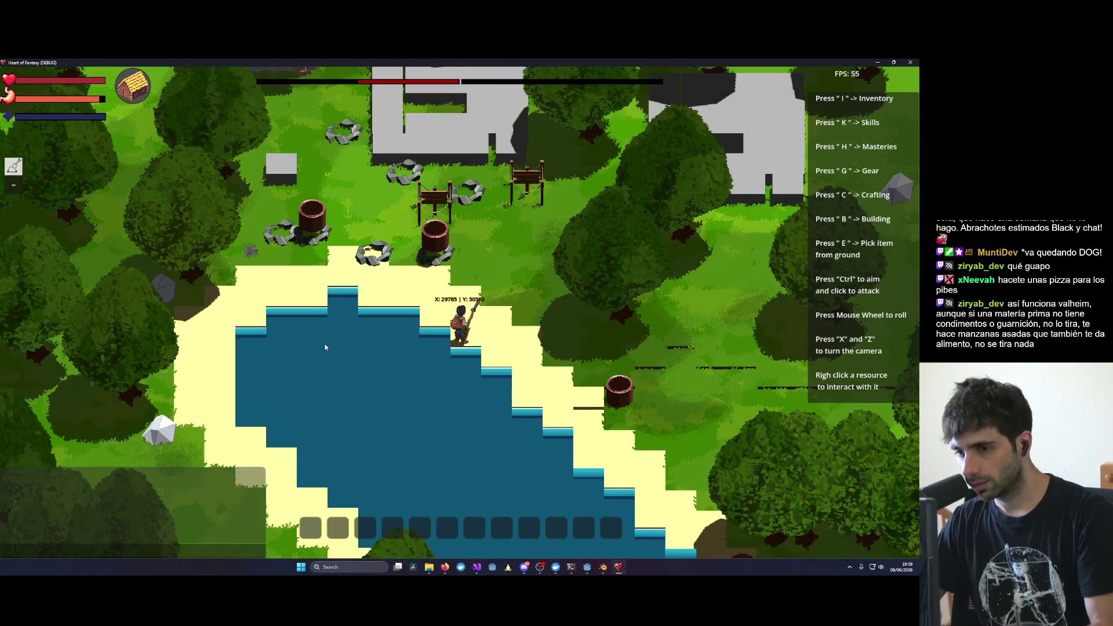
key("x")
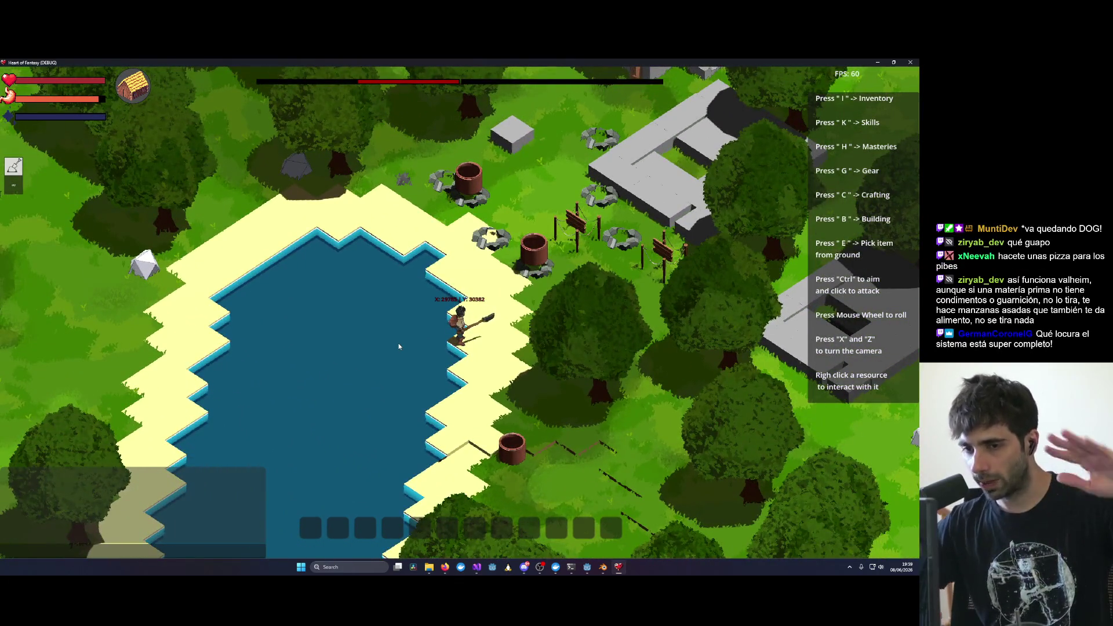
scroll(396, 341, "up", 1)
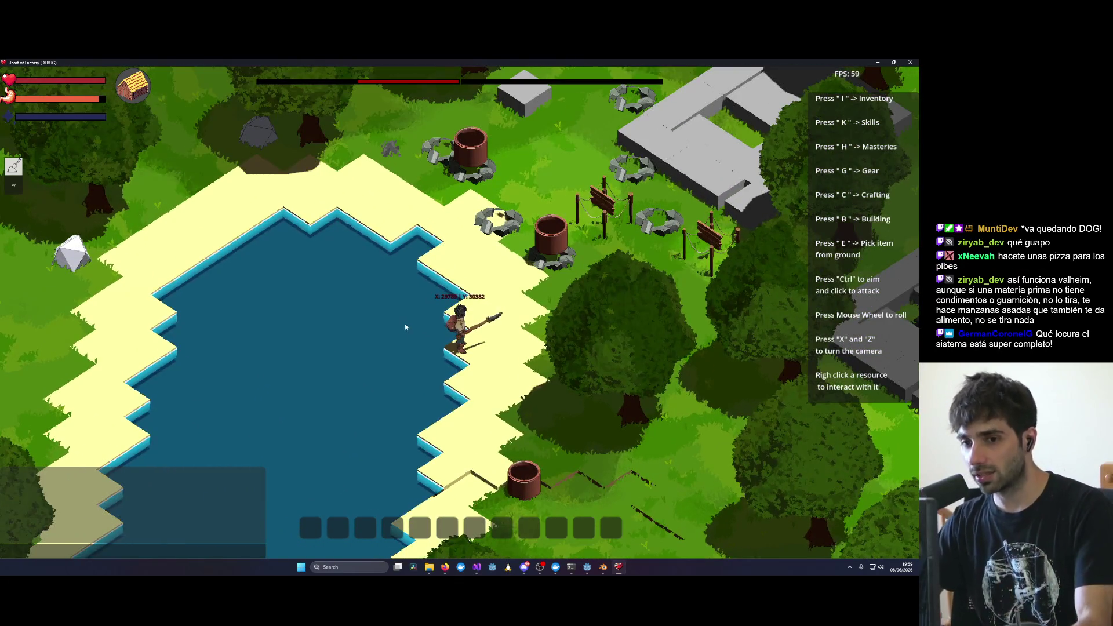
scroll(400, 330, "down", 1)
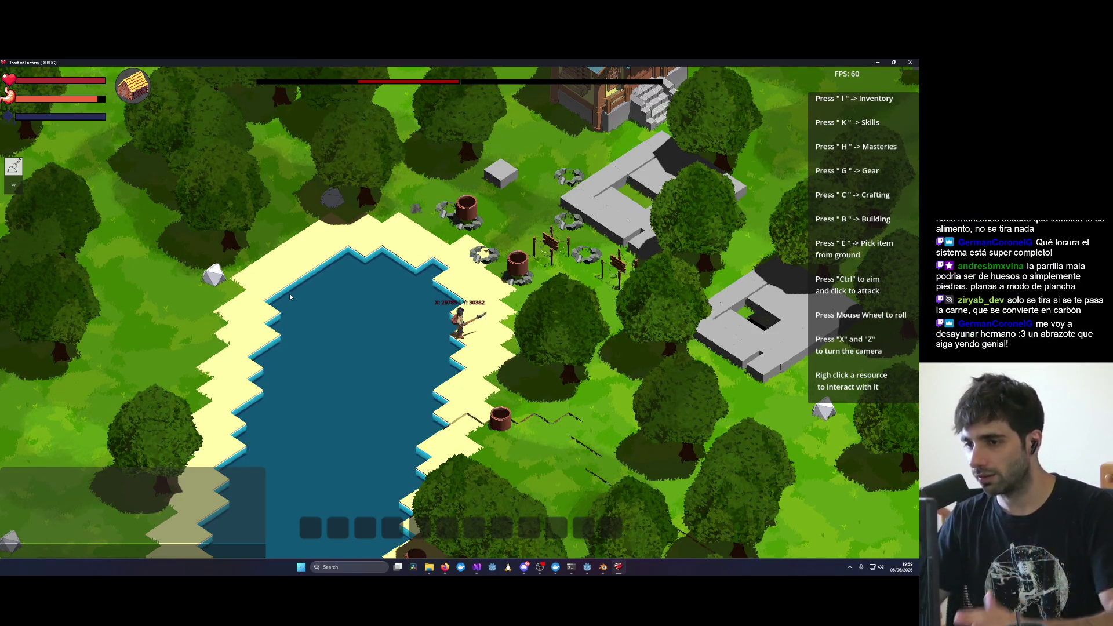
key("x")
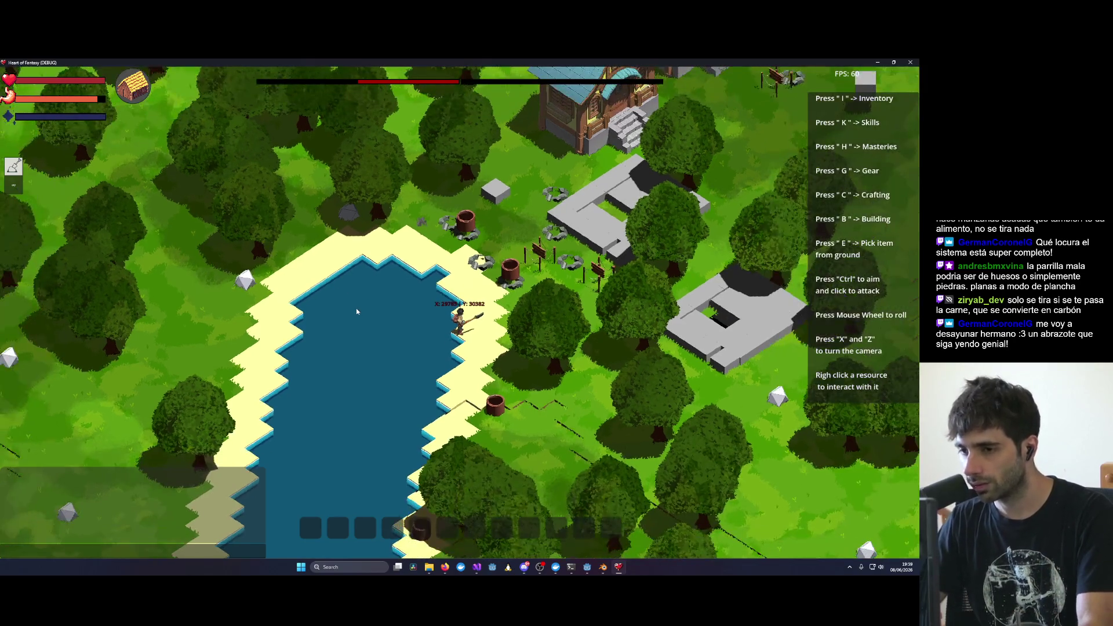
scroll(350, 312, "up", 2)
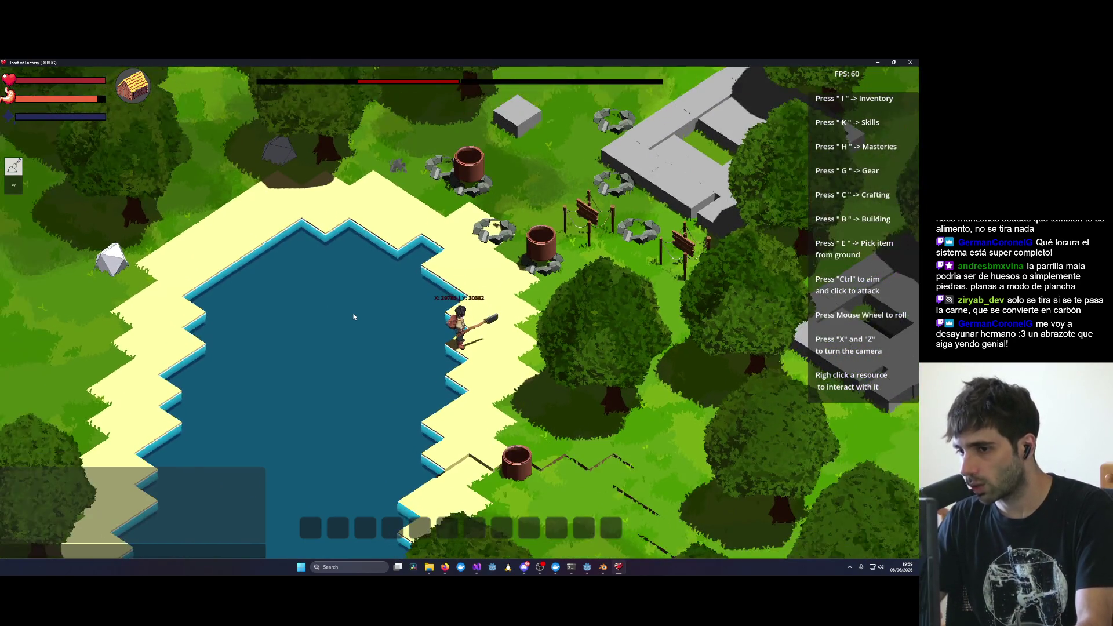
scroll(353, 317, "up", 3)
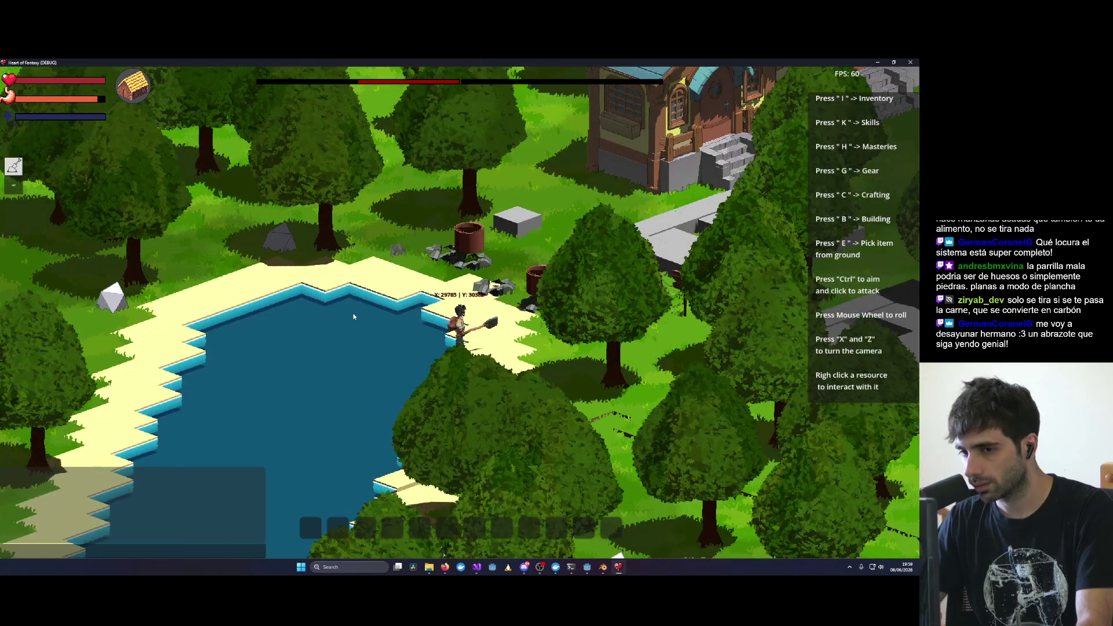
scroll(353, 316, "down", 3)
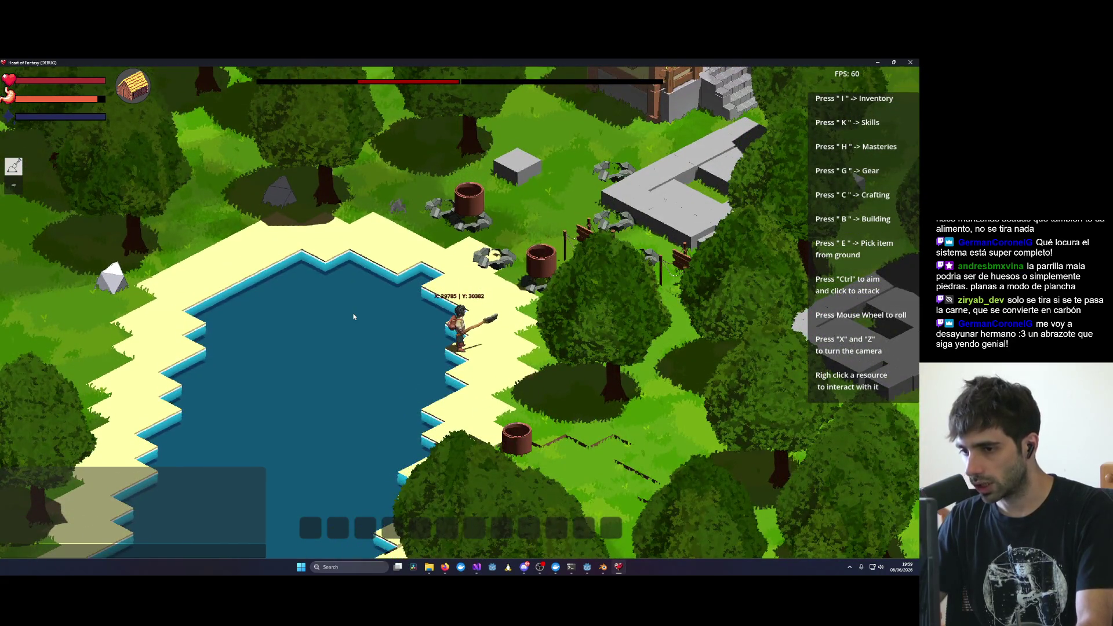
key("x")
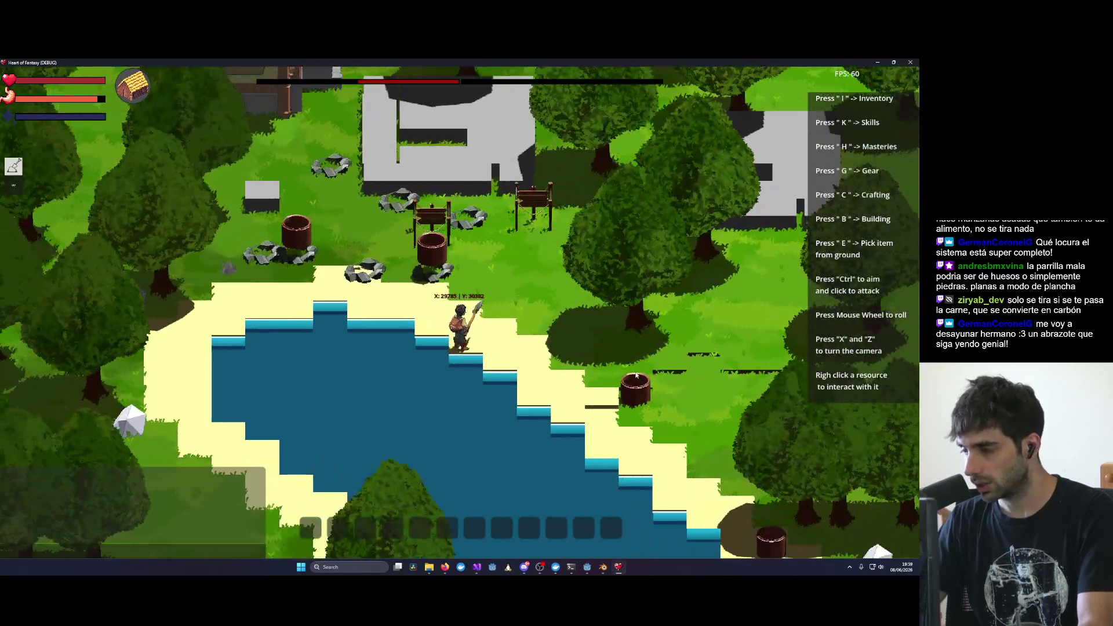
Step: Open the Masteries panel with H, showing Cooking level 1 at 40%, and move it over the lake
key("alt+Tab")
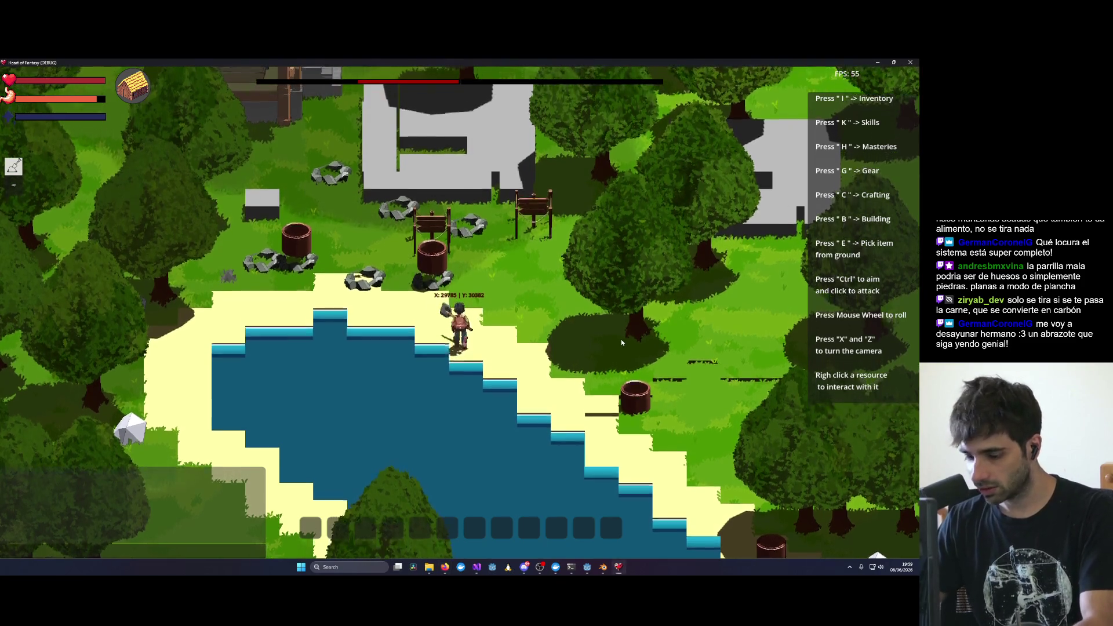
key("h")
mouse_move(410, 125)
left_mouse_down()
mouse_move(586, 243)
mouse_move(478, 301)
mouse_move(397, 364)
left_mouse_up()
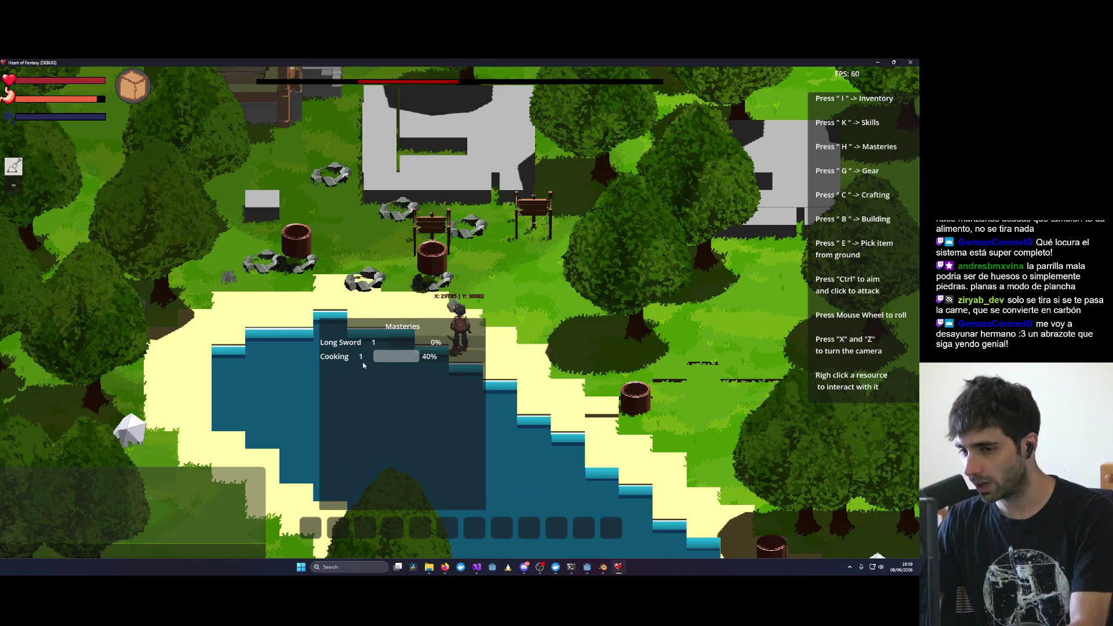
Step: Fine-tune the Masteries panel's position beside the character over the lake
mouse_move(431, 329)
left_mouse_down()
mouse_move(445, 366)
mouse_move(359, 399)
left_mouse_up()
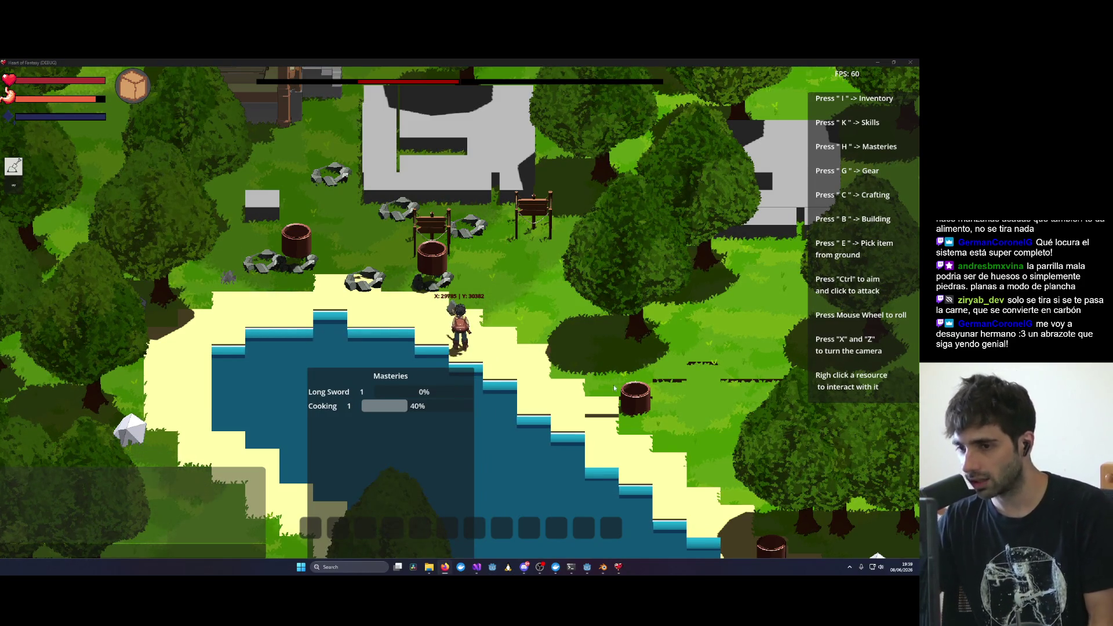
left_click_drag(407, 393, 365, 406)
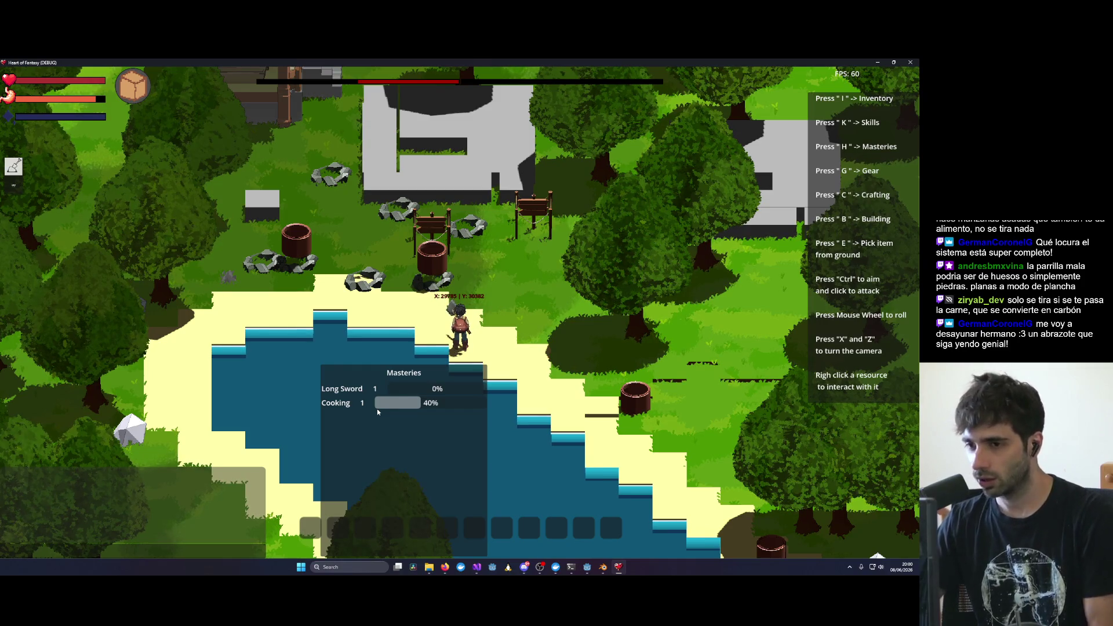
left_click_drag(429, 372, 428, 384)
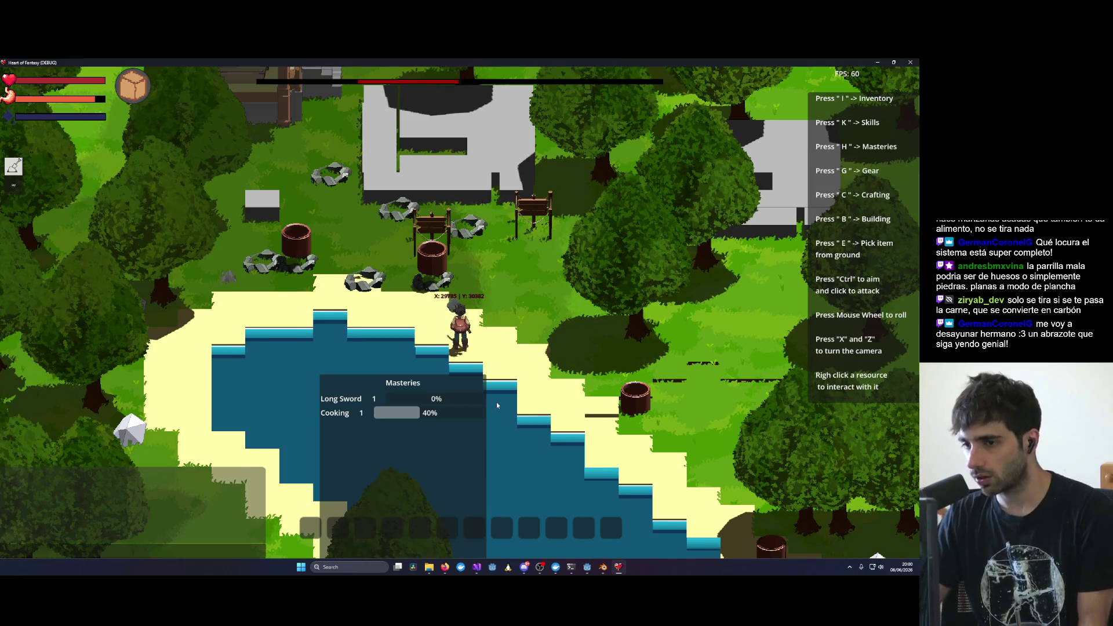
left_click_drag(476, 389, 488, 378)
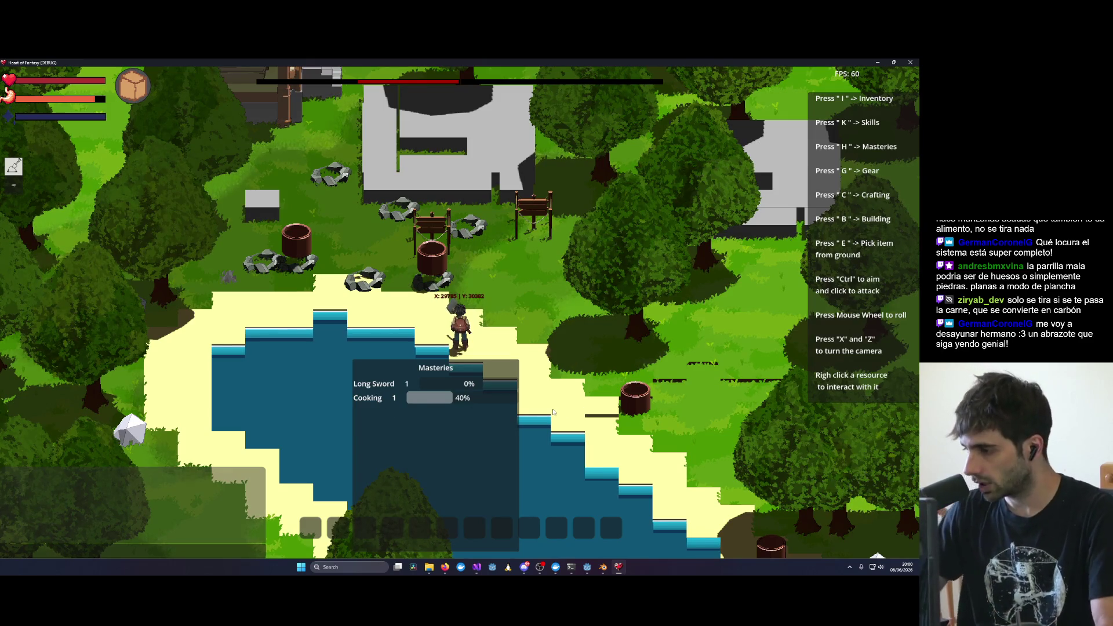
Step: Walk the character north and open the Crafting recipes list, then turn and zoom the view
key("w")
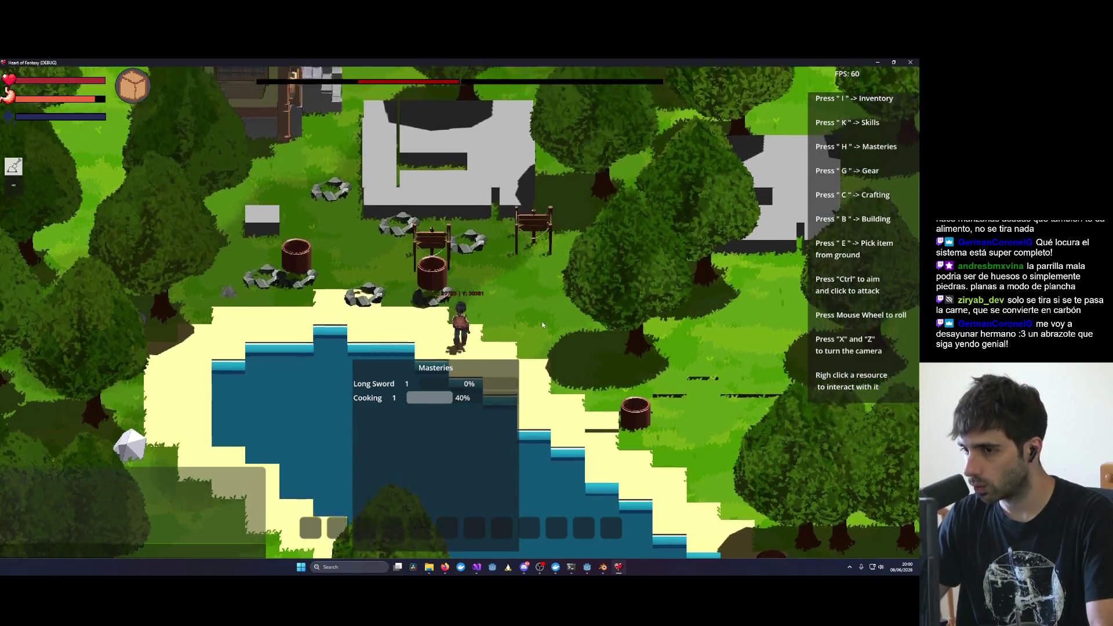
key("b")
key("b")
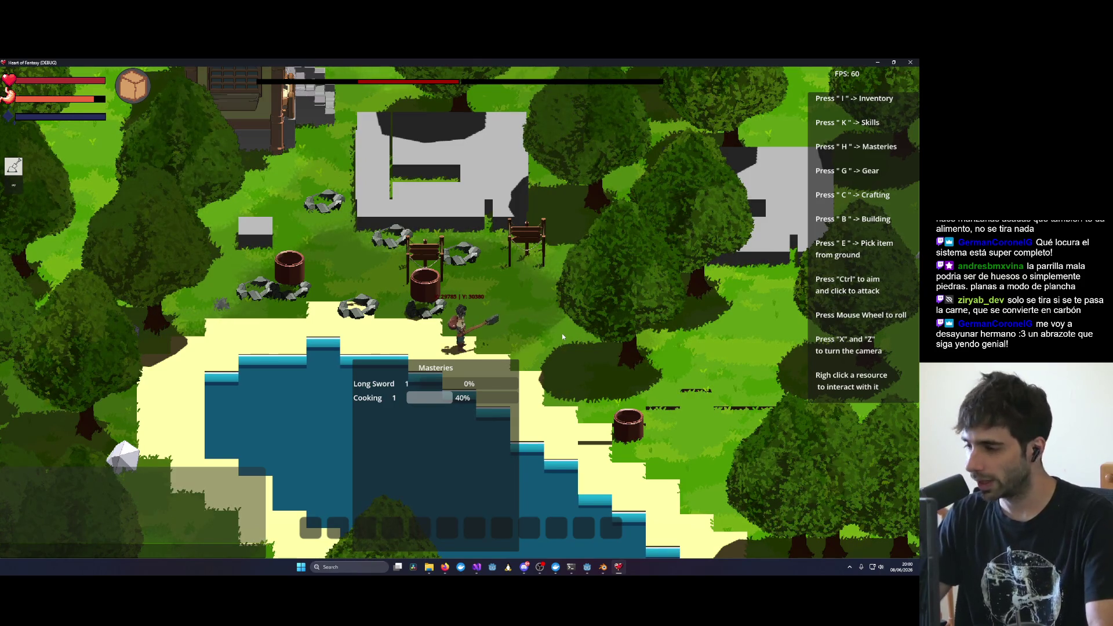
key("c")
key("c")
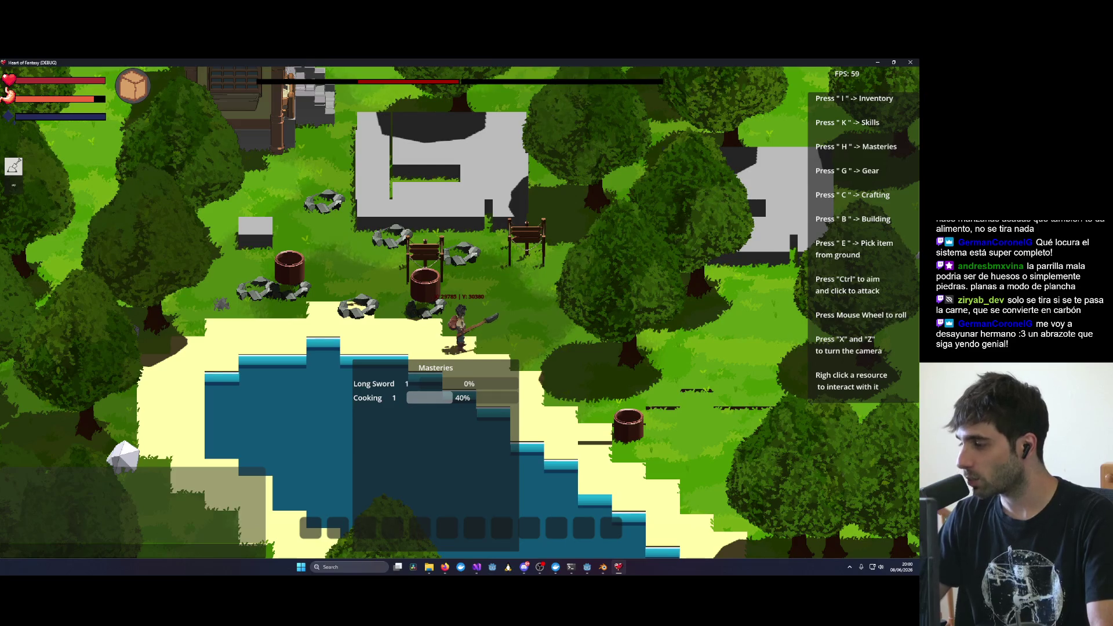
key("alt+Tab")
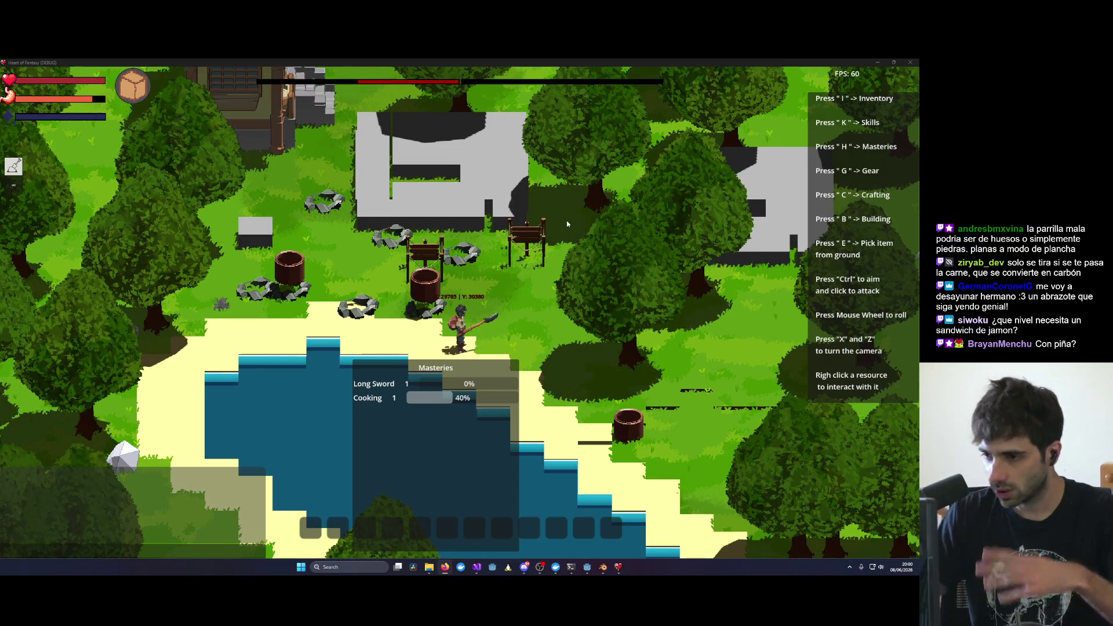
key("x")
key("x")
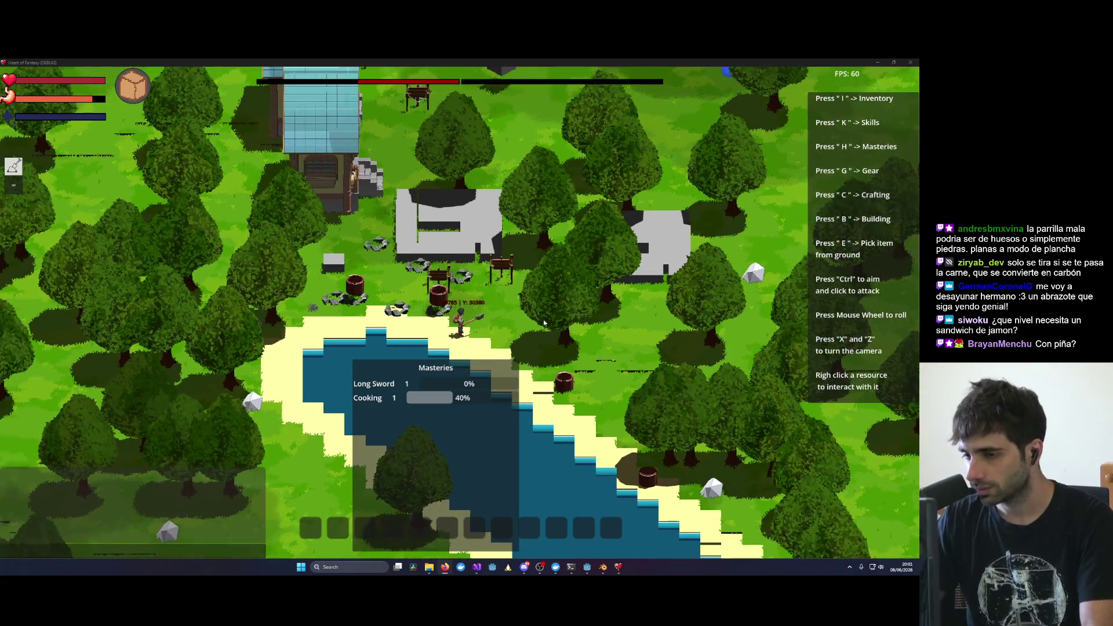
scroll(540, 321, "up", 3)
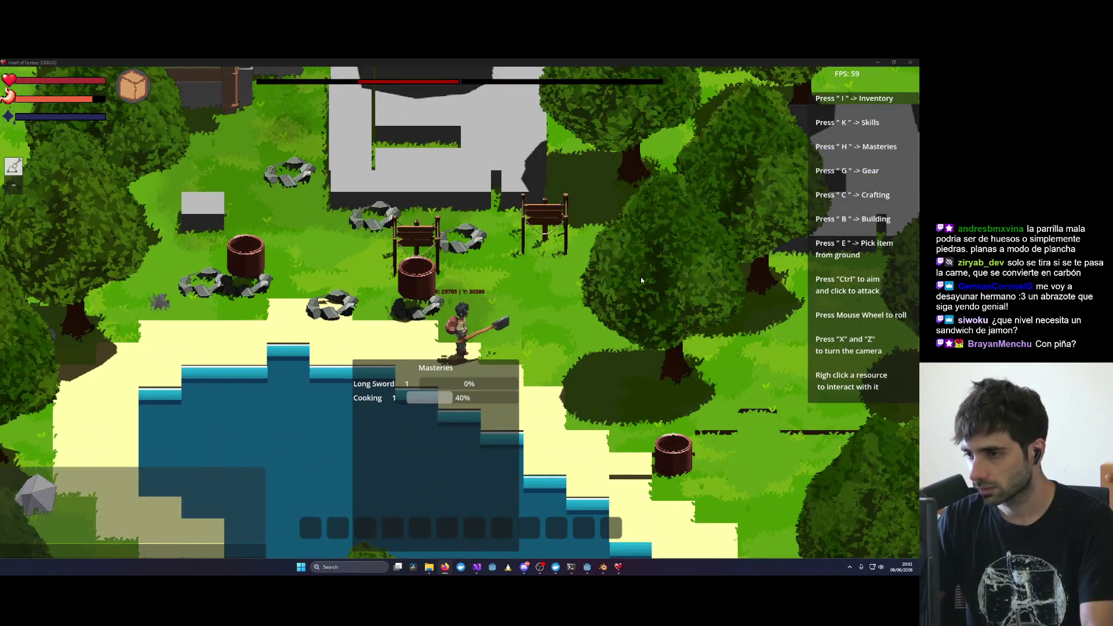
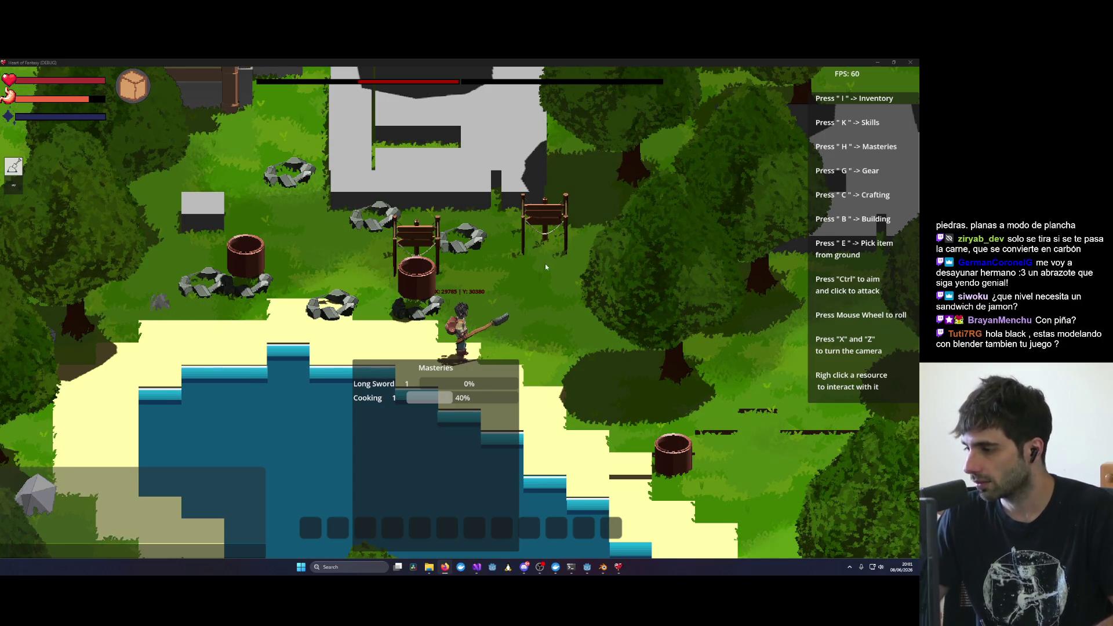
Step: Zoom out in Heart of Fantasy, raise the Masteries panel, then bring up Blender's rope fence model
scroll(521, 327, "down", 2)
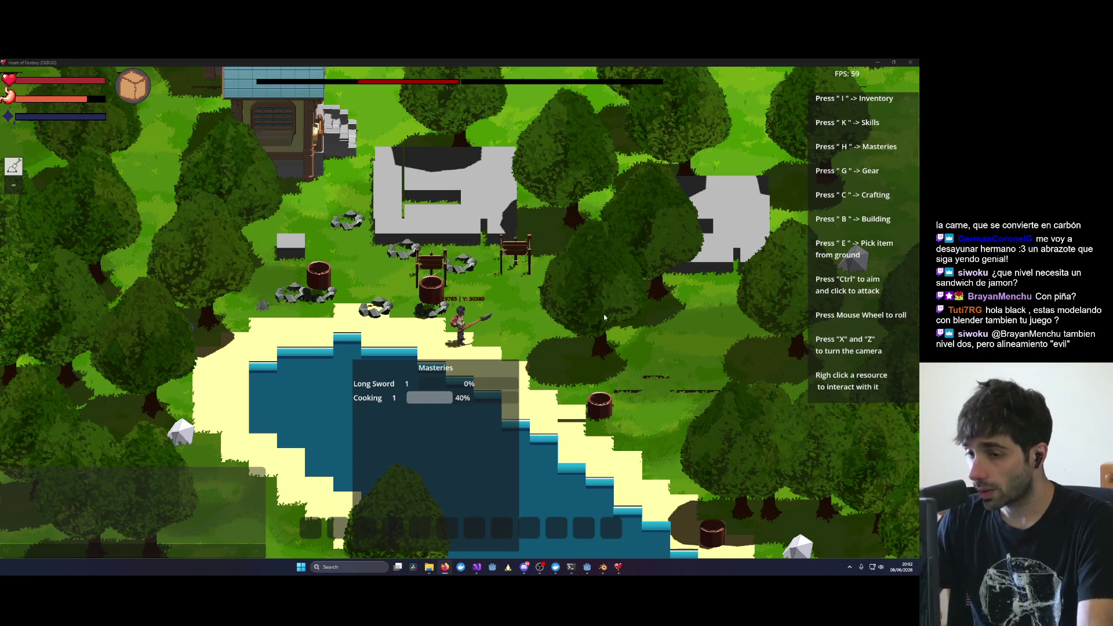
mouse_move(496, 368)
left_mouse_down()
mouse_move(534, 319)
mouse_move(511, 314)
mouse_move(495, 357)
left_mouse_up()
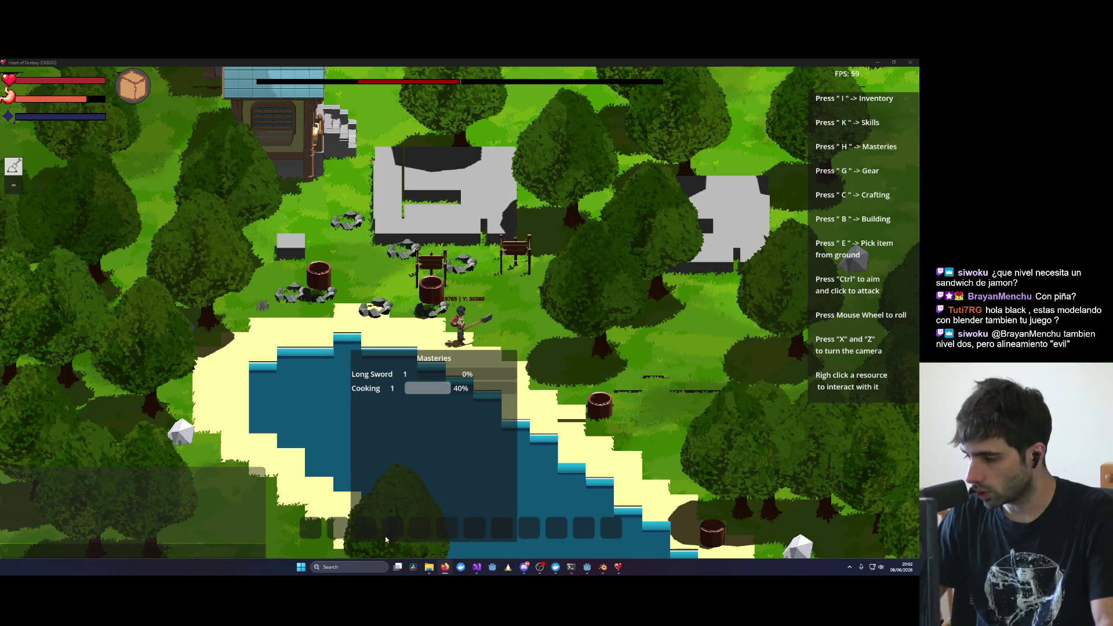
left_click(603, 568)
mouse_move(514, 336)
middle_mouse_down()
mouse_move(562, 312)
mouse_move(733, 291)
mouse_move(578, 303)
mouse_move(628, 307)
mouse_move(522, 342)
mouse_move(643, 343)
mouse_move(662, 322)
mouse_move(562, 372)
mouse_move(745, 385)
mouse_move(517, 380)
mouse_move(585, 367)
middle_mouse_up()
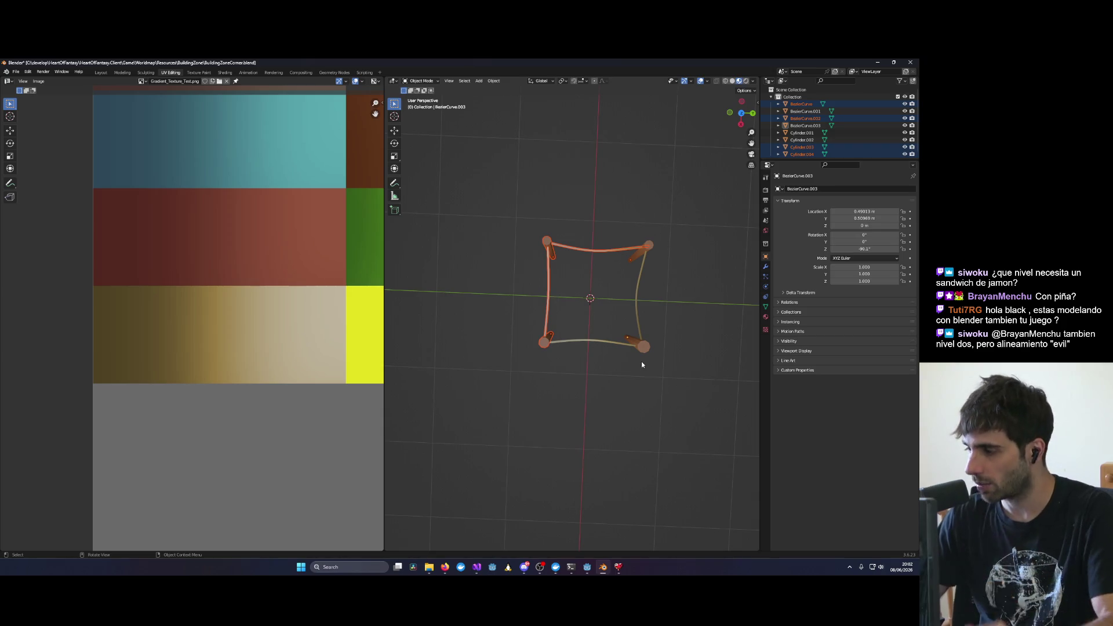
mouse_move(659, 354)
middle_mouse_down()
mouse_move(472, 313)
mouse_move(534, 360)
mouse_move(740, 368)
middle_mouse_up()
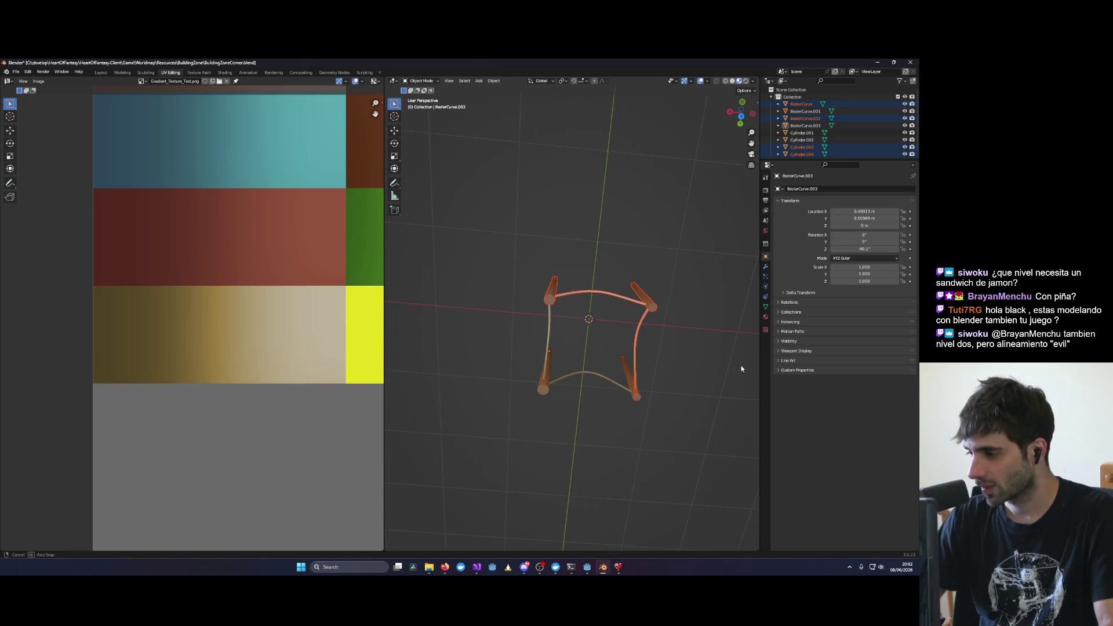
mouse_move(513, 335)
middle_mouse_down()
mouse_move(521, 371)
mouse_move(546, 298)
mouse_move(416, 294)
mouse_move(464, 336)
mouse_move(447, 345)
mouse_move(592, 328)
mouse_move(551, 334)
mouse_move(596, 337)
mouse_move(581, 362)
mouse_move(614, 333)
mouse_move(607, 341)
middle_mouse_up()
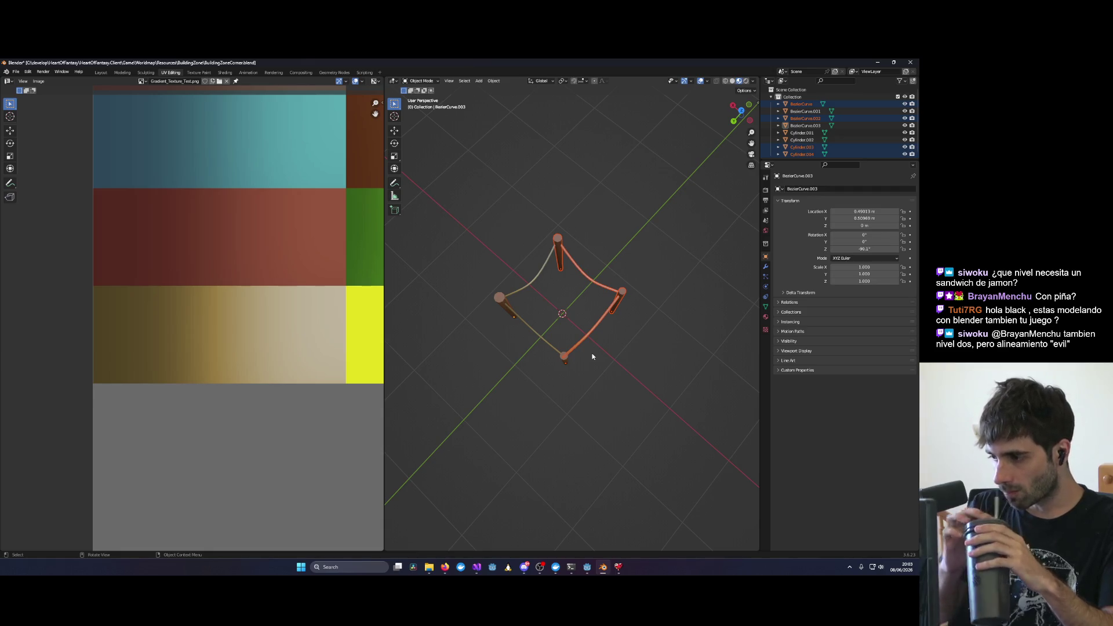
mouse_move(483, 327)
middle_mouse_down()
mouse_move(562, 280)
mouse_move(622, 280)
middle_mouse_up()
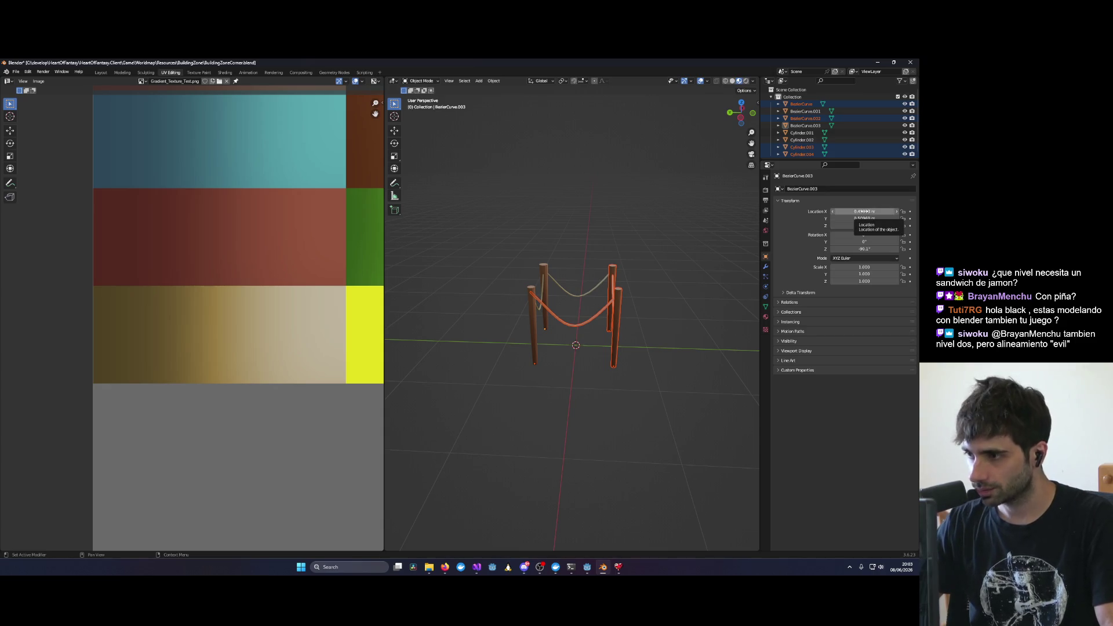
left_click(540, 271)
middle_click_drag(501, 265, 570, 316)
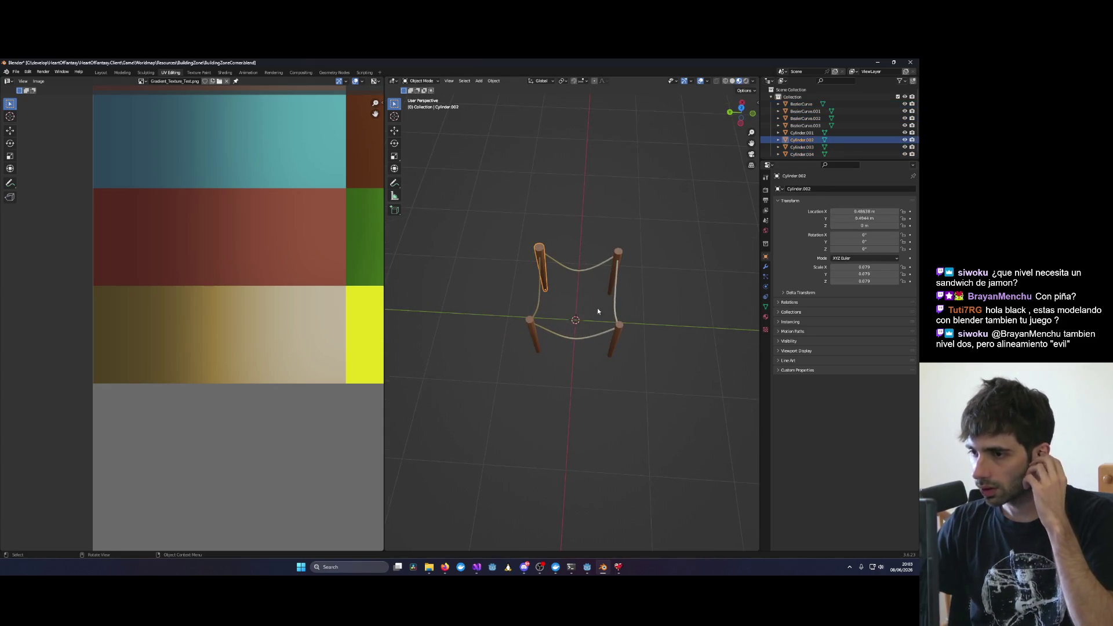
middle_click_drag(604, 229, 642, 302)
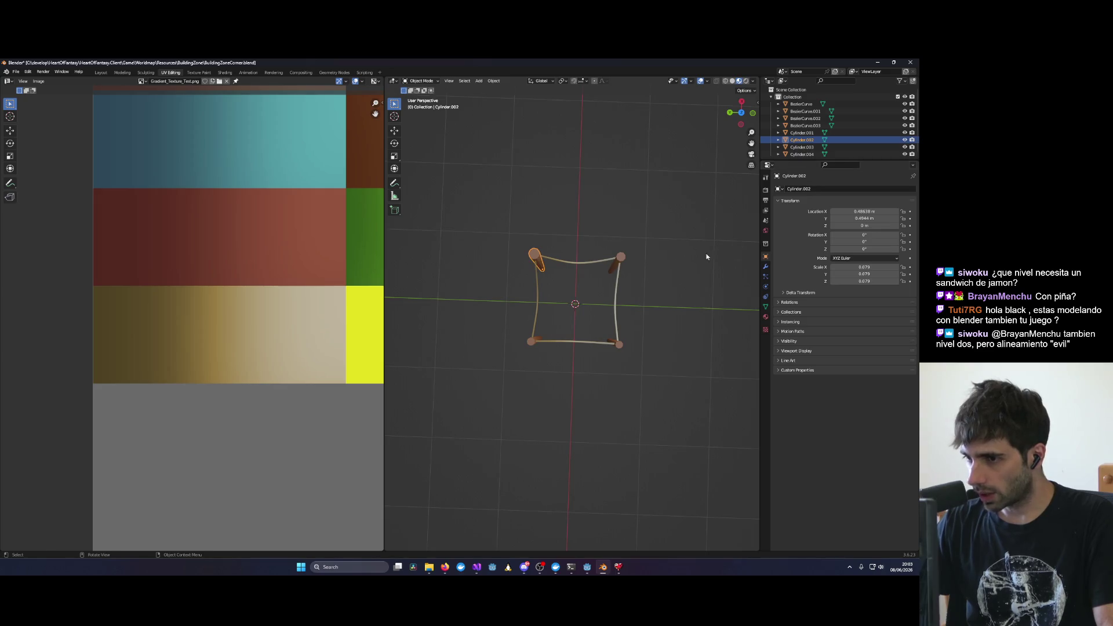
left_click(863, 211)
Step: Set the first fence post's X and Y location to 0 m
type("0")
key("Tab")
type("0")
key("Tab")
key("Return")
Step: Select the top-right post, Cylinder.003, and set its X and Y location to 0 m
left_click(618, 259)
left_click(869, 212)
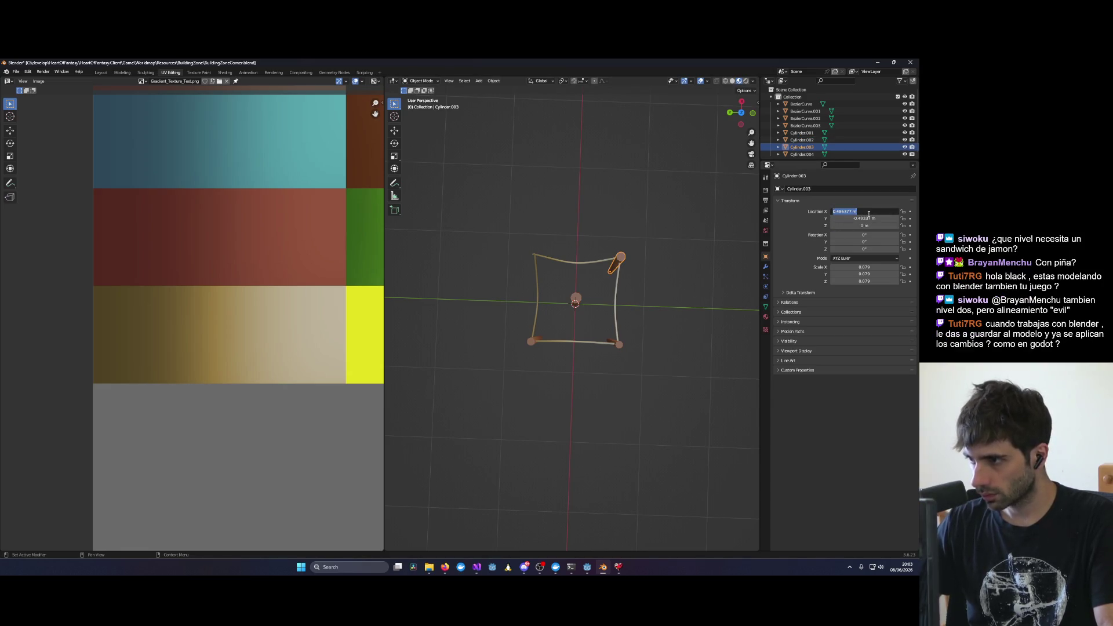
type("0")
key("Tab")
type("0")
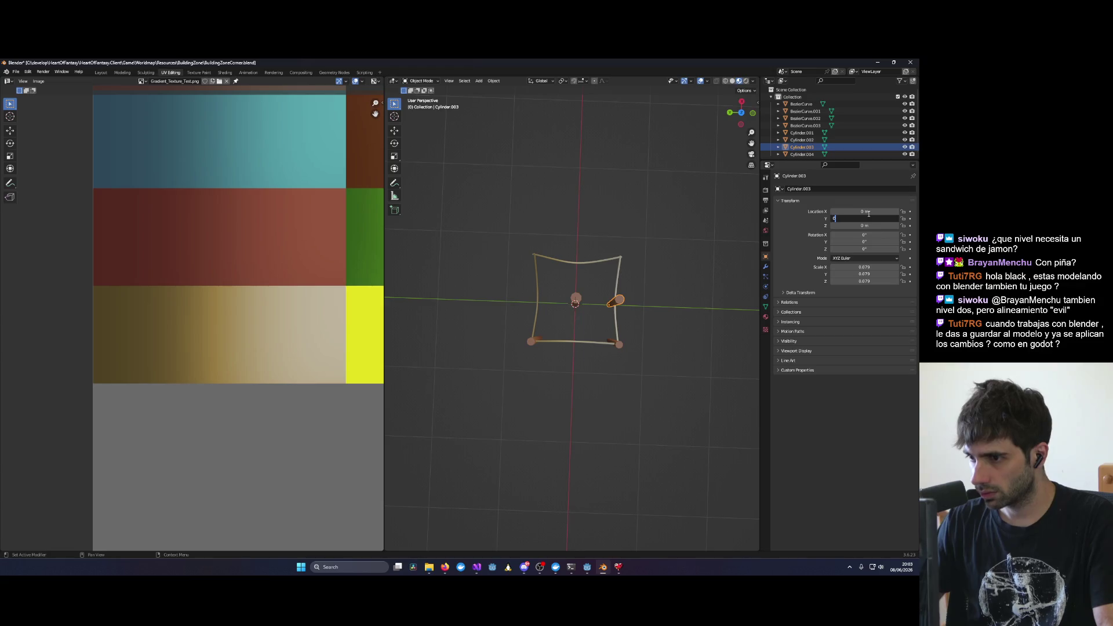
key("Tab")
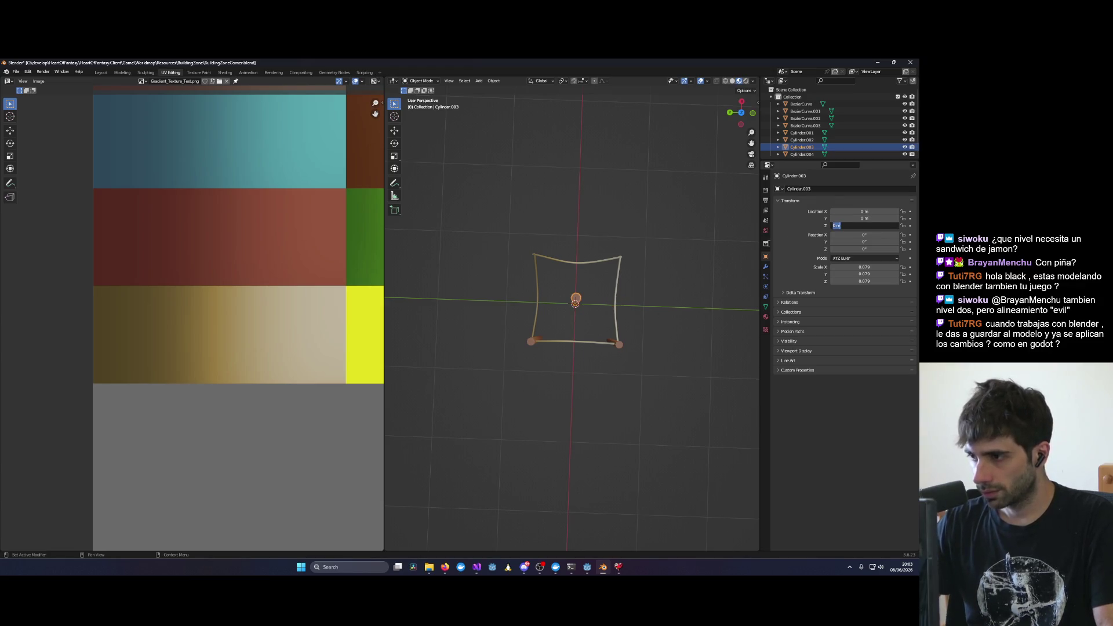
key("Return")
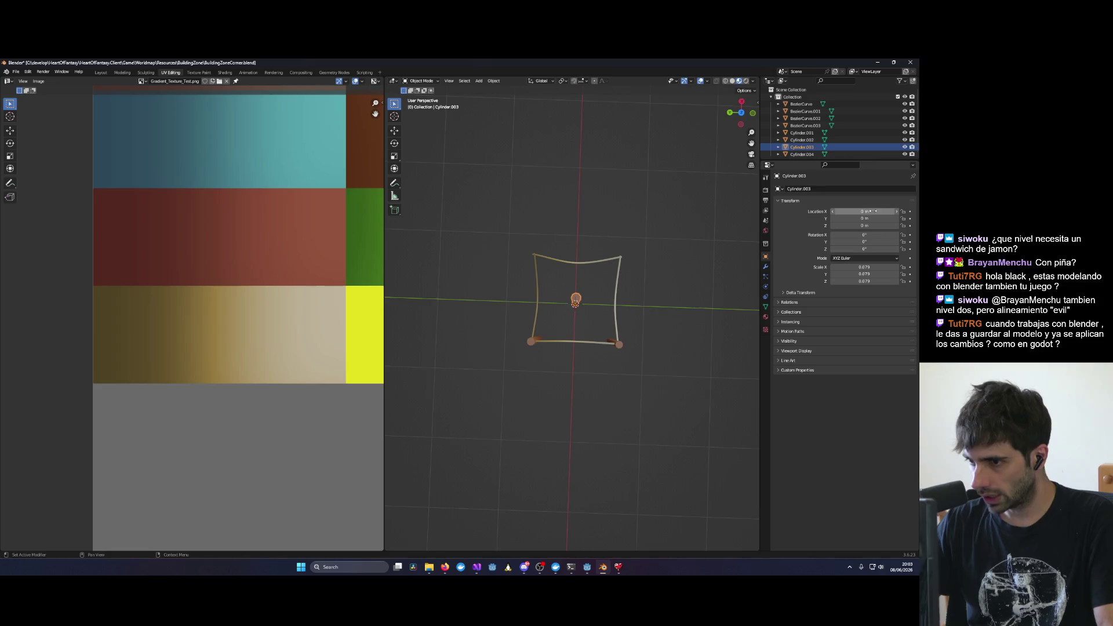
Step: Move Cylinder.003 out to a Y location of -2 m
left_click_drag(870, 211, 892, 211)
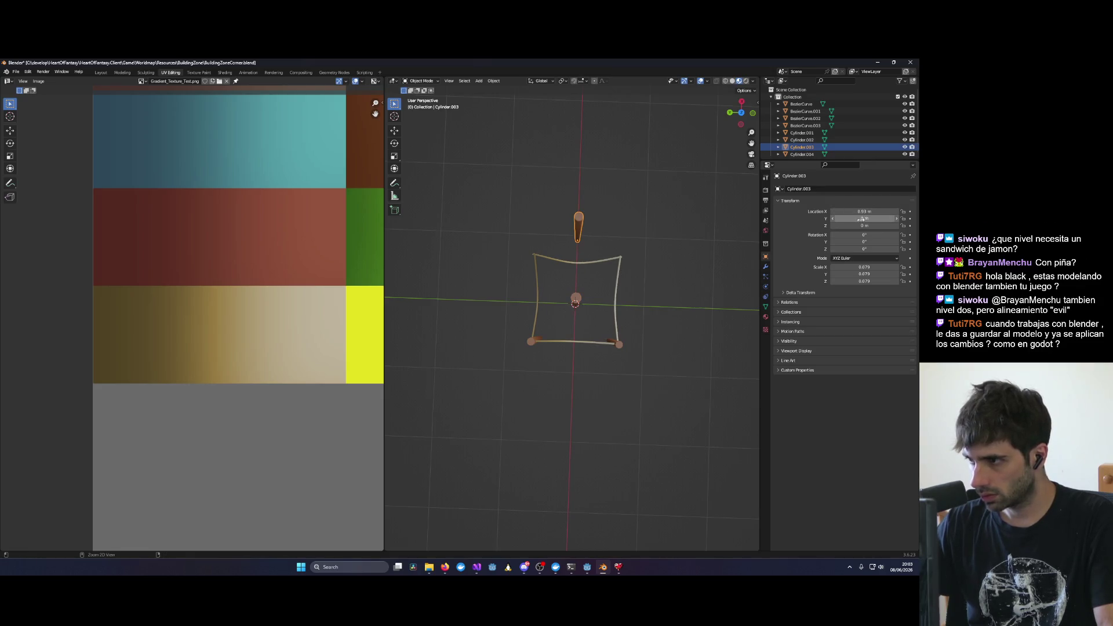
key("ctrl+z")
left_click_drag(864, 218, 845, 218)
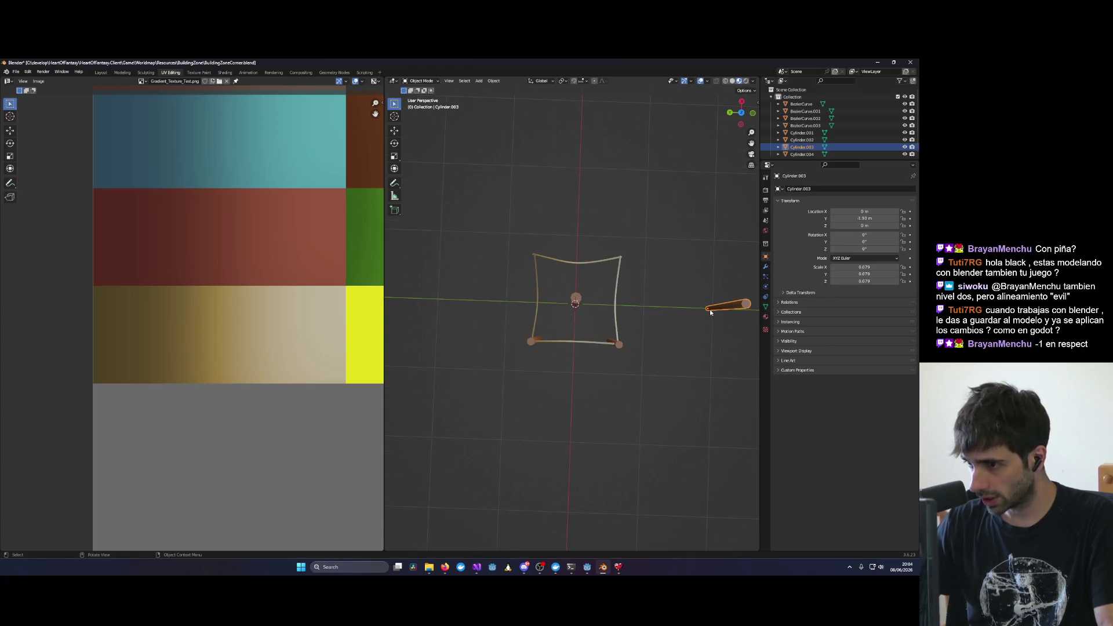
middle_click_drag(713, 312, 690, 310)
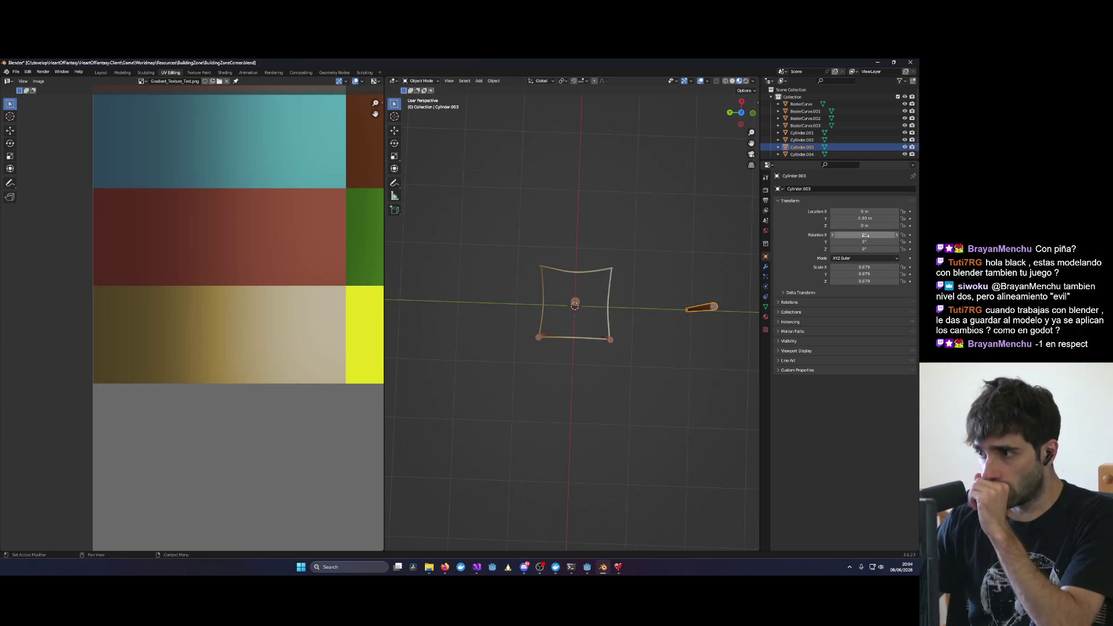
mouse_move(865, 235)
left_mouse_down()
mouse_move(853, 218)
mouse_move(824, 218)
left_mouse_up()
left_click(873, 218)
type("2")
key("Return")
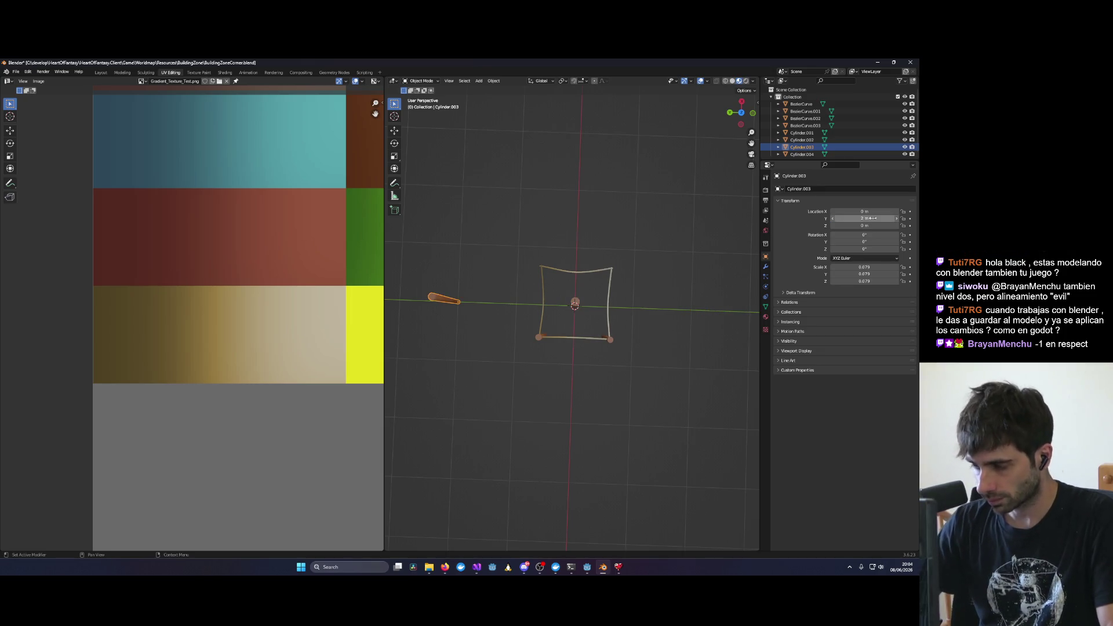
left_click(872, 218)
type("-2")
key("Return")
mouse_move(729, 246)
middle_mouse_down()
mouse_move(591, 306)
mouse_move(545, 284)
mouse_move(620, 341)
middle_mouse_up()
left_click(593, 328)
Step: Delete two extra fence posts and three of the rope curves
left_click(535, 302, "shift")
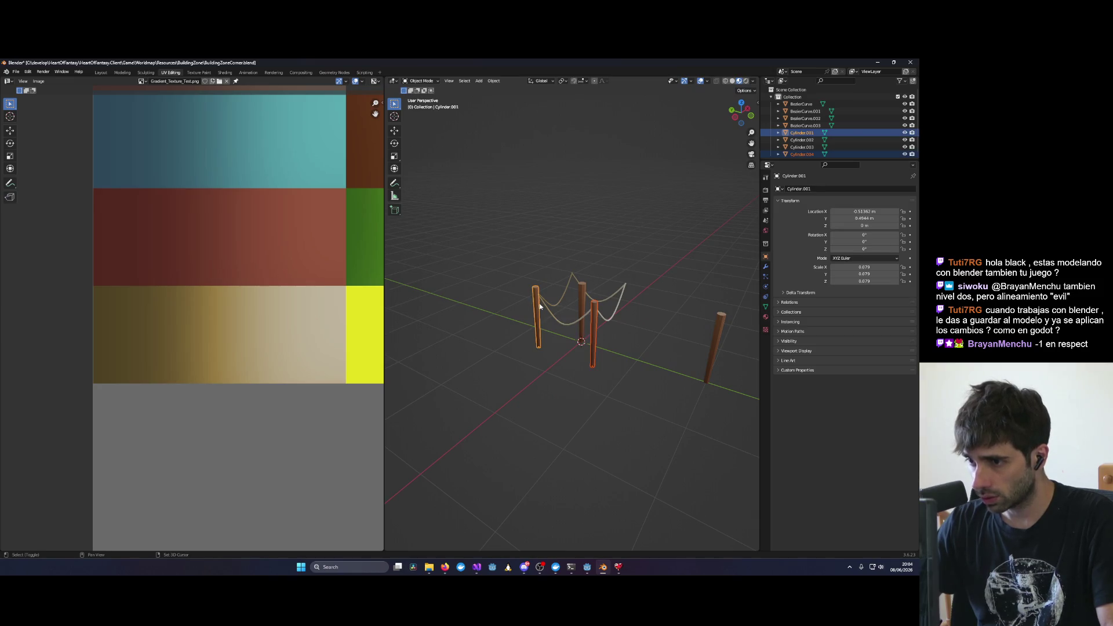
key("Delete")
left_click(548, 308)
left_click(574, 281, "shift")
left_click(611, 299, "shift")
key("Delete")
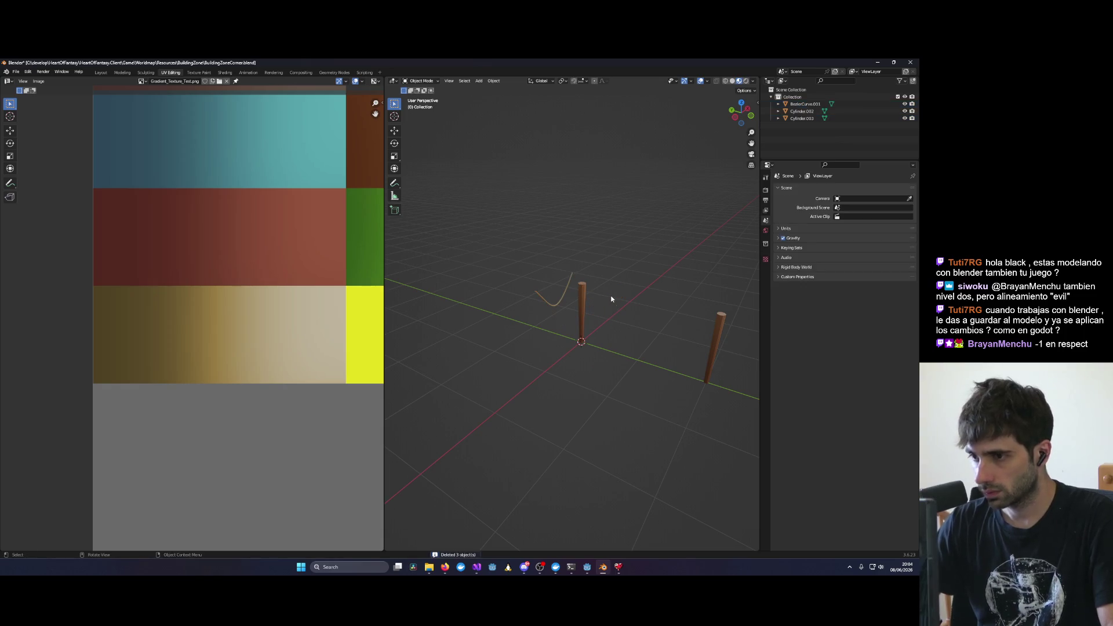
Step: In the Layout workspace, duplicate the middle post with Shift+D
left_click(555, 293)
mouse_move(635, 342)
middle_mouse_down()
mouse_move(645, 355)
mouse_move(595, 350)
mouse_move(667, 352)
mouse_move(648, 355)
middle_mouse_up()
left_click(568, 302)
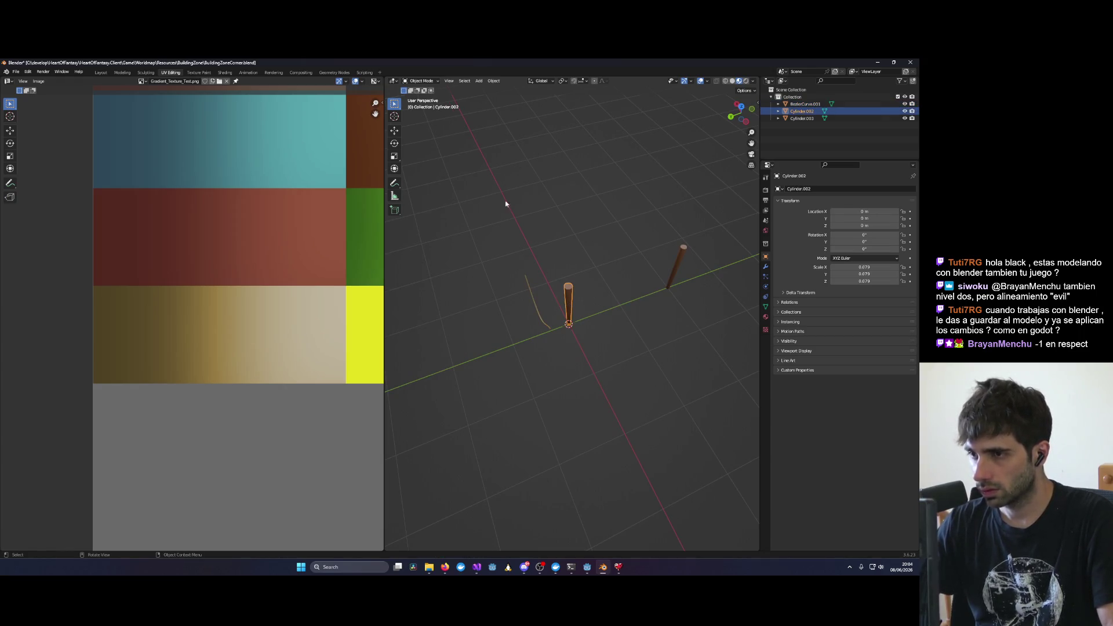
left_click(100, 73)
scroll(595, 361, "down", 5)
mouse_move(549, 346)
middle_mouse_down()
mouse_move(515, 368)
mouse_move(534, 365)
mouse_move(400, 322)
mouse_move(498, 336)
middle_mouse_up()
left_click(400, 322)
left_click(349, 310)
key("shift+d")
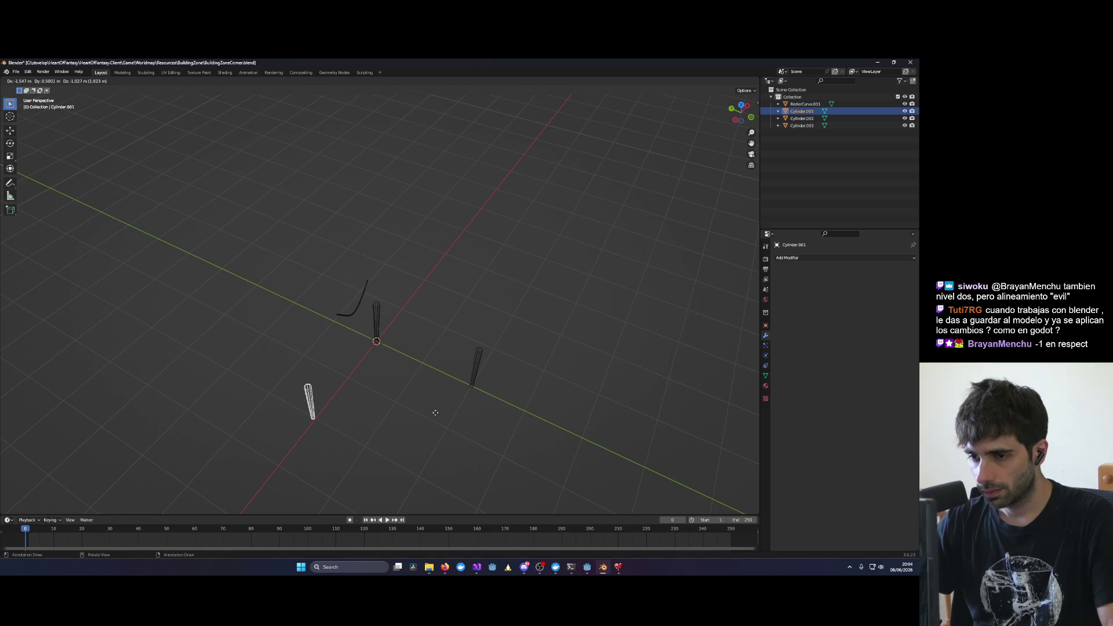
left_click(398, 454)
Step: Set the far-right post's Y location to -3 m
mouse_move(534, 367)
middle_mouse_down()
mouse_move(558, 340)
mouse_move(522, 330)
middle_mouse_up()
left_click(502, 318)
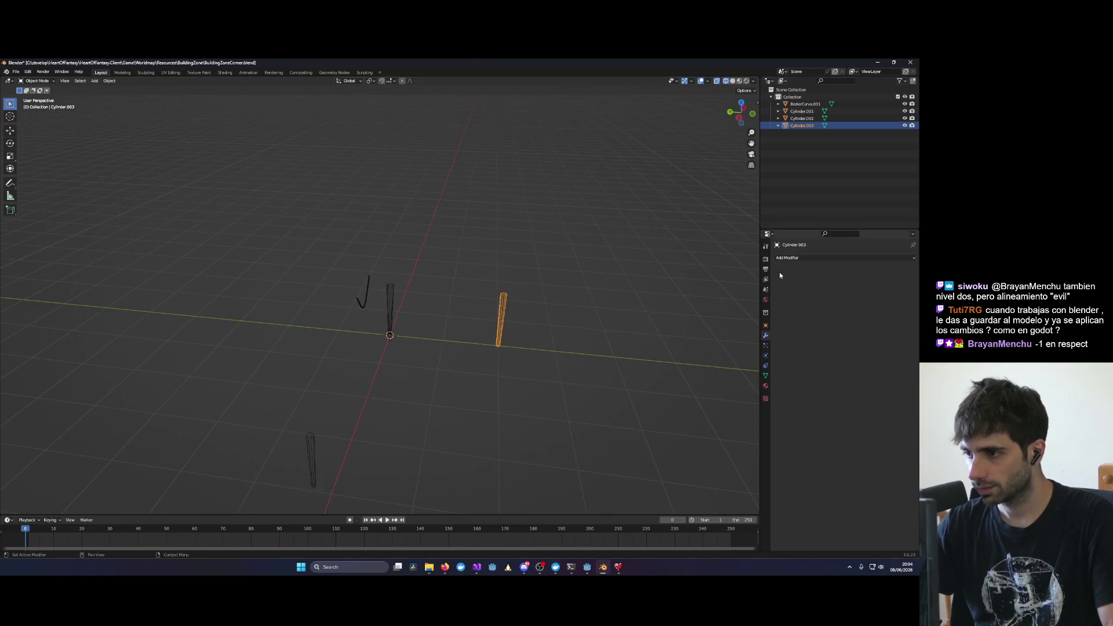
left_click(765, 325)
left_click(866, 288)
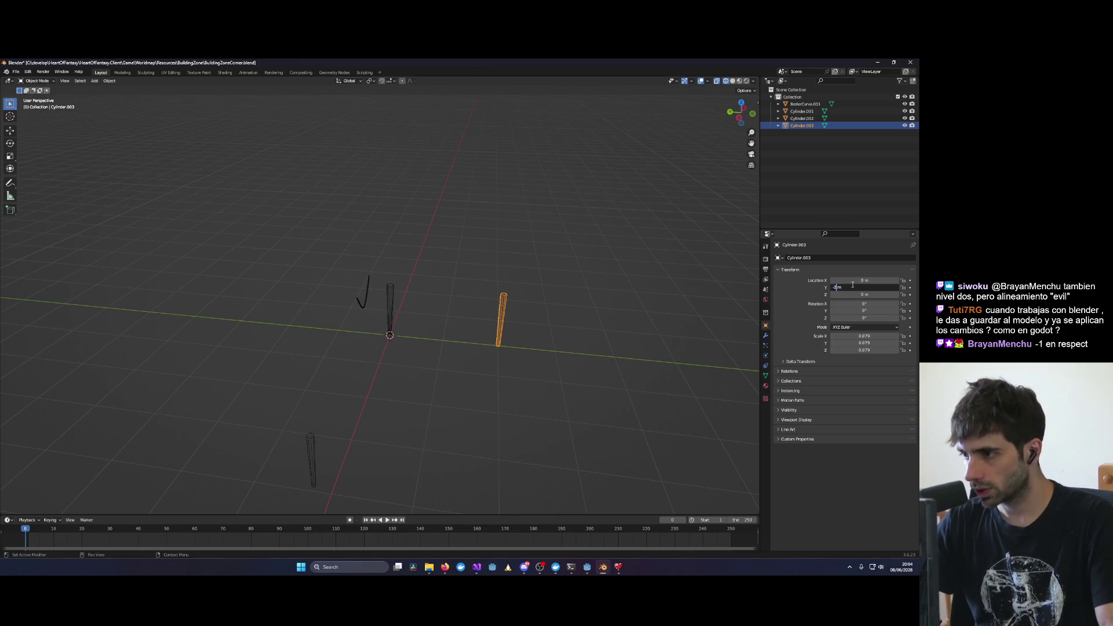
key("Return")
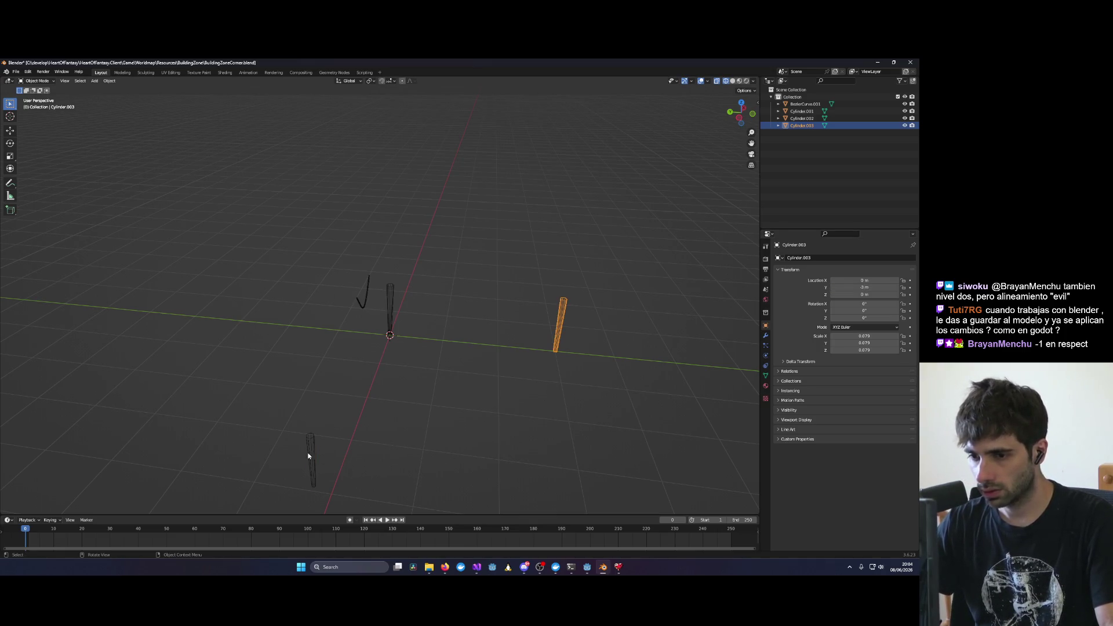
Step: Place the bottom post at X -3 m, Y 0 m, Z 0 m
left_click(309, 457)
left_click(859, 286)
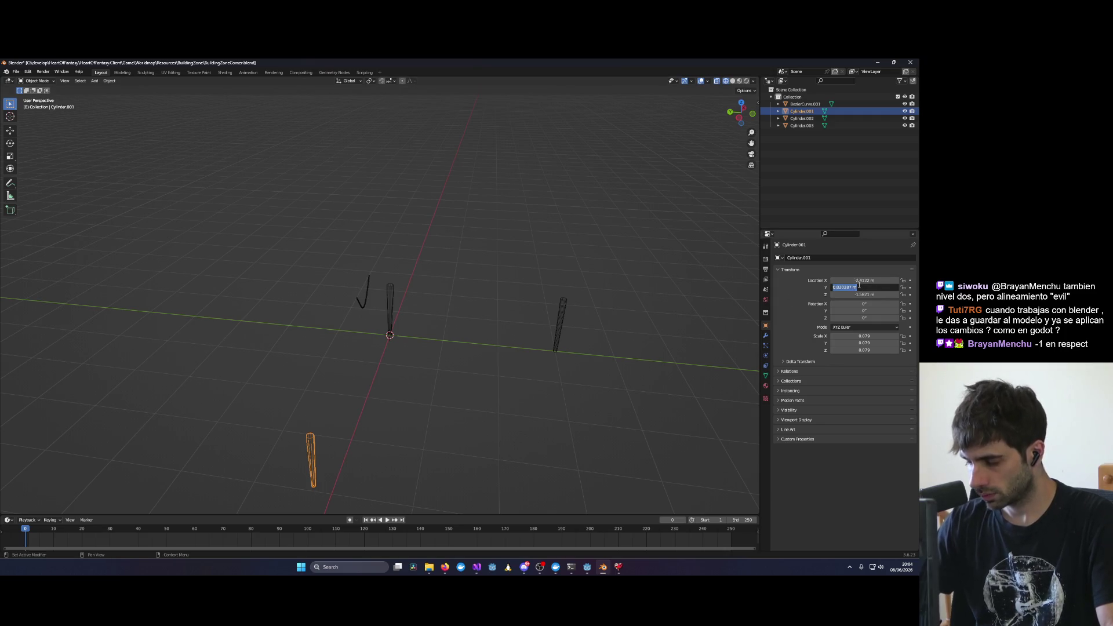
type("0")
key("Return")
left_click(859, 294)
type("0")
key("Return")
left_click(856, 280)
type("-3")
key("Return")
Step: Select the remaining rope curve
left_click(650, 334)
mouse_move(650, 334)
middle_mouse_down()
mouse_move(514, 380)
mouse_move(670, 364)
mouse_move(569, 359)
mouse_move(654, 344)
middle_mouse_up()
left_click(372, 300)
middle_click_drag(370, 300, 369, 295)
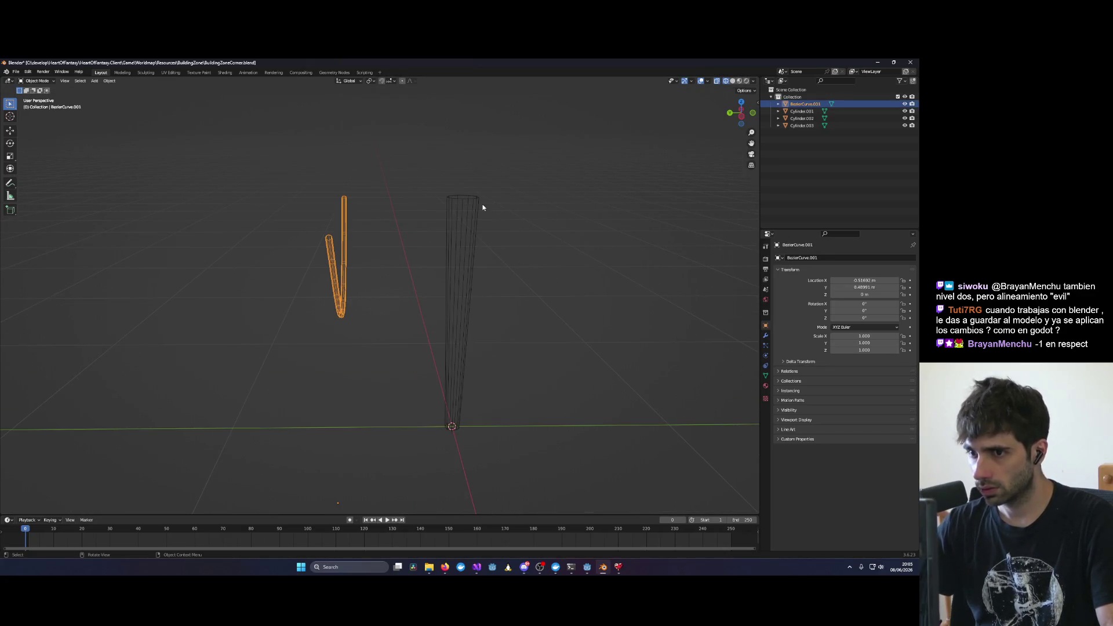
Step: Delete the last rope curve, leaving only the three posts
key("Delete")
middle_click_drag(483, 207, 606, 253)
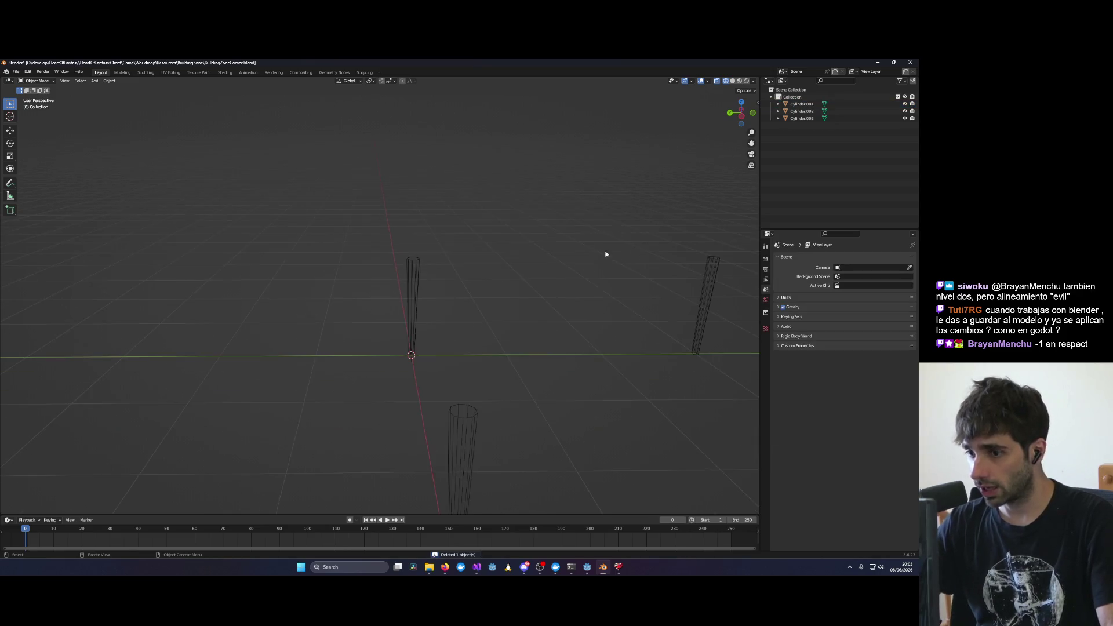
middle_click_drag(701, 278, 628, 276)
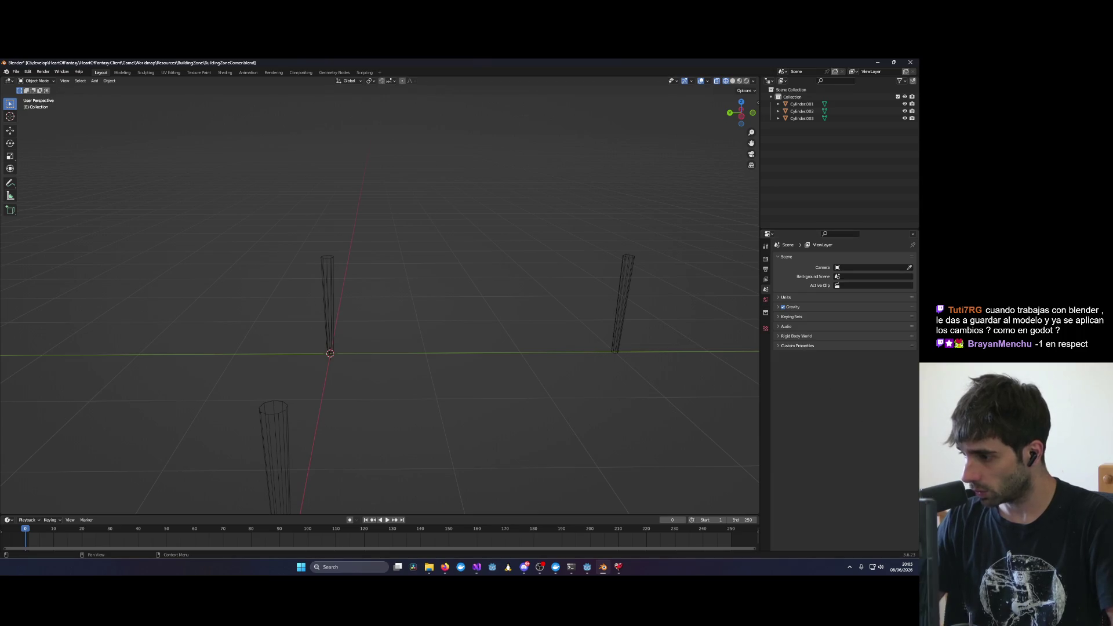
Step: From a wider angled view, box-select all three tapered posts, then bring up Godot
key("alt+Tab")
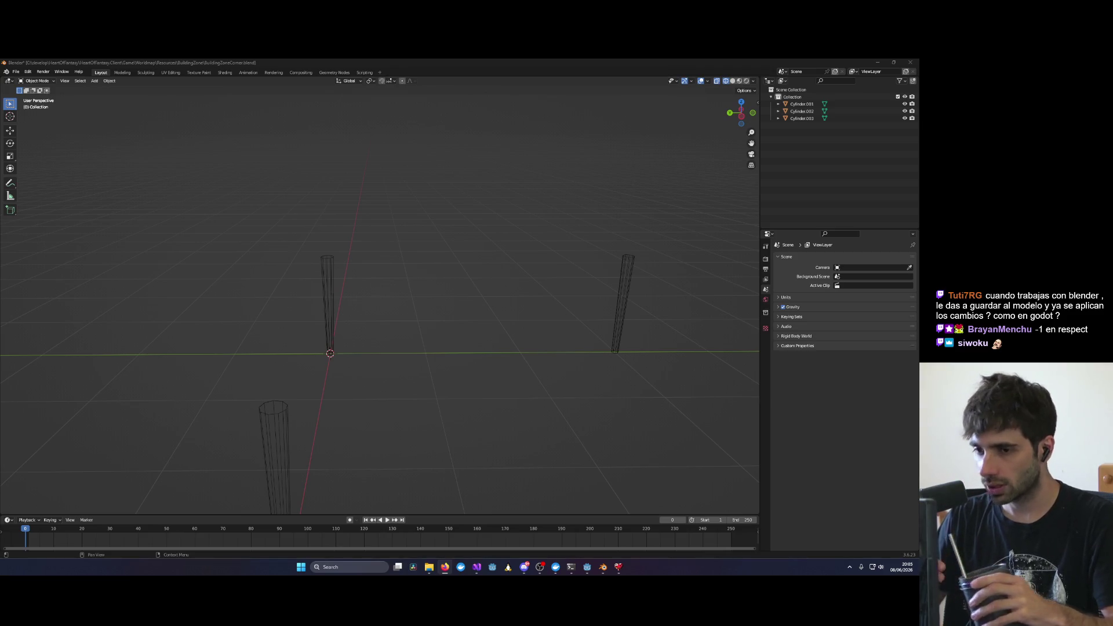
scroll(670, 298, "down", 2)
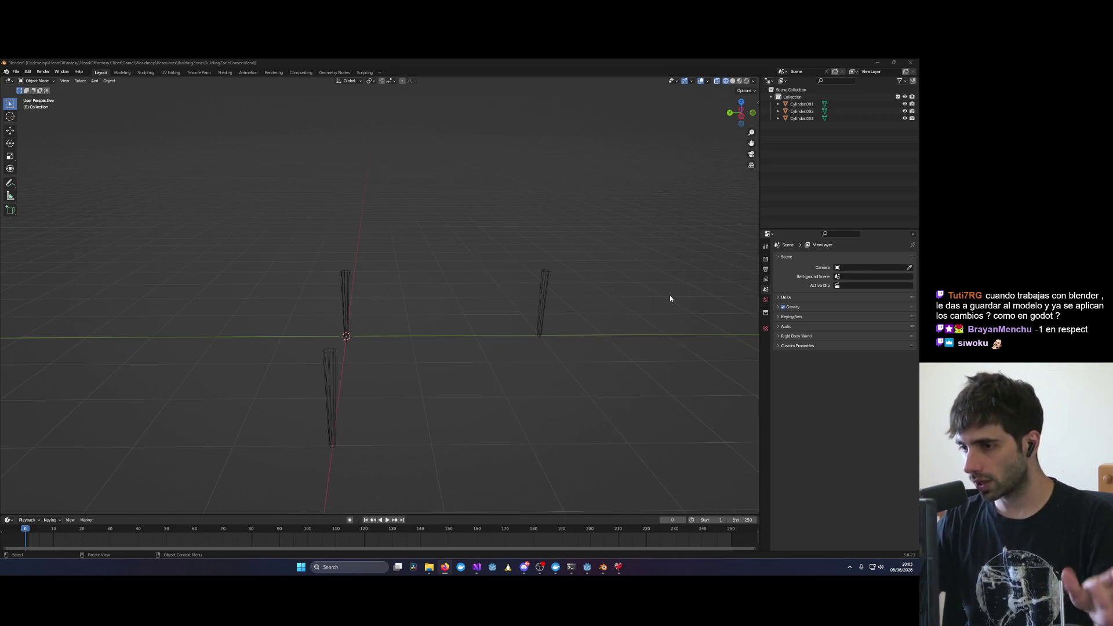
scroll(628, 278, "down", 3)
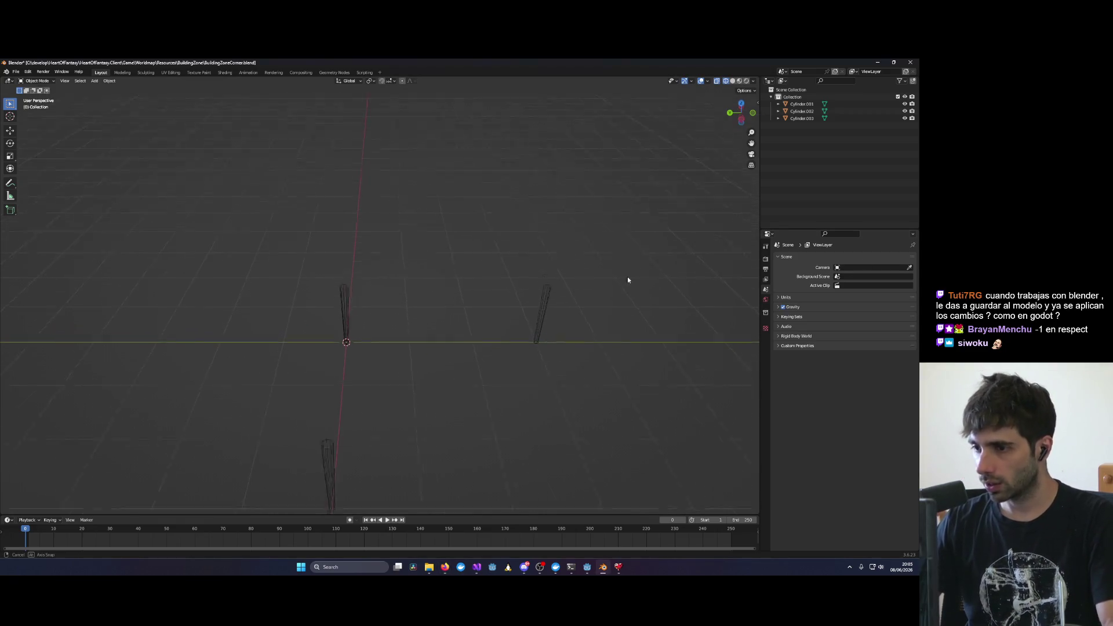
mouse_move(571, 317)
middle_mouse_down()
mouse_move(447, 345)
mouse_move(527, 340)
mouse_move(621, 296)
mouse_move(611, 295)
middle_mouse_up()
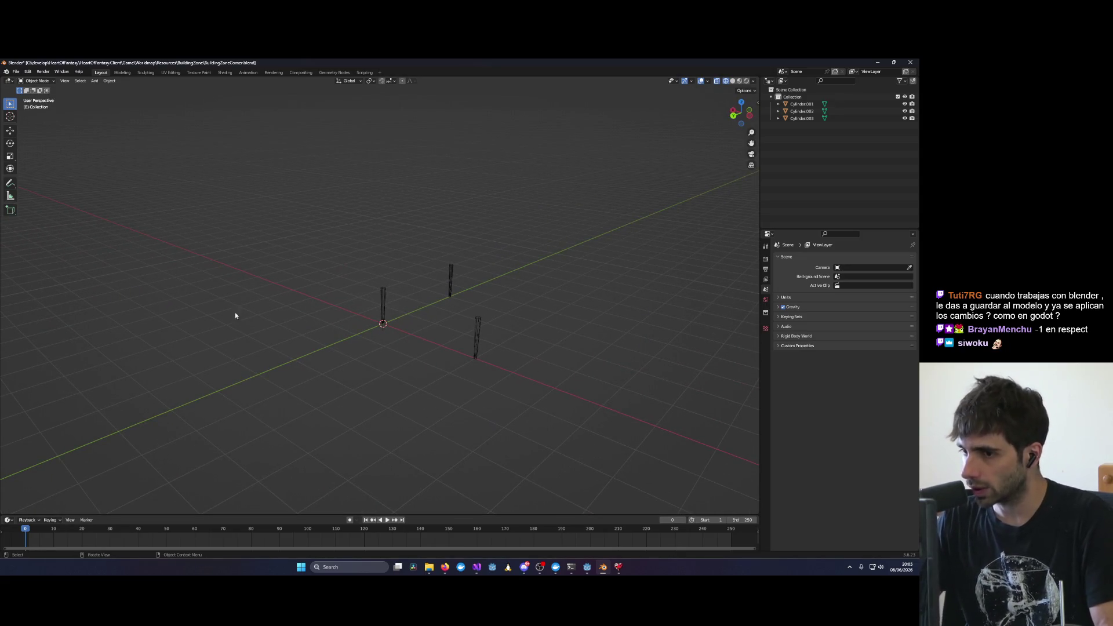
left_click_drag(334, 234, 500, 385)
left_click(586, 568)
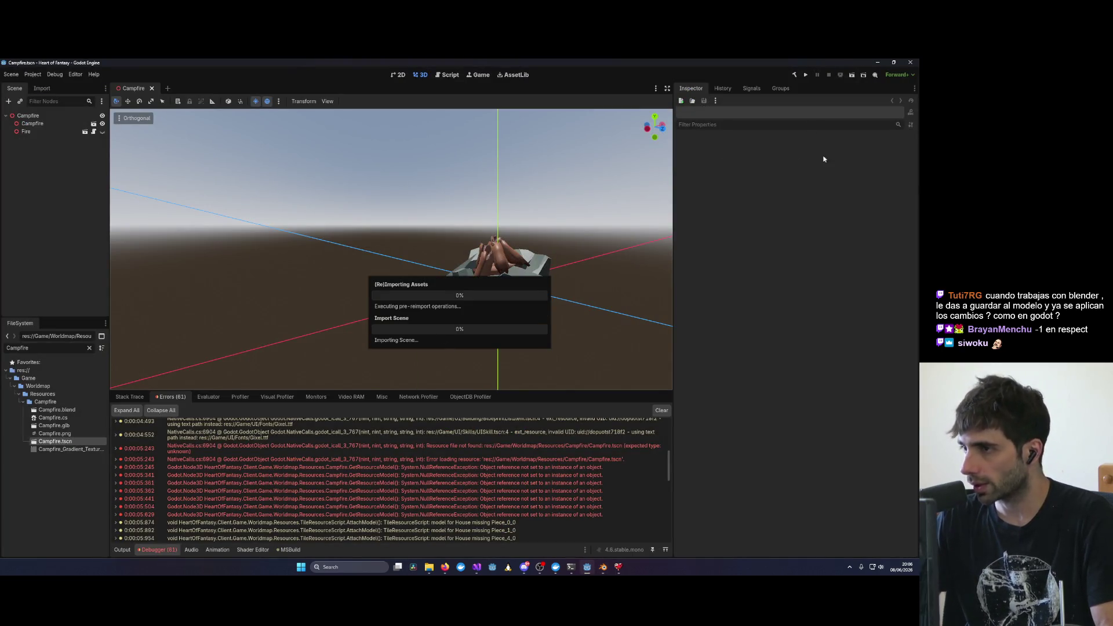
Step: Minimize Godot to return to Blender and orbit around the three posts
left_click(873, 62)
mouse_move(736, 179)
middle_mouse_down()
mouse_move(562, 298)
mouse_move(517, 317)
mouse_move(510, 290)
mouse_move(494, 290)
mouse_move(556, 293)
middle_mouse_up()
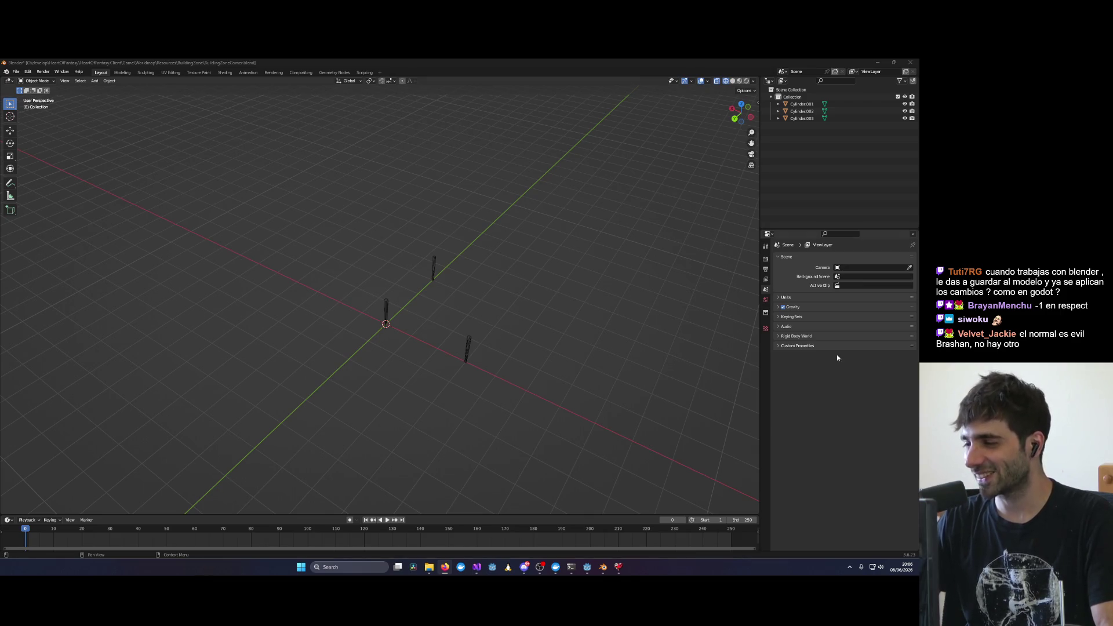
Step: Deselect everything and add a new Bezier curve to the scene
mouse_move(558, 382)
middle_mouse_down()
mouse_move(320, 377)
mouse_move(530, 363)
mouse_move(517, 346)
middle_mouse_up()
scroll(454, 358, "up", 3)
left_click(321, 295)
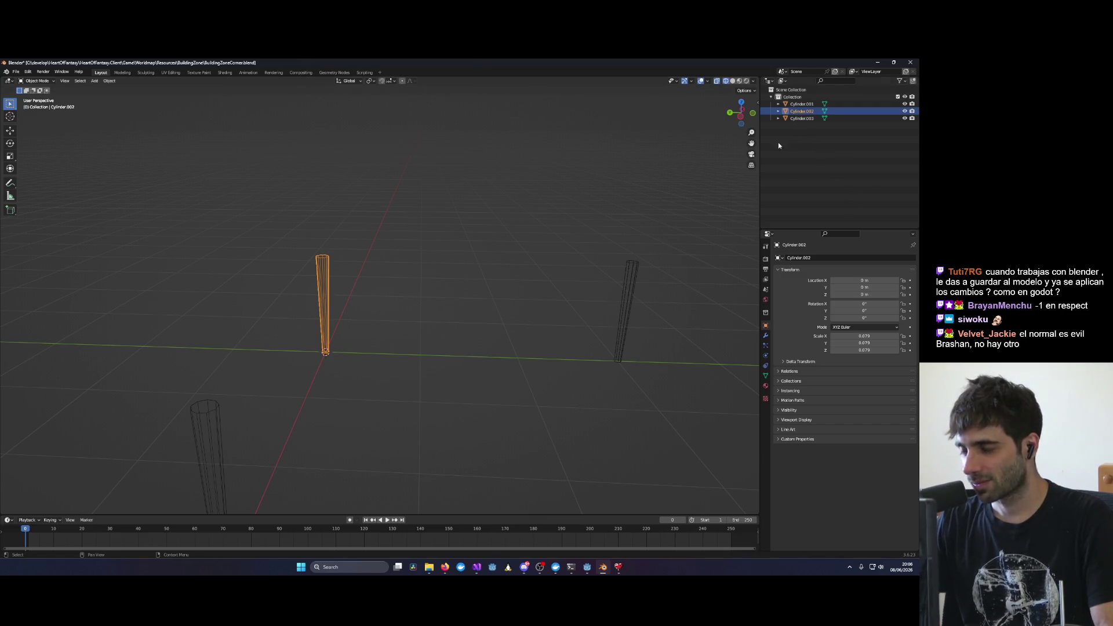
key("alt+a")
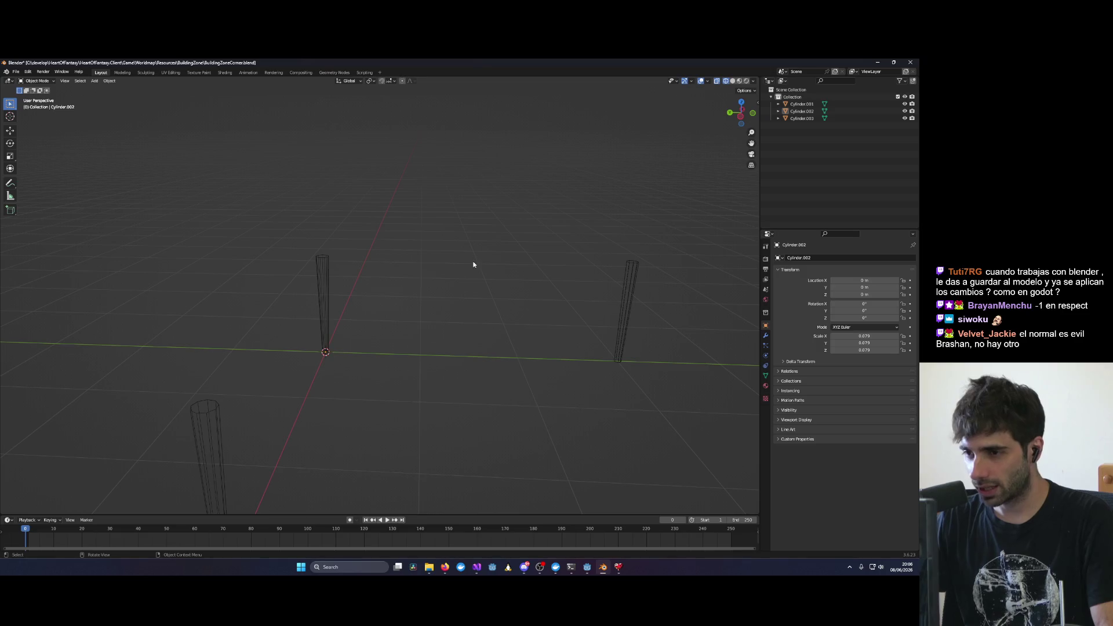
key("shift+a")
mouse_move(454, 270)
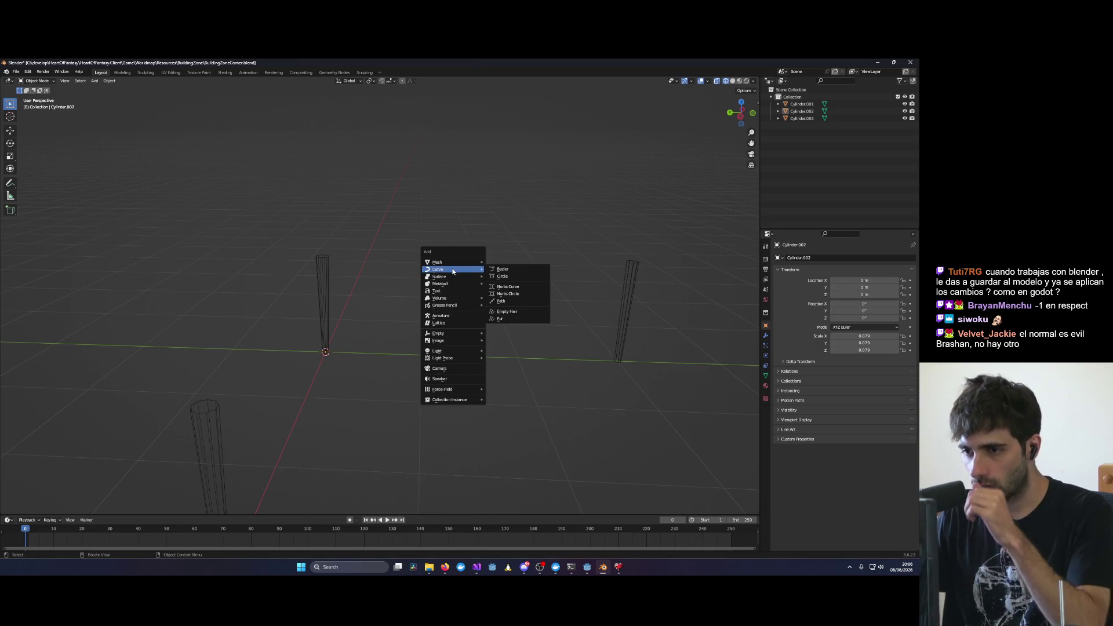
left_click(496, 270)
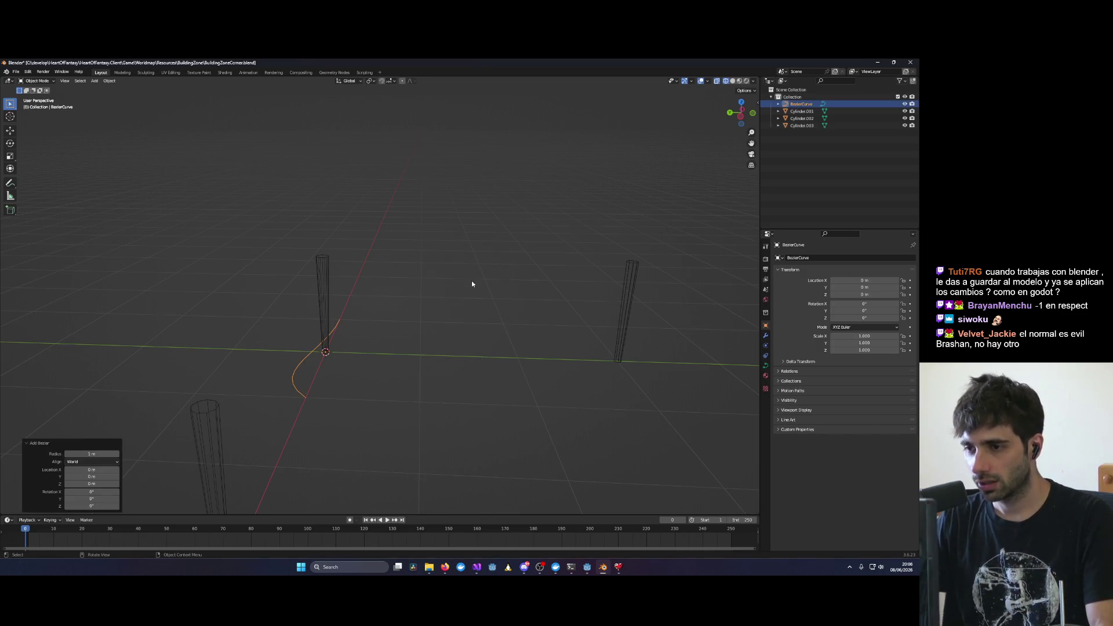
left_click(313, 353)
middle_click_drag(309, 361, 319, 395)
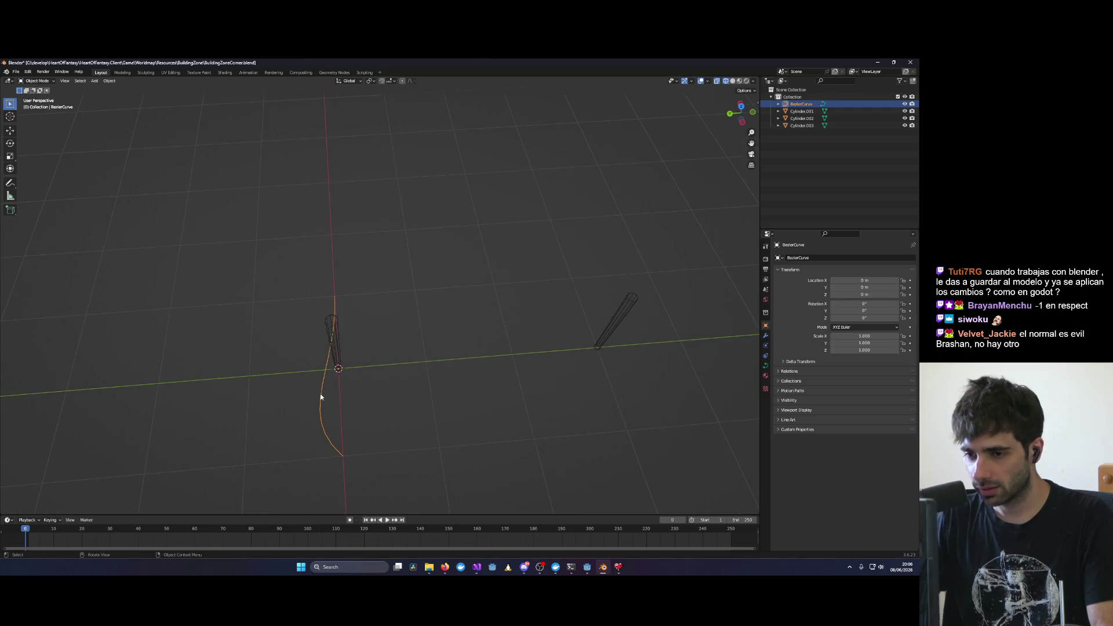
Step: In Edit Mode, move the curve's end point to the top of the far post
key("Tab")
mouse_move(335, 342)
middle_mouse_down()
mouse_move(367, 328)
mouse_move(350, 296)
mouse_move(373, 311)
middle_mouse_up()
key("f")
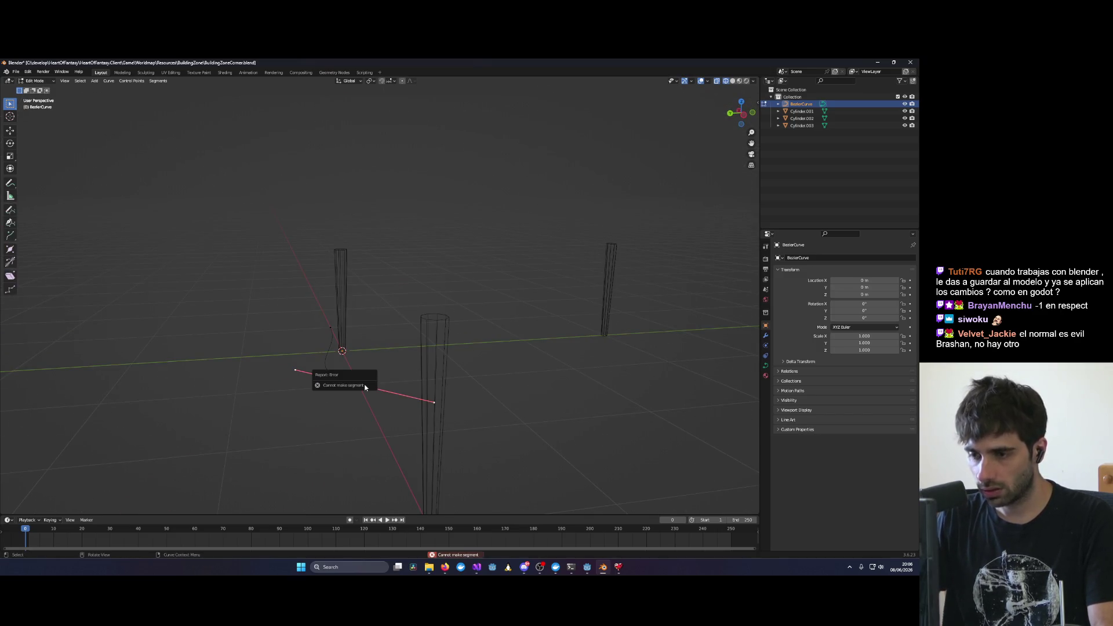
mouse_move(335, 409)
middle_mouse_down()
mouse_move(340, 382)
mouse_move(370, 385)
mouse_move(341, 342)
middle_mouse_up()
key("g")
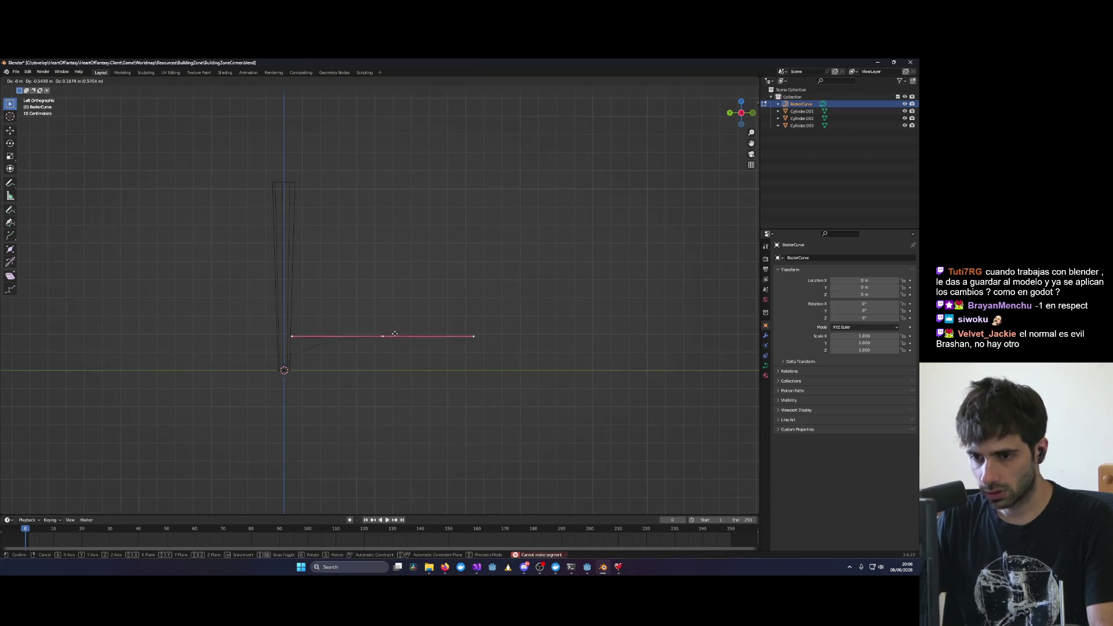
left_click(530, 230)
scroll(545, 229, "down", 3)
scroll(470, 276, "up", 2)
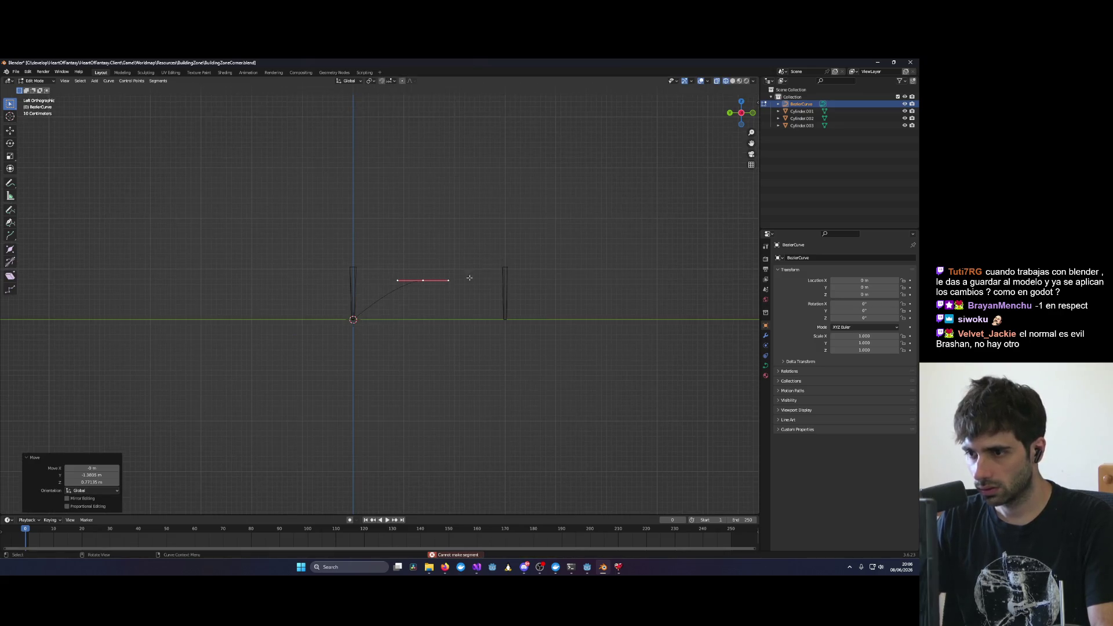
key("g")
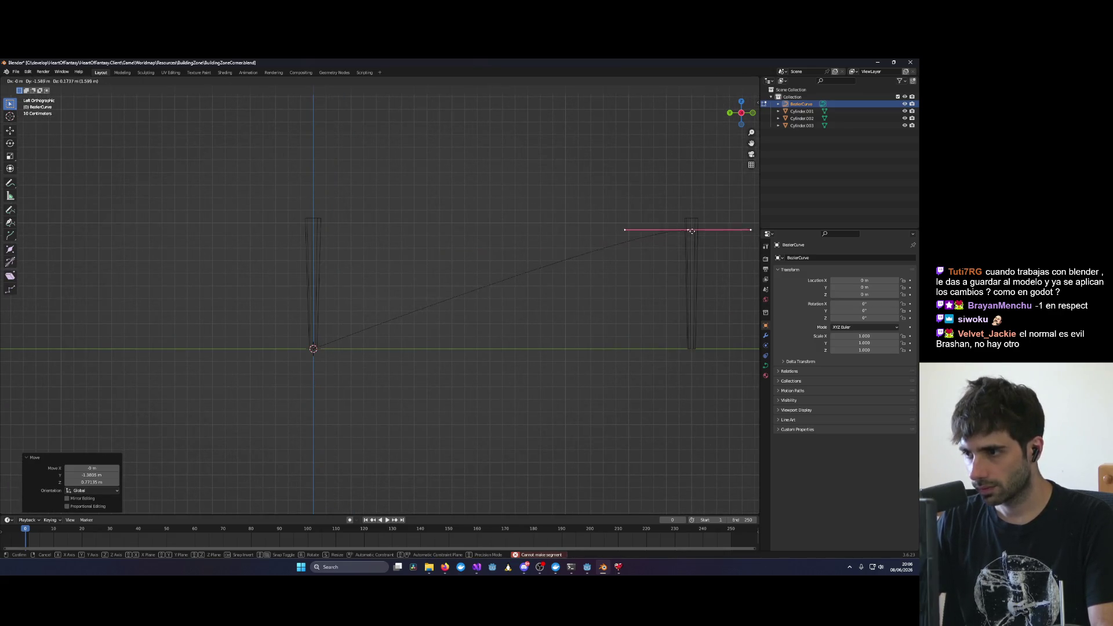
left_click(691, 235)
scroll(315, 349, "up", 1)
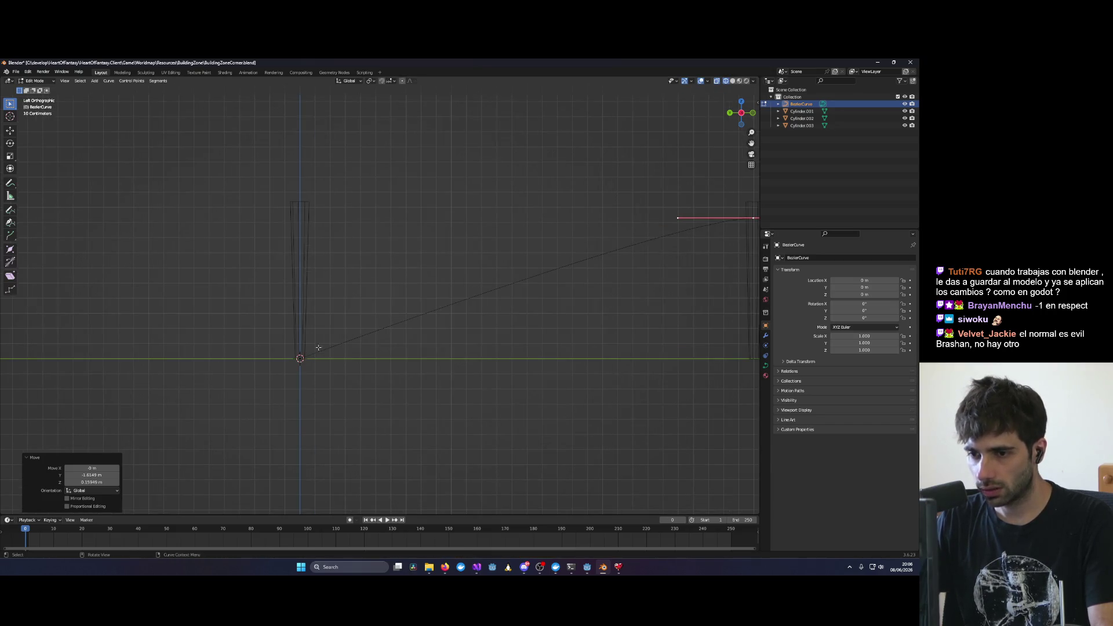
Step: In side view, move the curve's near point onto the near post's top
key("Tab")
middle_click_drag(350, 315, 348, 354)
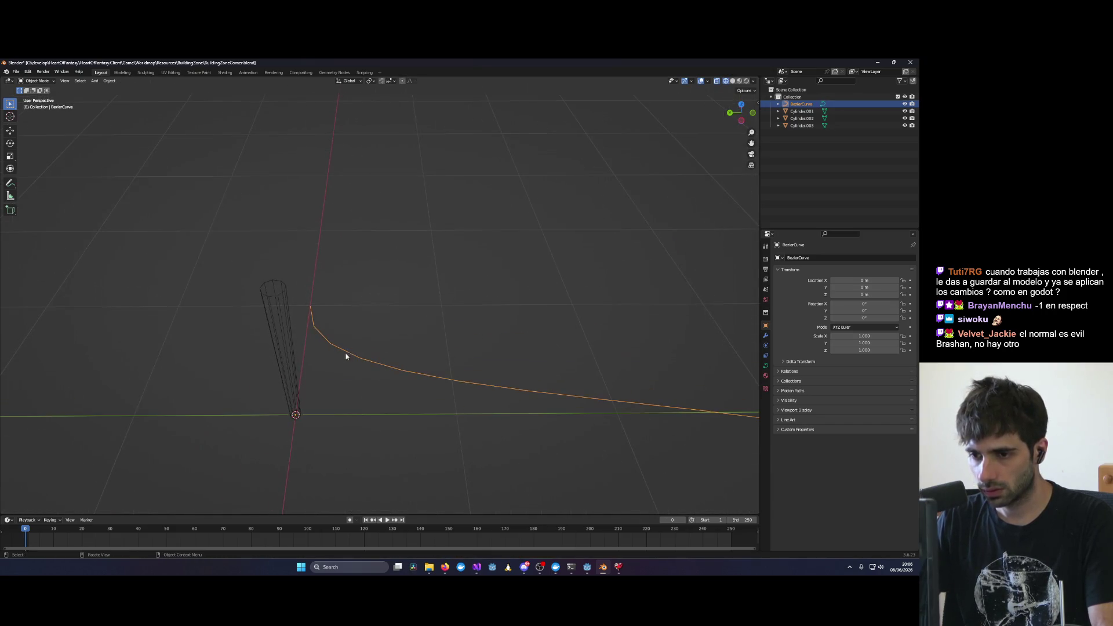
key("Tab")
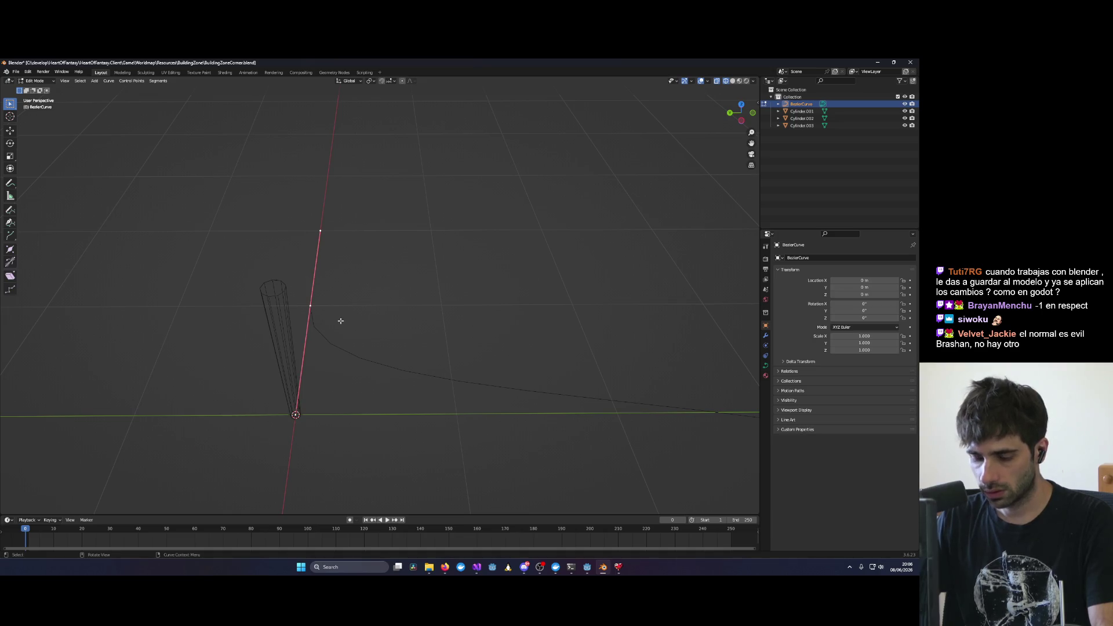
key("g")
left_click(326, 428)
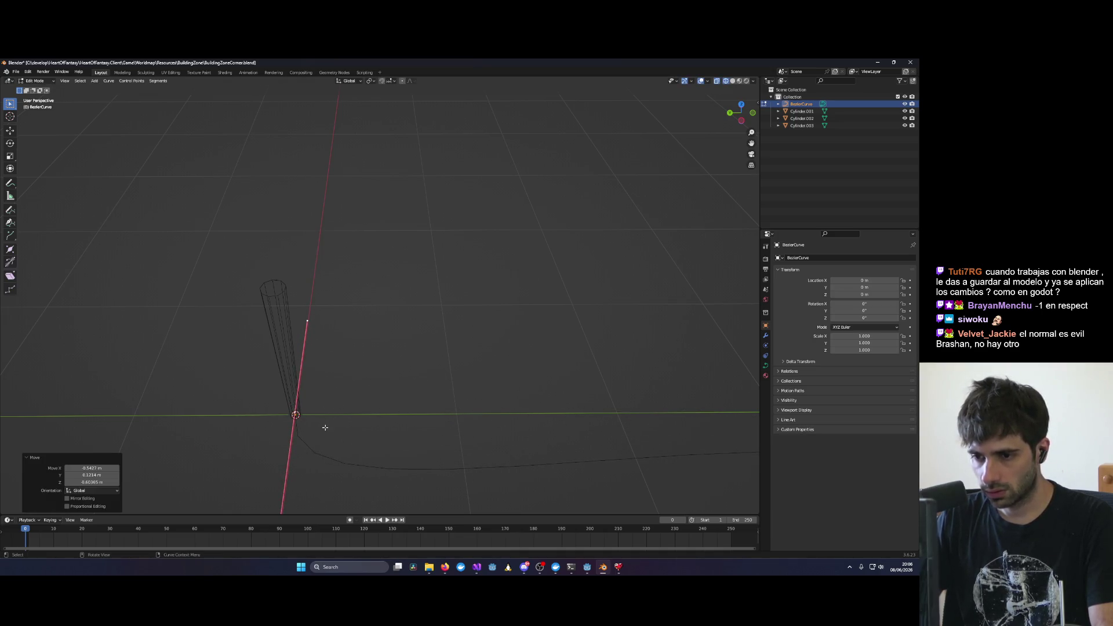
key("KP_1")
key("ctrl+KP_3")
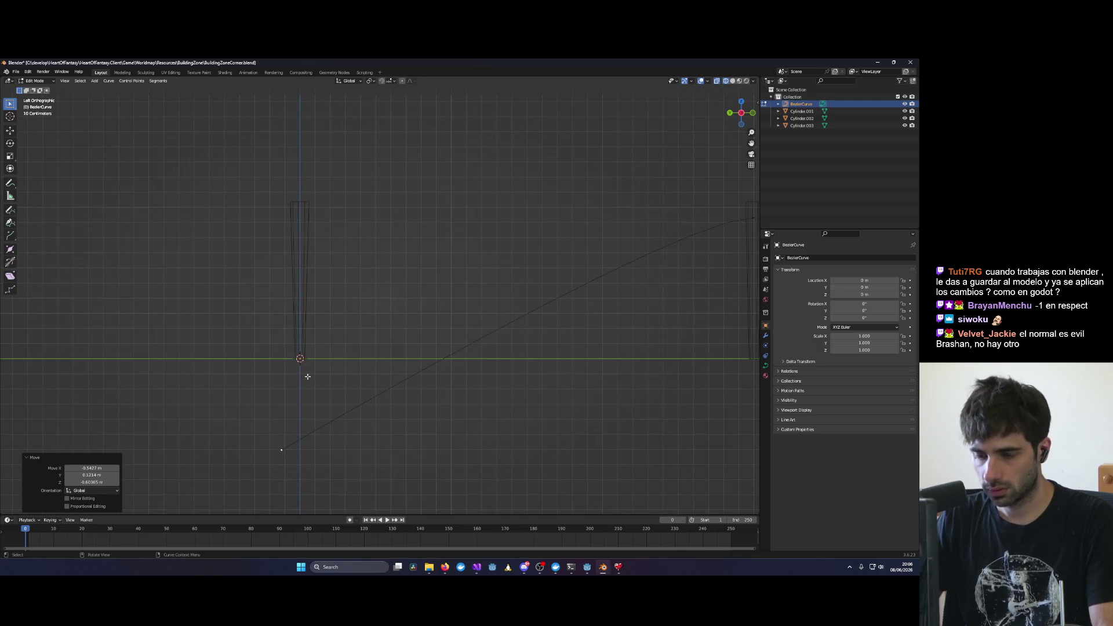
key("g")
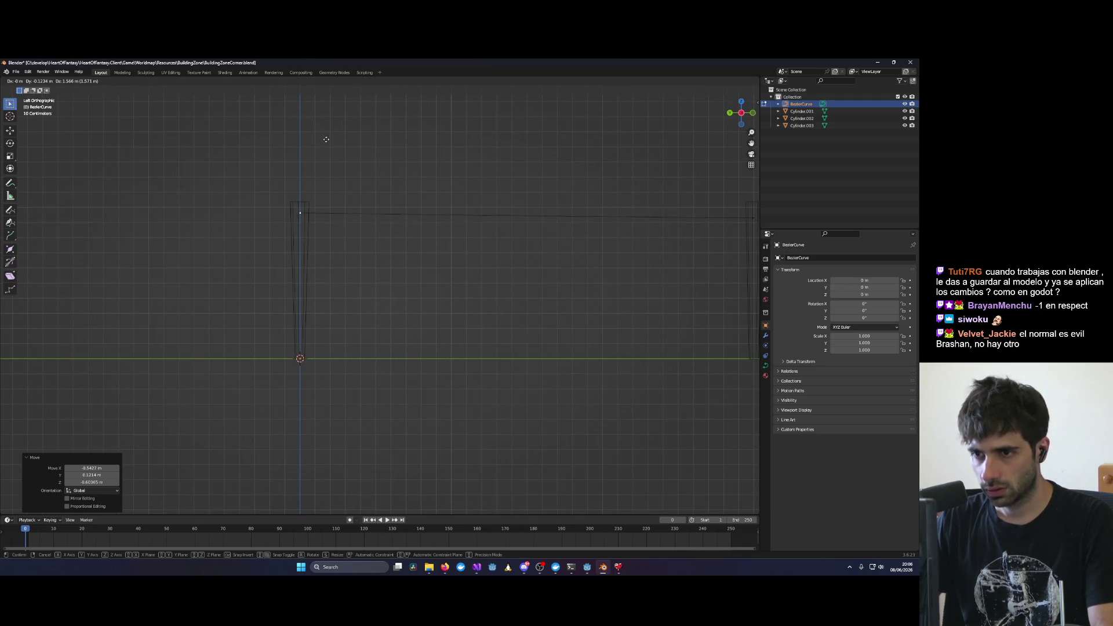
left_click(330, 147)
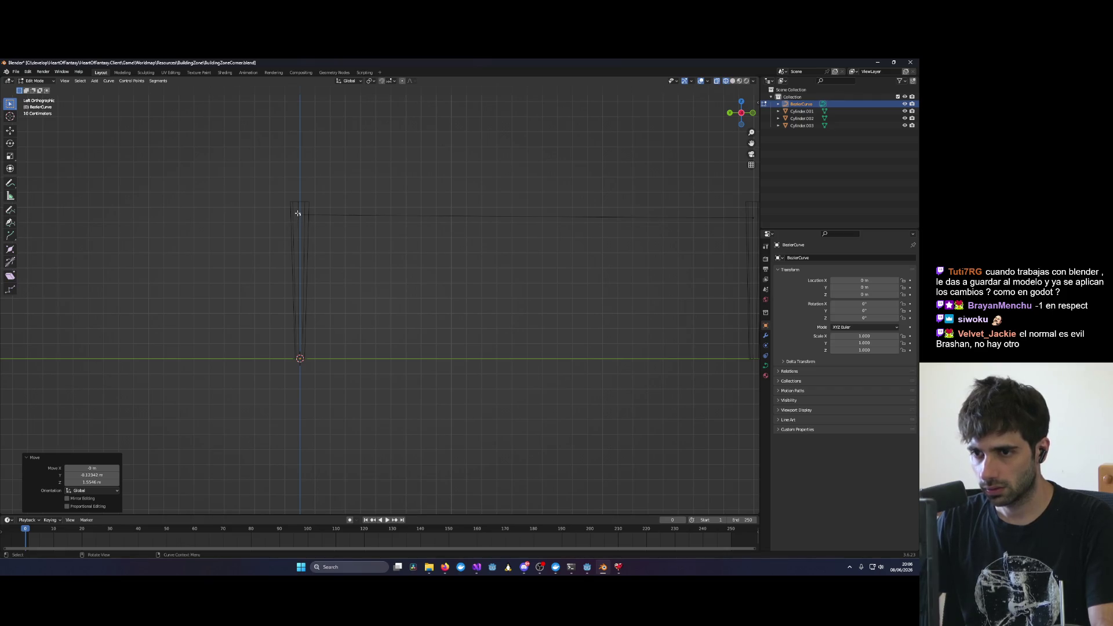
scroll(298, 218, "up", 4)
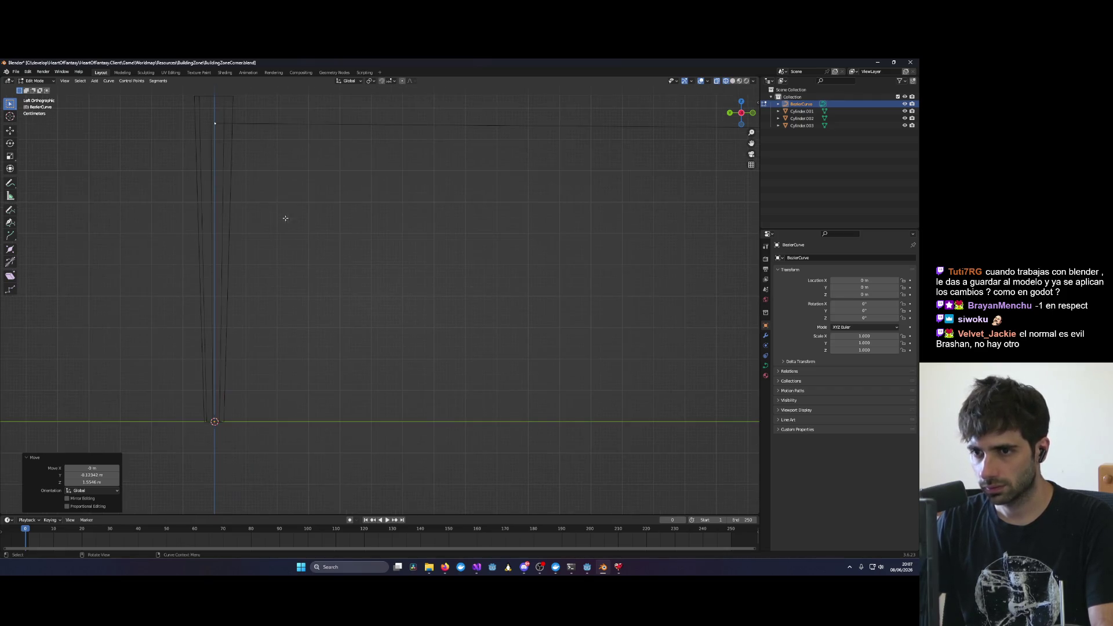
key("g")
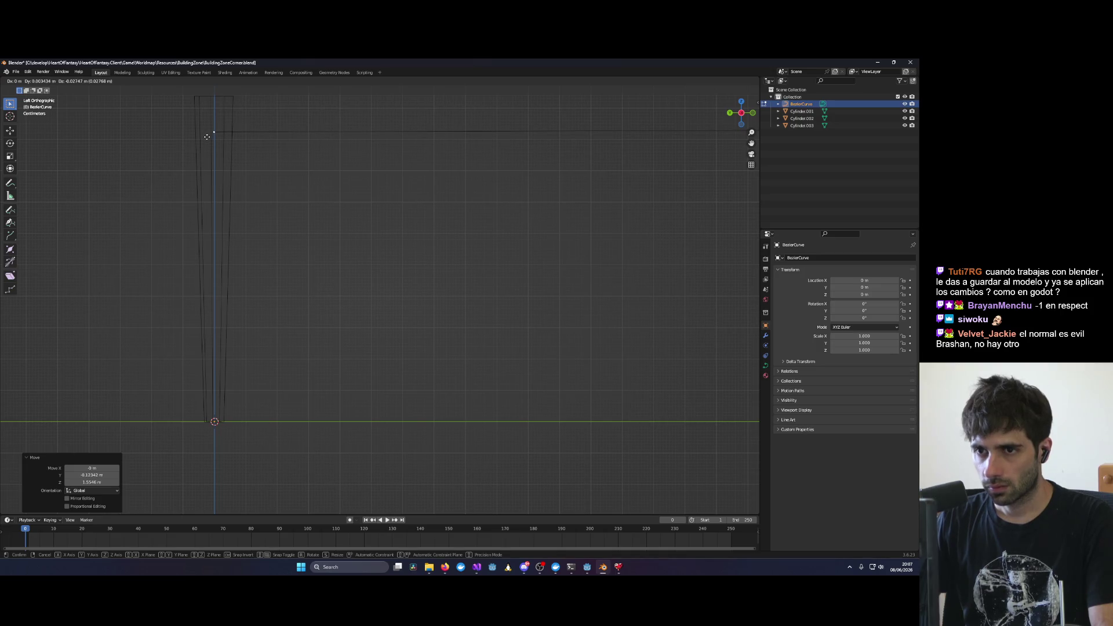
left_click(208, 144)
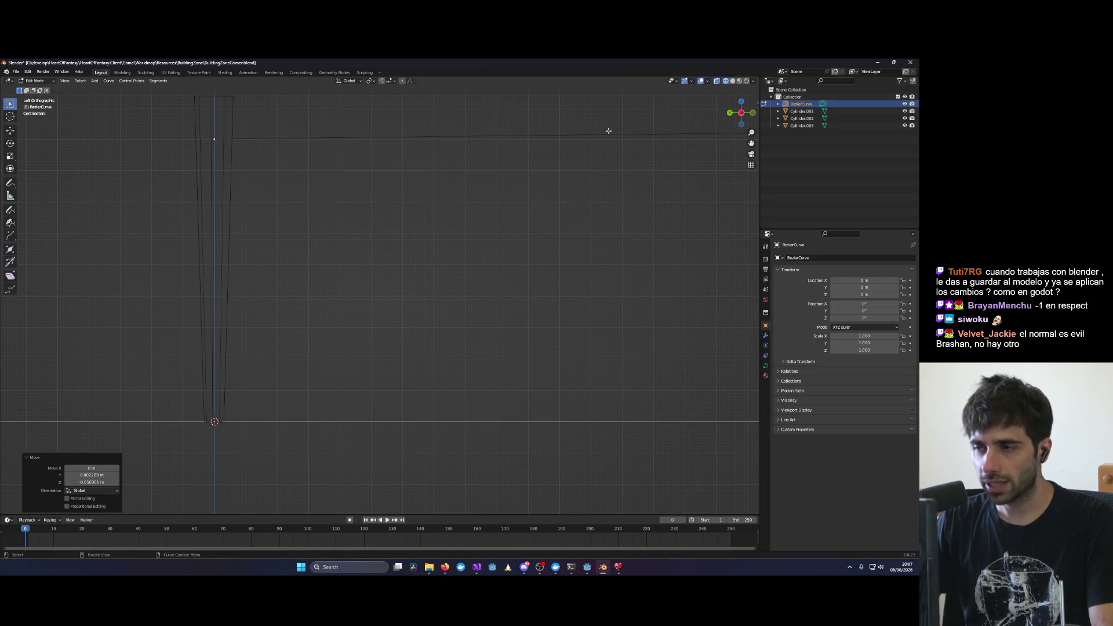
scroll(226, 122, "up", 3)
middle_click_drag(186, 124, 444, 318, "shift")
scroll(574, 273, "down", 5)
scroll(522, 325, "down", 5)
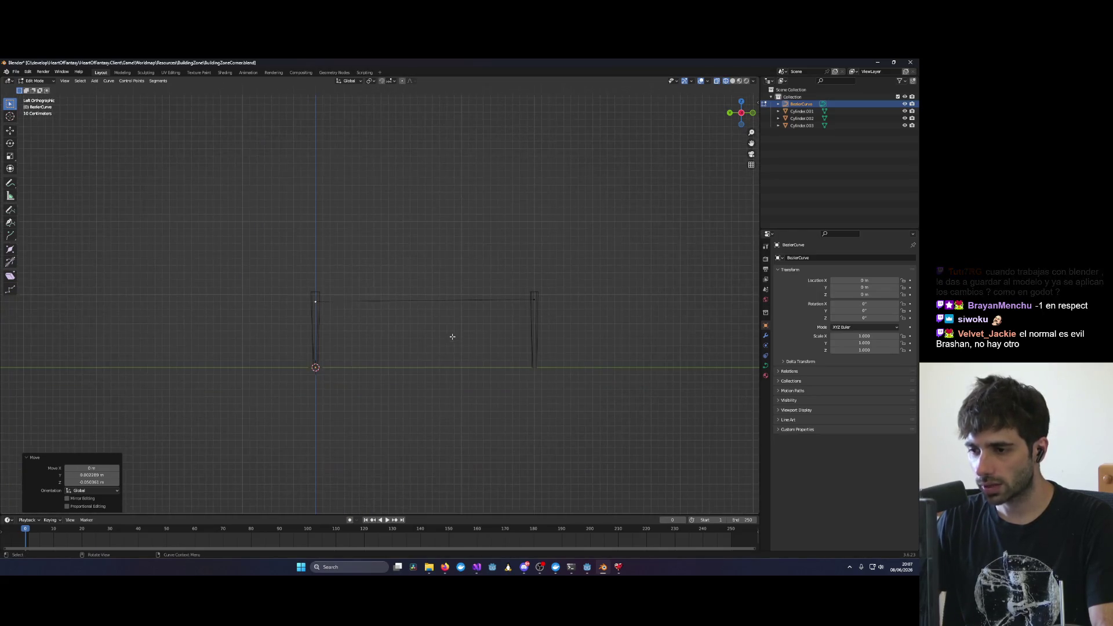
scroll(383, 342, "up", 2)
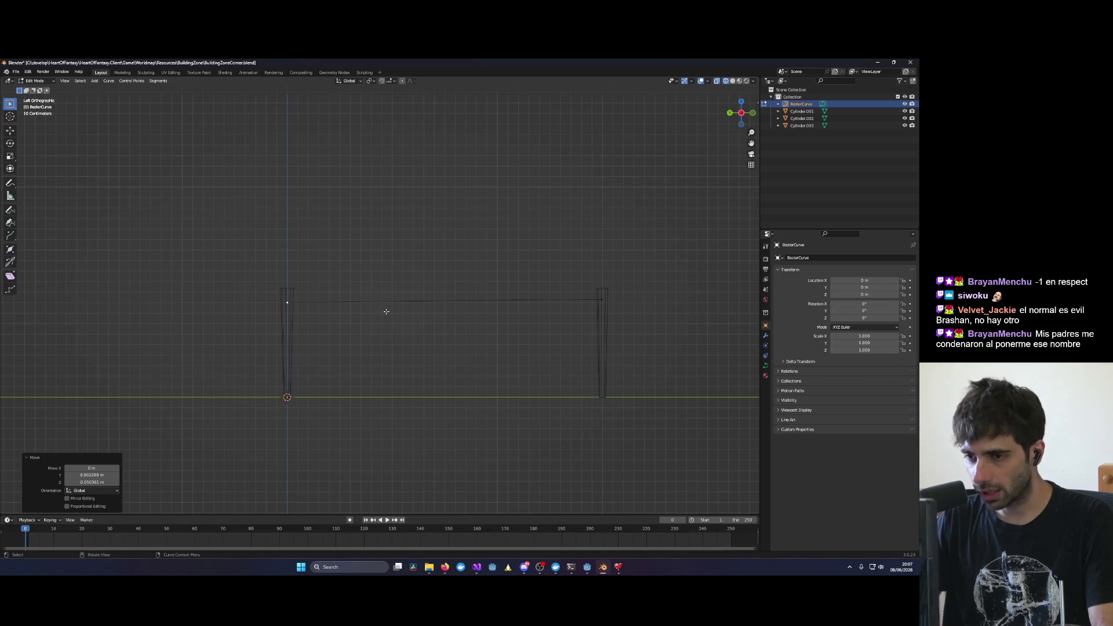
scroll(392, 308, "up", 3)
scroll(412, 437, "down", 4)
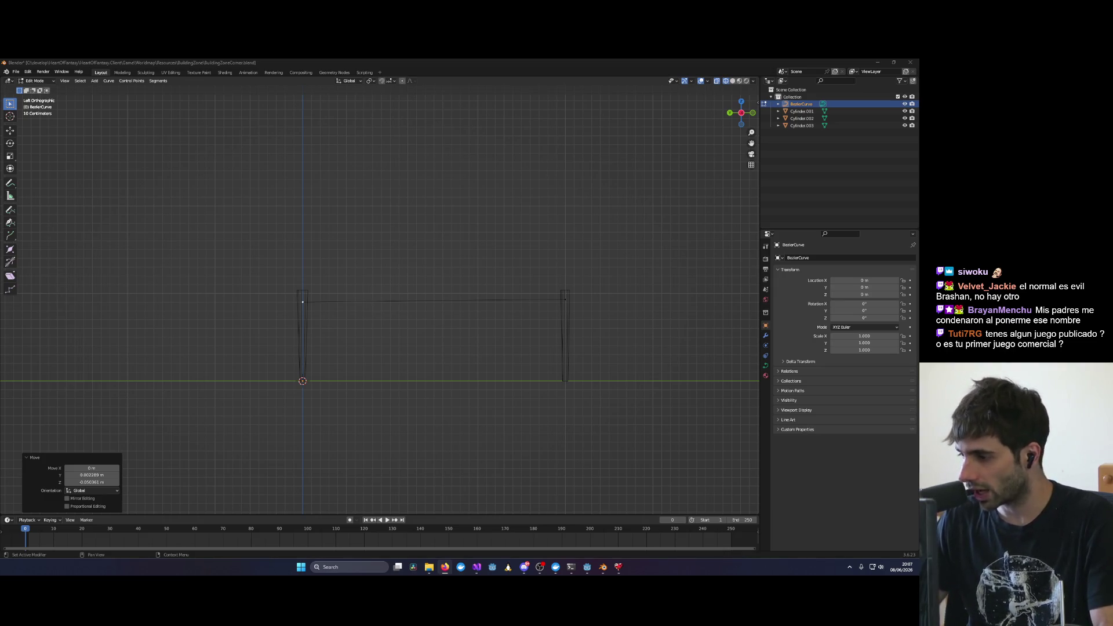
Step: Lower the rope curve's middle section slightly between the two posts, then view both posts
scroll(533, 312, "down", 4)
scroll(472, 307, "up", 8)
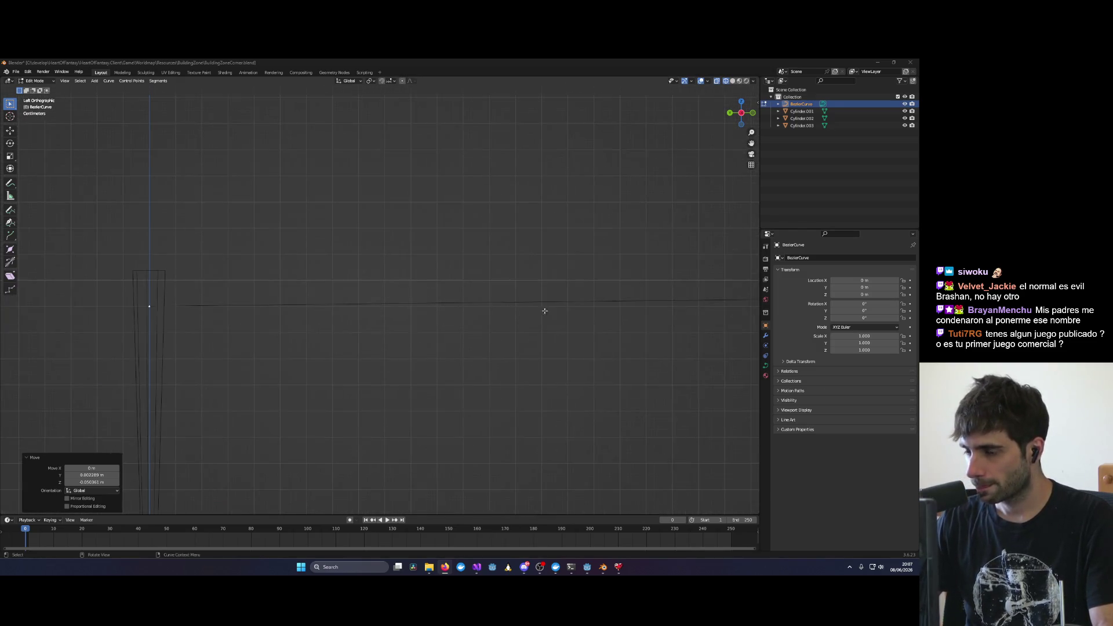
scroll(457, 307, "up", 5, "ctrl")
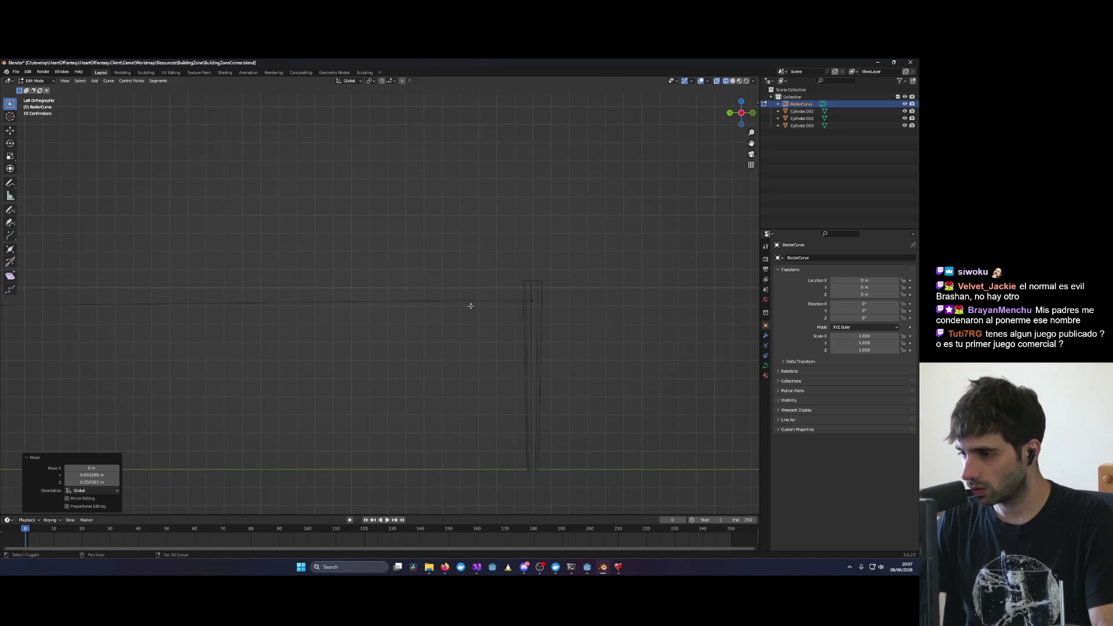
scroll(659, 305, "up", 2)
left_click(644, 302)
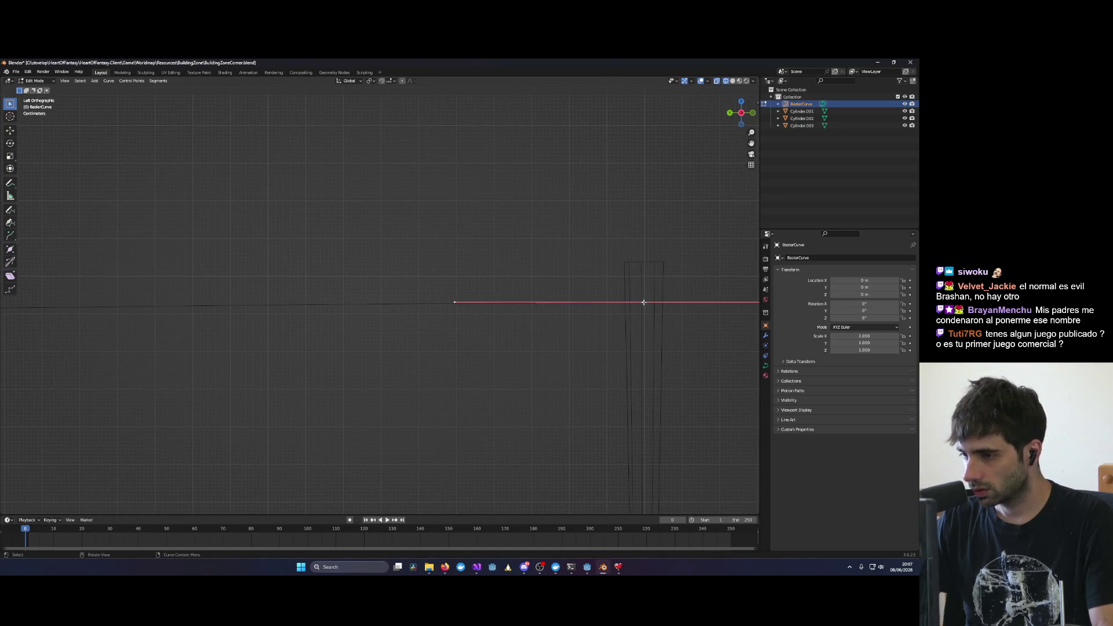
key("g")
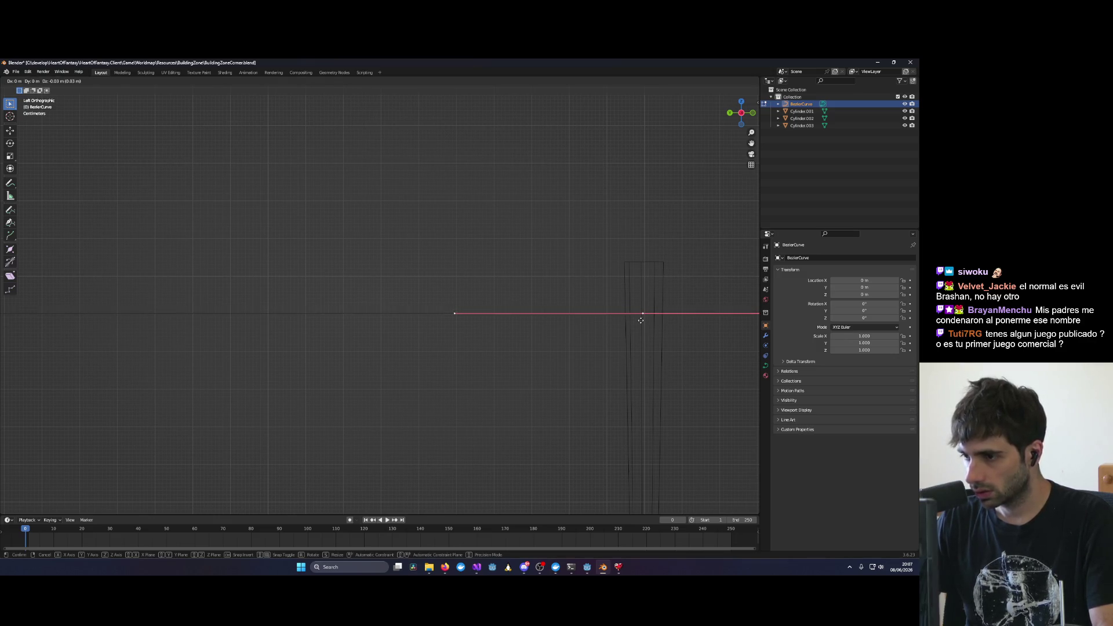
left_click(641, 316)
mouse_move(640, 316)
middle_mouse_down("shift")
mouse_move(685, 319)
mouse_move(363, 301)
middle_mouse_up("shift")
scroll(559, 303, "up", 4)
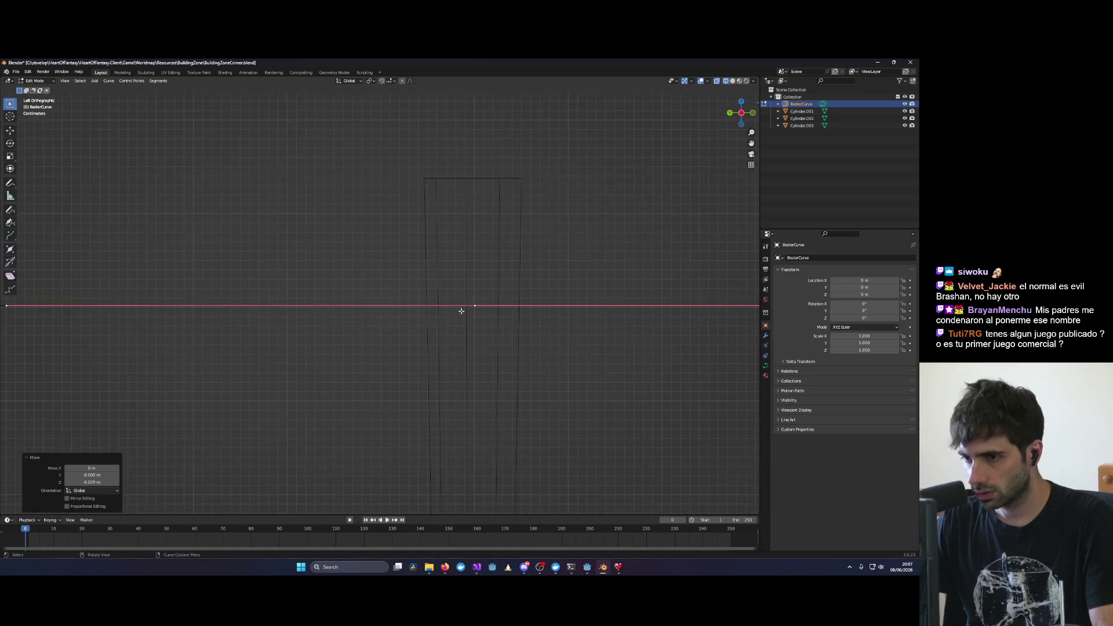
scroll(492, 313, "down", 5)
middle_click_drag(243, 313, 559, 315, "shift")
scroll(356, 308, "up", 2)
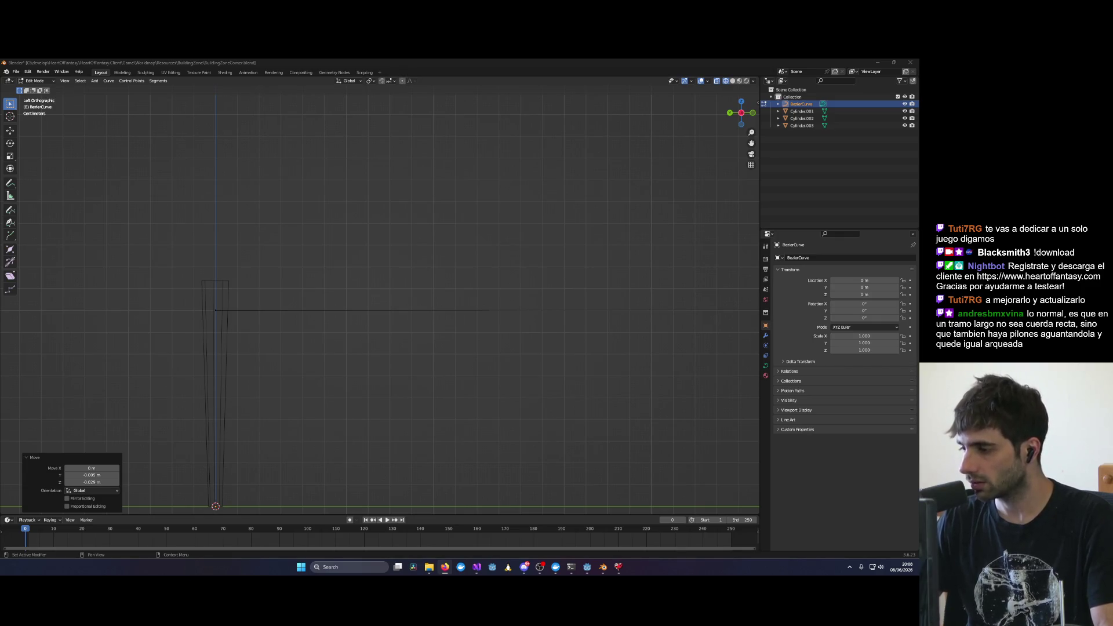
scroll(692, 334, "down", 1)
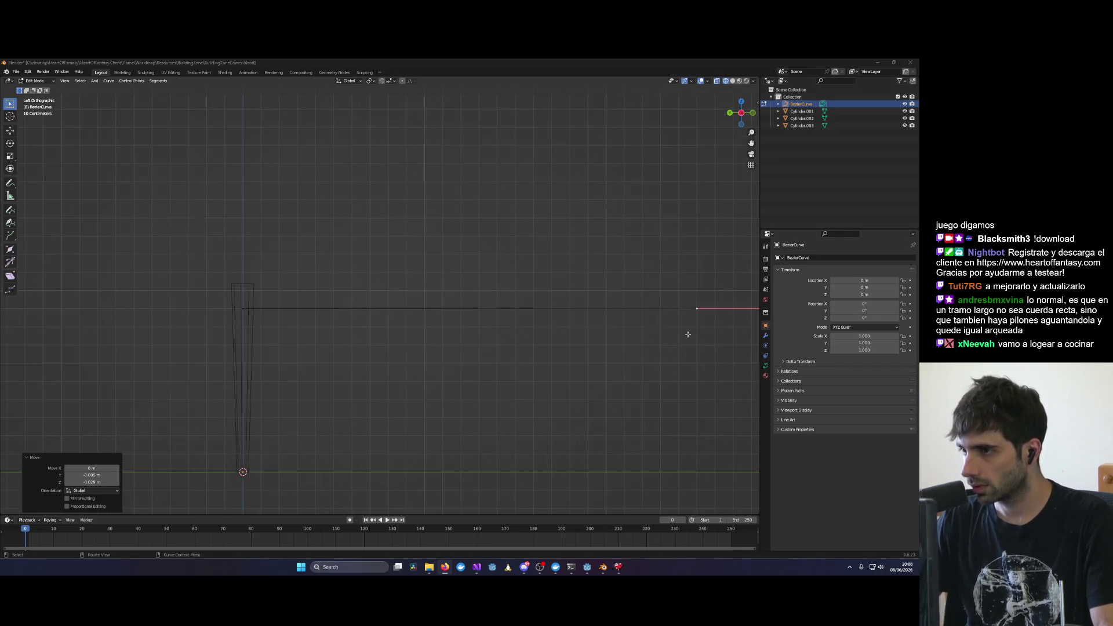
scroll(634, 327, "down", 1)
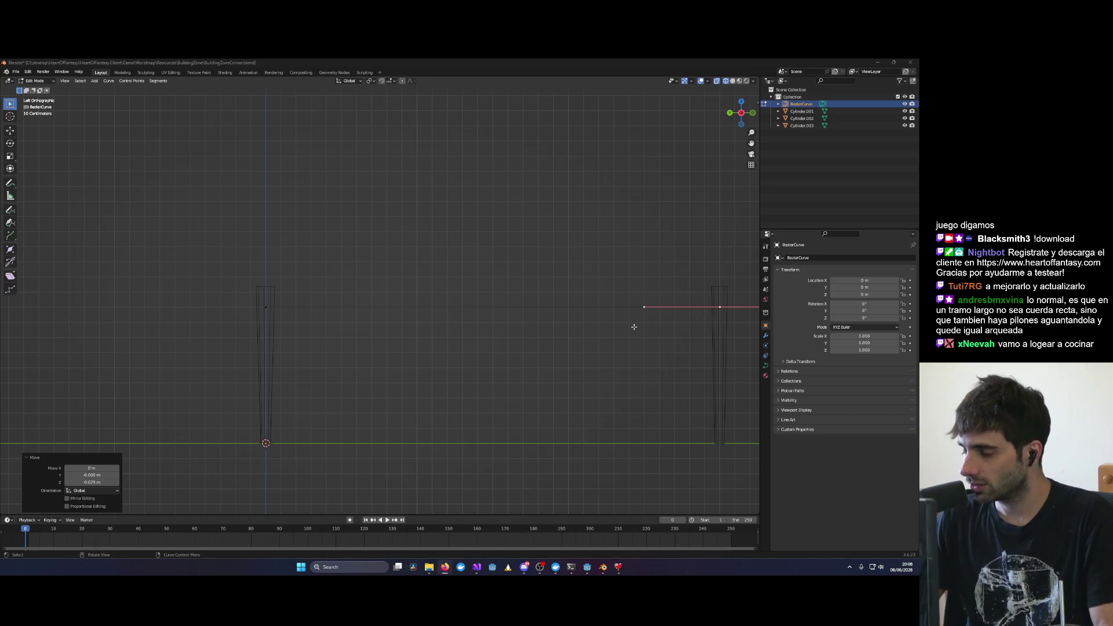
Step: Switch to the game and walk the character past the cauldrons and back
key("alt+Tab")
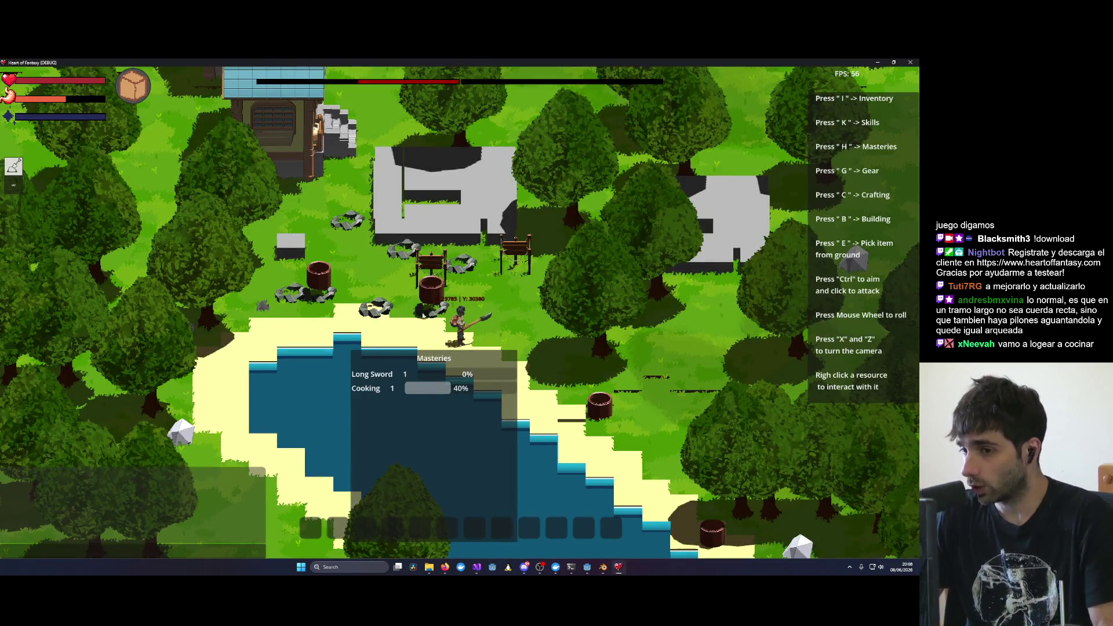
key("d")
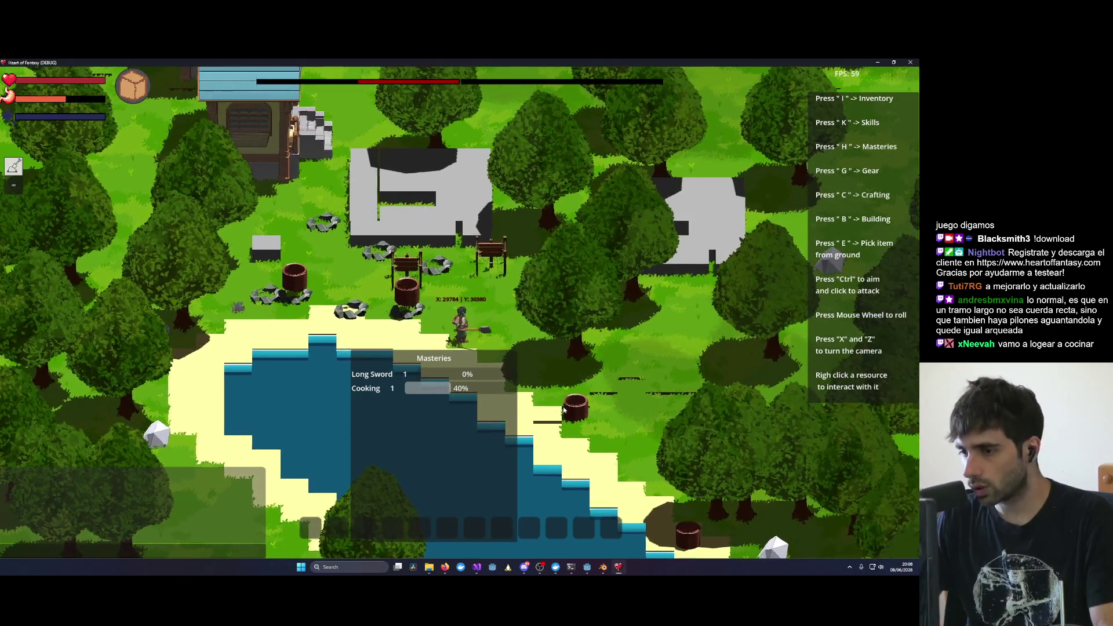
right_click(411, 300)
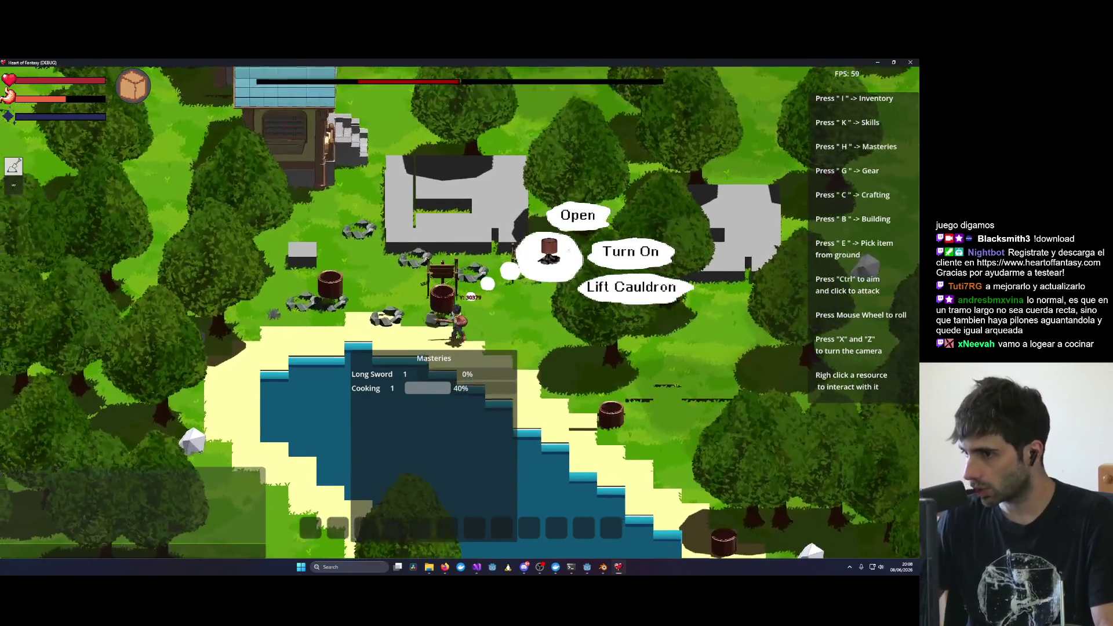
scroll(688, 301, "up", 3)
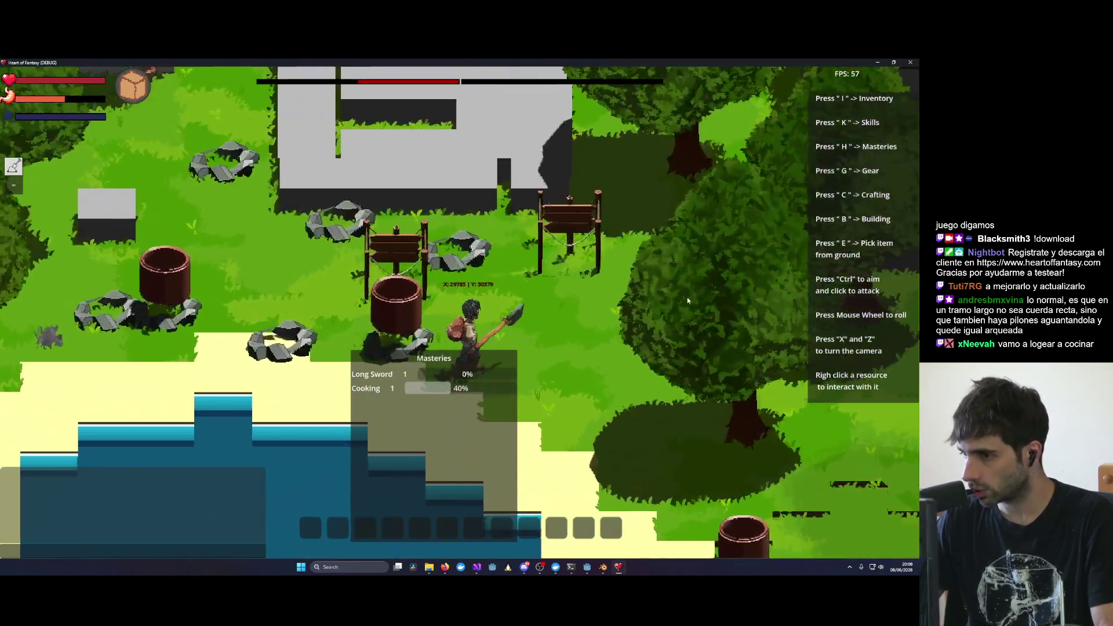
key("d")
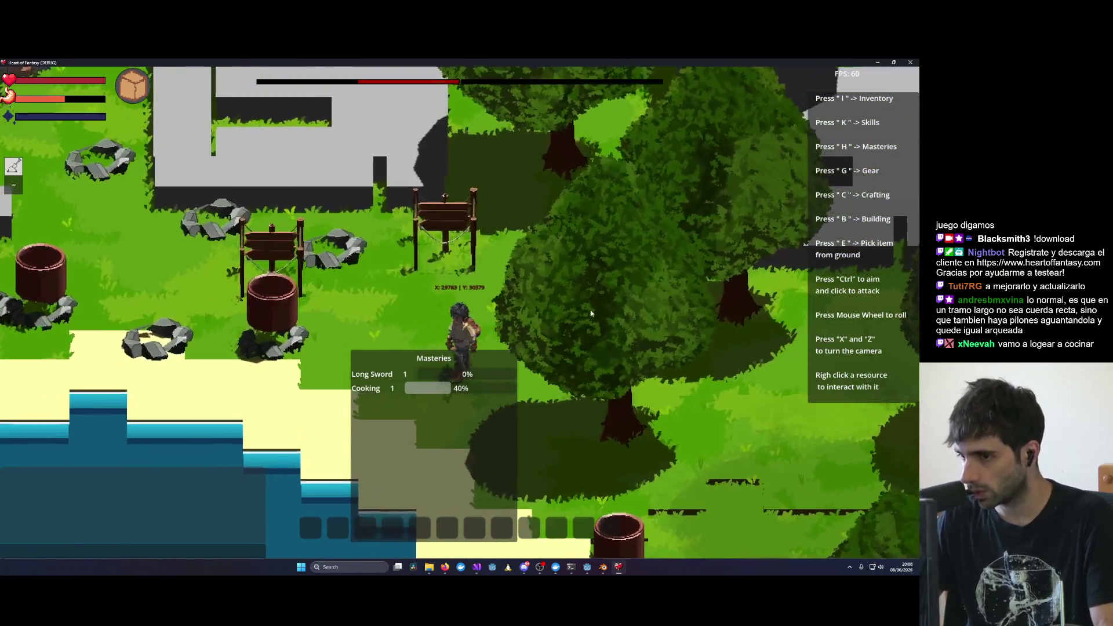
key("a")
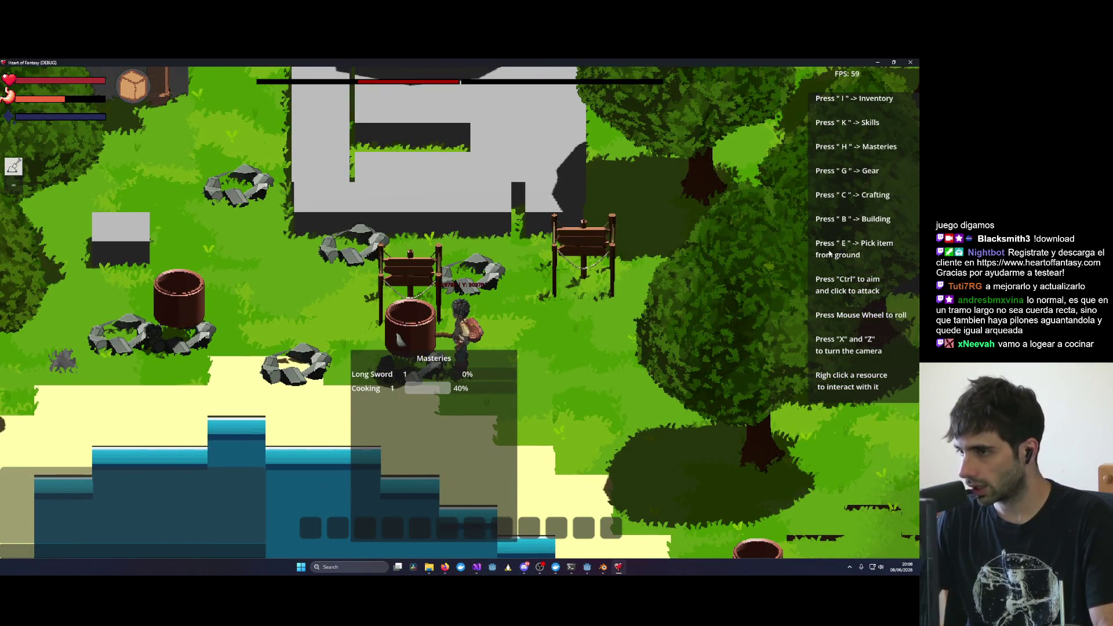
scroll(594, 329, "down", 2)
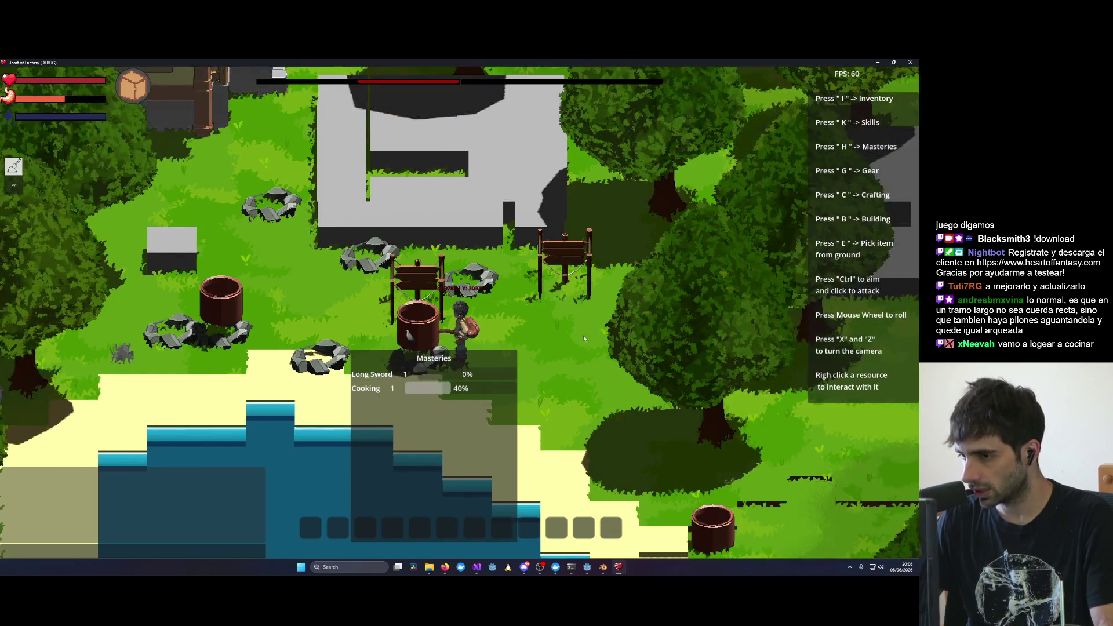
Step: Rotate the game camera with X and Z until the houses come into view
key("x")
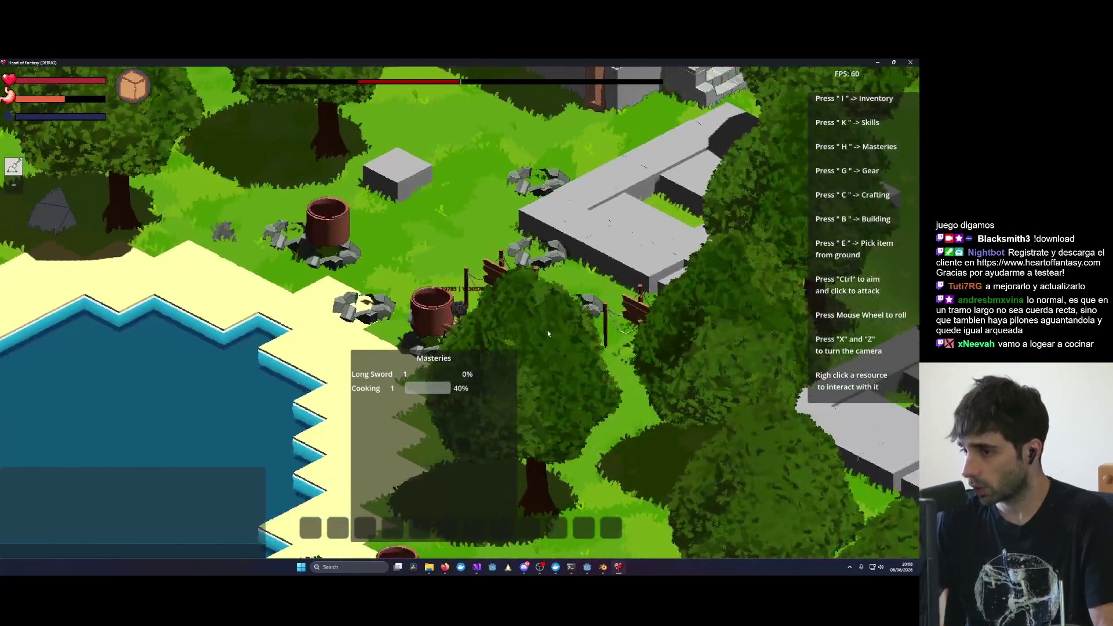
scroll(455, 335, "down", 2)
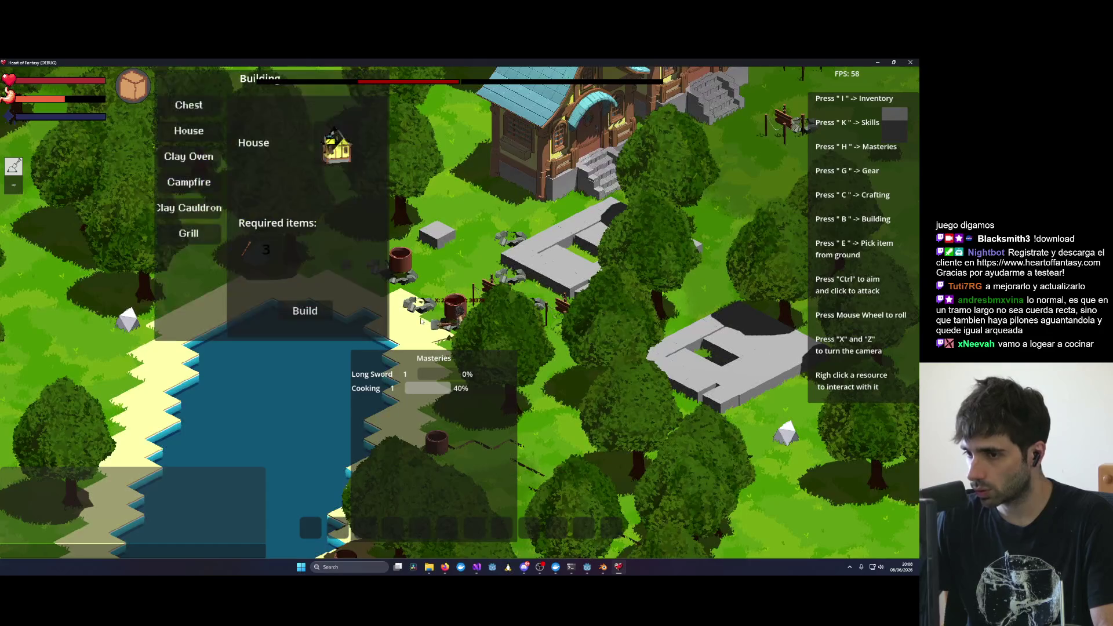
key("z")
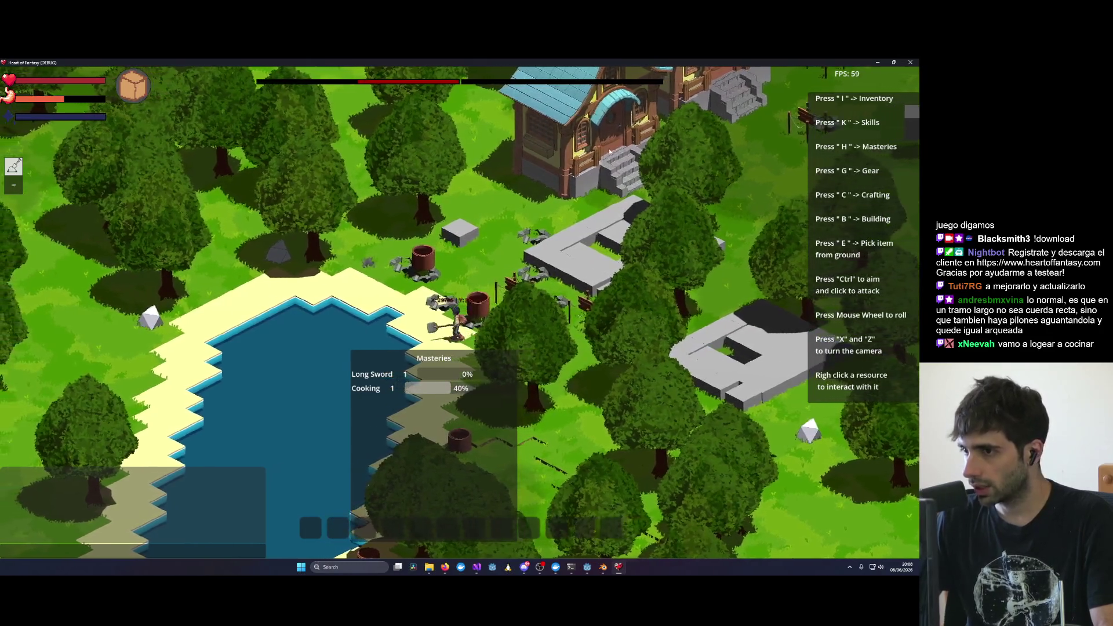
key("z")
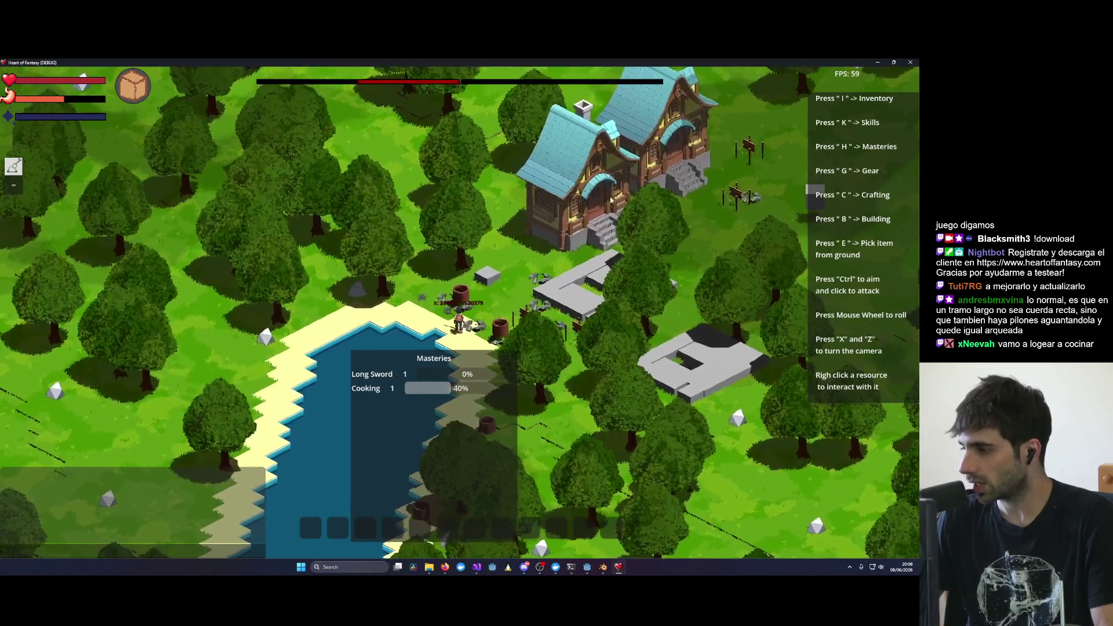
key("z")
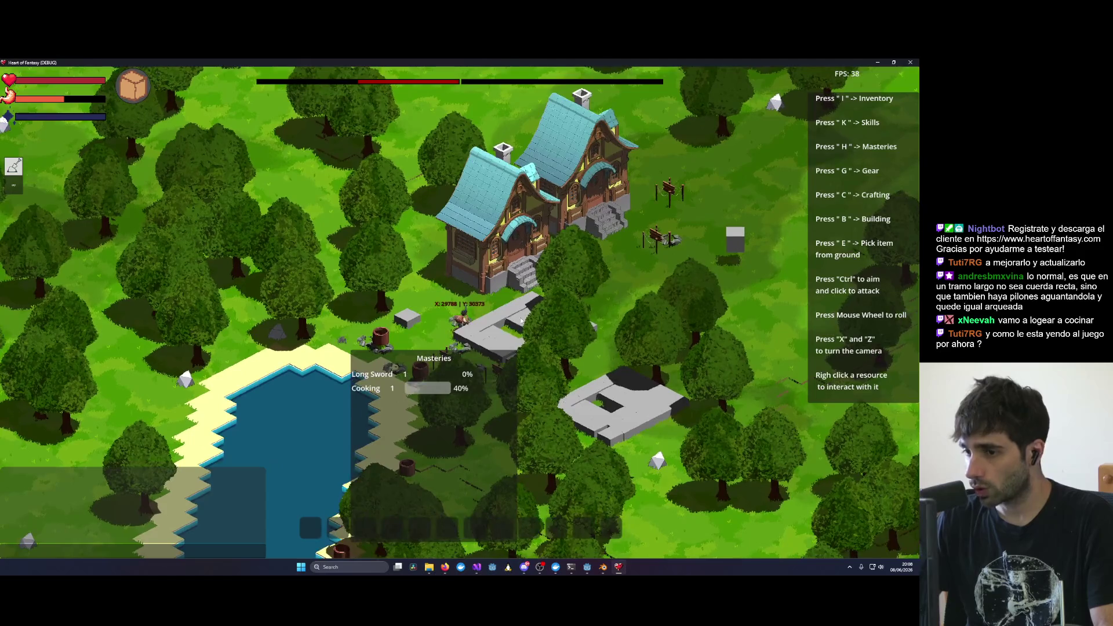
Step: Walk to the house, choose Enter, and step onto the yellow interior floor
left_click(499, 310)
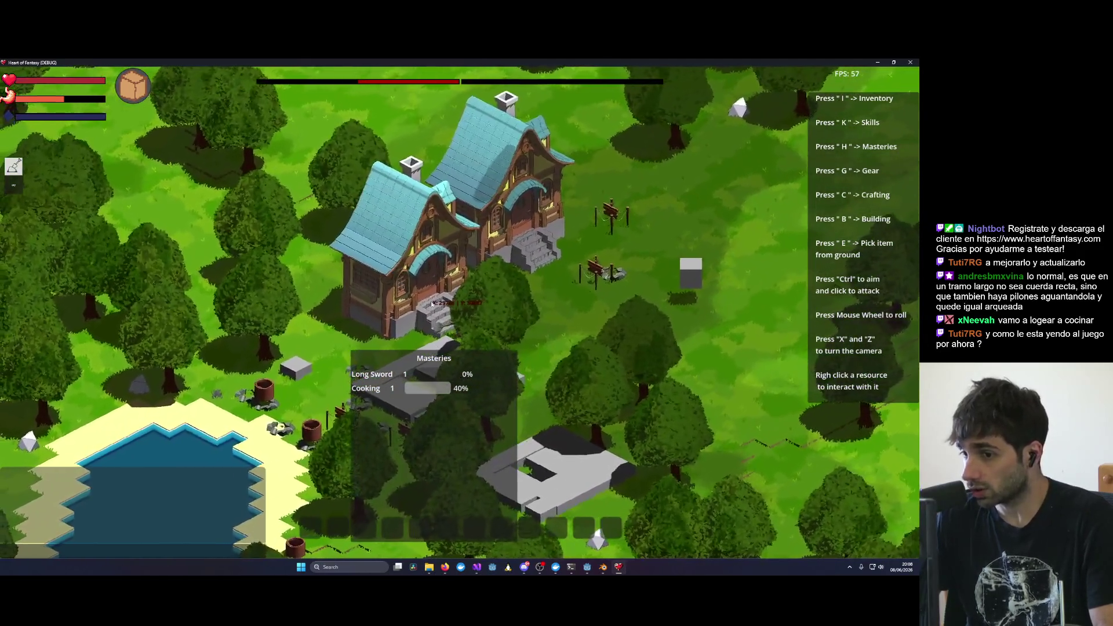
right_click(431, 304)
left_click(574, 216)
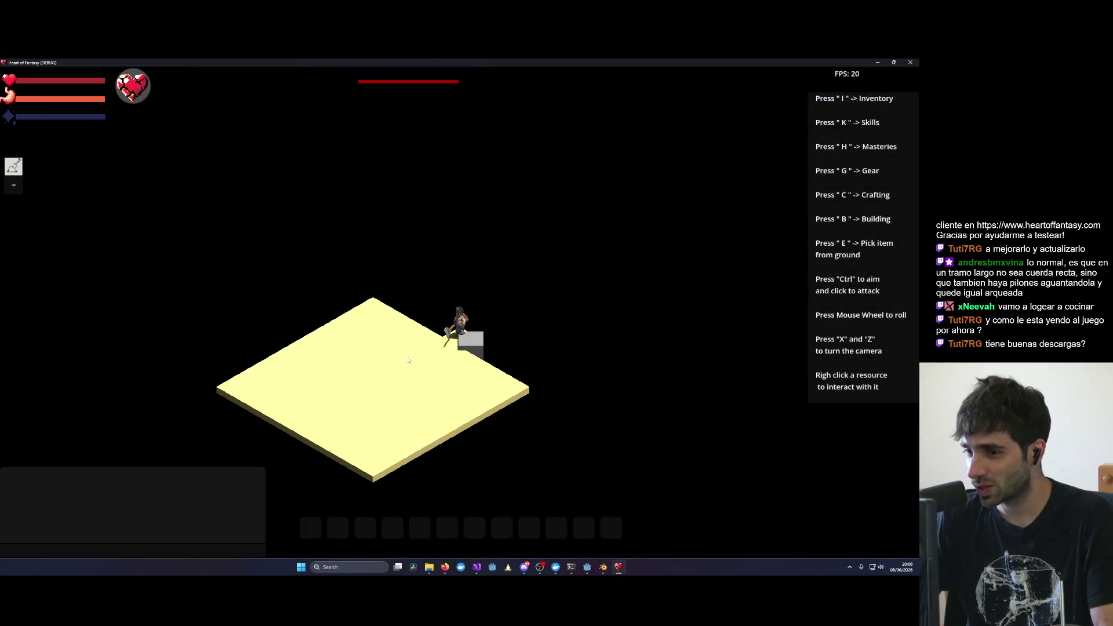
left_click(409, 360)
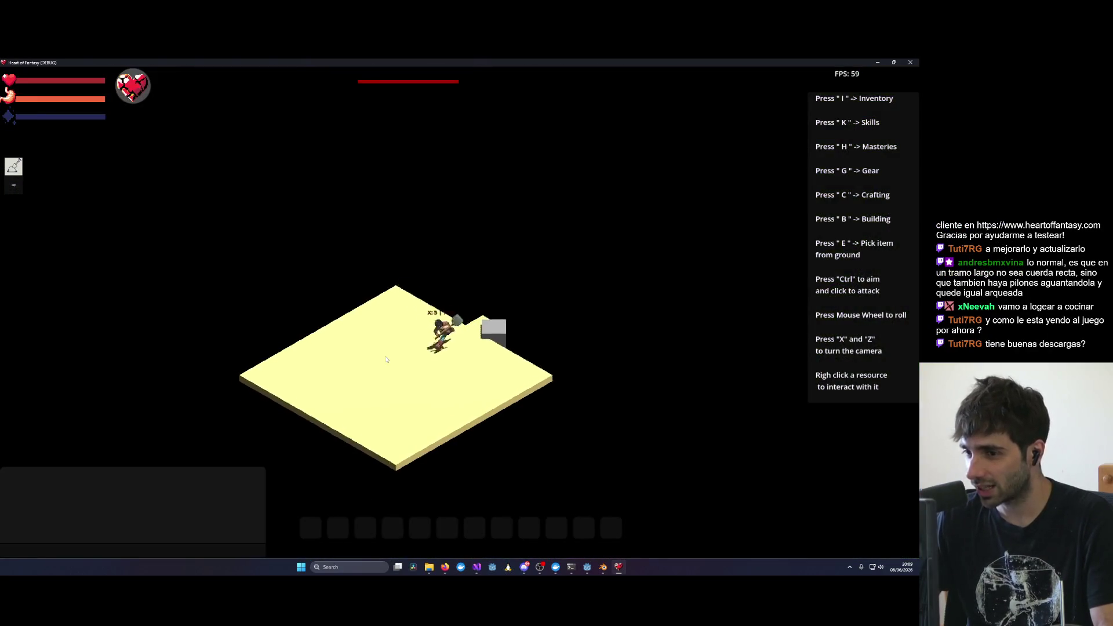
Step: Cross the yellow floor to the grey block by the wall and choose Exit
left_click(410, 339)
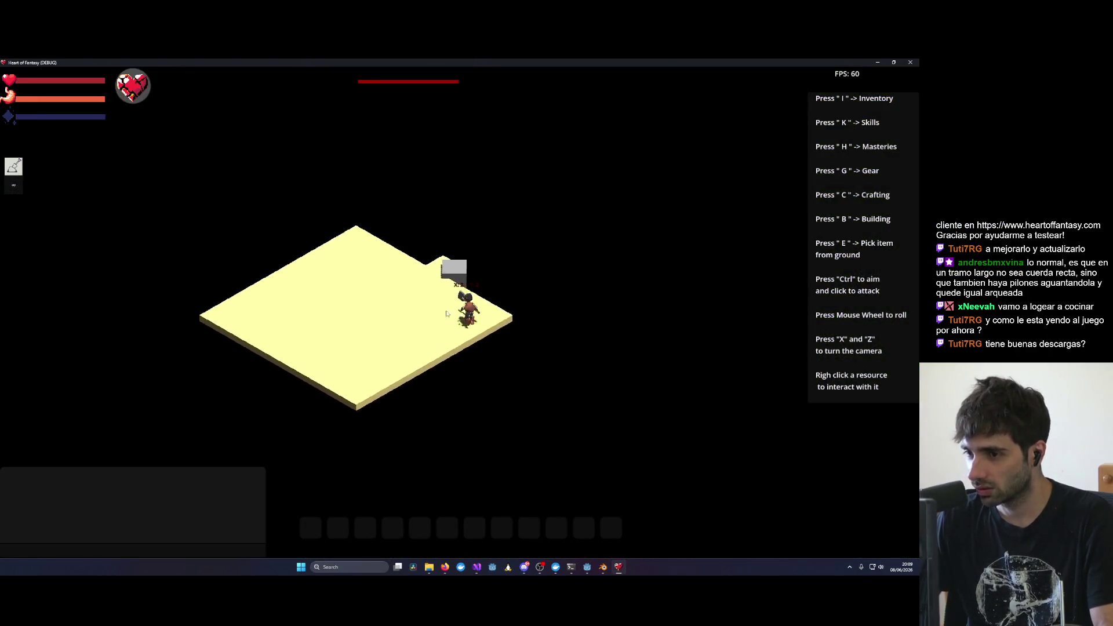
left_click(510, 327)
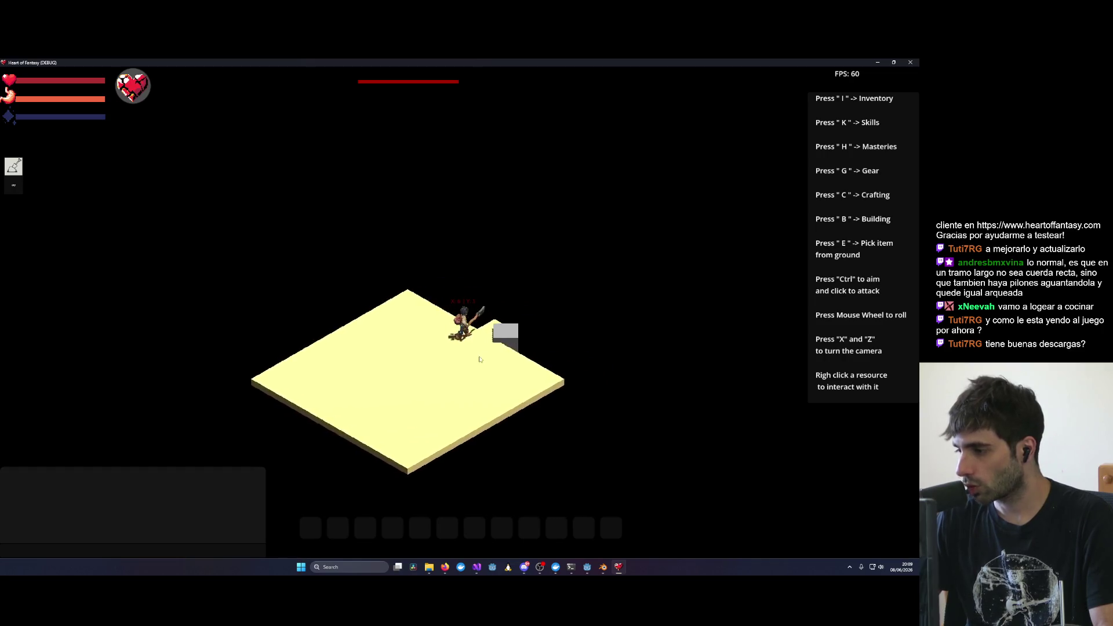
right_click(487, 336)
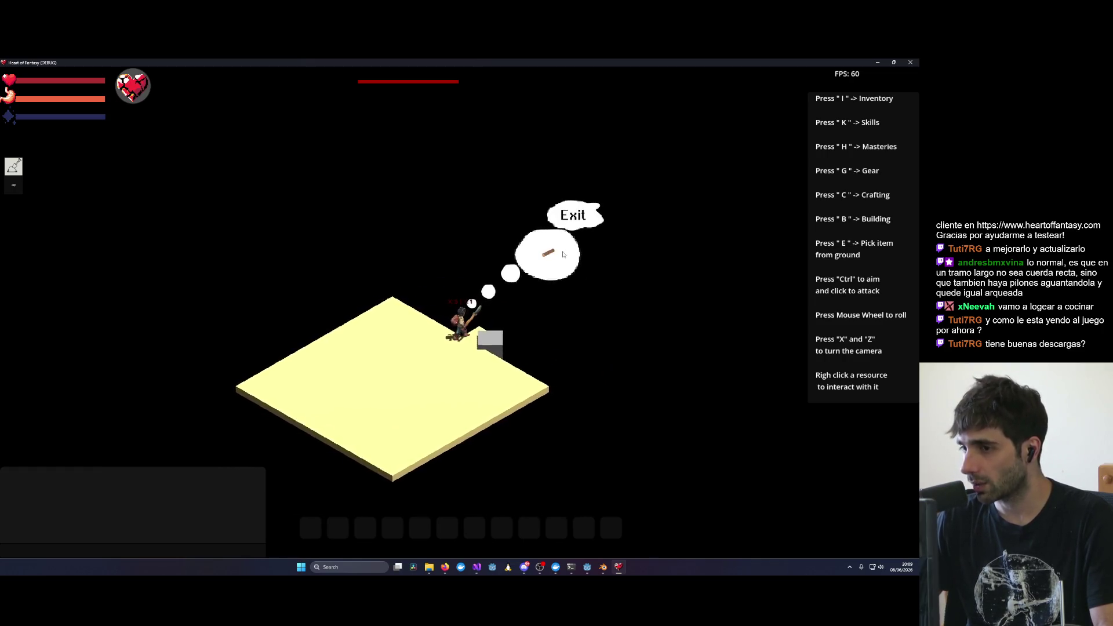
left_click(572, 216)
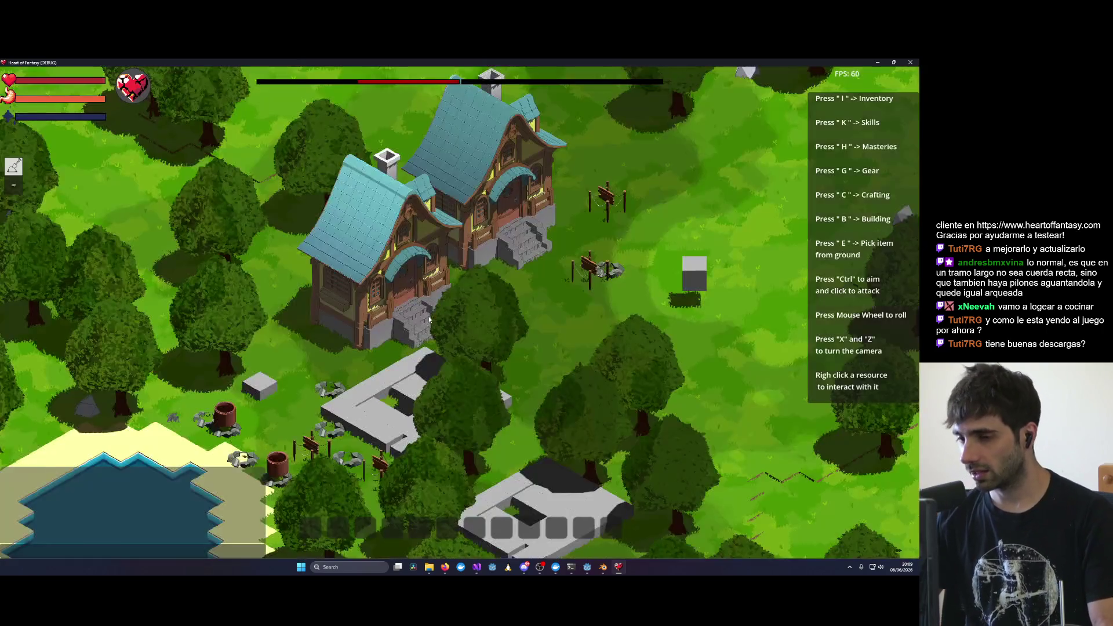
Step: Rotate the camera, walk the character up toward the lake, and adjust the zoom
key("x")
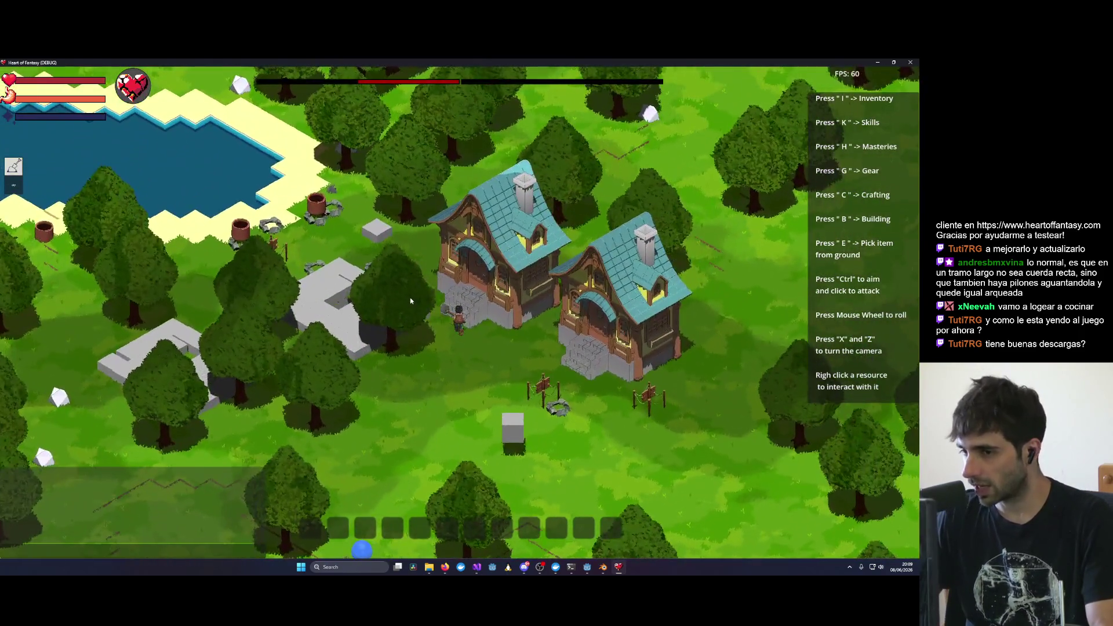
left_click(410, 300)
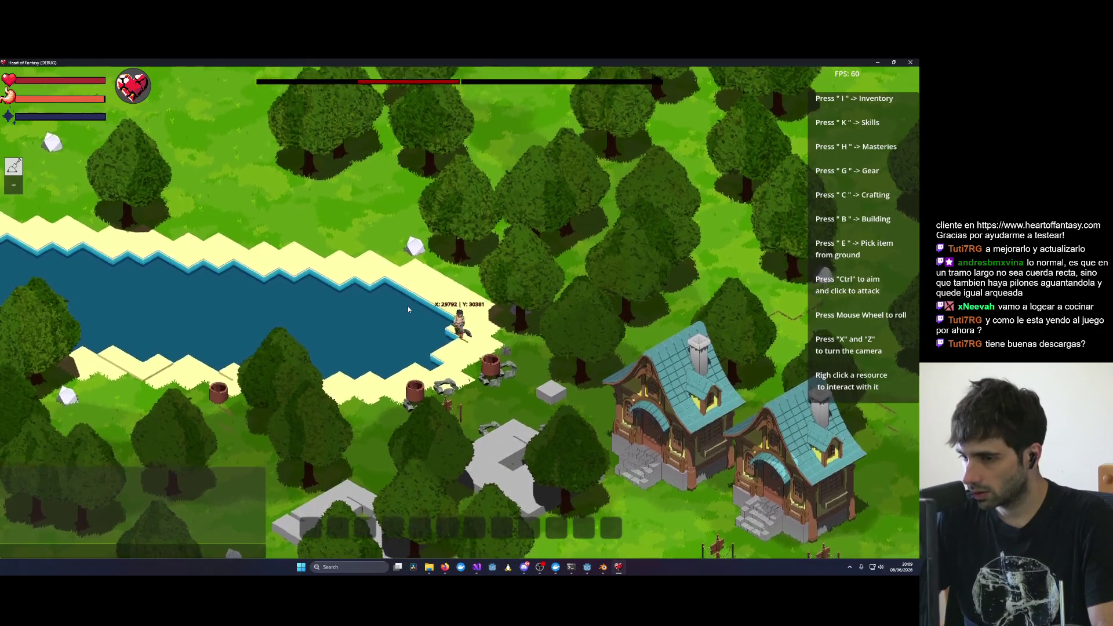
scroll(408, 306, "up", 5)
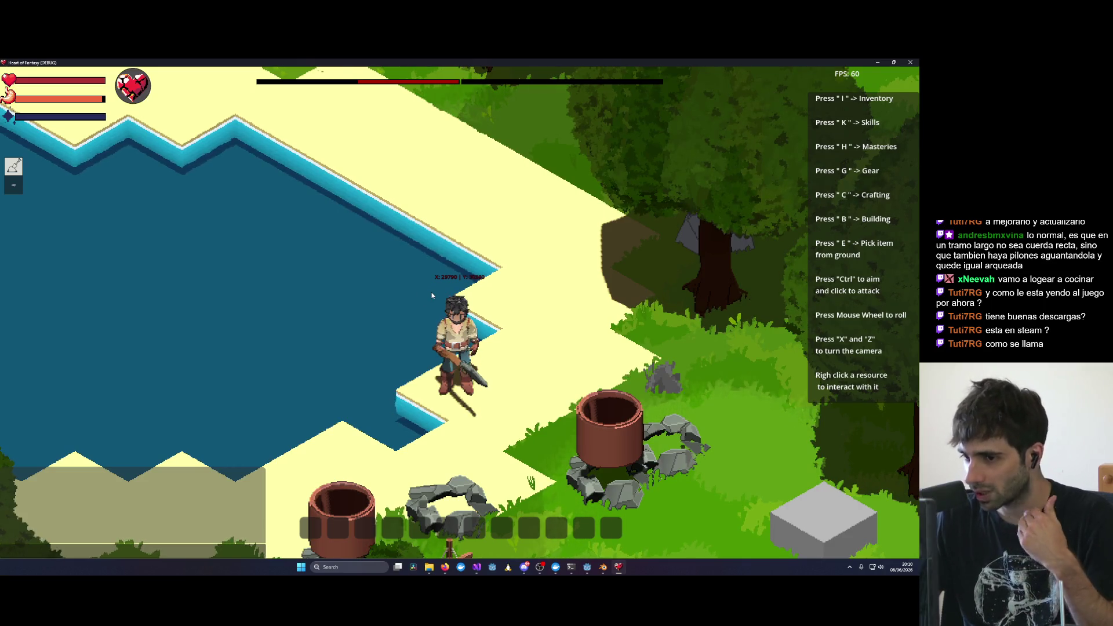
scroll(431, 293, "down", 1)
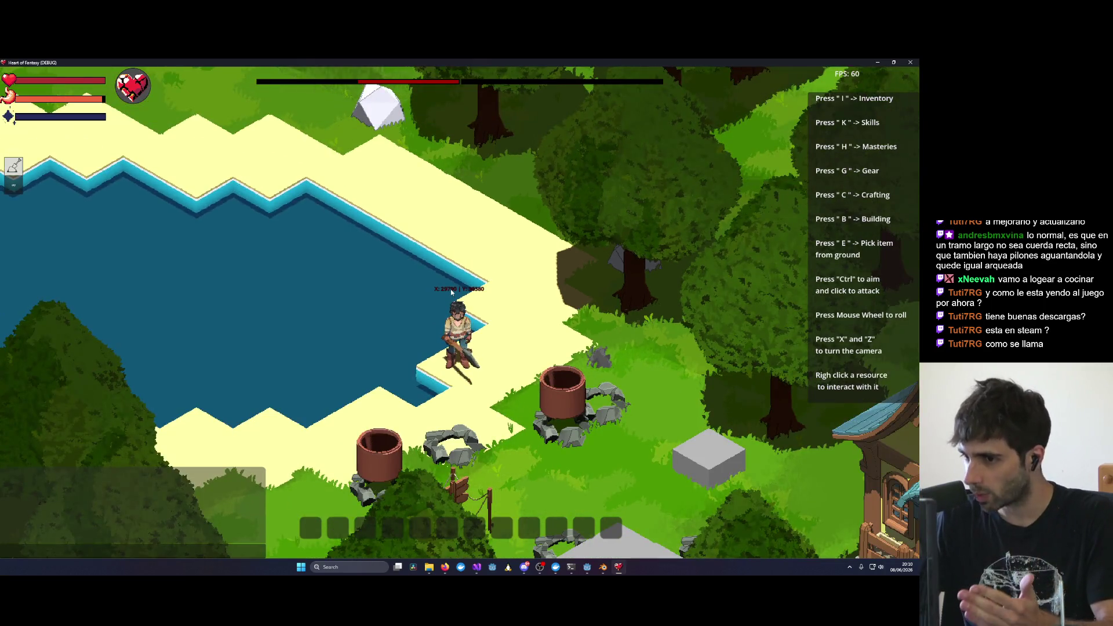
scroll(451, 291, "up", 1)
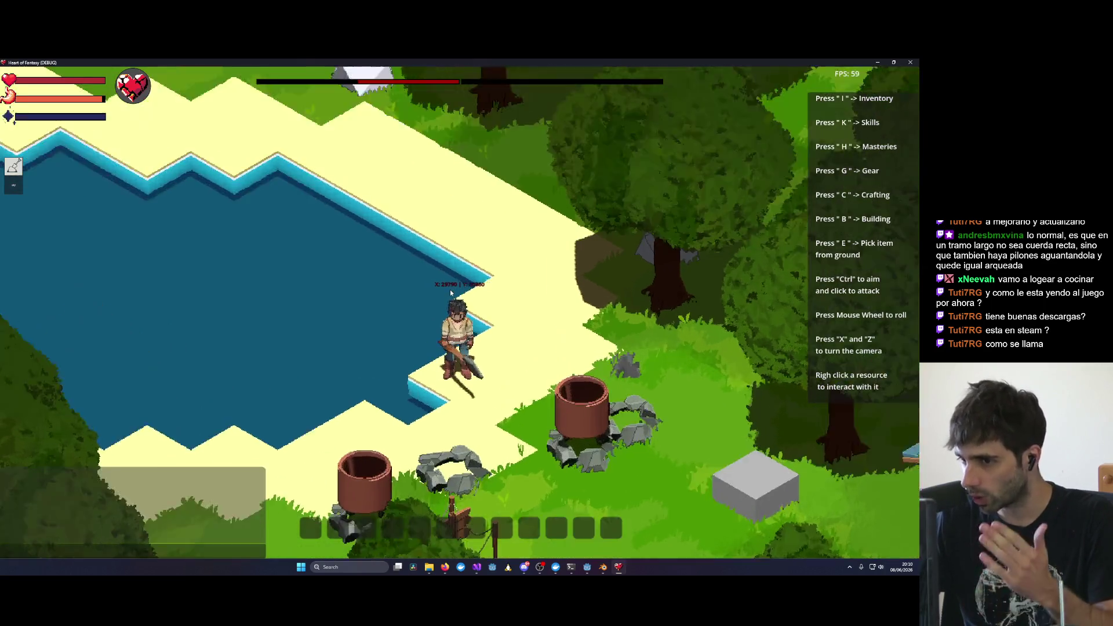
scroll(451, 293, "up", 1)
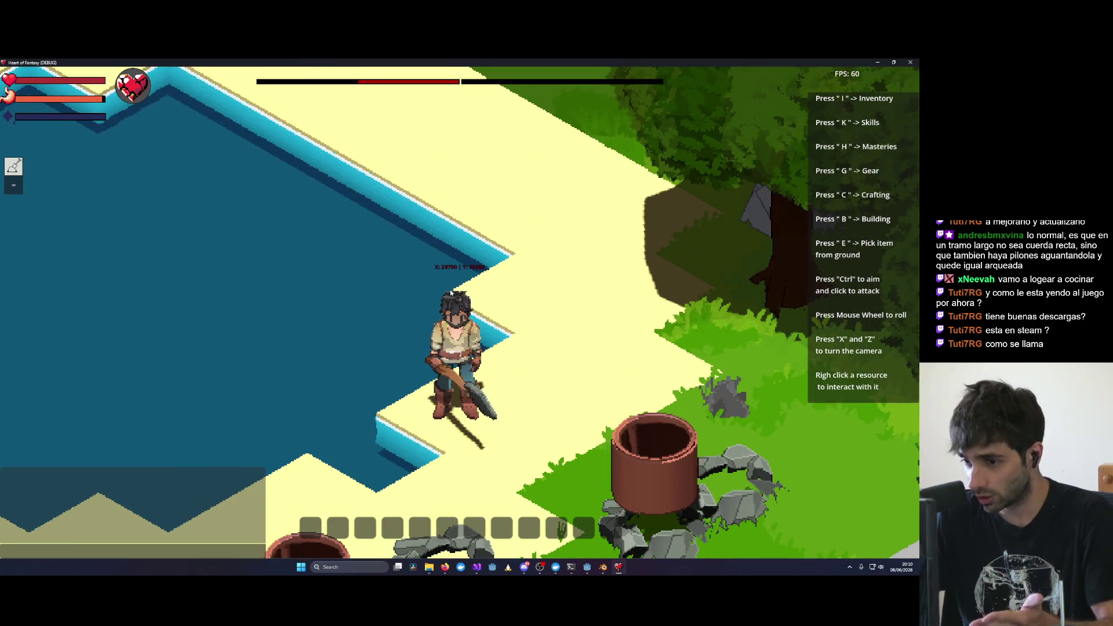
scroll(506, 342, "down", 1)
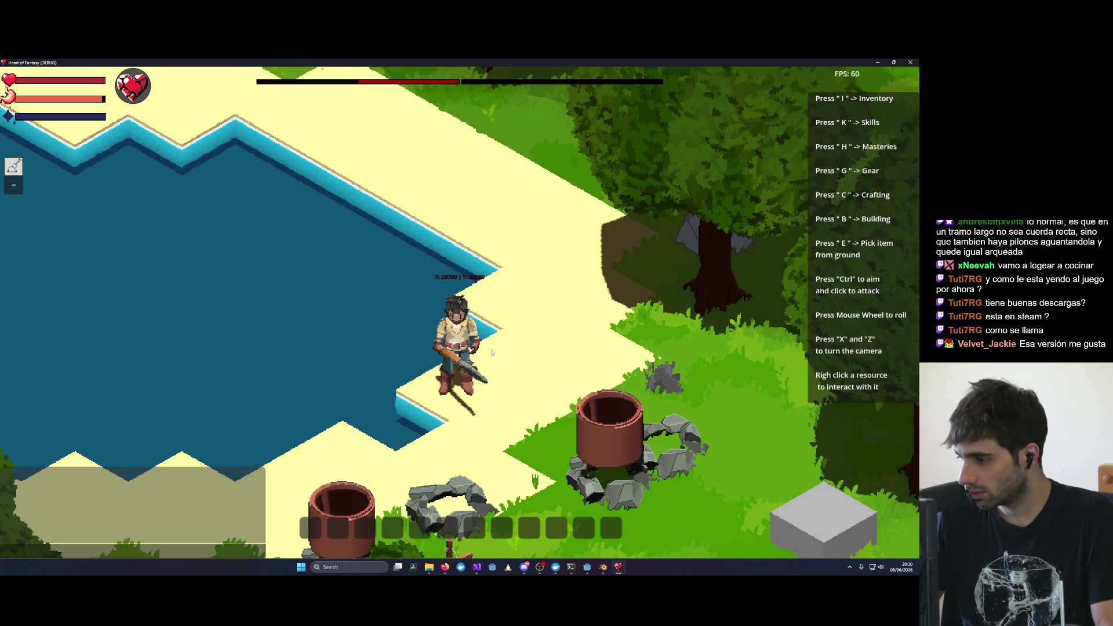
Step: Equip the wooden crate with B and walk onto the grass, then left along the shore
key("b")
key("d")
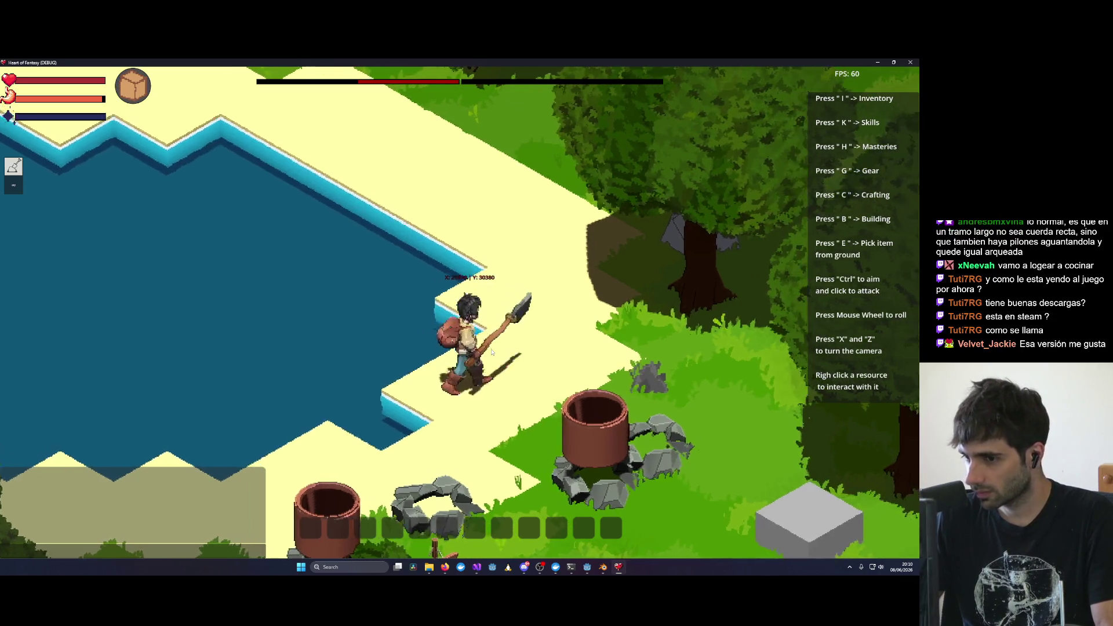
key("a")
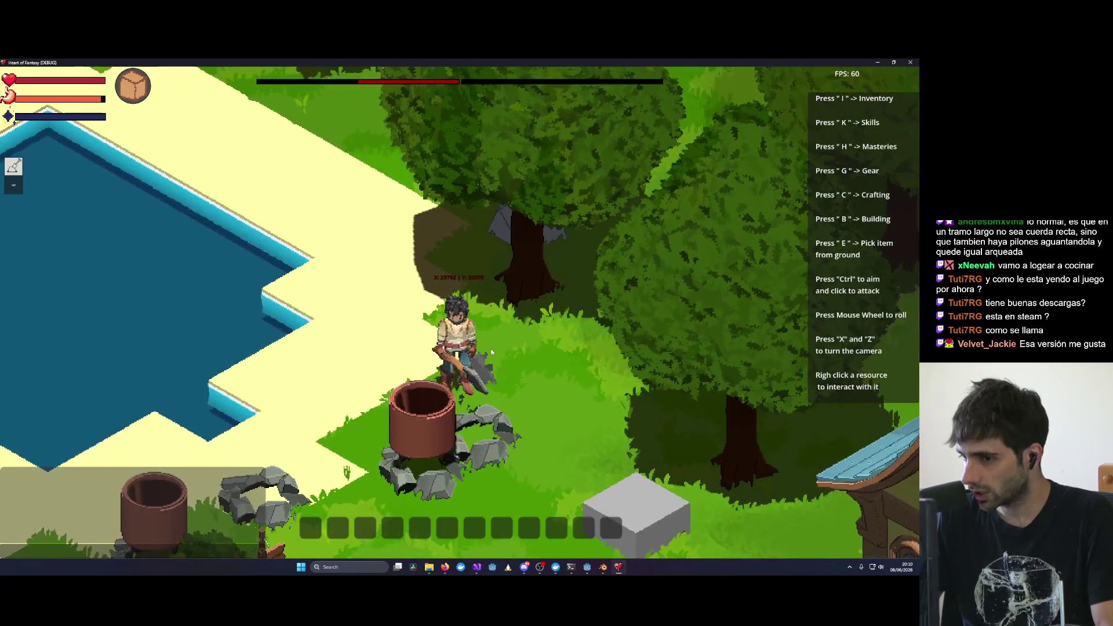
key("s")
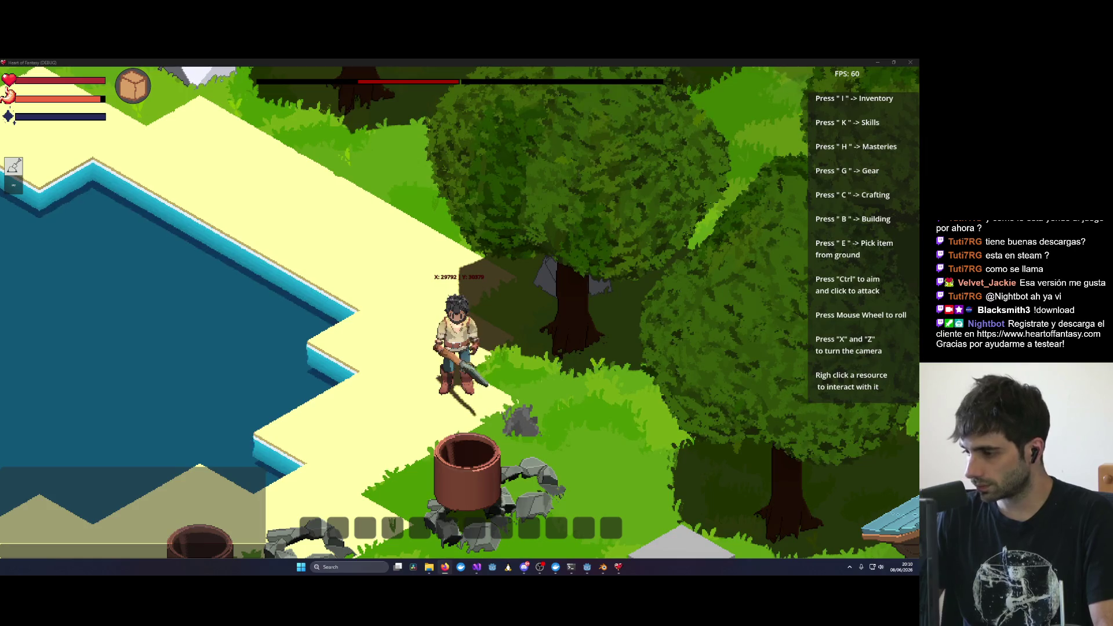
key("a")
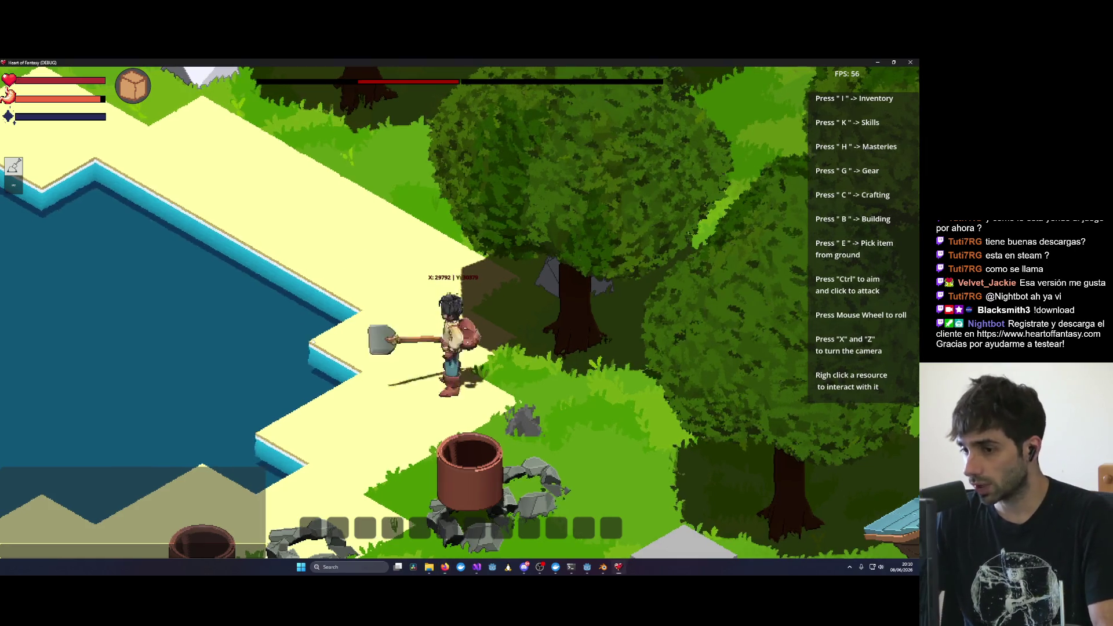
key("a")
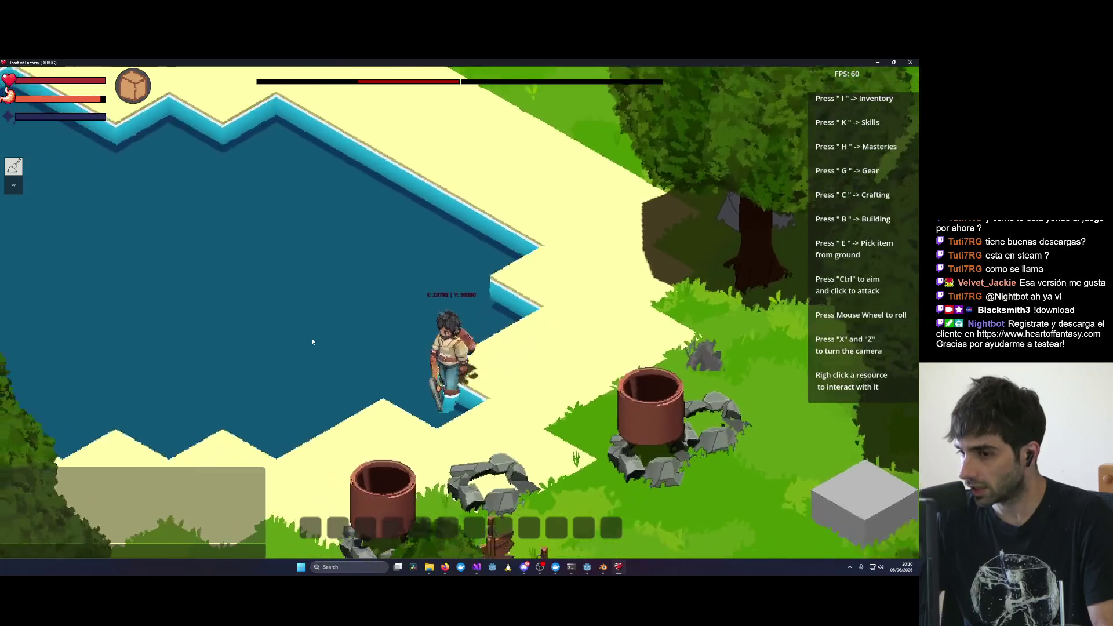
key("a")
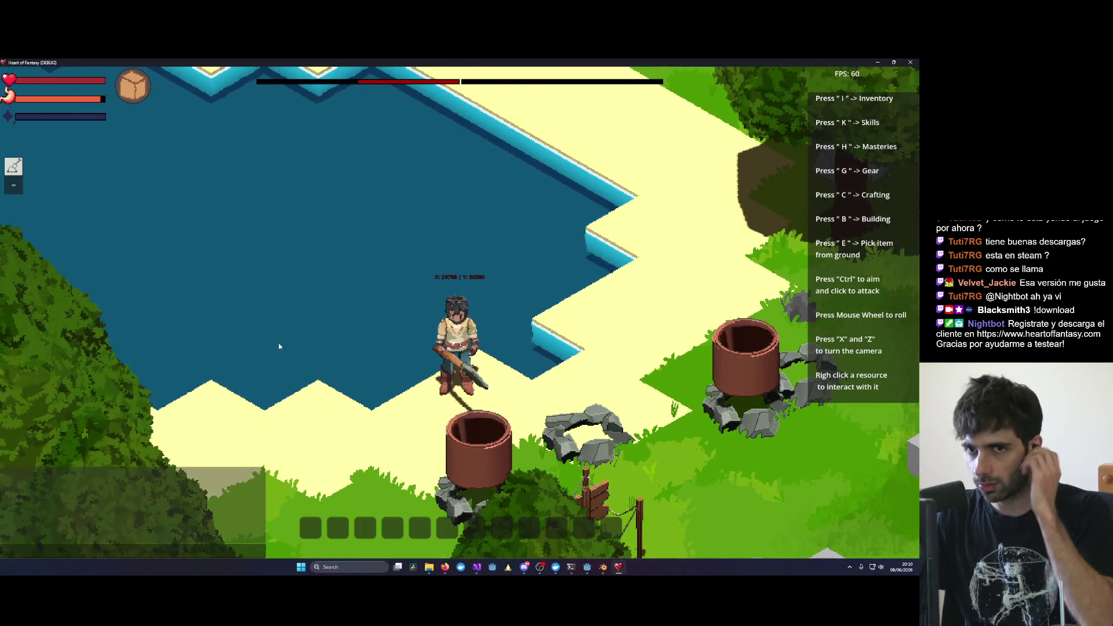
Step: Zoom and rotate the camera twice around the character with X
scroll(407, 346, "down", 3)
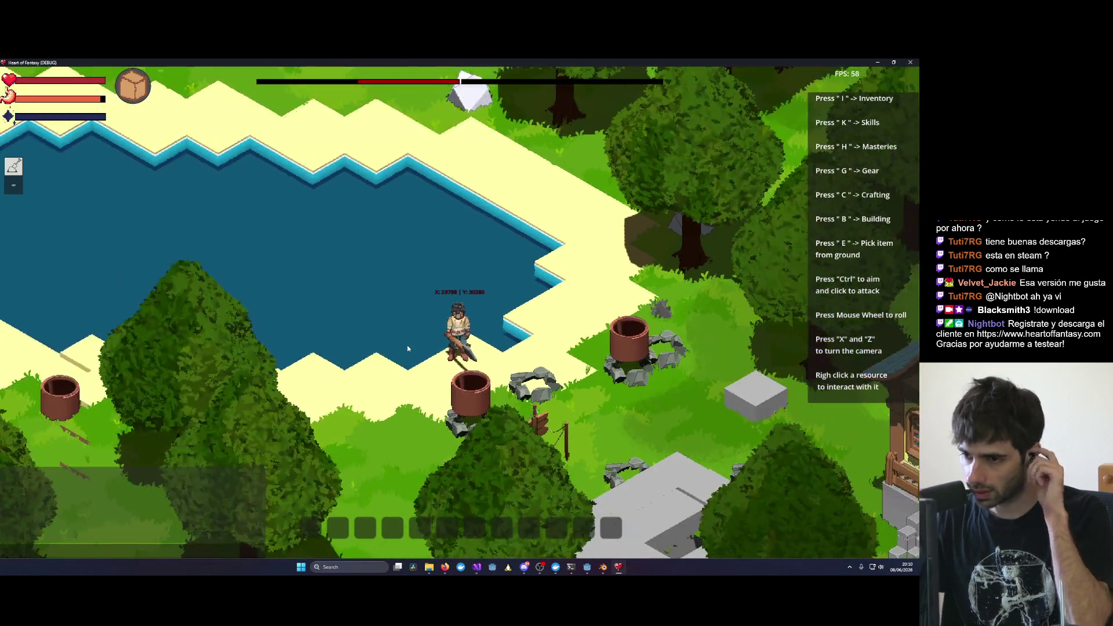
scroll(407, 345, "up", 3)
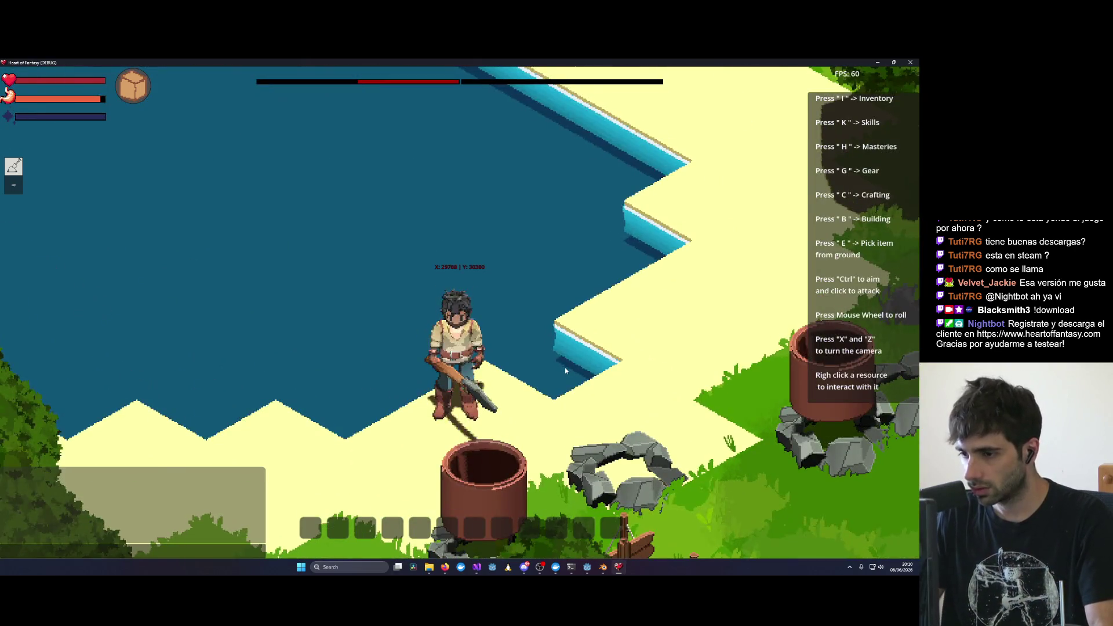
key("x")
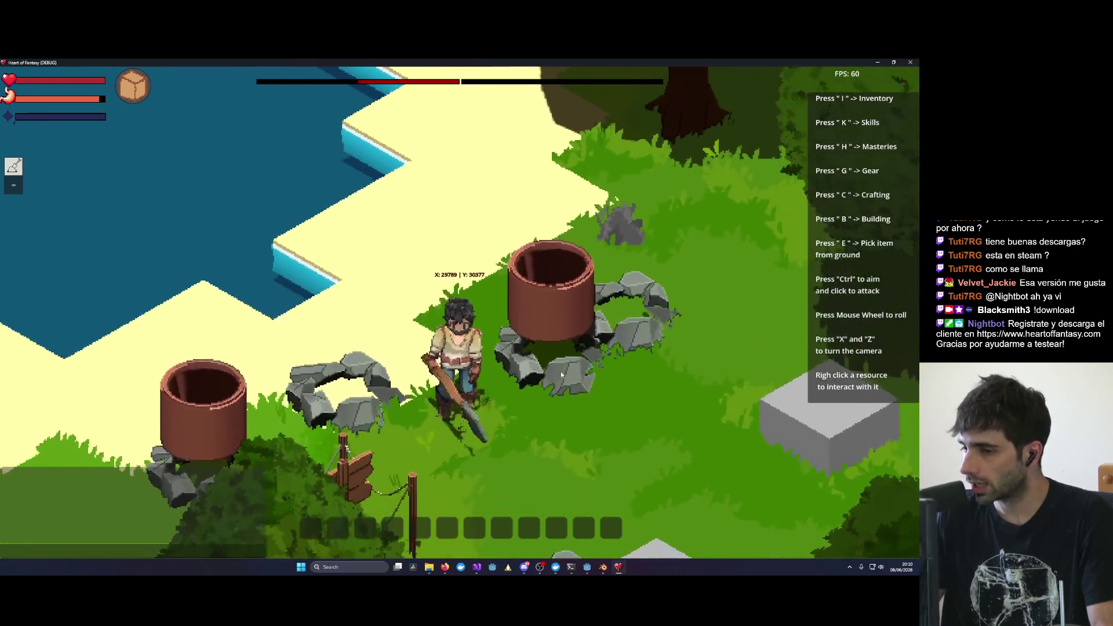
key("x")
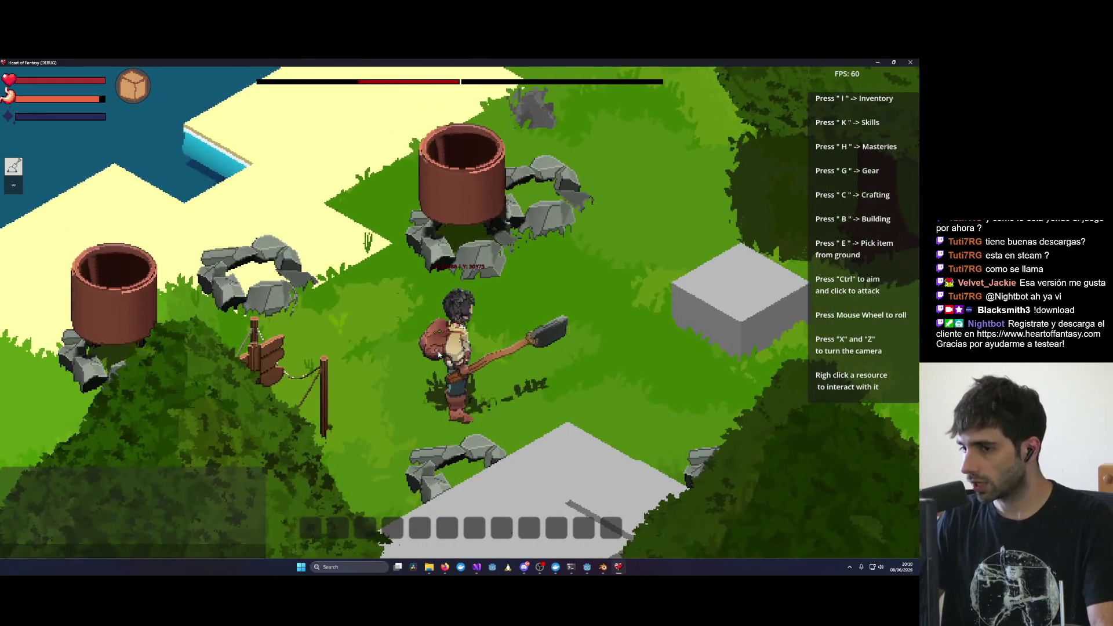
scroll(490, 336, "down", 3)
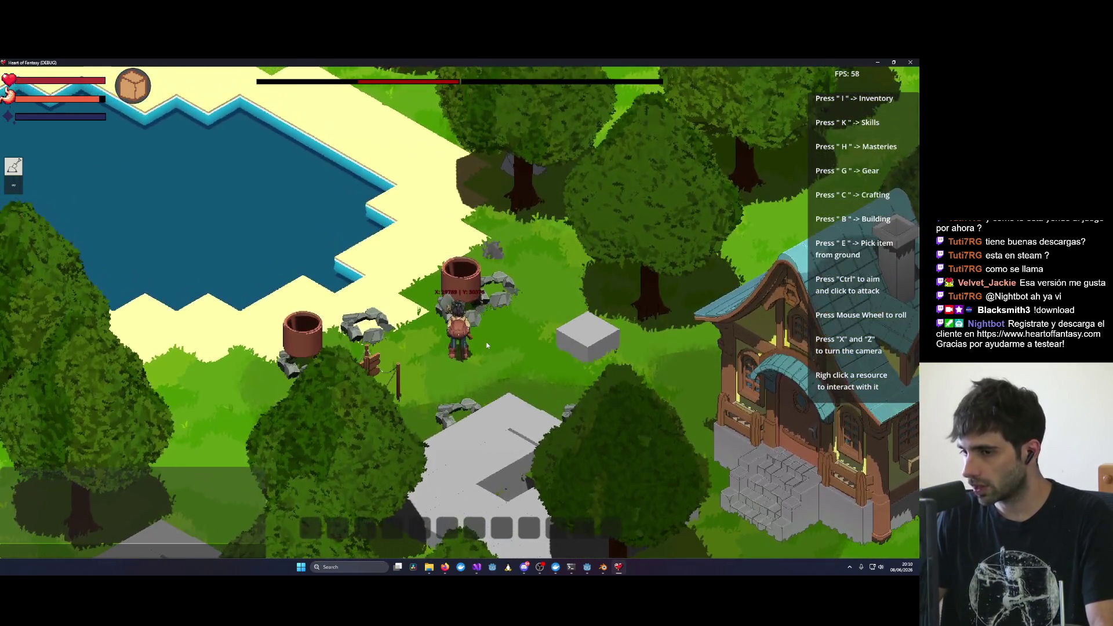
Step: Turn the camera until the house is at the top, then walk behind the lower barrel to the pond edge
key("x")
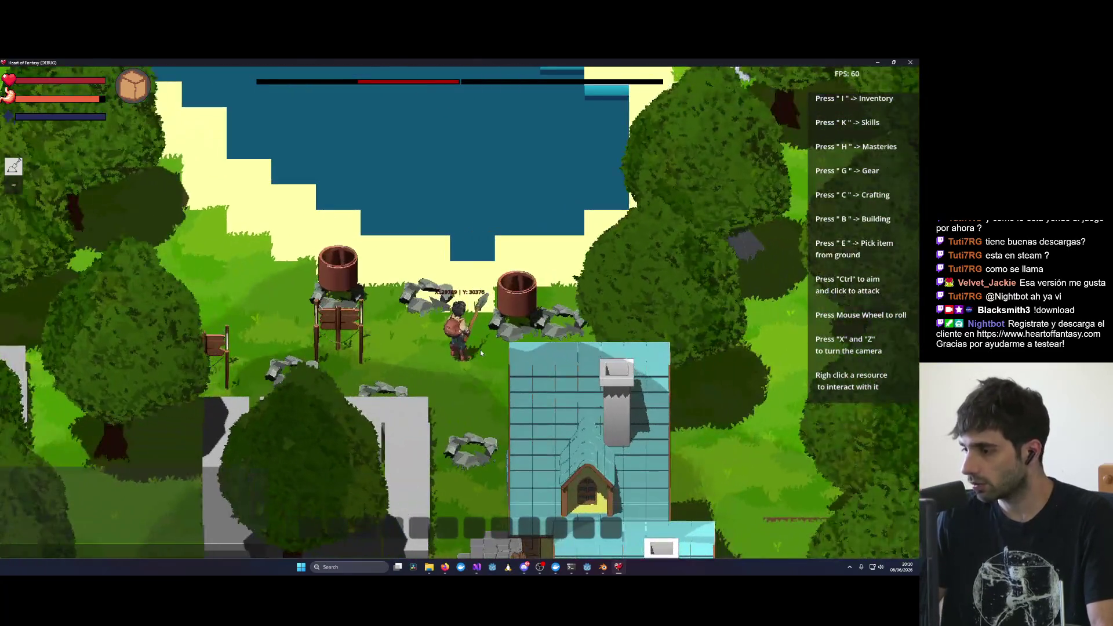
key("x")
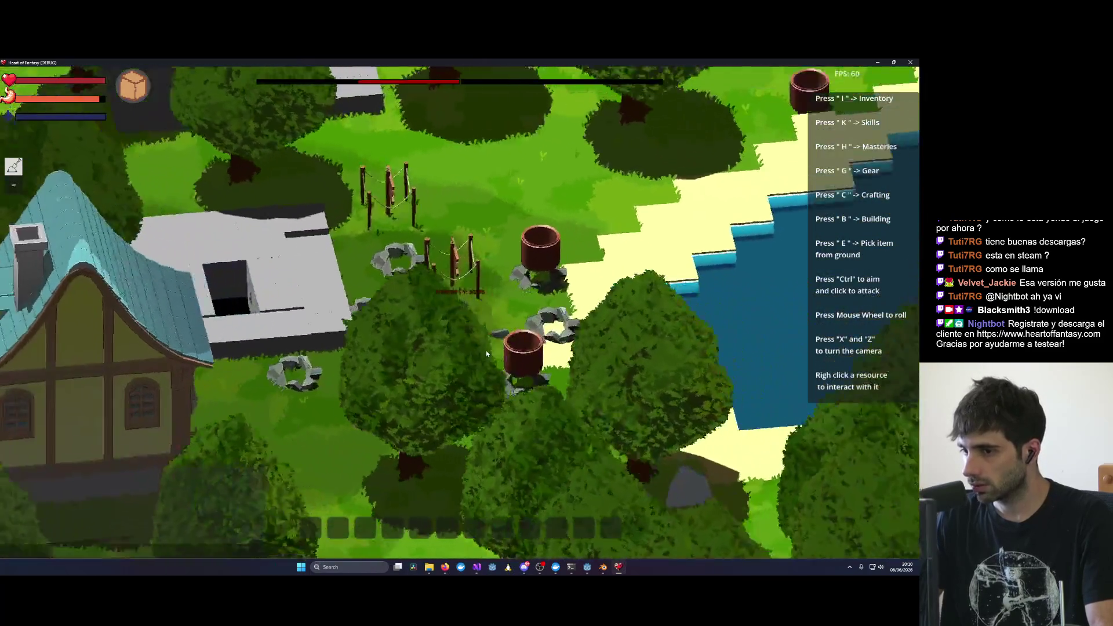
key("x")
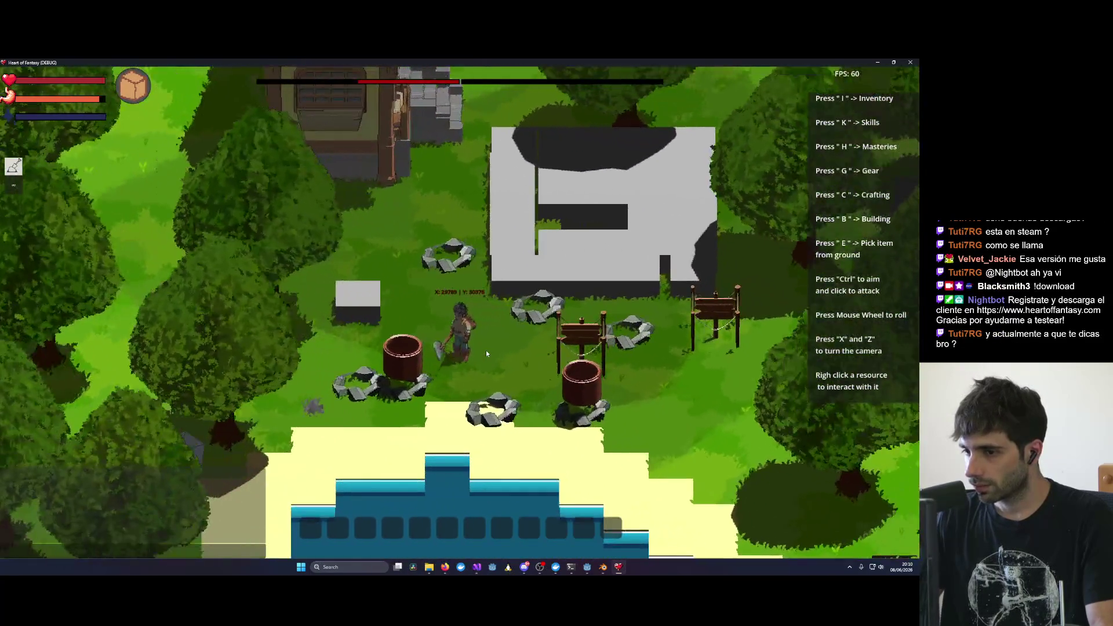
key("s")
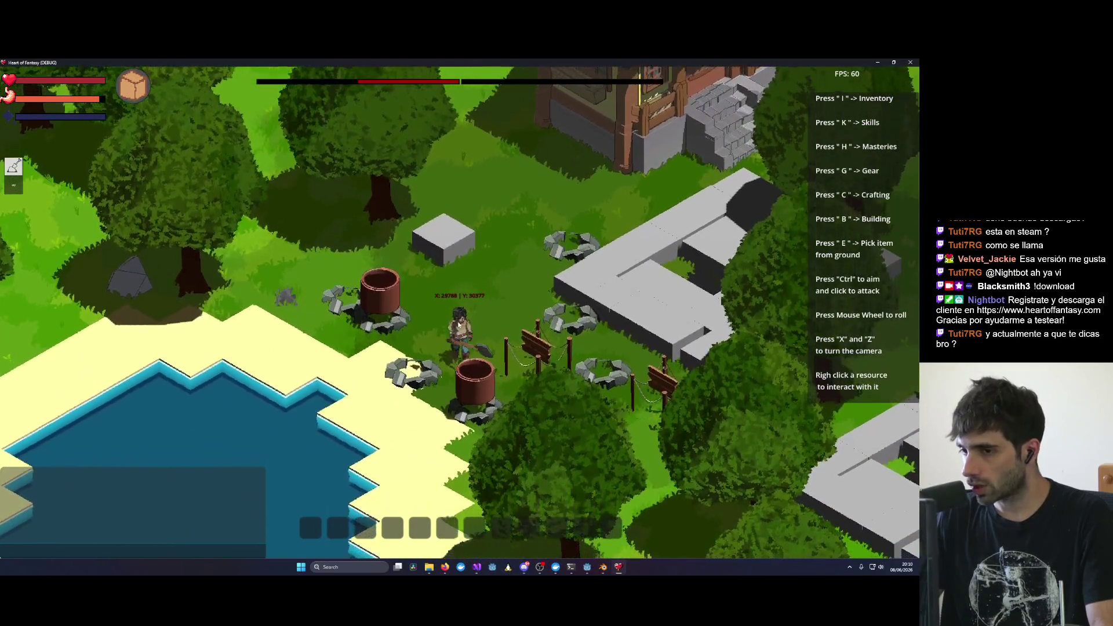
key("a")
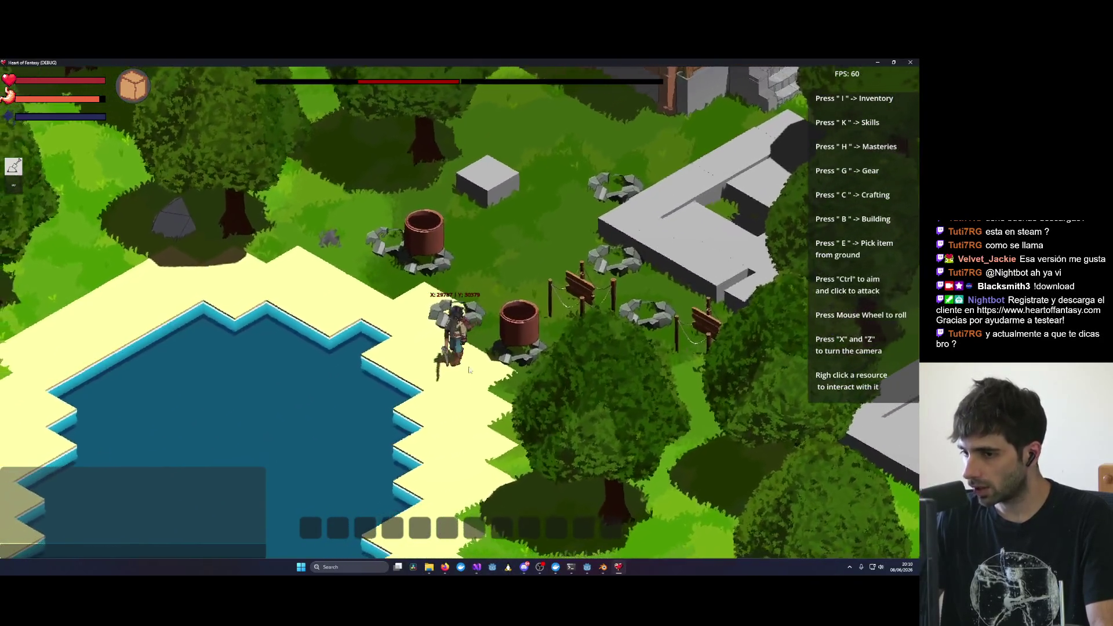
Step: Walk up into the grass by the trees and back down toward the pond
key("w")
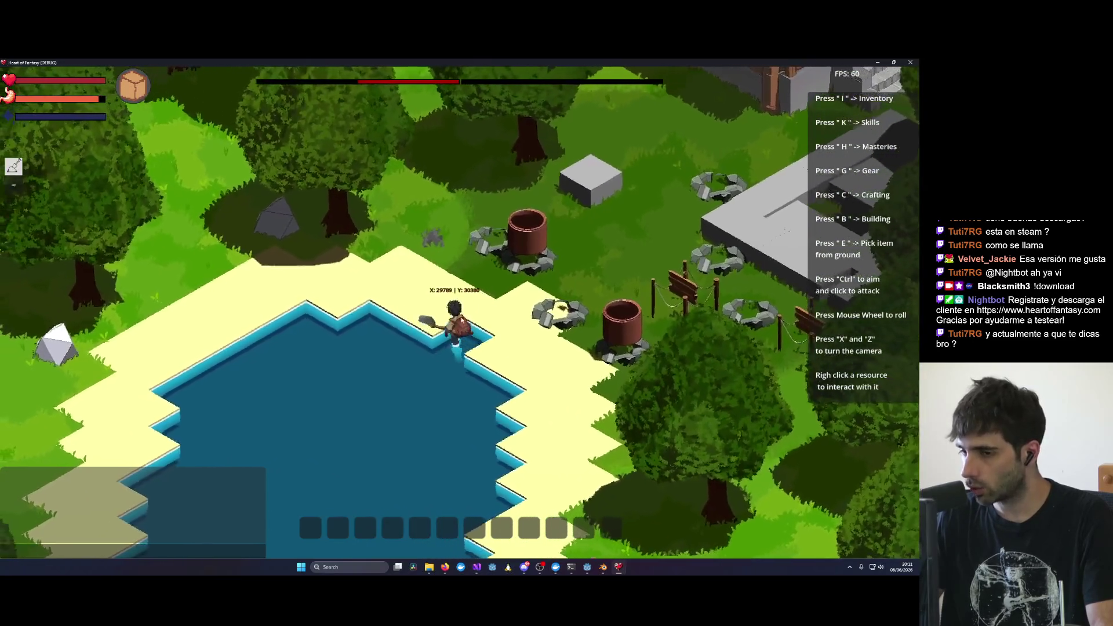
key("w")
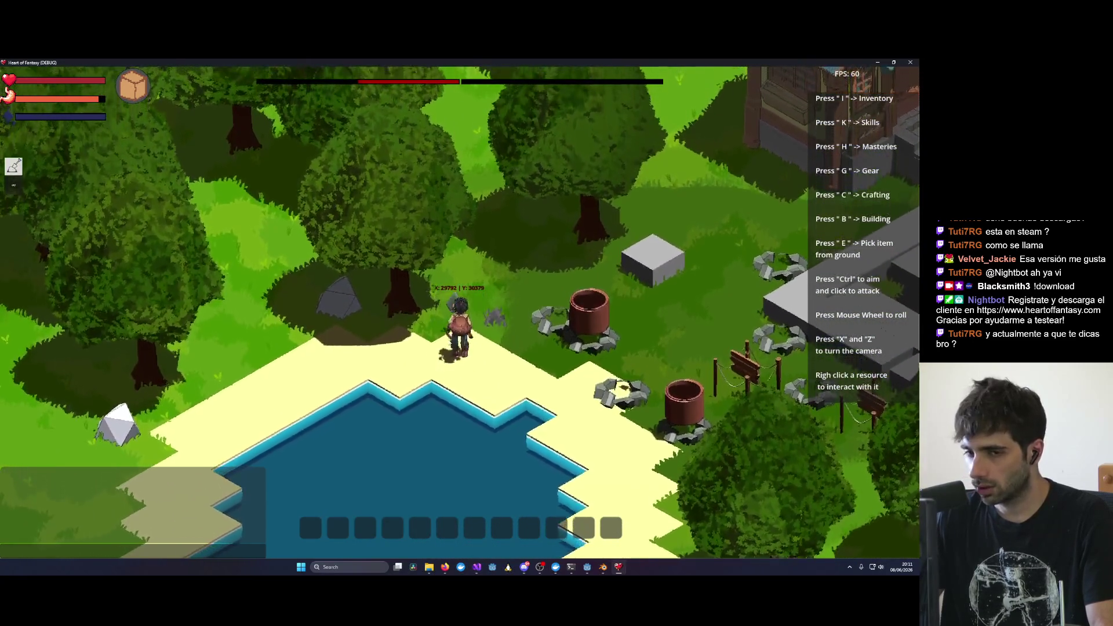
key("w")
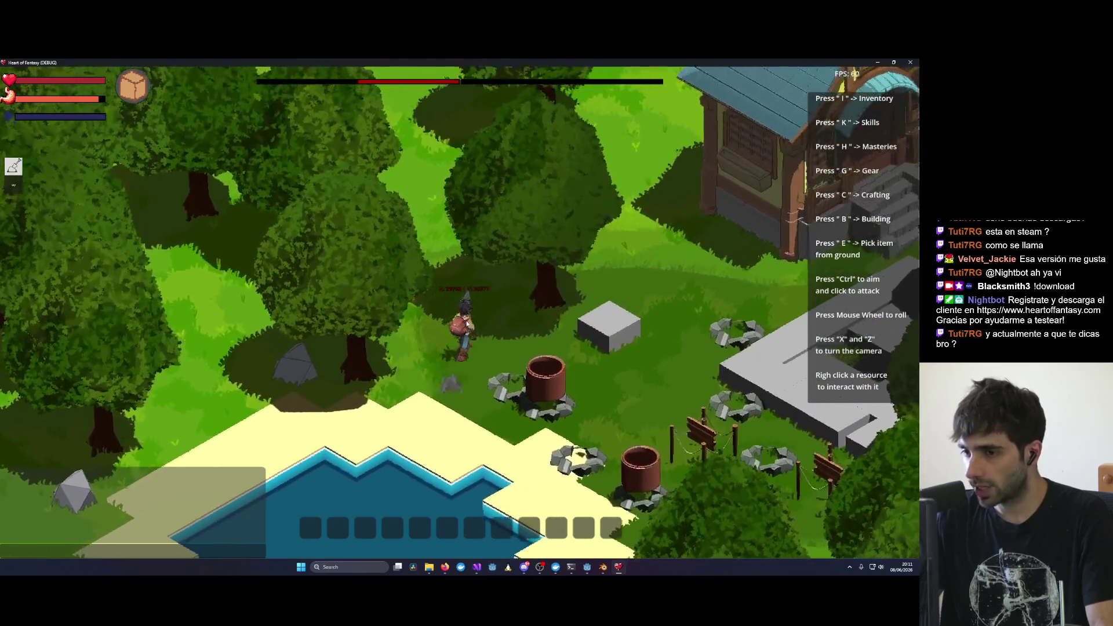
key("s")
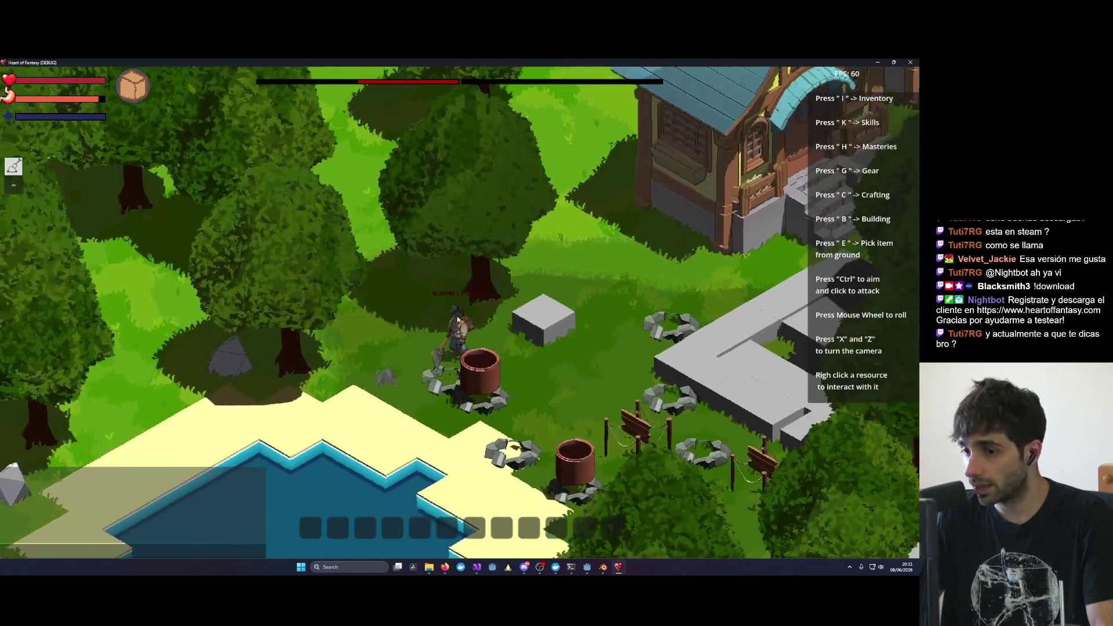
key("s")
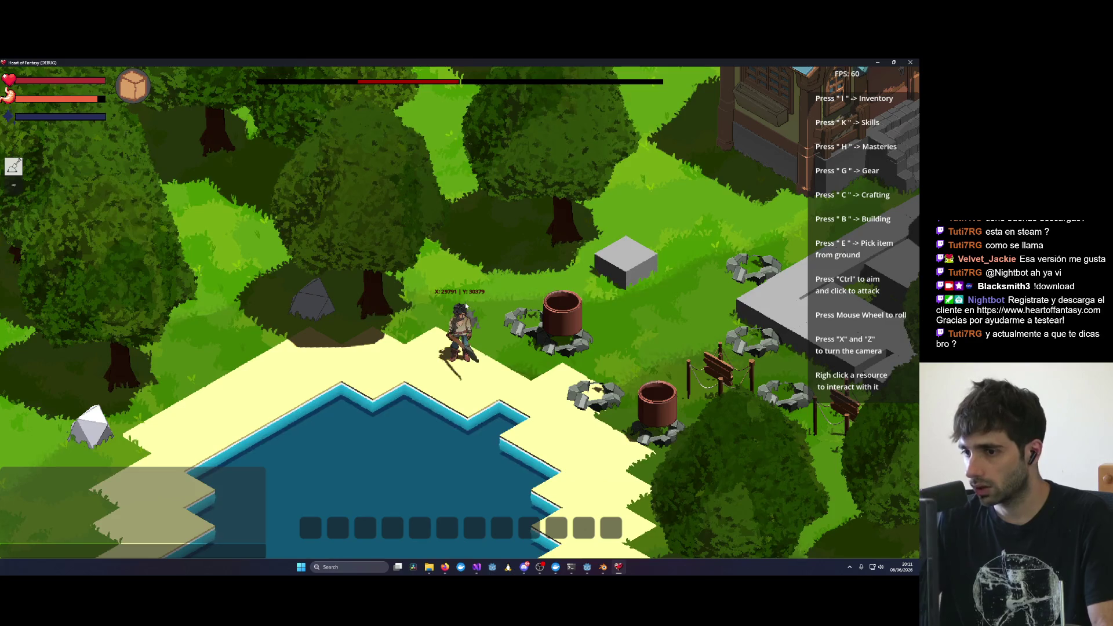
Step: Walk east and south to the shore, then up to the right side of the barrel
key("d")
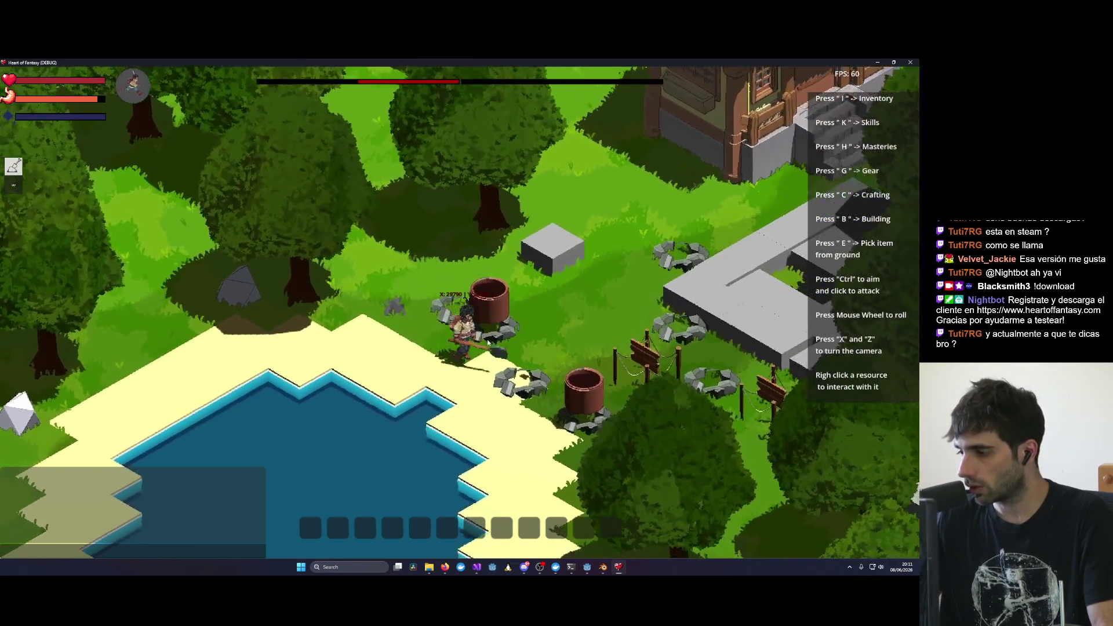
key("s")
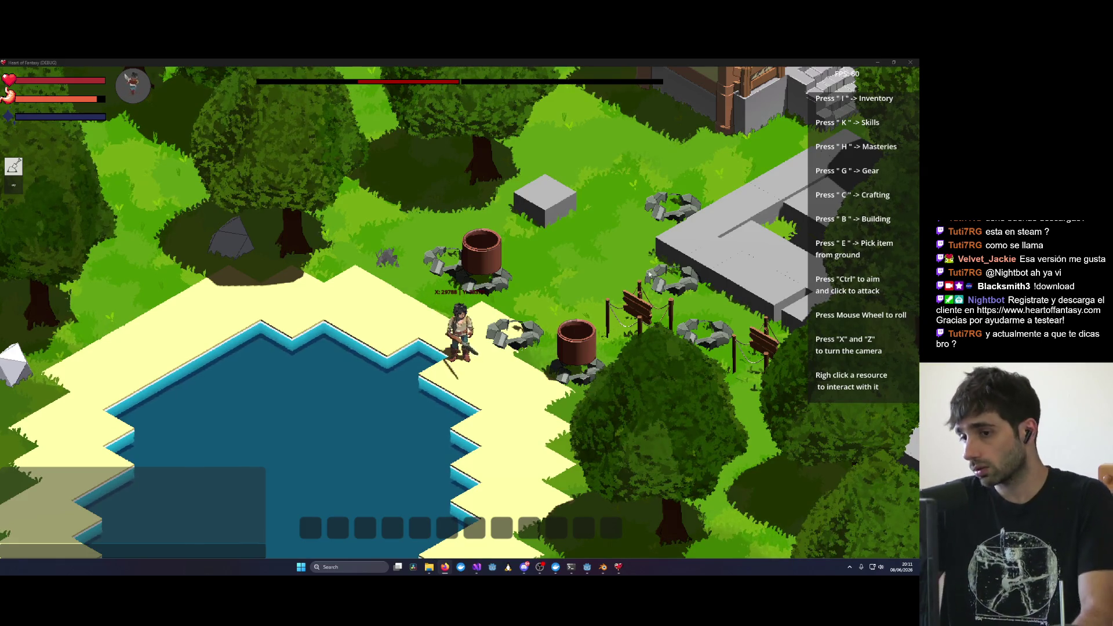
key("w")
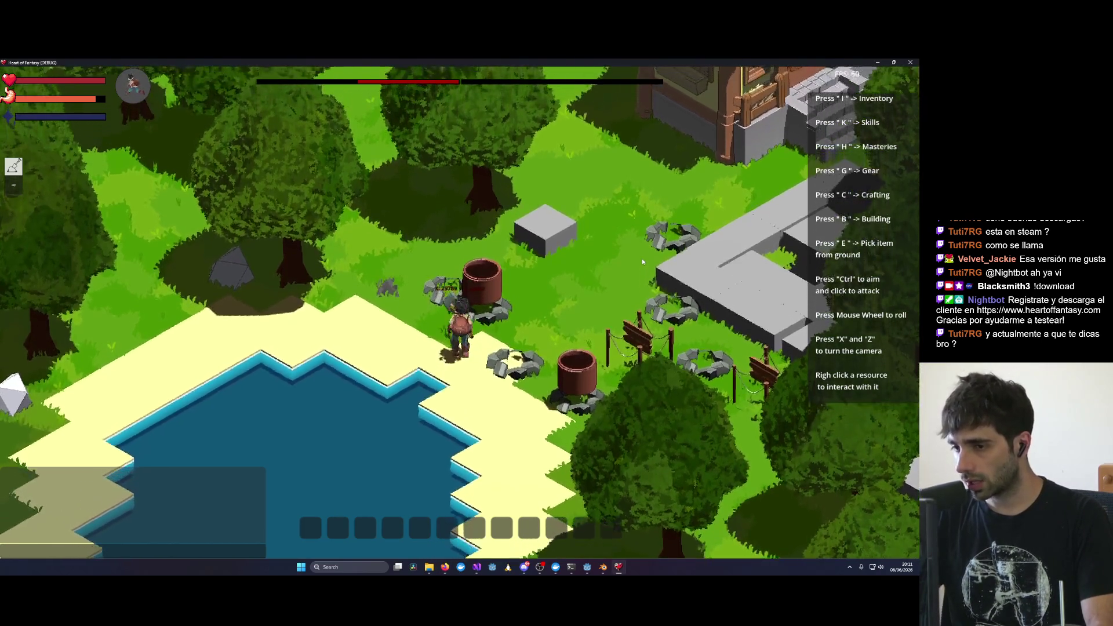
key("d")
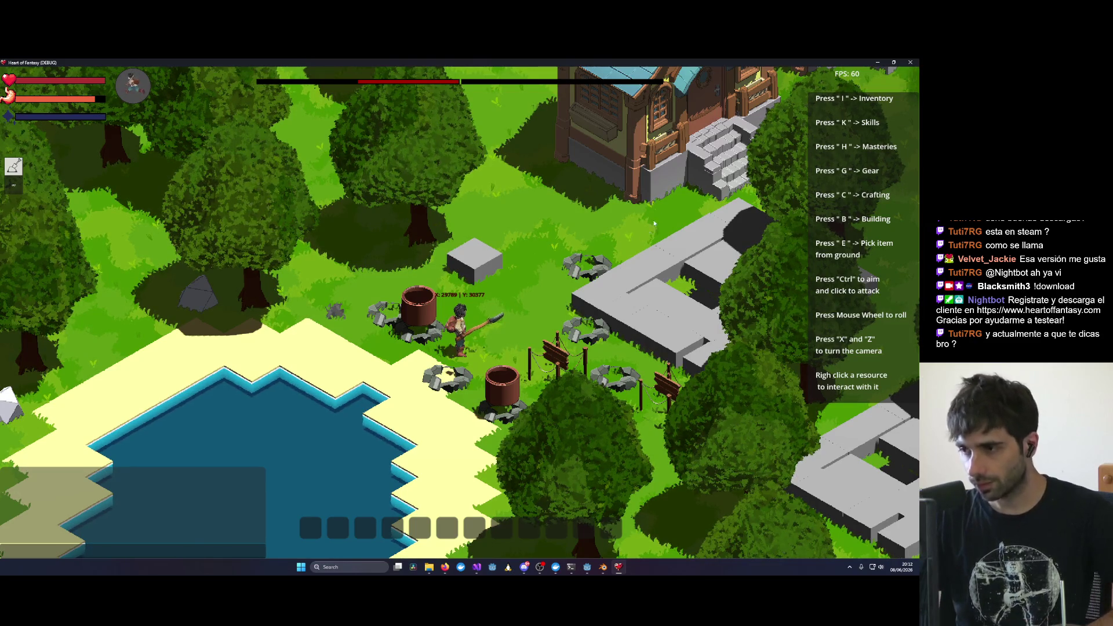
Step: Rotate the game camera four times with X, zoom in on the character, and shrink the game window
key("x")
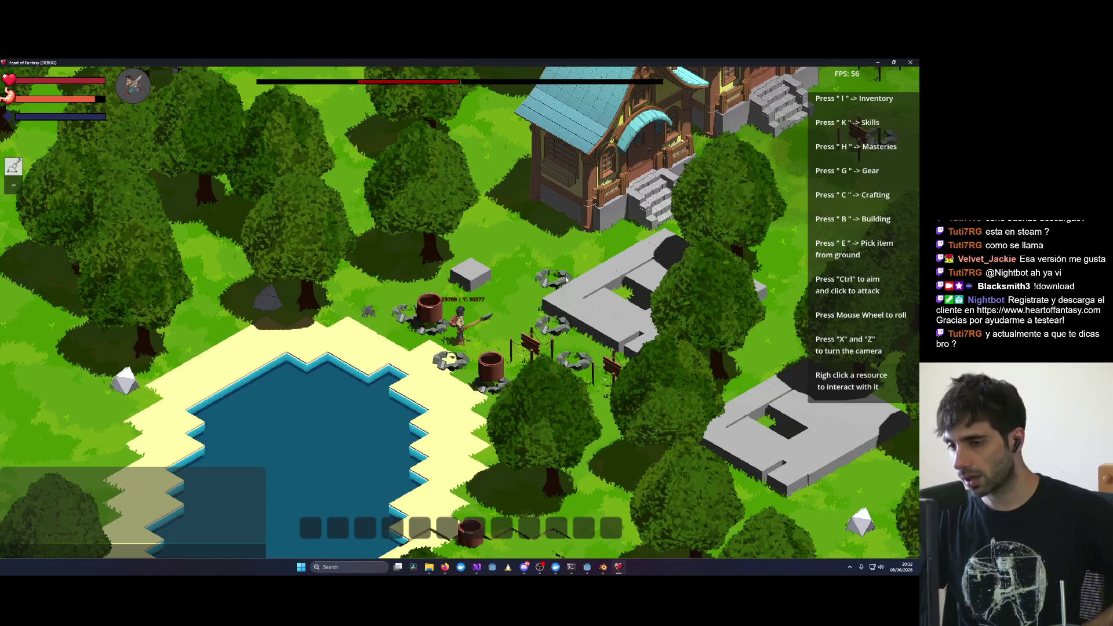
key("x")
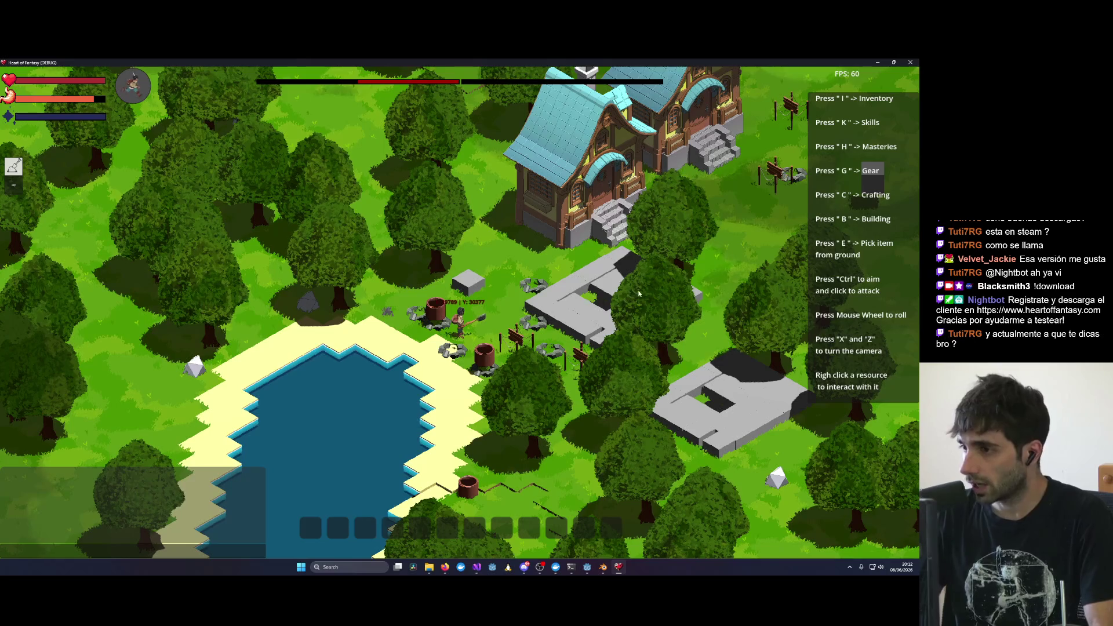
key("x")
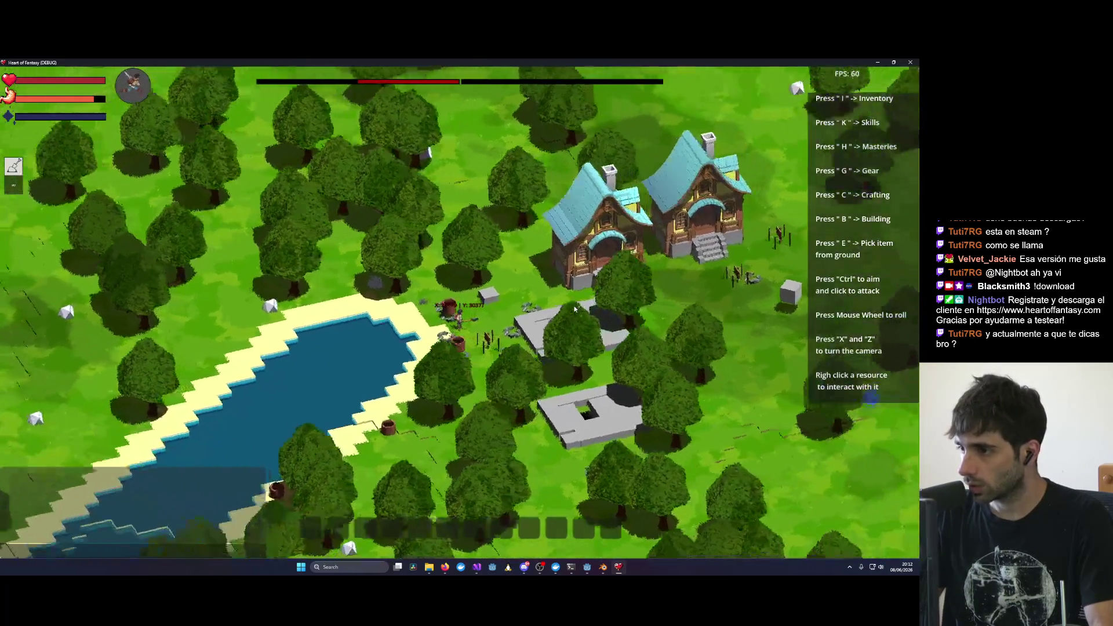
key("x")
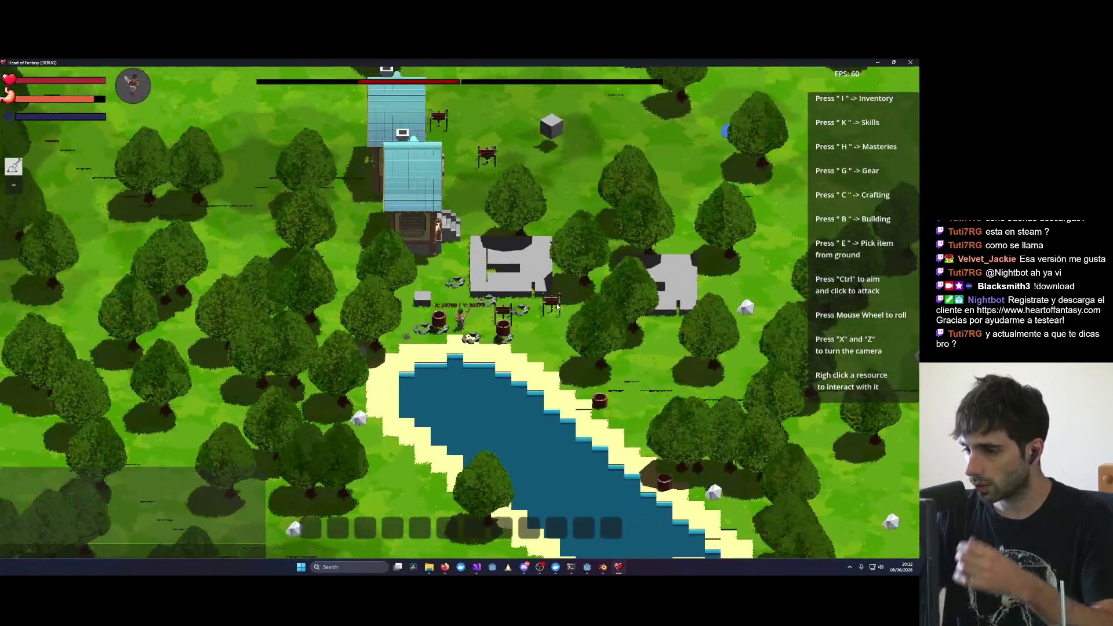
scroll(560, 289, "up", 3)
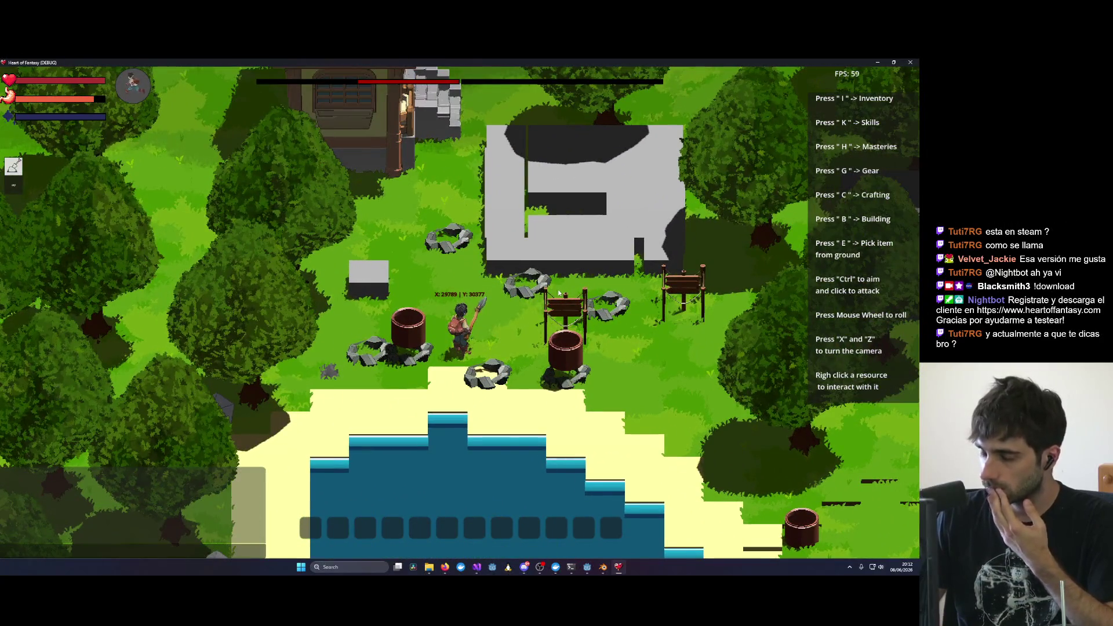
left_click(894, 62)
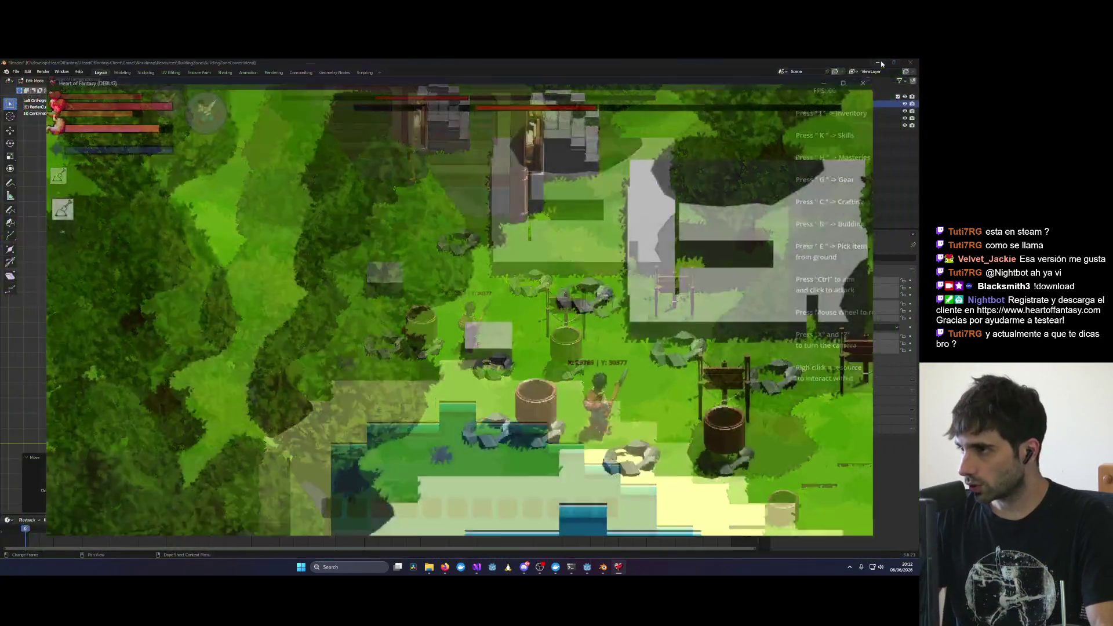
Step: Close the game and orbit the Blender view to look down on the rope curve
left_click(795, 110)
mouse_move(530, 286)
middle_mouse_down()
mouse_move(457, 308)
mouse_move(511, 298)
mouse_move(510, 339)
middle_mouse_up()
mouse_move(292, 334)
middle_mouse_down("alt")
mouse_move(234, 342)
mouse_move(313, 351)
mouse_move(255, 340)
mouse_move(340, 340)
mouse_move(495, 310)
mouse_move(417, 365)
mouse_move(486, 346)
middle_mouse_up("alt")
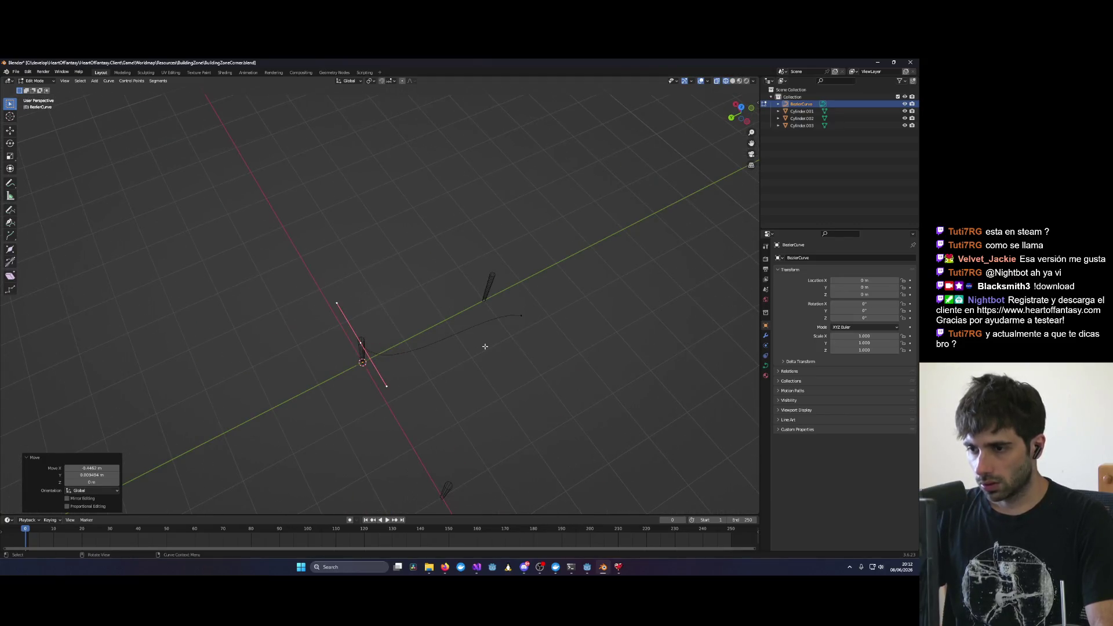
mouse_move(525, 315)
middle_mouse_down("alt")
mouse_move(559, 330)
mouse_move(499, 346)
mouse_move(377, 410)
middle_mouse_up("alt")
Step: Slide the rope's end handle about 0.995 m along X, then check it from front and perspective
key("g")
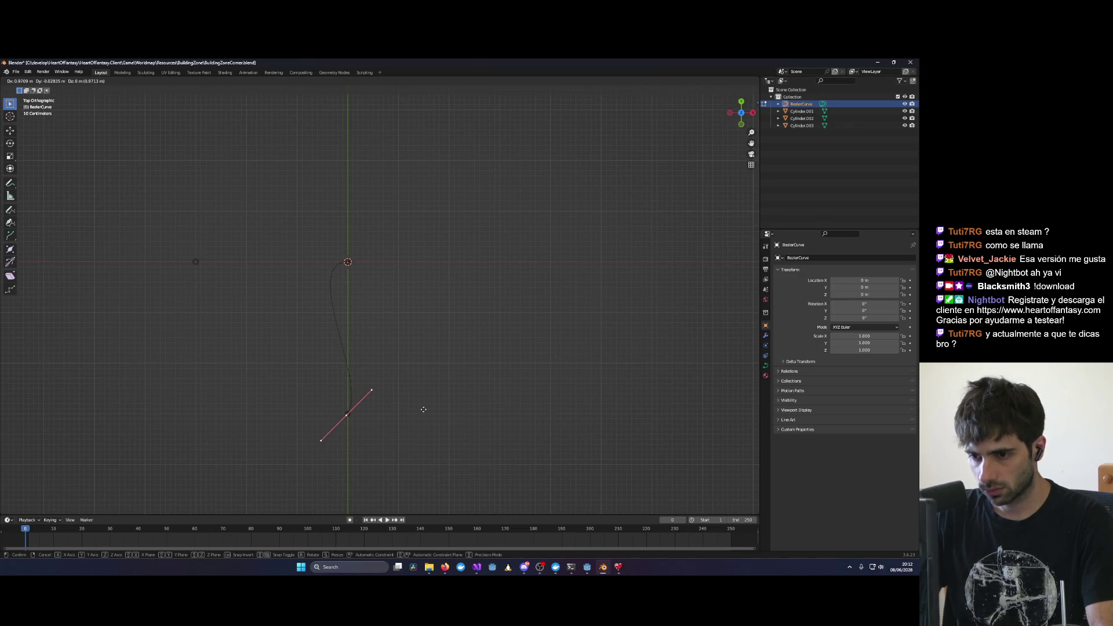
key("x")
left_click(424, 409)
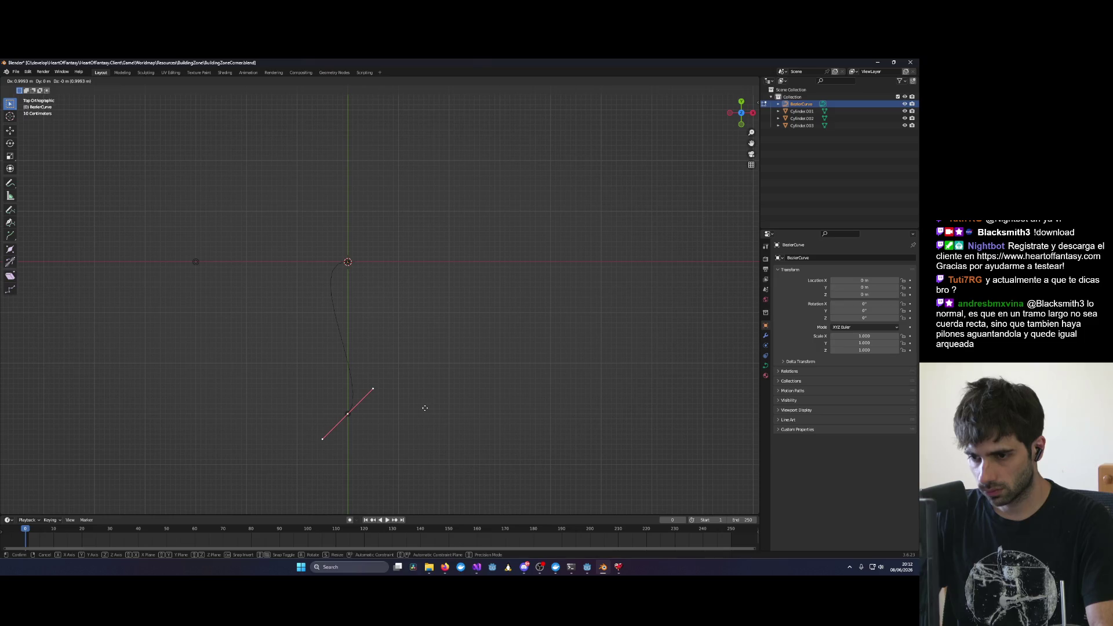
key("KP_1")
mouse_move(374, 373)
middle_mouse_down("alt")
mouse_move(340, 373)
mouse_move(390, 377)
mouse_move(341, 360)
mouse_move(375, 403)
mouse_move(405, 405)
mouse_move(458, 307)
mouse_move(403, 308)
mouse_move(338, 364)
middle_mouse_up("alt")
middle_click_drag(227, 405, 378, 390)
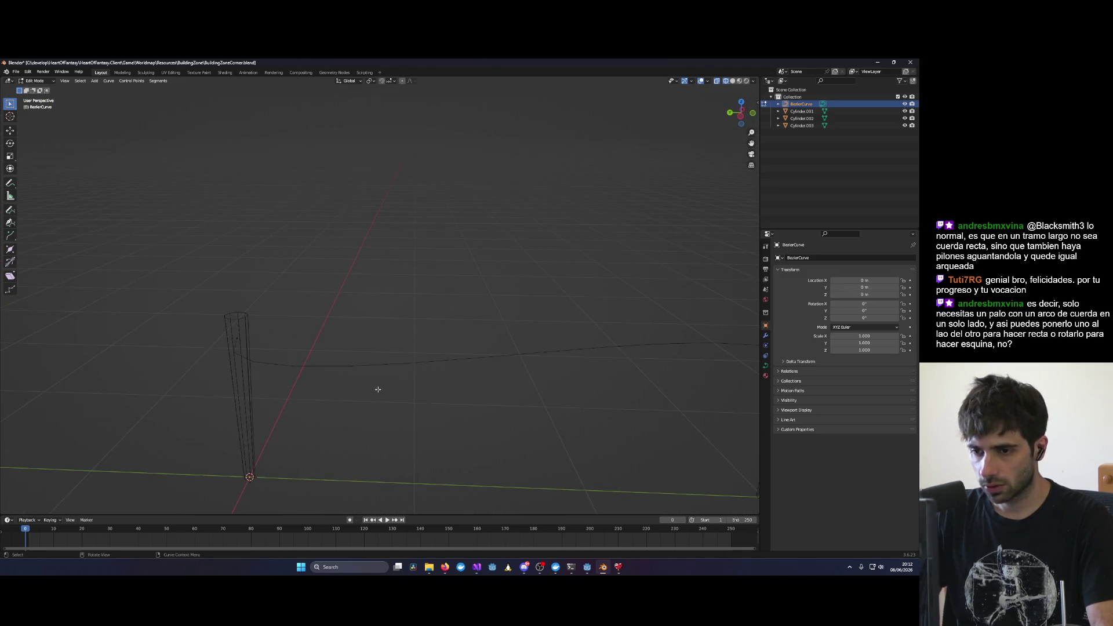
Step: Add a control point and swing its handle tip out toward the other pole
right_click(237, 335, "ctrl")
left_click_drag(152, 434, 225, 446)
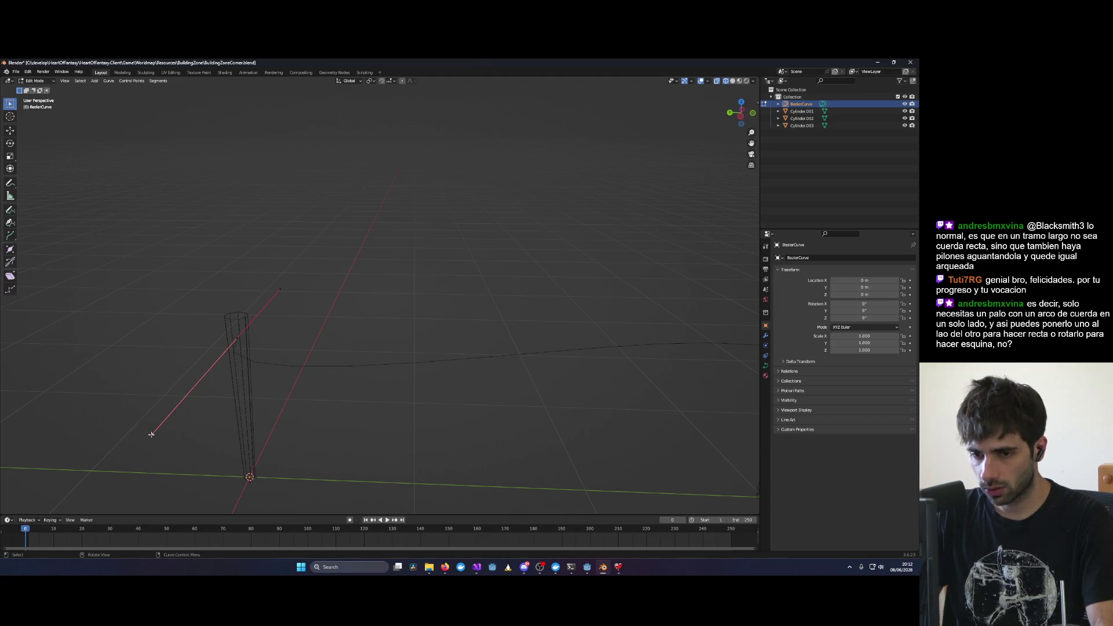
mouse_move(150, 434)
left_mouse_down()
mouse_move(232, 452)
mouse_move(368, 427)
mouse_move(517, 423)
mouse_move(603, 438)
left_mouse_up()
scroll(637, 414, "down", 3)
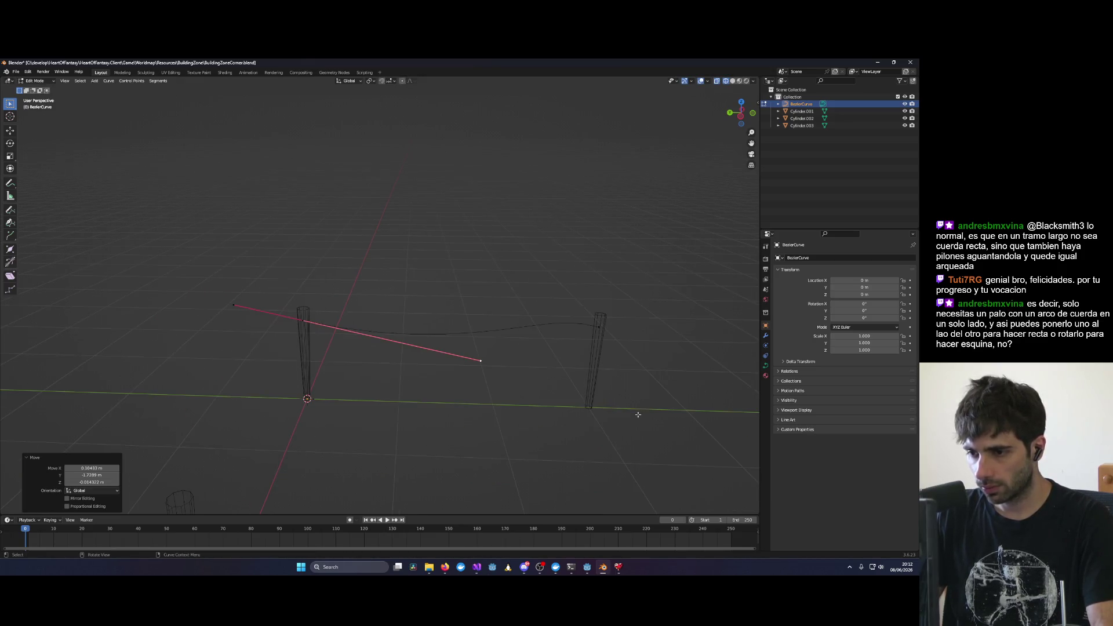
Step: Reposition one handle tip at the right pole's end point and view the sag
left_click(598, 327)
left_click(537, 310)
key("g")
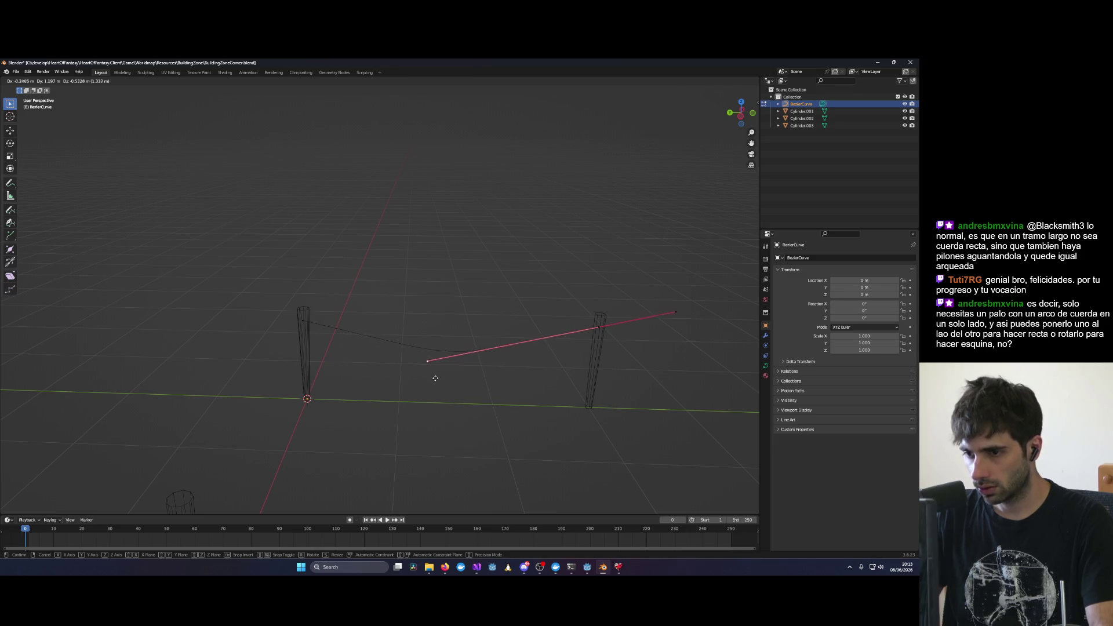
left_click(419, 368)
left_click(485, 305)
mouse_move(485, 305)
middle_mouse_down()
mouse_move(464, 313)
mouse_move(524, 348)
mouse_move(427, 368)
mouse_move(291, 367)
middle_mouse_up()
scroll(316, 315, "up", 4)
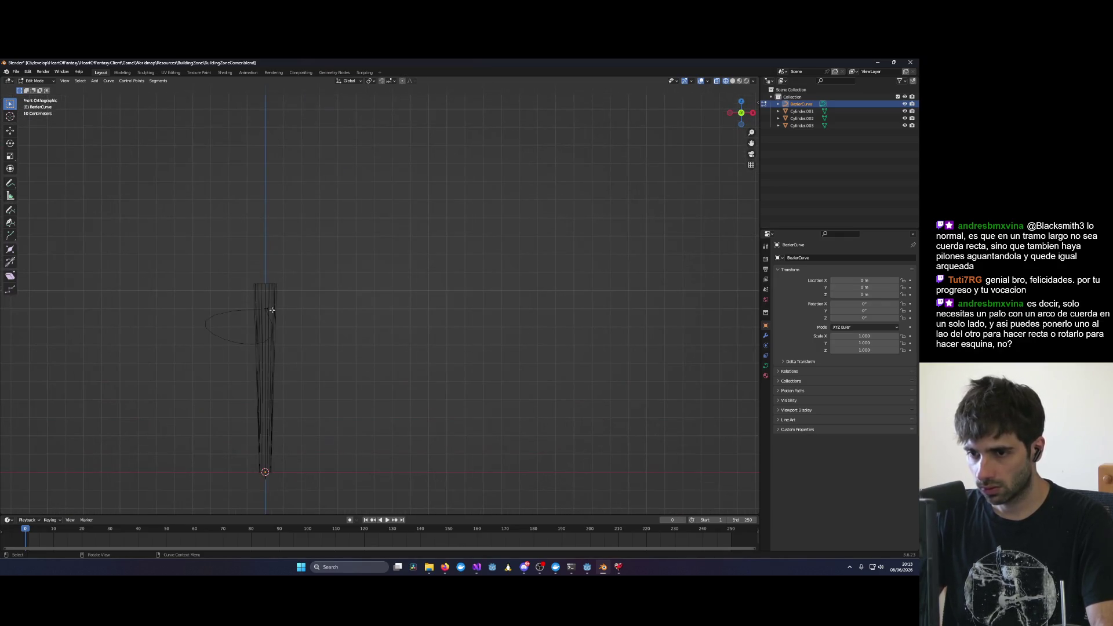
Step: In side view, raise the point onto the horizontal line and lay its handle flat
mouse_move(265, 308)
middle_mouse_down("alt")
mouse_move(323, 335)
mouse_move(265, 338)
mouse_move(287, 337)
mouse_move(283, 405)
middle_mouse_up("alt")
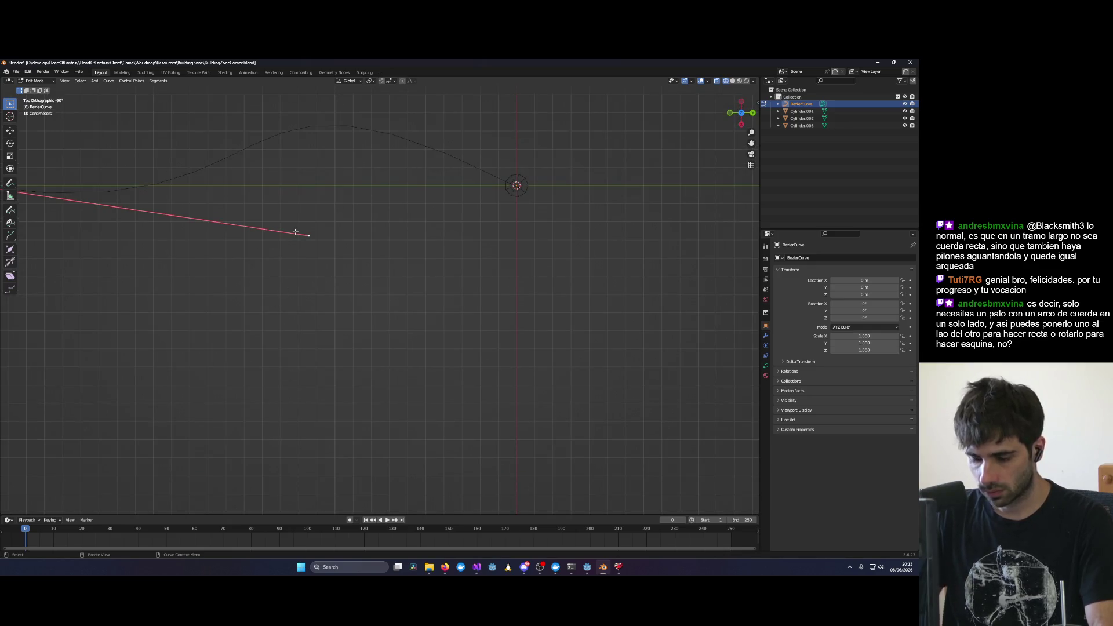
key("g")
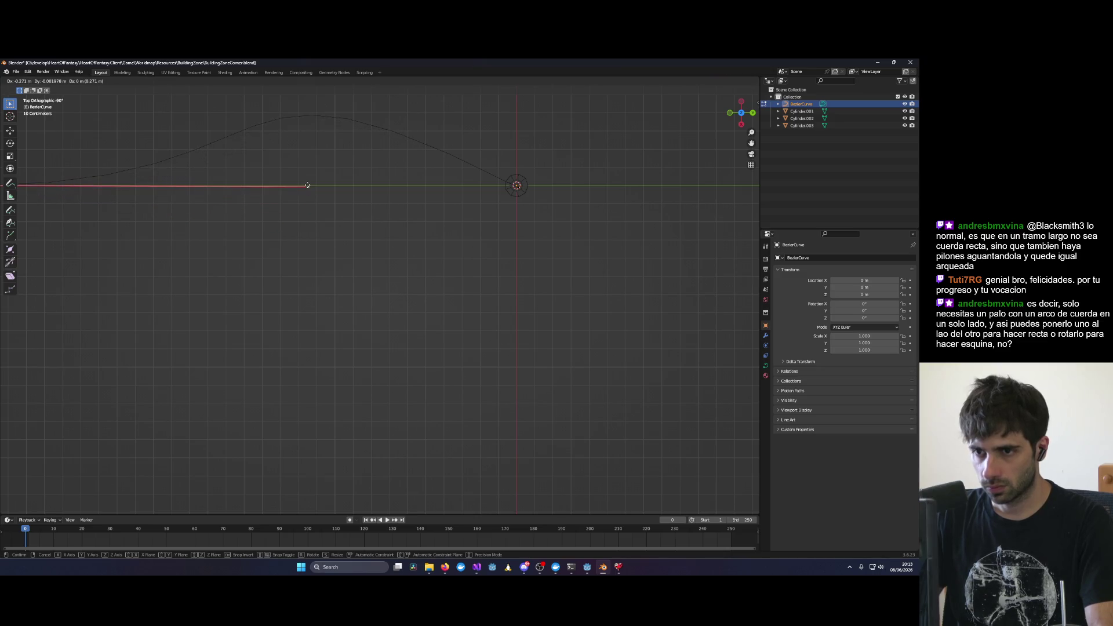
left_click(308, 183)
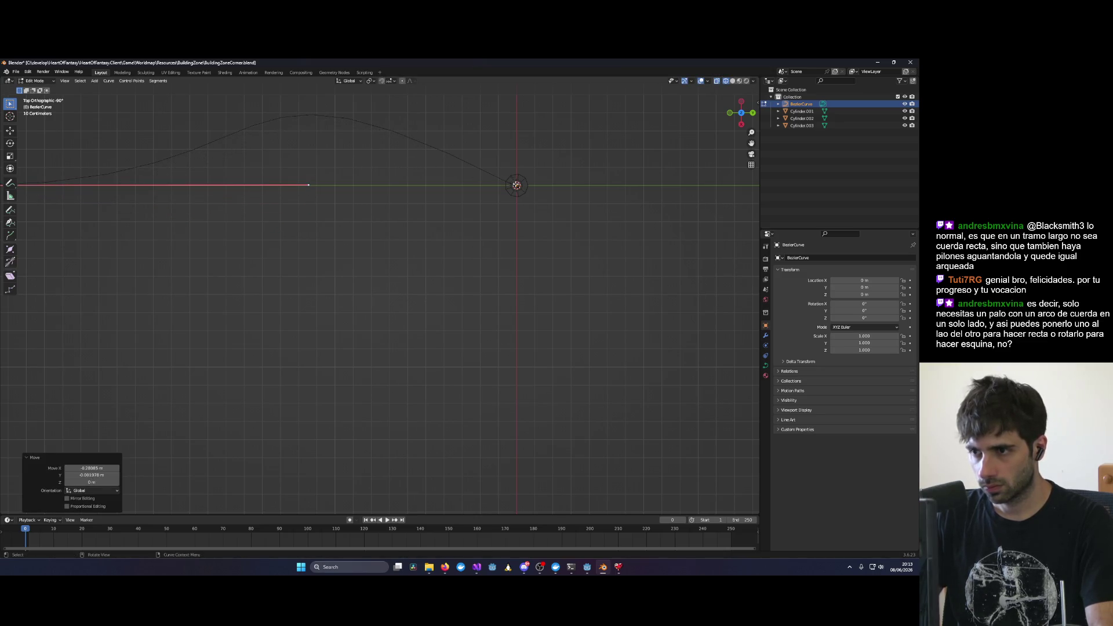
key("r")
scroll(345, 121, "down", 2)
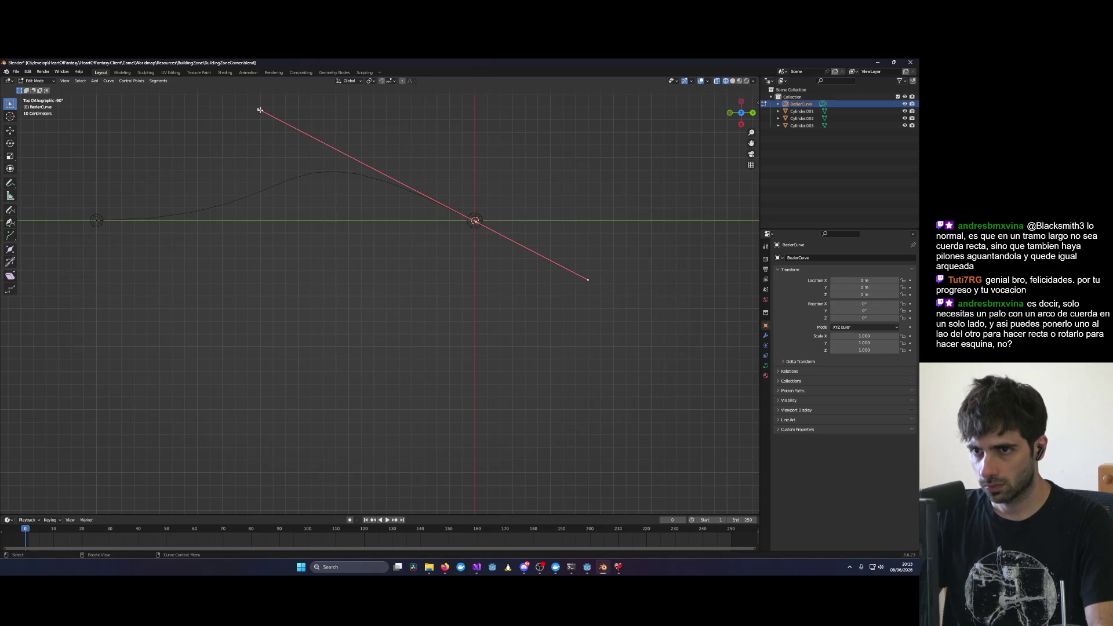
key("g")
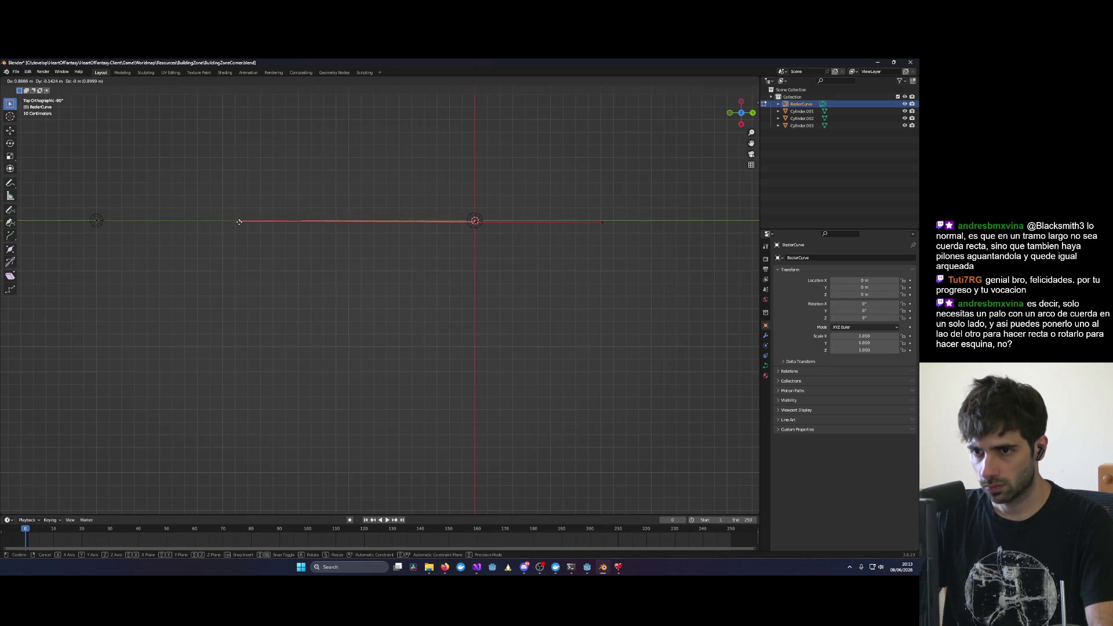
left_click(239, 222)
mouse_move(239, 222)
middle_mouse_down()
mouse_move(355, 278)
mouse_move(199, 205)
middle_mouse_up()
Step: Tilt the left end point's handle in the side view to shape the sag
left_click(275, 315)
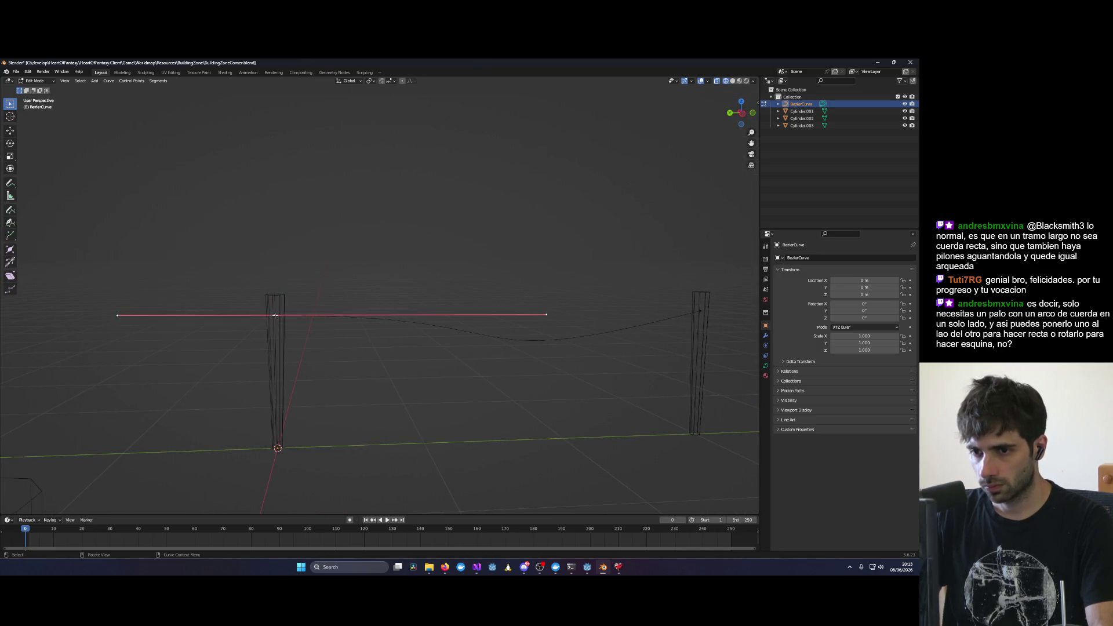
key("KP_1")
key("ctrl+KP_3")
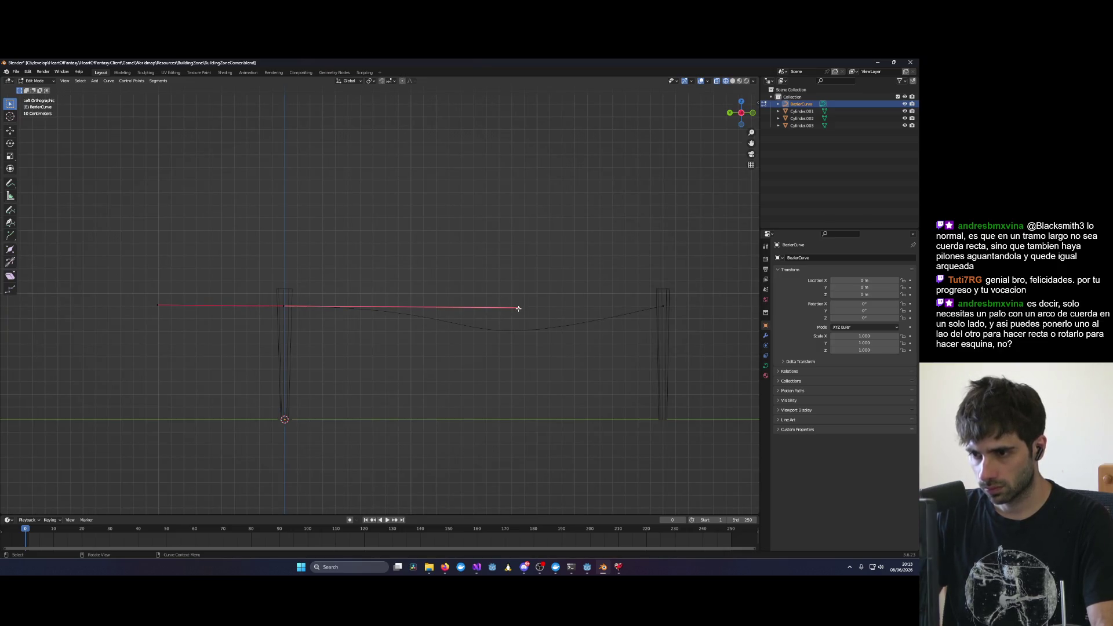
key("g")
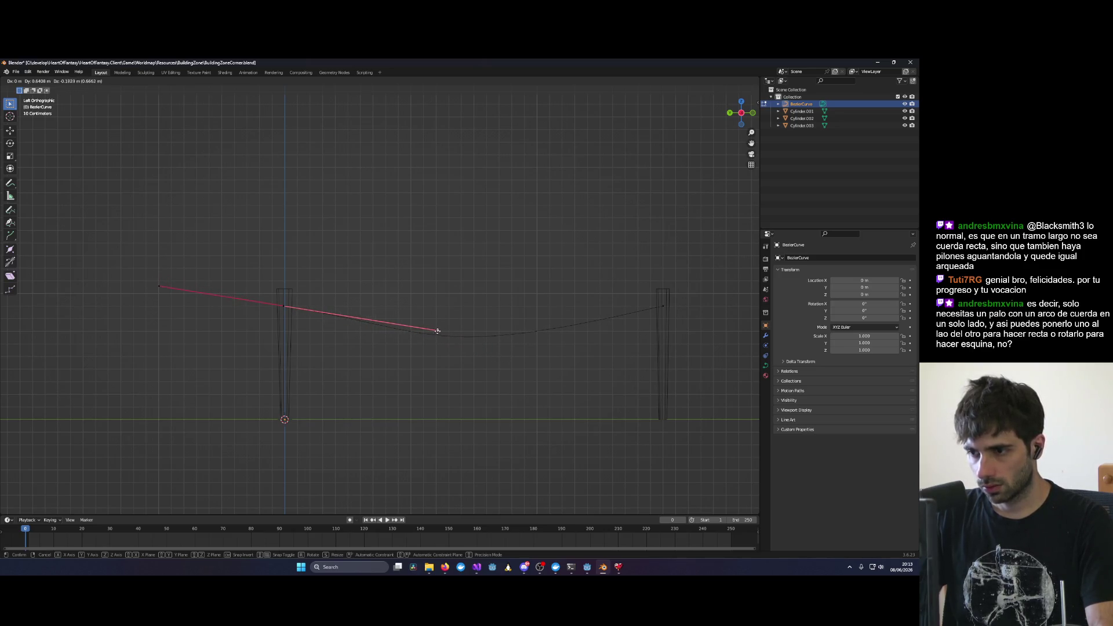
left_click(438, 331)
Step: Tilt the right end's handle to even the sag, then leave Edit Mode
left_click(664, 306)
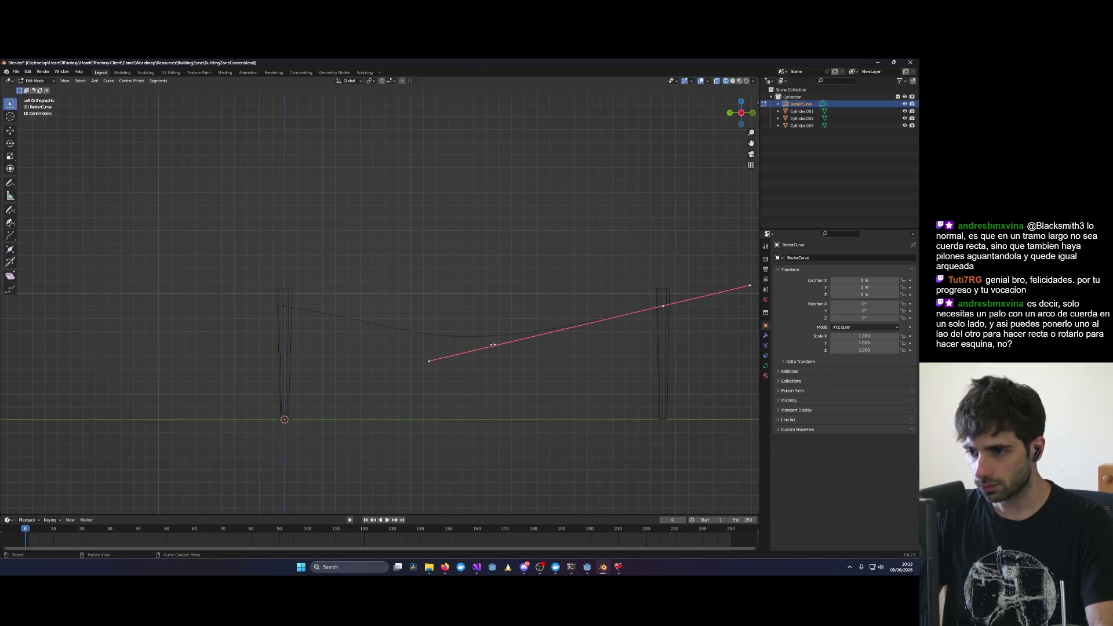
middle_click_drag(493, 345, 513, 378, "alt")
middle_click_drag(550, 343, 537, 315, "alt")
left_click_drag(428, 361, 519, 330)
mouse_move(520, 273)
middle_mouse_down()
mouse_move(616, 258)
mouse_move(541, 281)
mouse_move(420, 249)
mouse_move(487, 273)
mouse_move(612, 261)
mouse_move(541, 259)
middle_mouse_up()
key("Tab")
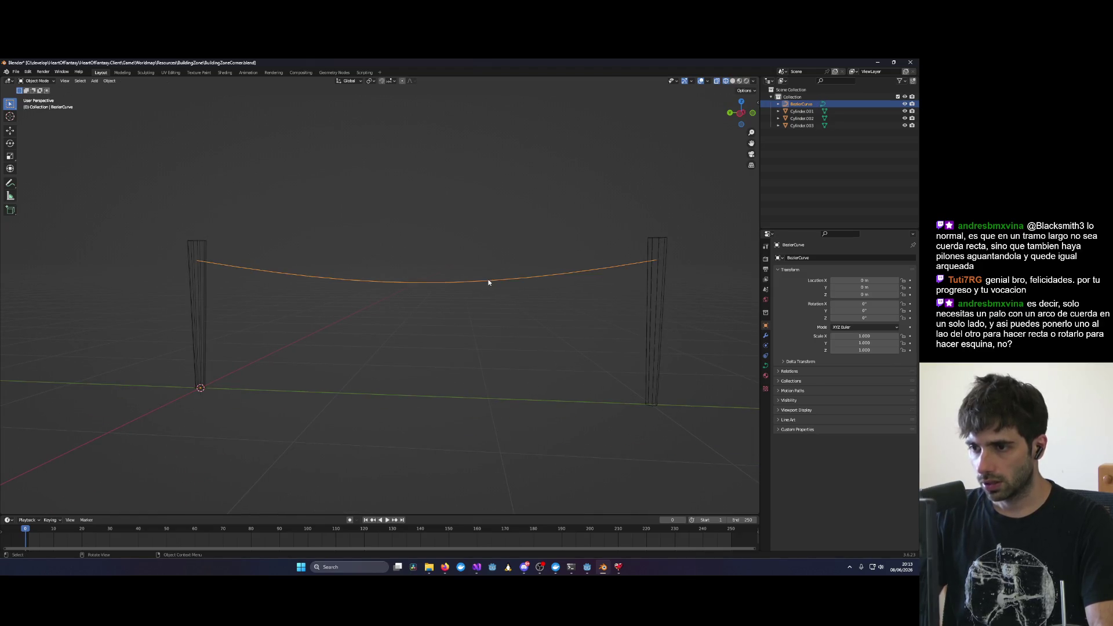
Step: Dismiss the rope curve's context menu and switch to the Animation workspace
right_click(802, 106)
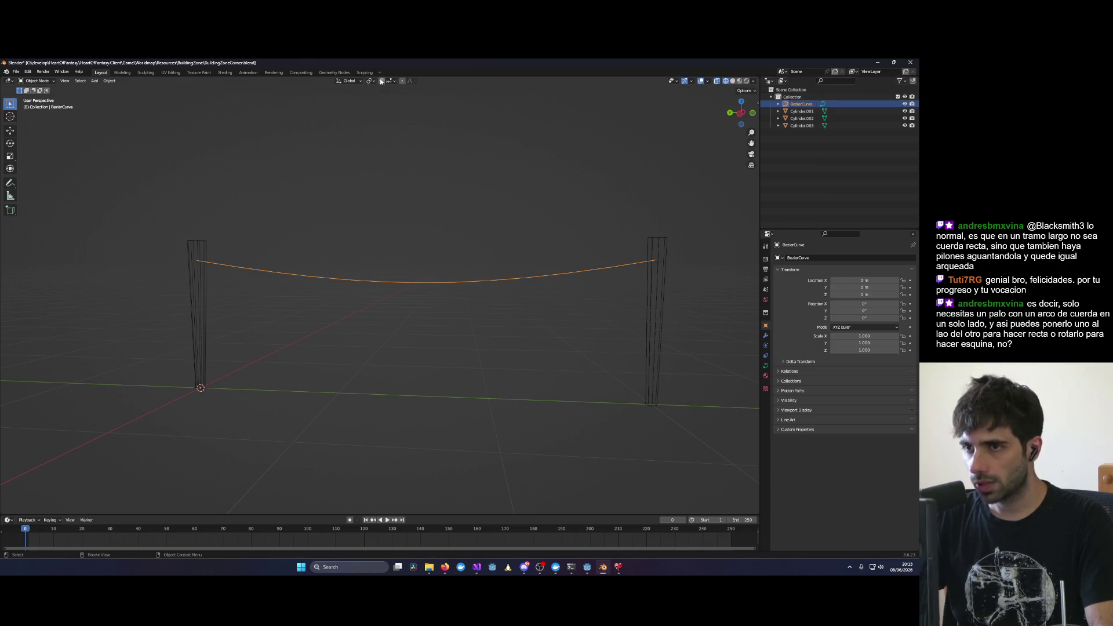
left_click(501, 96)
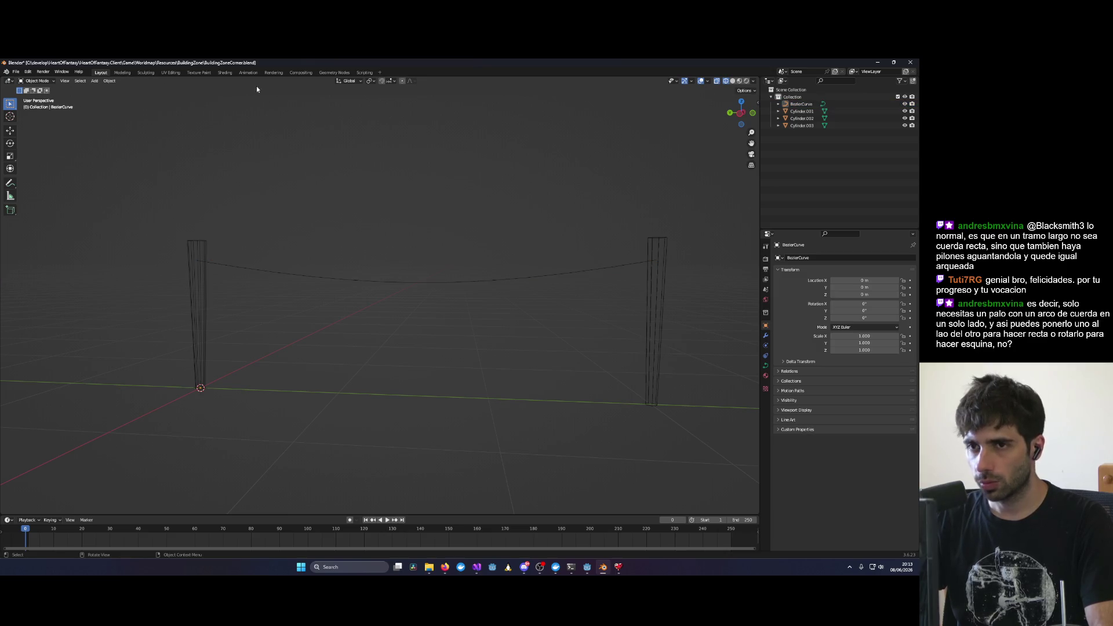
left_click(248, 73)
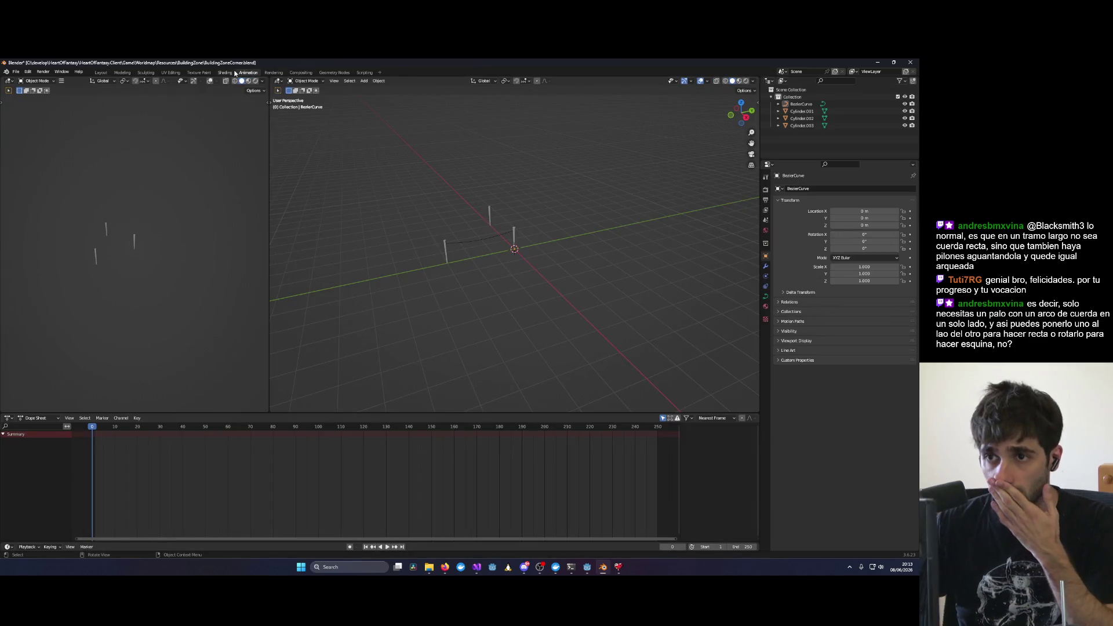
Step: Trial-convert the rope to a mesh via Object > Convert, undo it, and show Curve data properties
left_click(475, 241)
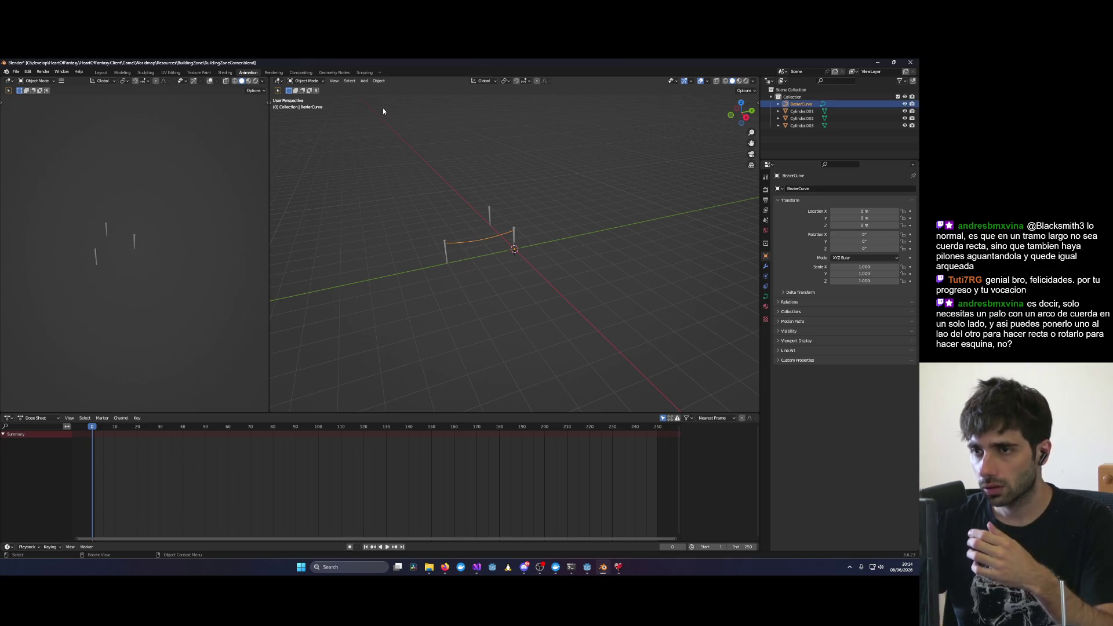
left_click(378, 80)
mouse_move(406, 186)
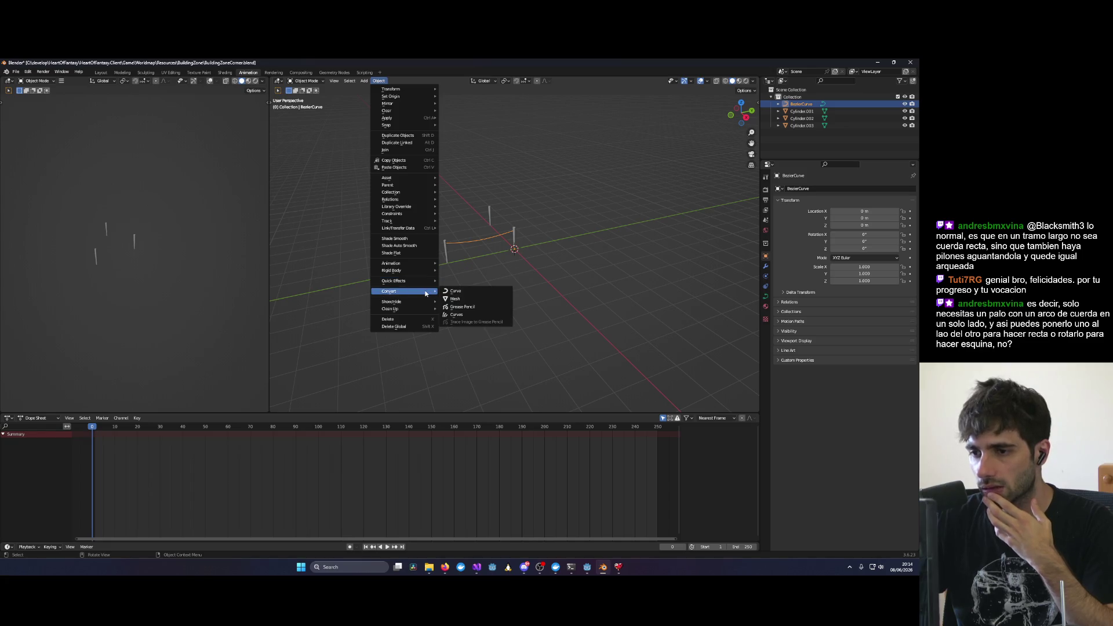
left_click(455, 299)
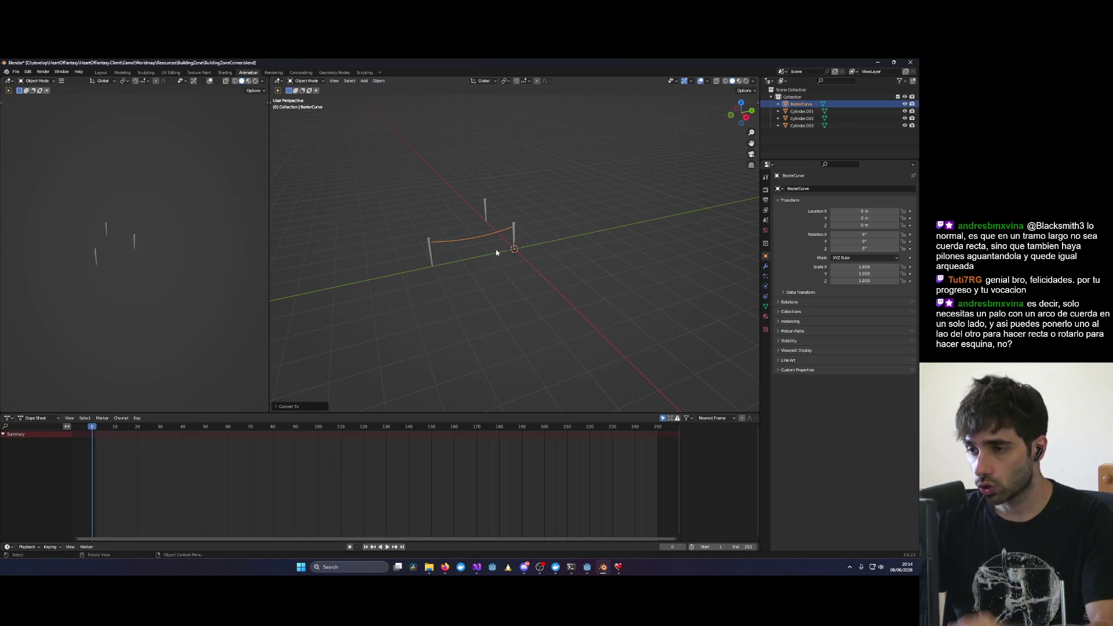
key("ctrl+z")
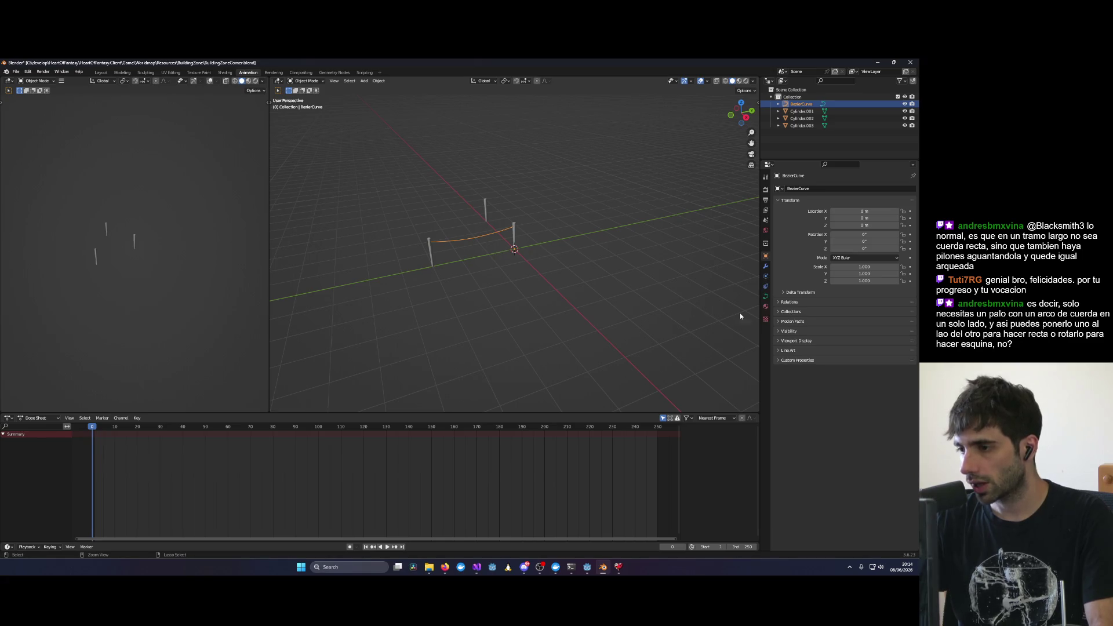
left_click(766, 296)
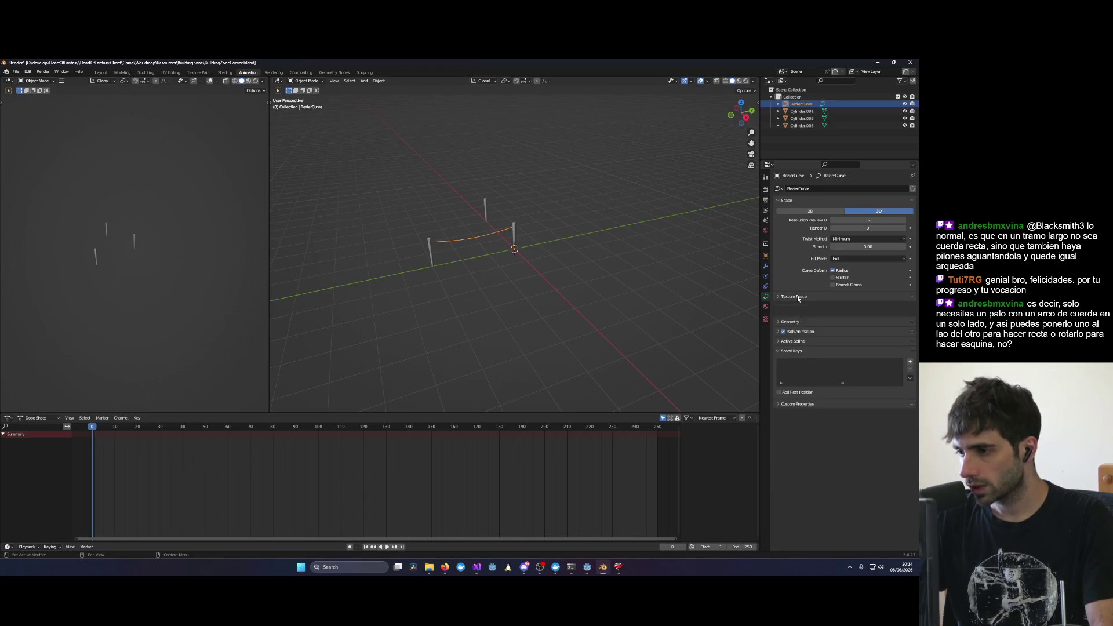
Step: Expand Geometry and try Extrude and Bevel Depth values, undoing both back to zero
left_click(797, 307)
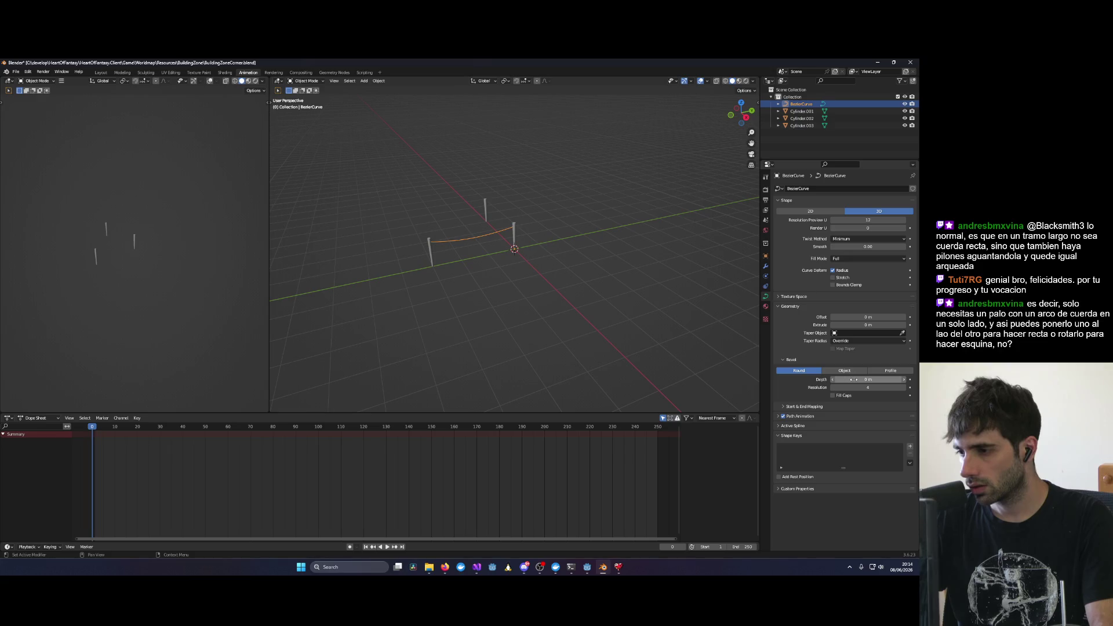
scroll(559, 268, "up", 5)
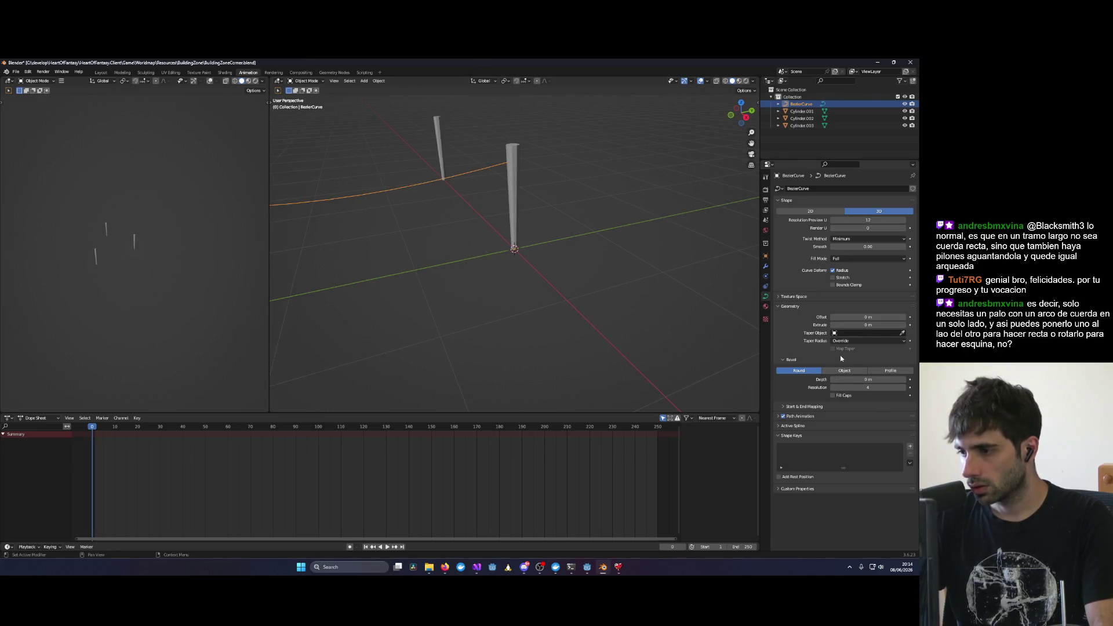
left_click_drag(847, 325, 853, 325)
mouse_move(545, 273)
middle_mouse_down()
mouse_move(544, 263)
mouse_move(551, 278)
middle_mouse_up()
key("ctrl+z")
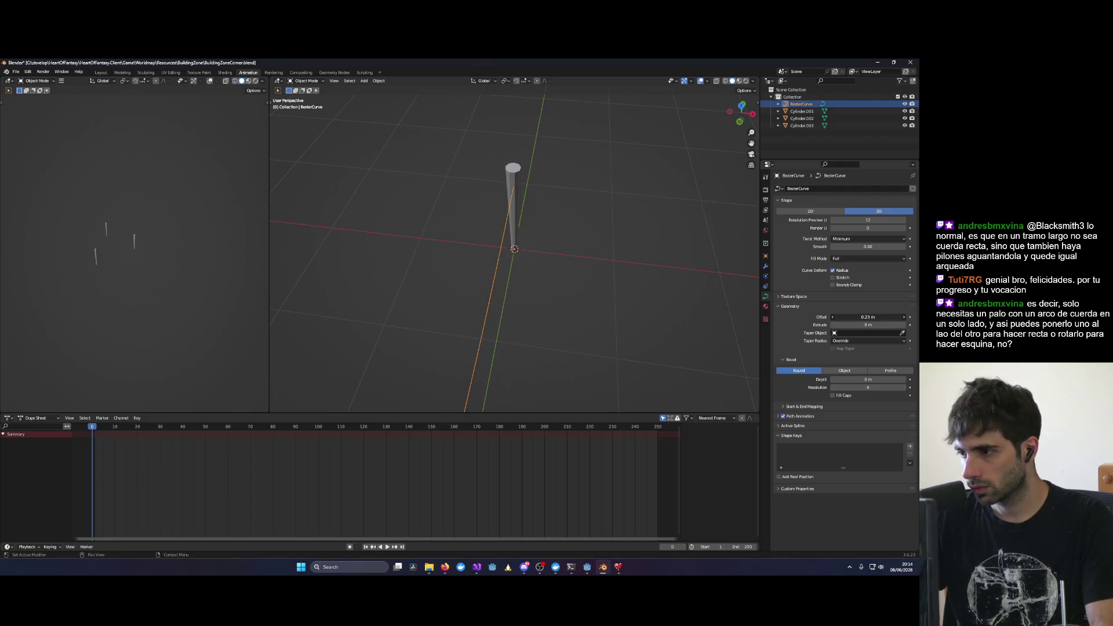
mouse_move(852, 379)
left_mouse_down()
mouse_move(873, 380)
mouse_move(852, 379)
left_mouse_up()
mouse_move(602, 281)
middle_mouse_down()
mouse_move(505, 248)
mouse_move(414, 238)
mouse_move(418, 252)
middle_mouse_up()
key("ctrl+z")
key("ctrl+z")
mouse_move(501, 243)
middle_mouse_down()
mouse_move(485, 239)
mouse_move(637, 295)
middle_mouse_up()
Step: Set the curve's Offset to 0 m
left_click(868, 387)
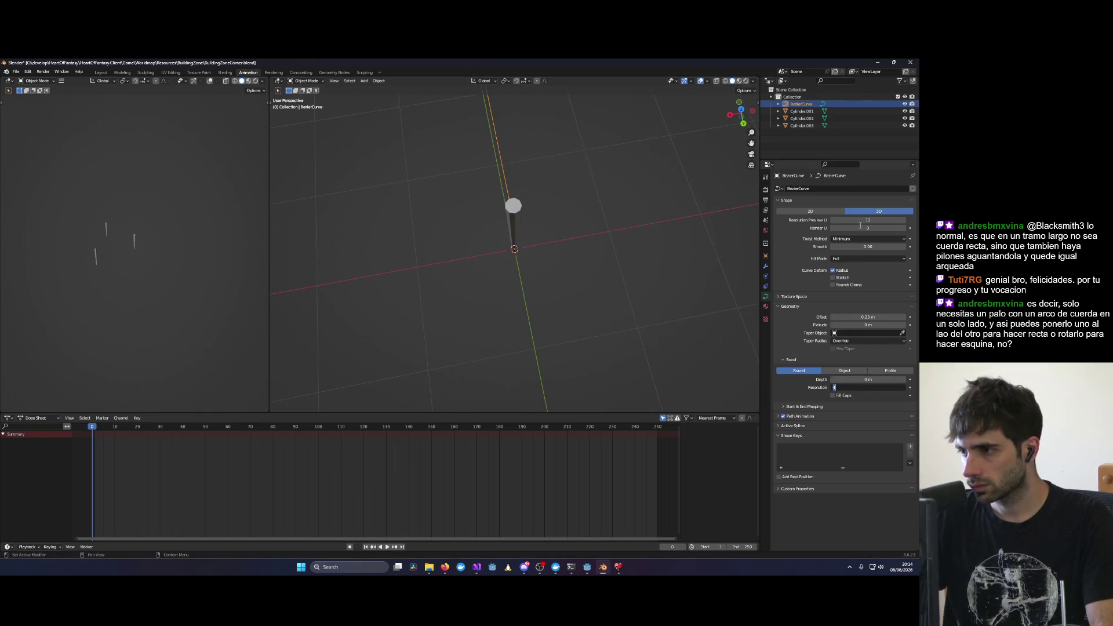
left_click(872, 317)
left_click(872, 316)
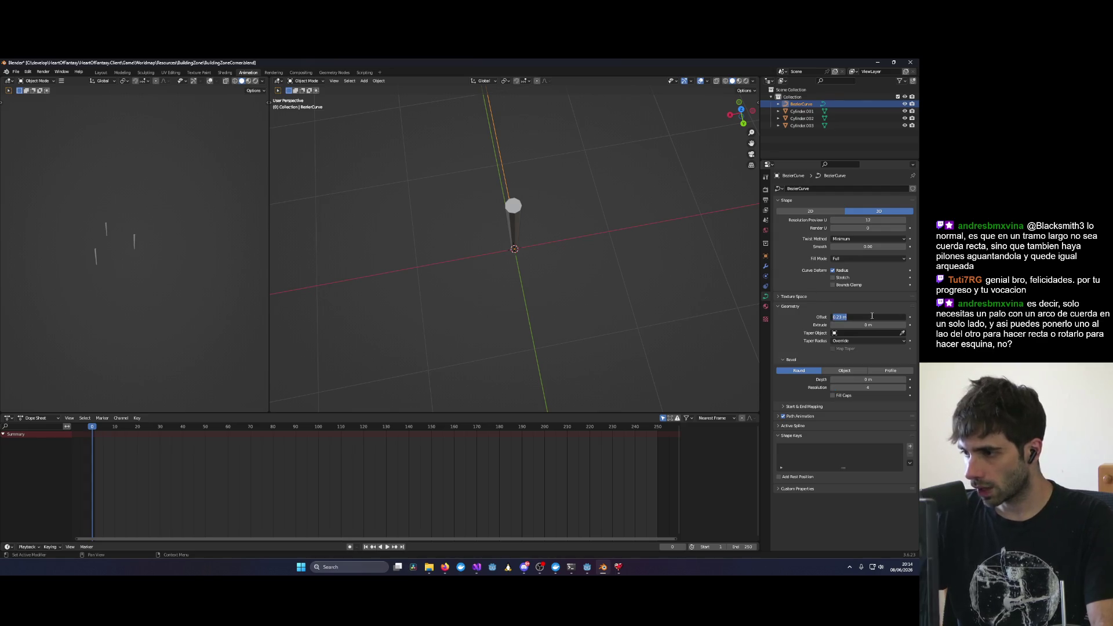
type("0")
key("Return")
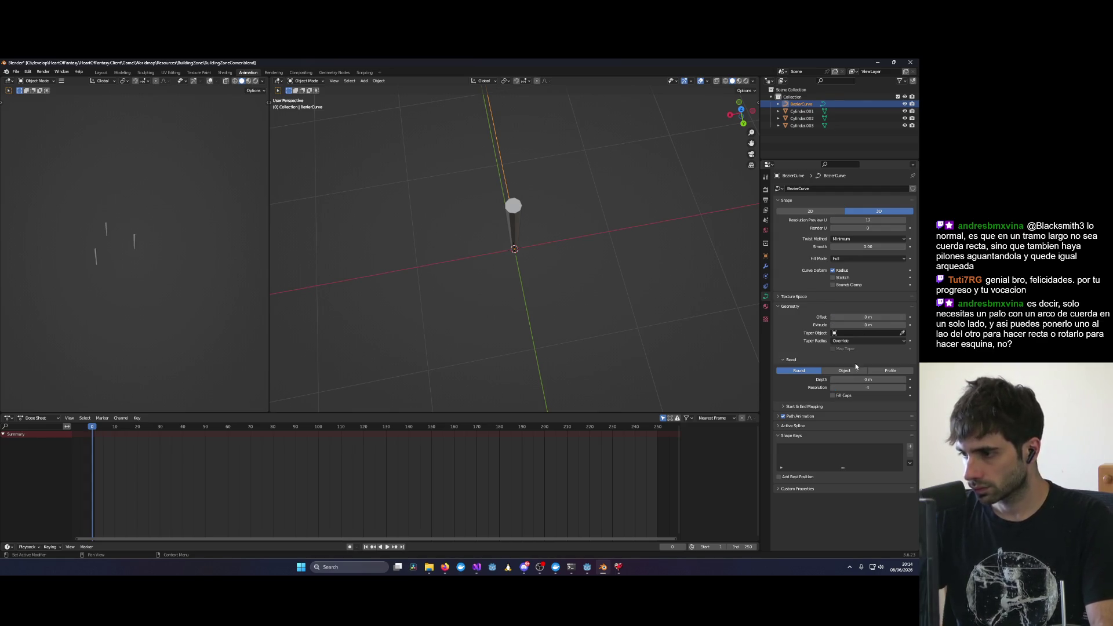
Step: Set Bevel Depth to 0.04 then 0.01 m and switch to wireframe shading
mouse_move(858, 380)
left_mouse_down()
mouse_move(893, 381)
mouse_move(867, 380)
left_mouse_up()
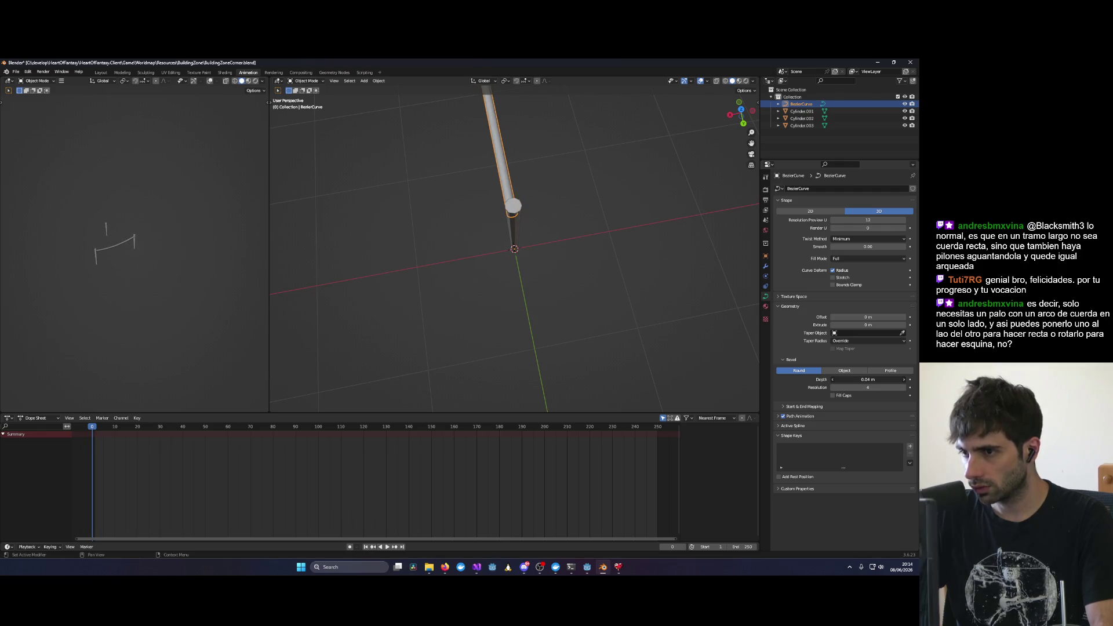
mouse_move(569, 286)
middle_mouse_down()
mouse_move(507, 226)
mouse_move(608, 261)
middle_mouse_up()
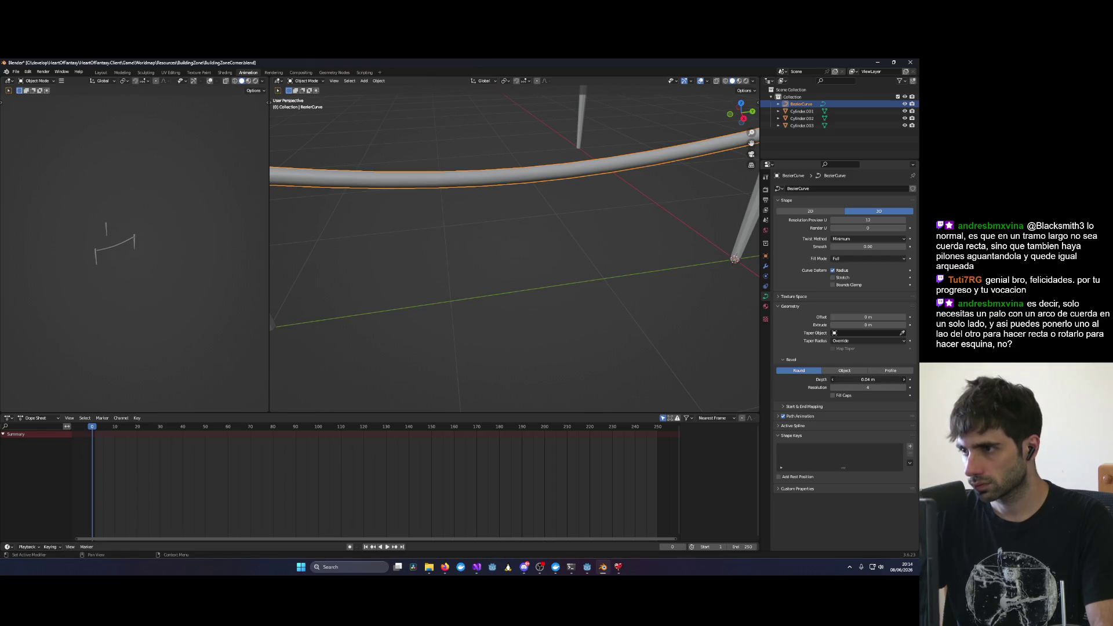
left_click_drag(868, 379, 853, 379)
mouse_move(606, 238)
middle_mouse_down()
mouse_move(495, 189)
mouse_move(567, 315)
mouse_move(579, 296)
mouse_move(532, 290)
mouse_move(749, 342)
middle_mouse_up()
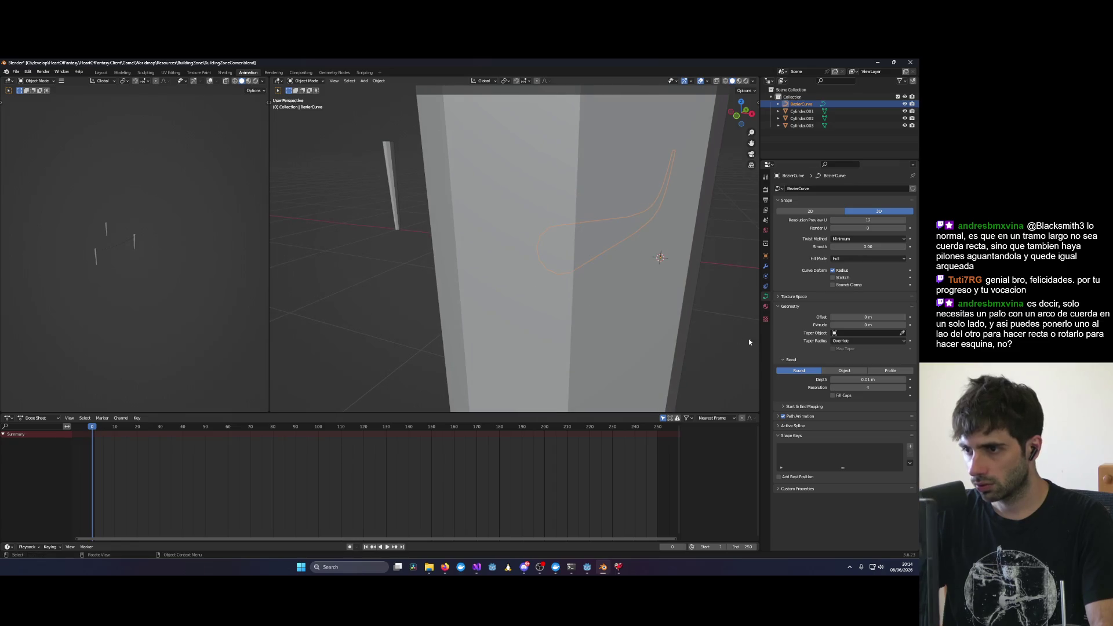
key("shift+z")
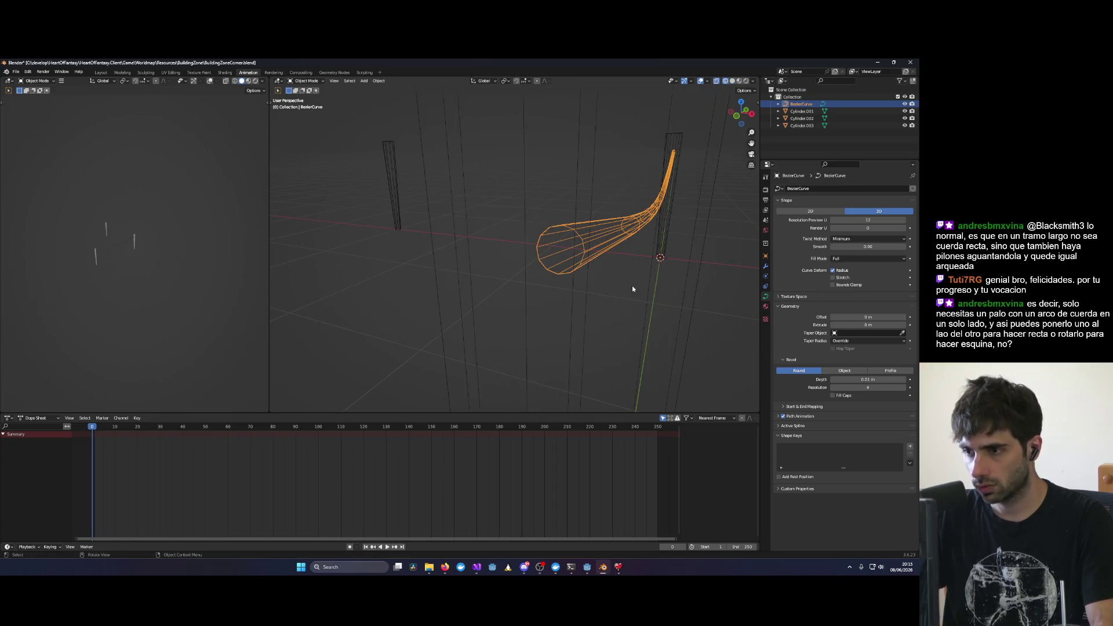
Step: Lower Bevel Resolution from 4 to 2 and orbit around the rope and posts
left_click(833, 388)
left_click(833, 387)
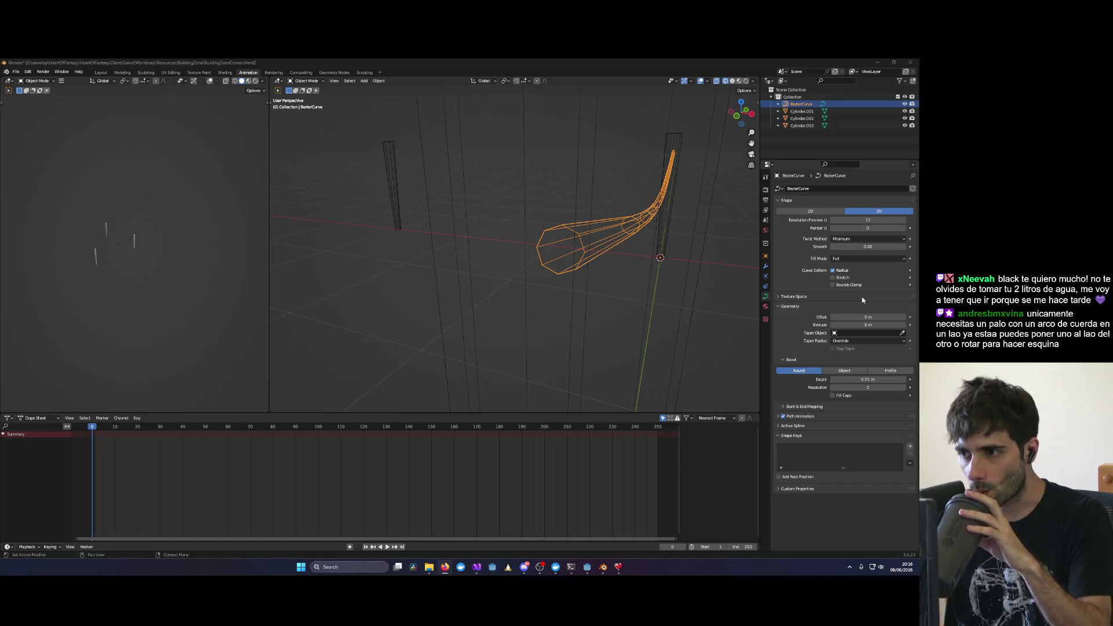
mouse_move(606, 300)
middle_mouse_down()
mouse_move(671, 283)
mouse_move(572, 289)
mouse_move(746, 261)
mouse_move(698, 281)
mouse_move(660, 343)
mouse_move(559, 272)
mouse_move(919, 305)
middle_mouse_up()
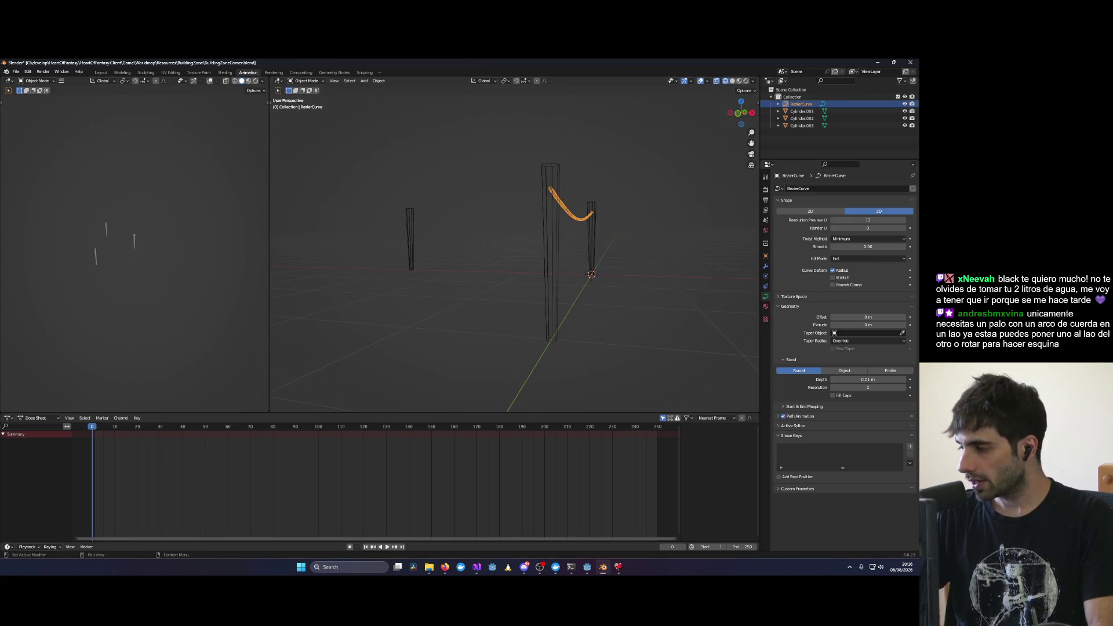
Step: Select the rope curve in Right Ortho view and undo the last bevel depth change
key("alt+Tab")
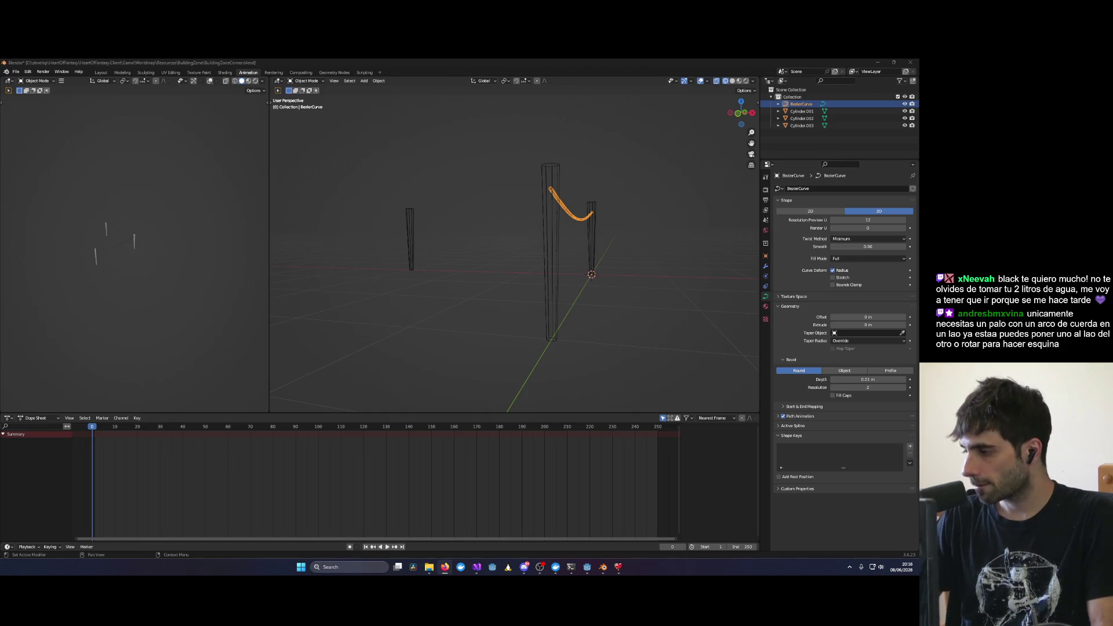
mouse_move(635, 216)
middle_mouse_down()
mouse_move(594, 225)
mouse_move(620, 235)
mouse_move(559, 222)
middle_mouse_up()
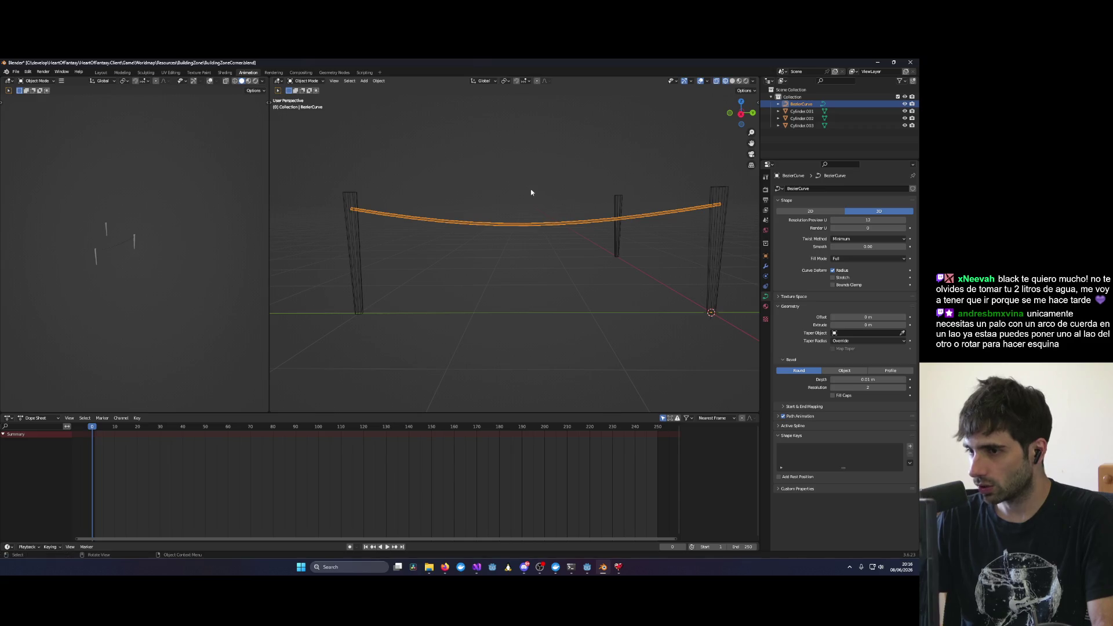
left_click(350, 208)
left_click(350, 209)
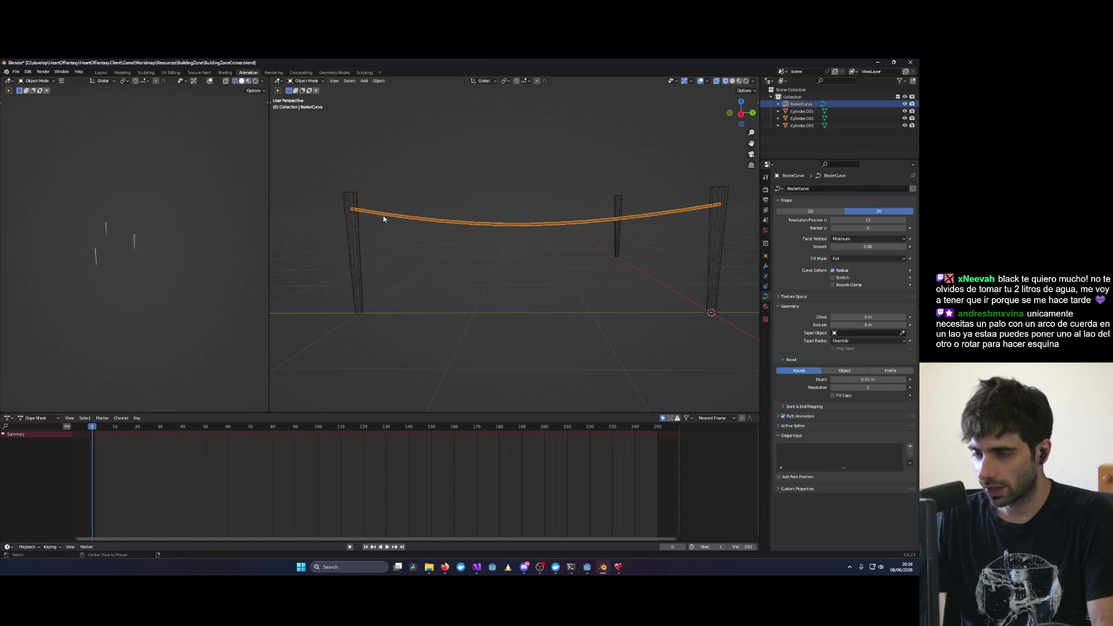
middle_click_drag(350, 208, 422, 231, "alt")
key("Tab")
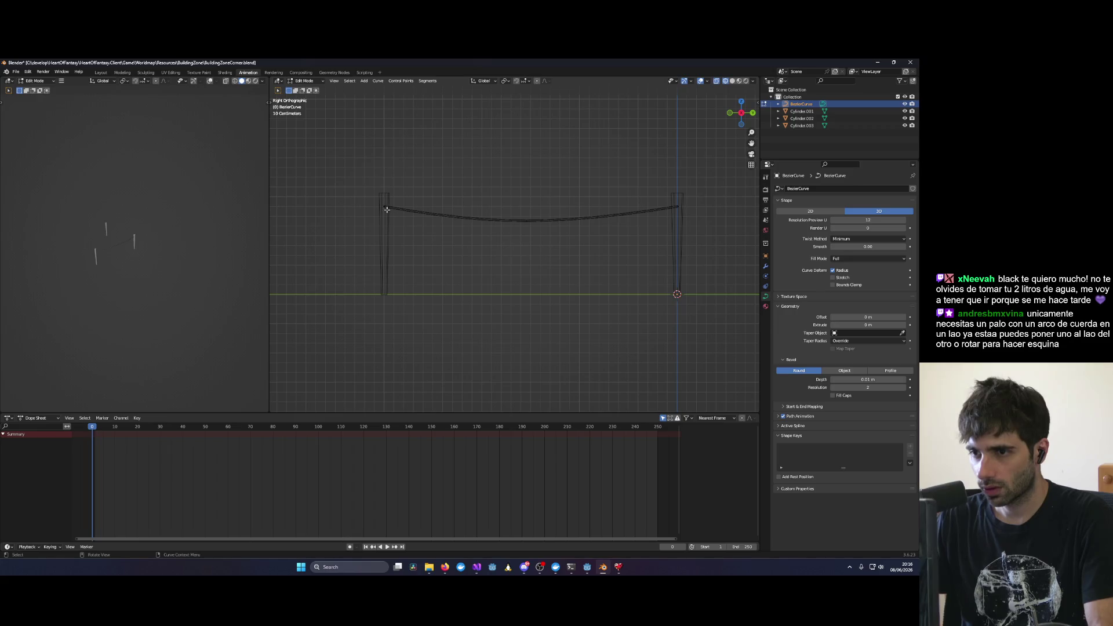
key("Tab")
left_click(494, 232)
left_click(418, 221)
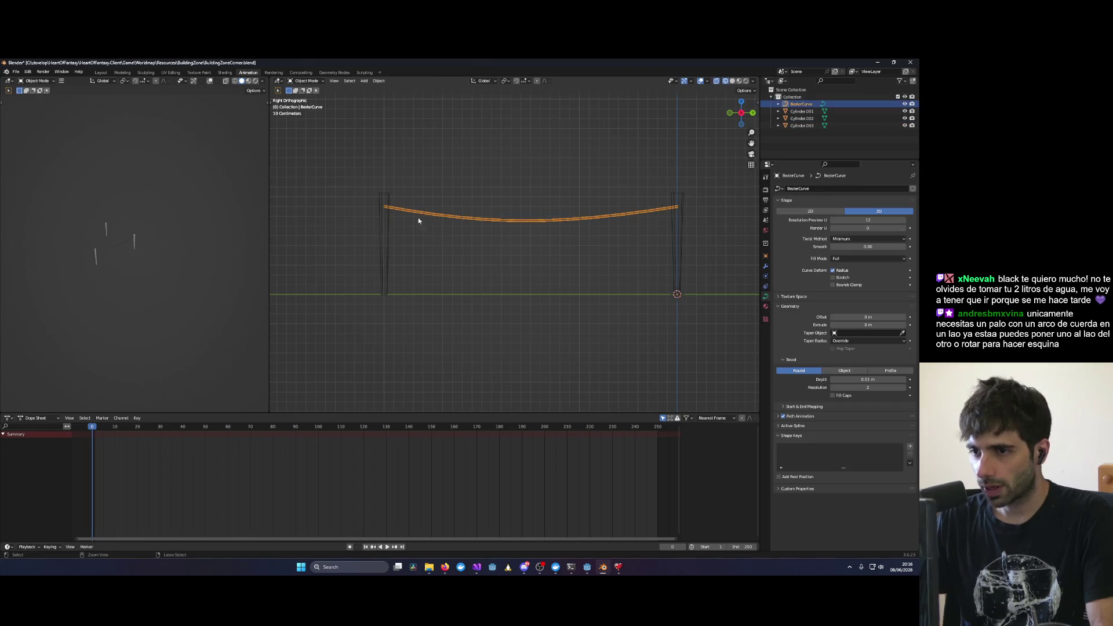
key("ctrl+z")
key("ctrl+z")
scroll(383, 209, "up", 2)
Step: In Edit Mode, move the rope's left endpoint right and adjust the right-post point's handle
left_click(305, 82)
left_click(302, 97)
left_click(327, 190)
scroll(408, 203, "down", 3)
key("g")
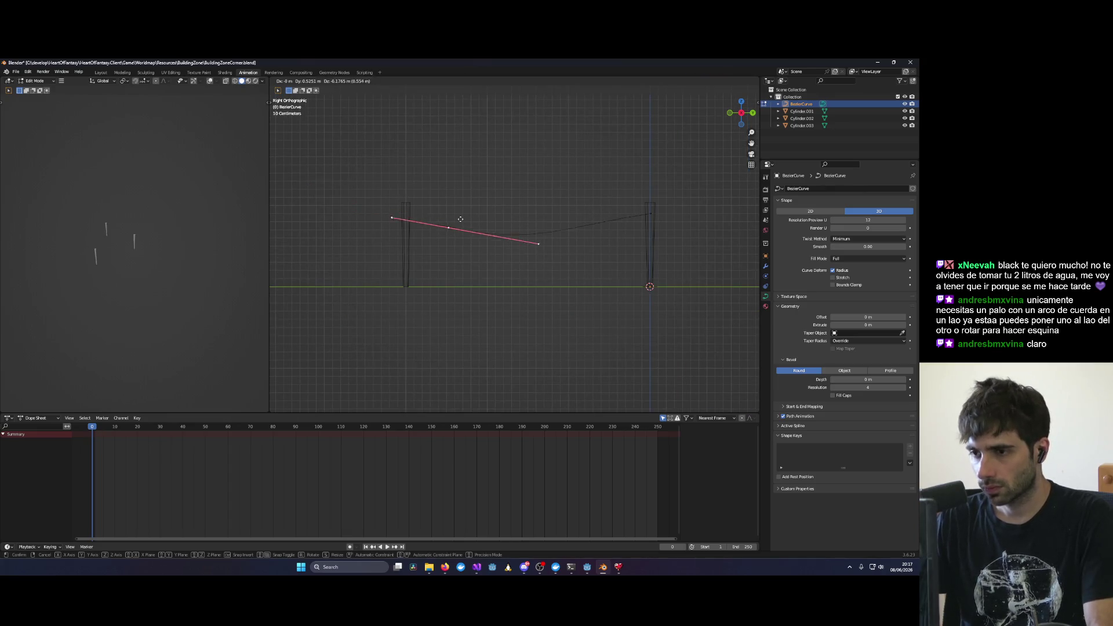
left_click(556, 214)
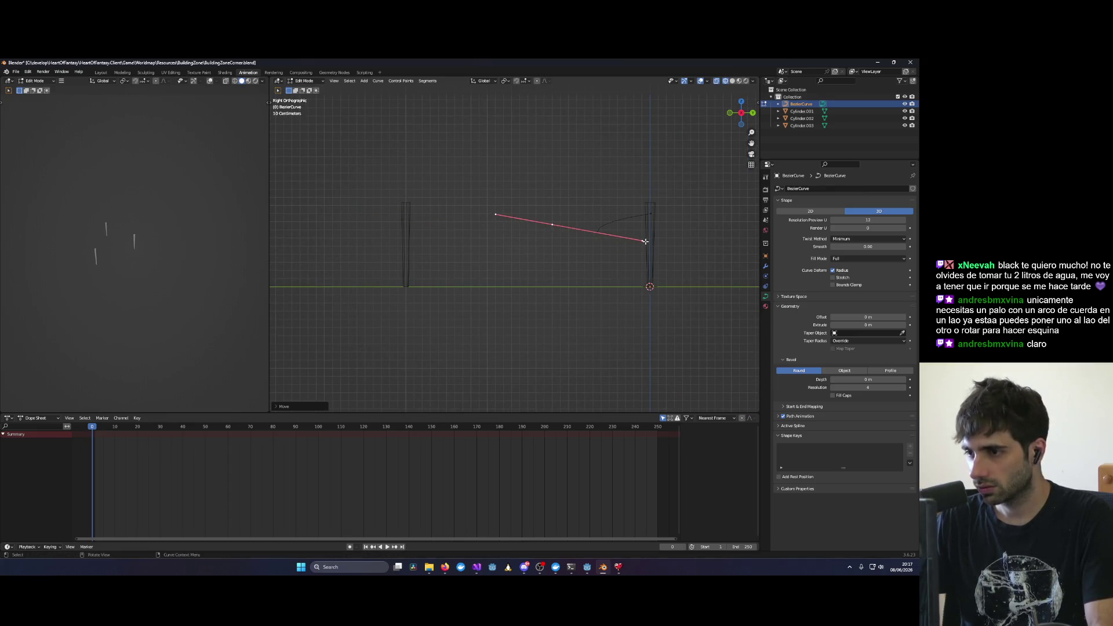
left_click(650, 213)
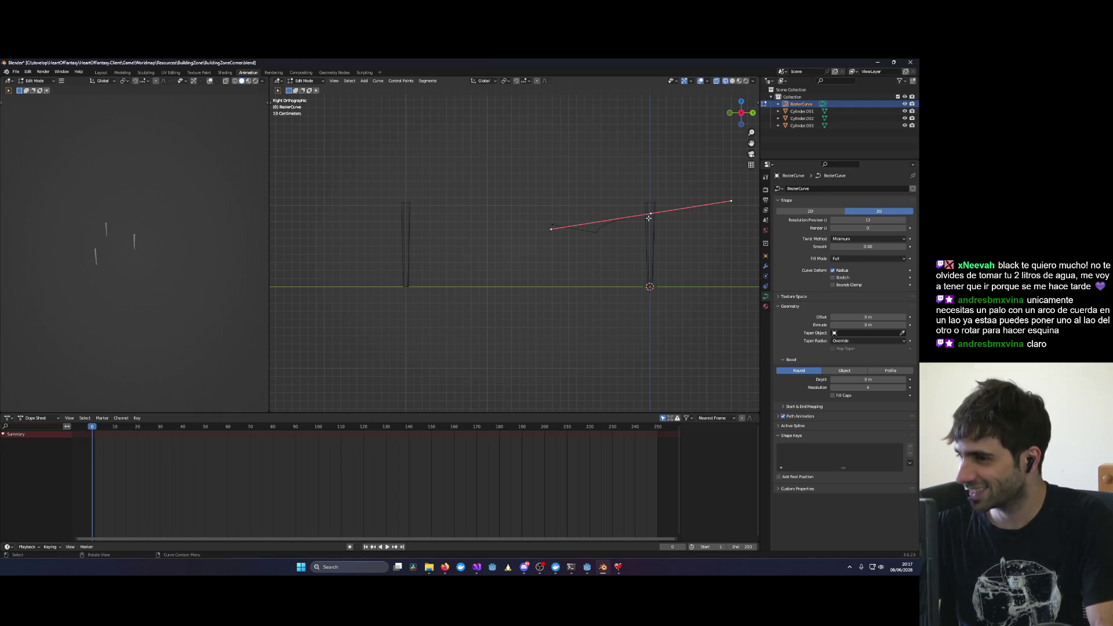
mouse_move(552, 230)
left_mouse_down()
mouse_move(547, 243)
mouse_move(553, 229)
left_mouse_up()
mouse_move(602, 223)
middle_mouse_down()
mouse_move(592, 249)
mouse_move(551, 272)
mouse_move(519, 130)
middle_mouse_up()
left_click_drag(519, 130, 563, 237)
key("Tab")
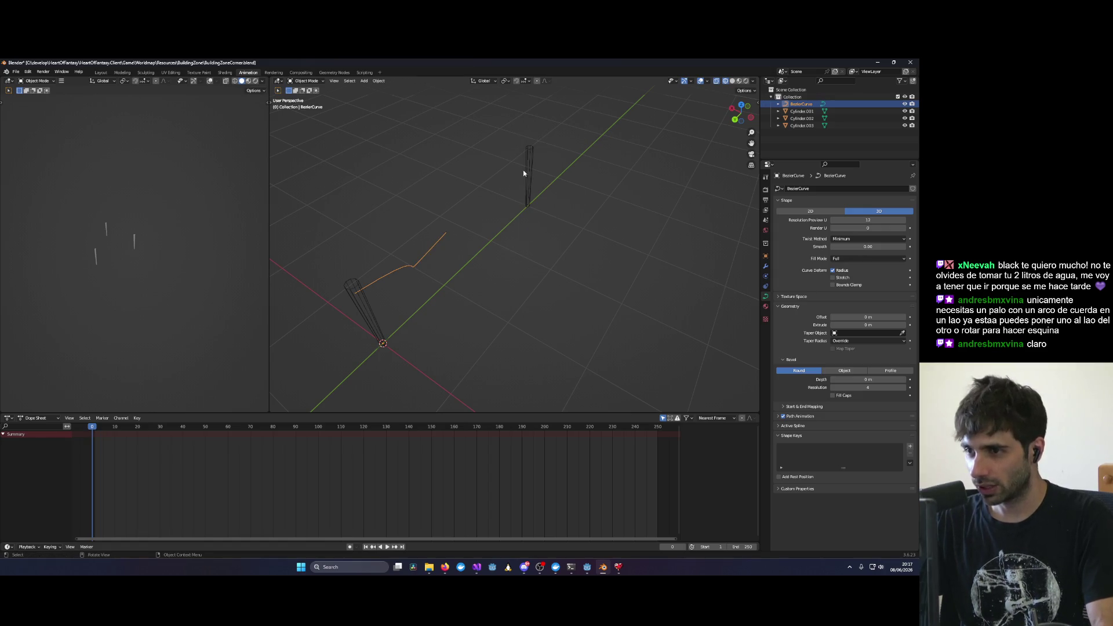
Step: Delete posts Cylinder.003 and Cylinder.001, then orbit around the remaining post
left_click(529, 165)
key("Delete")
mouse_move(527, 174)
middle_mouse_down()
mouse_move(529, 294)
mouse_move(542, 301)
mouse_move(432, 303)
mouse_move(598, 286)
mouse_move(530, 285)
mouse_move(522, 273)
mouse_move(568, 280)
mouse_move(544, 282)
middle_mouse_up()
left_click(541, 301)
key("Delete")
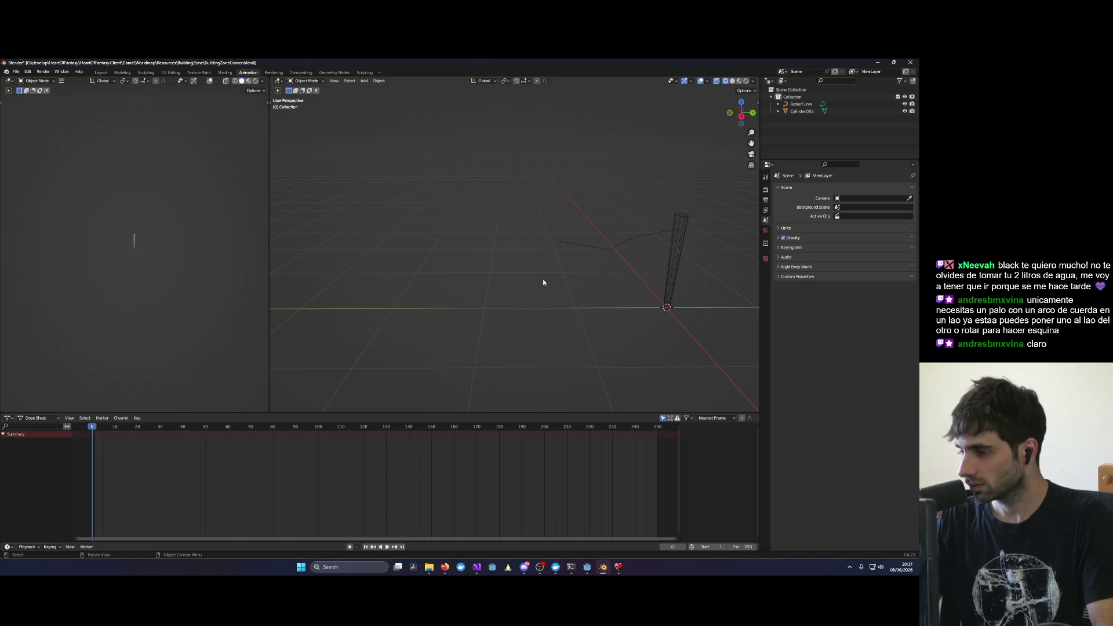
middle_click_drag(604, 256, 593, 301)
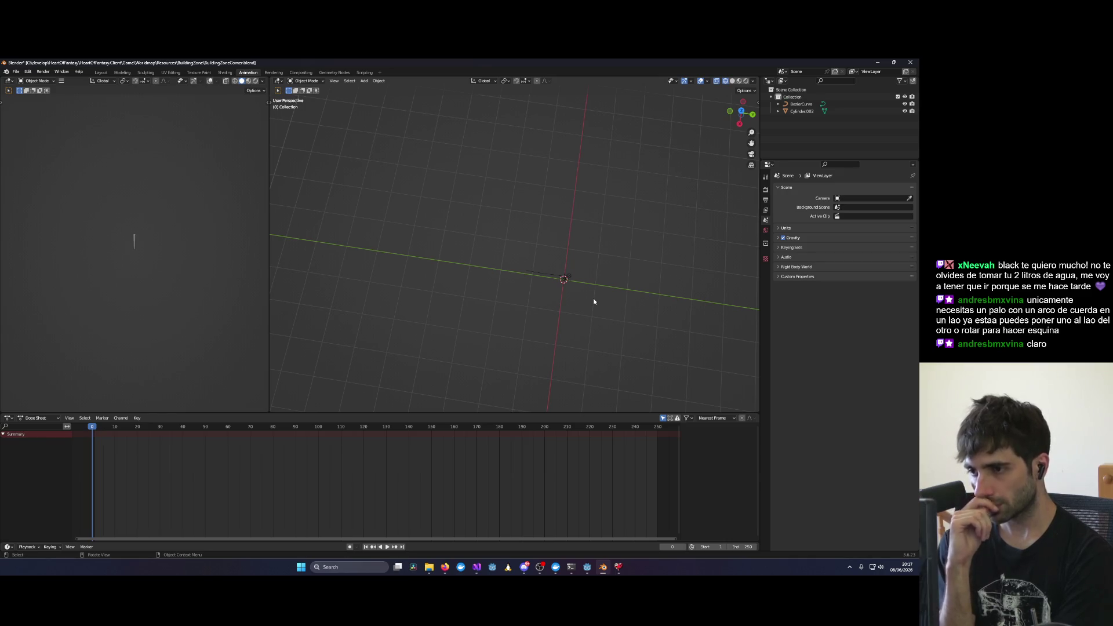
mouse_move(589, 288)
middle_mouse_down()
mouse_move(514, 213)
mouse_move(495, 239)
mouse_move(617, 236)
mouse_move(594, 275)
mouse_move(586, 248)
mouse_move(599, 273)
middle_mouse_up()
Step: Undo and redo the post deletions, then select the scene's objects in the Outliner
left_click(617, 237)
key("ctrl+z")
key("ctrl+z")
key("ctrl+z")
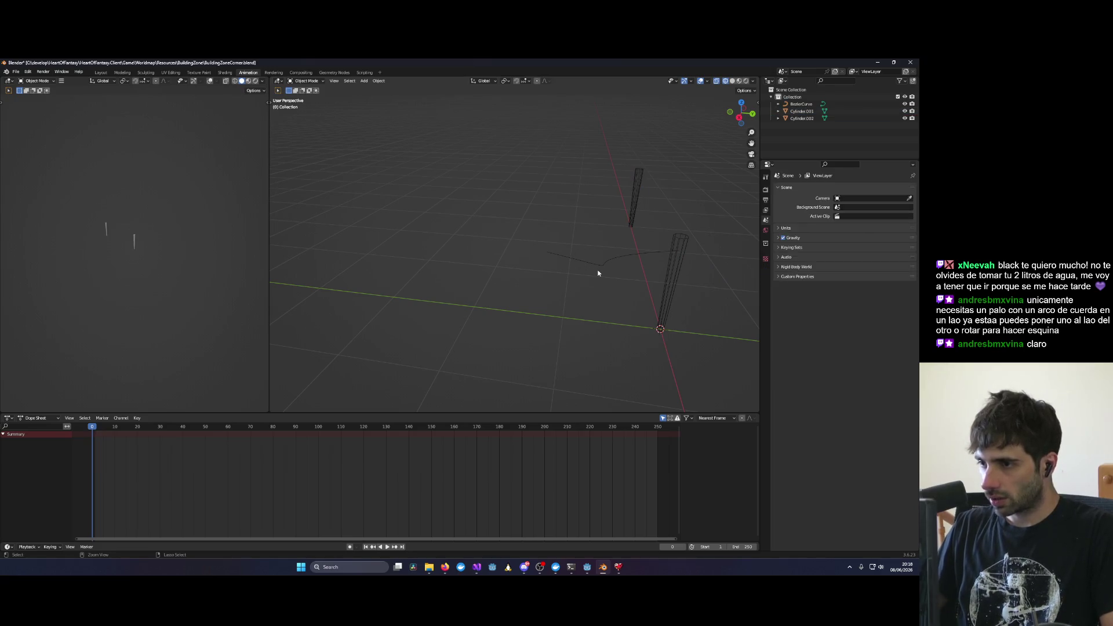
key("ctrl+shift+z")
key("ctrl+shift+z")
key("ctrl+shift+z")
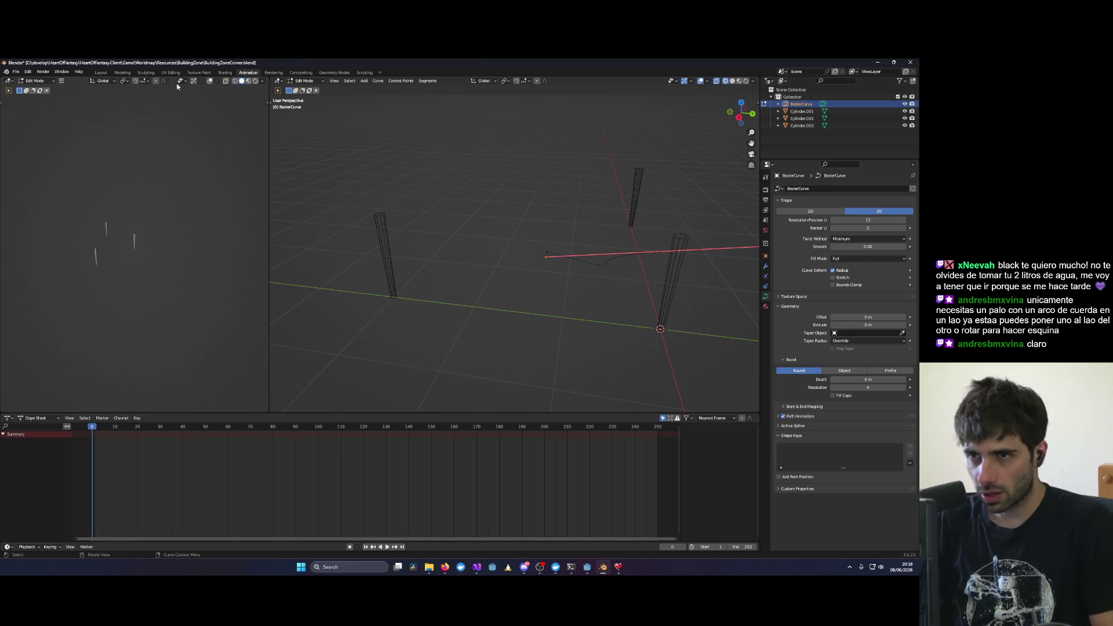
key("ctrl+z")
key("ctrl+z")
key("ctrl+z")
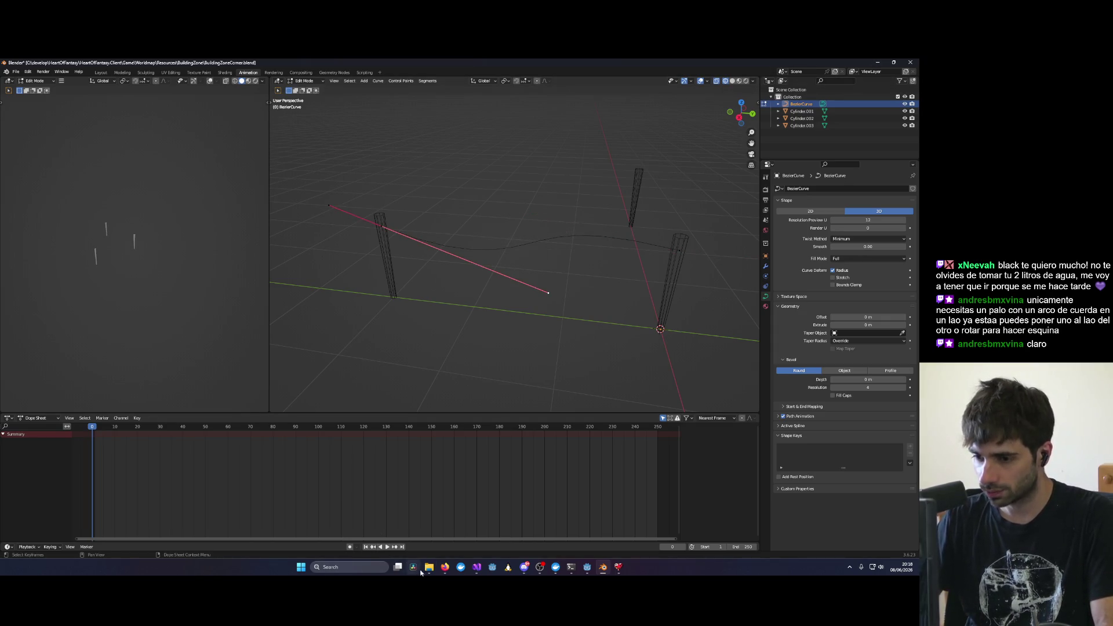
left_click(799, 125)
Step: Delete all objects in the scene, then open BuildingZone1x1.blend from the BuildingZone folder
key("a")
key("x")
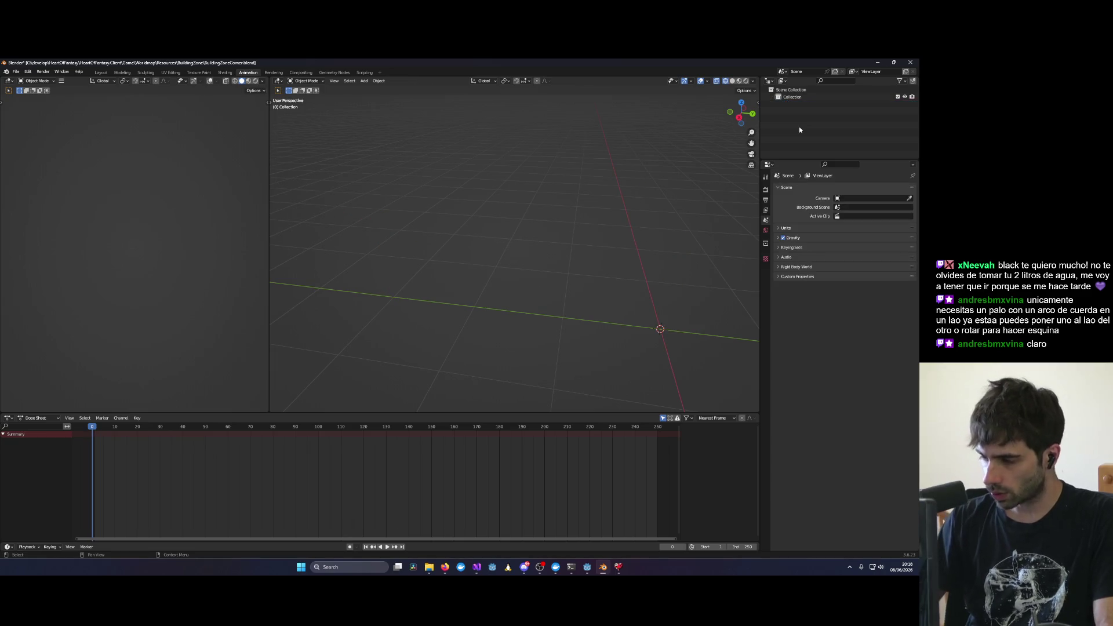
left_click(429, 567)
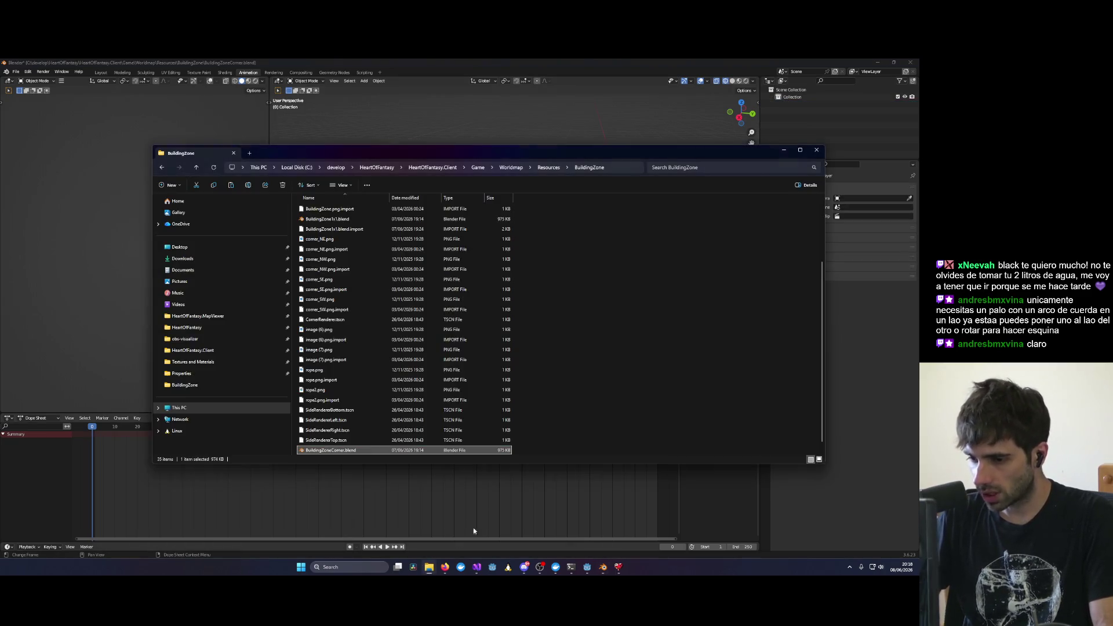
scroll(342, 278, "up", 3)
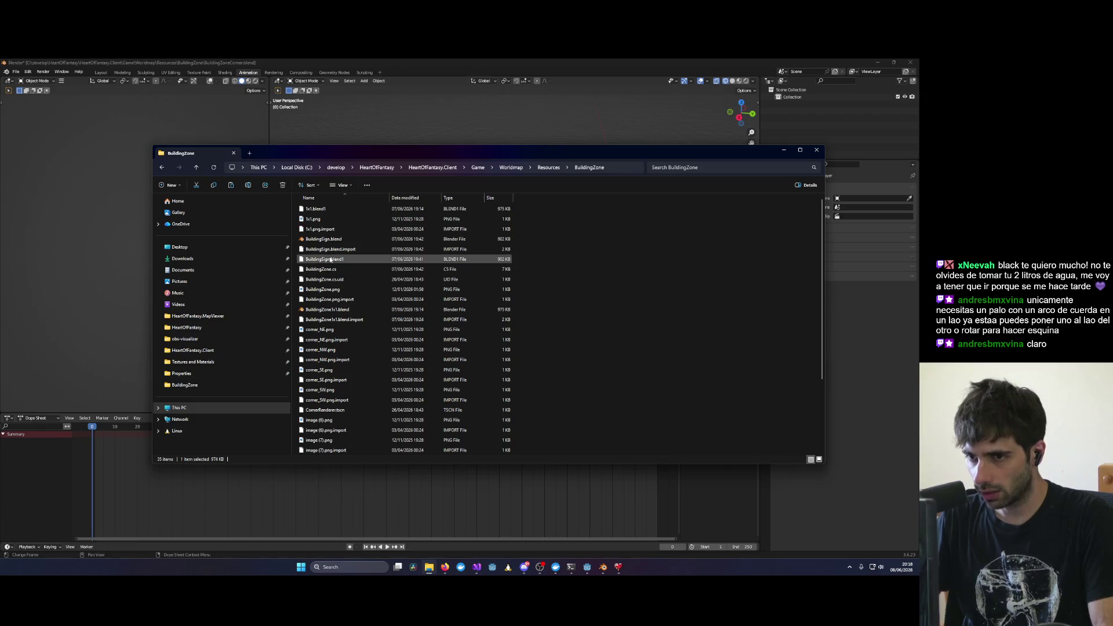
double_click(339, 310)
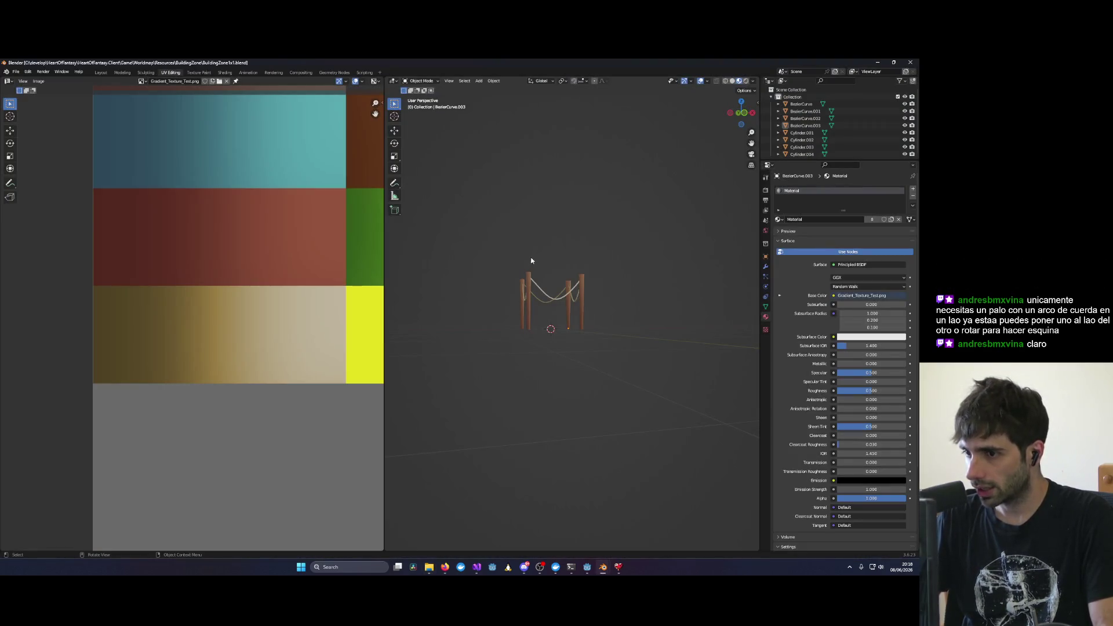
mouse_move(529, 261)
middle_mouse_down()
mouse_move(479, 281)
mouse_move(505, 285)
mouse_move(461, 288)
middle_mouse_up()
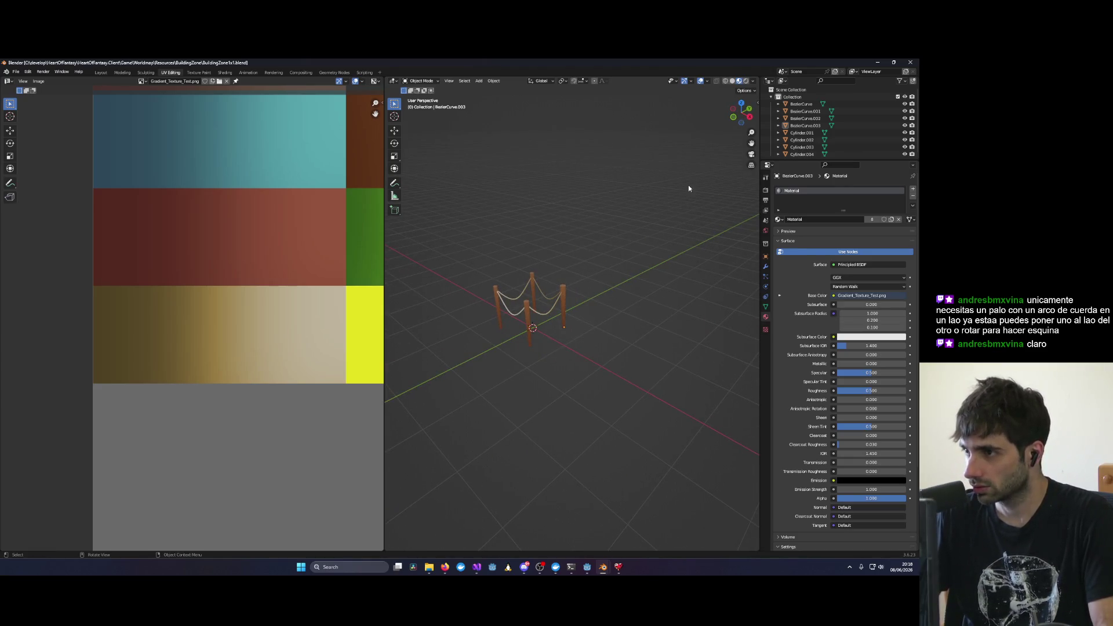
Step: Copy the fence's rope and post objects from BuildingZone1x1.blend and paste them into the corner file in Material Preview
left_click(794, 97)
key("ctrl+c")
left_click_drag(797, 102, 804, 156)
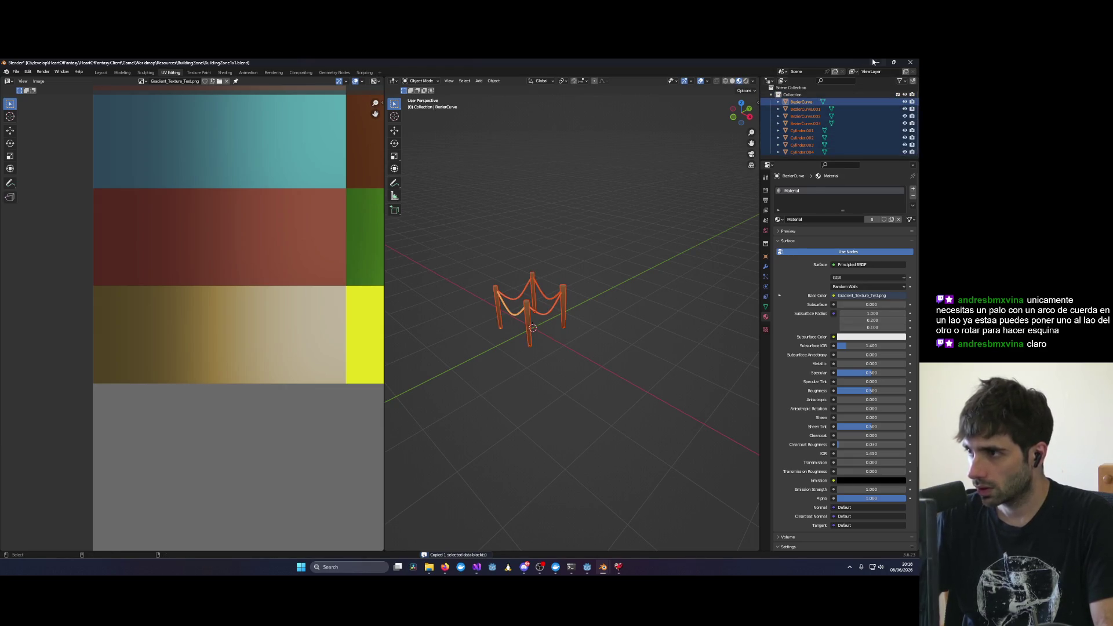
left_click(875, 62)
left_click(590, 117)
key("ctrl+v")
left_click(671, 188)
left_click(739, 81)
middle_click_drag(668, 195, 607, 198)
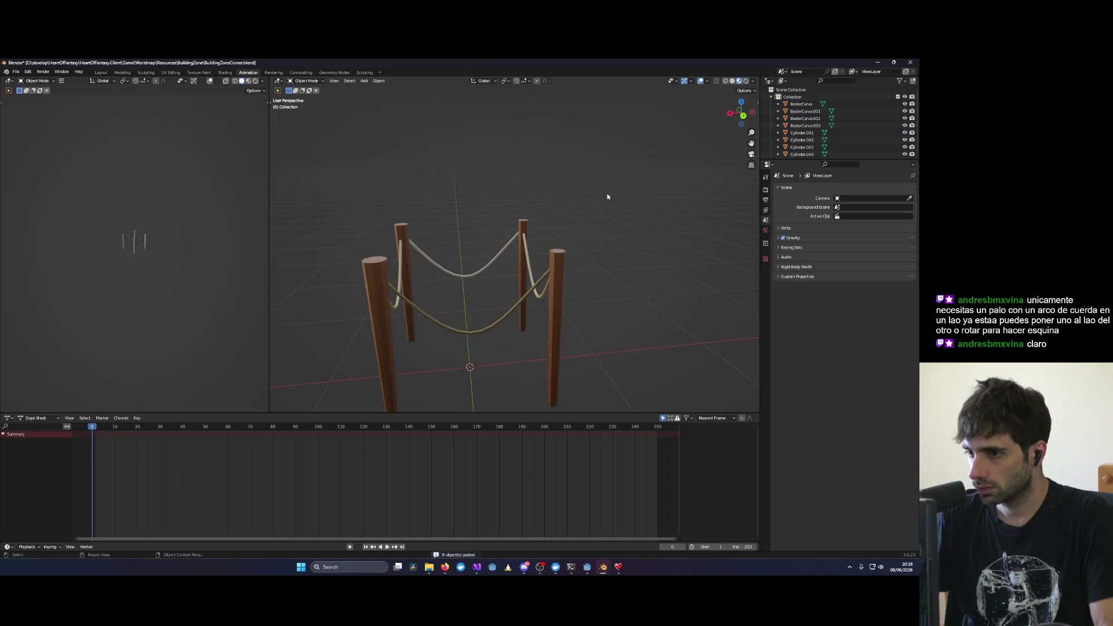
Step: Check the BezierCurve rope's object data and switch to a zoomed top-down view of the fence
left_click(801, 104)
left_click(766, 306)
scroll(550, 248, "down", 2)
scroll(550, 248, "down", 2)
mouse_move(585, 252)
middle_mouse_down("alt")
mouse_move(517, 255)
mouse_move(576, 252)
mouse_move(513, 281)
mouse_move(561, 287)
mouse_move(530, 265)
middle_mouse_up("alt")
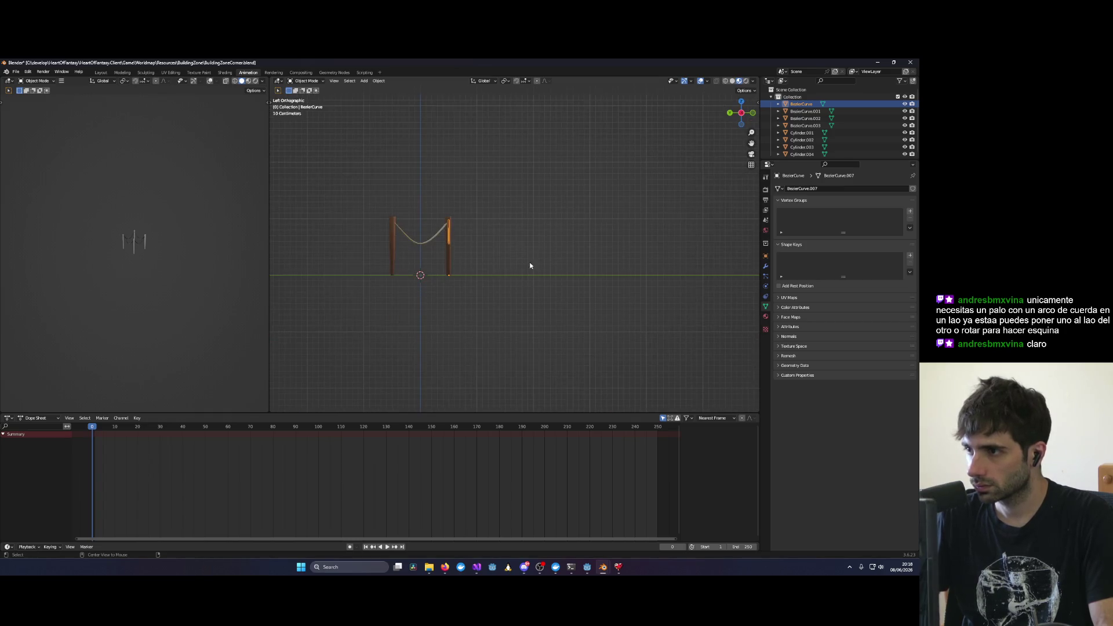
mouse_move(491, 303)
middle_mouse_down("alt")
mouse_move(435, 256)
mouse_move(383, 319)
mouse_move(471, 336)
mouse_move(360, 365)
middle_mouse_up("alt")
middle_click_drag(477, 253, 460, 370, "alt")
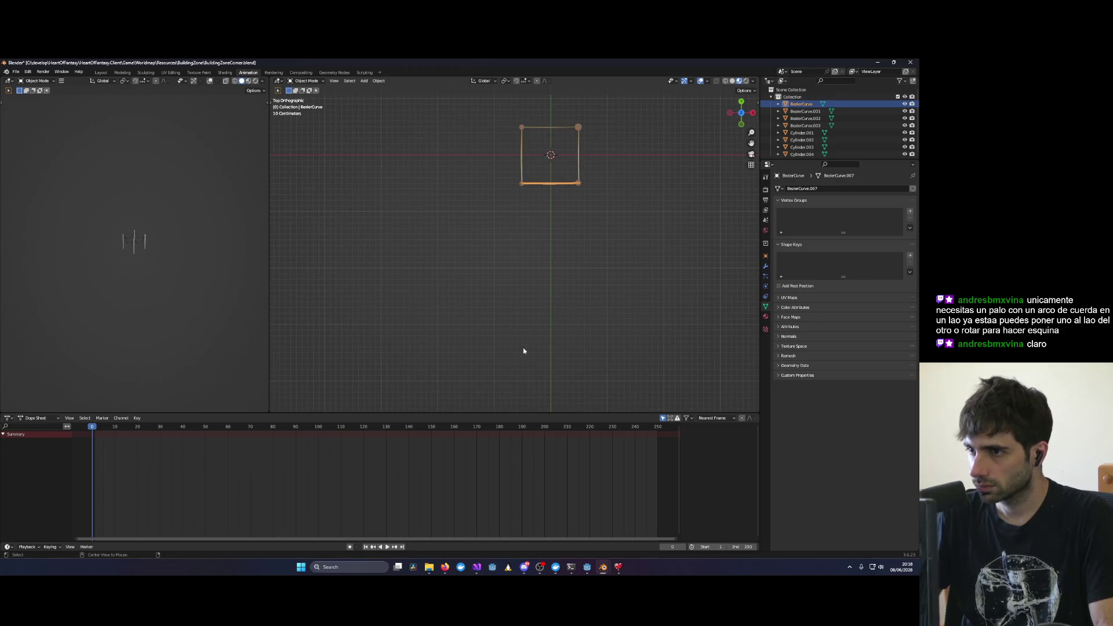
scroll(535, 249, "up", 1)
middle_click_drag(625, 175, 555, 250, "shift")
scroll(458, 256, "up", 2)
Step: Delete the front rope and both front posts
left_click_drag(468, 360, 368, 282)
left_click(411, 291)
left_click(411, 291)
left_click(409, 307, "shift")
left_click(502, 313, "shift")
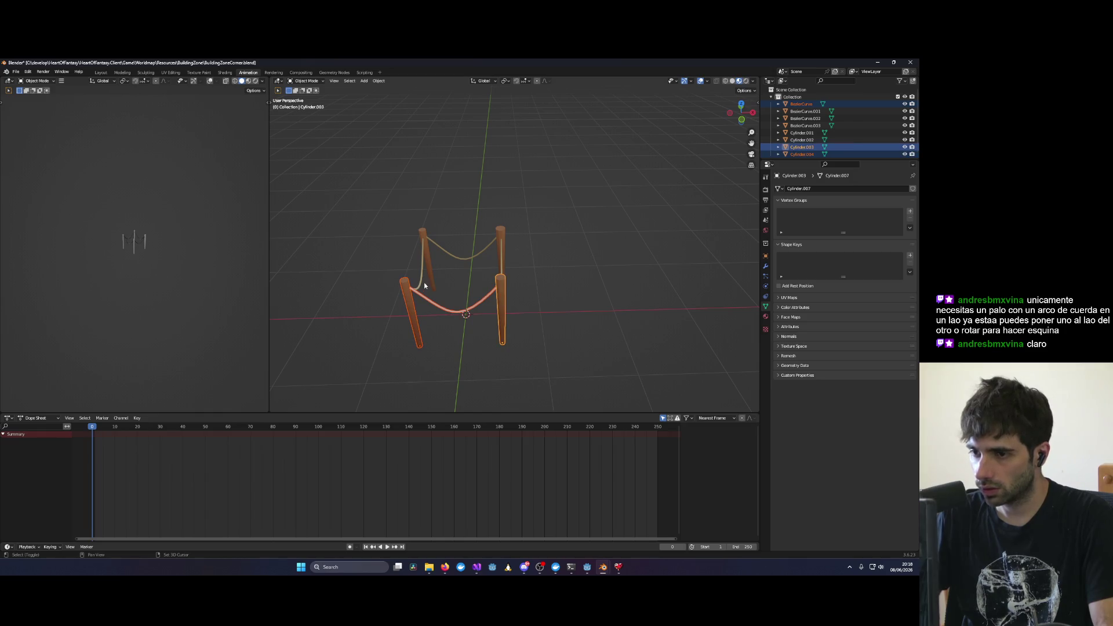
key("Delete")
Step: Delete the right post along with the hooked left rope and the rope inside it
left_click(411, 291)
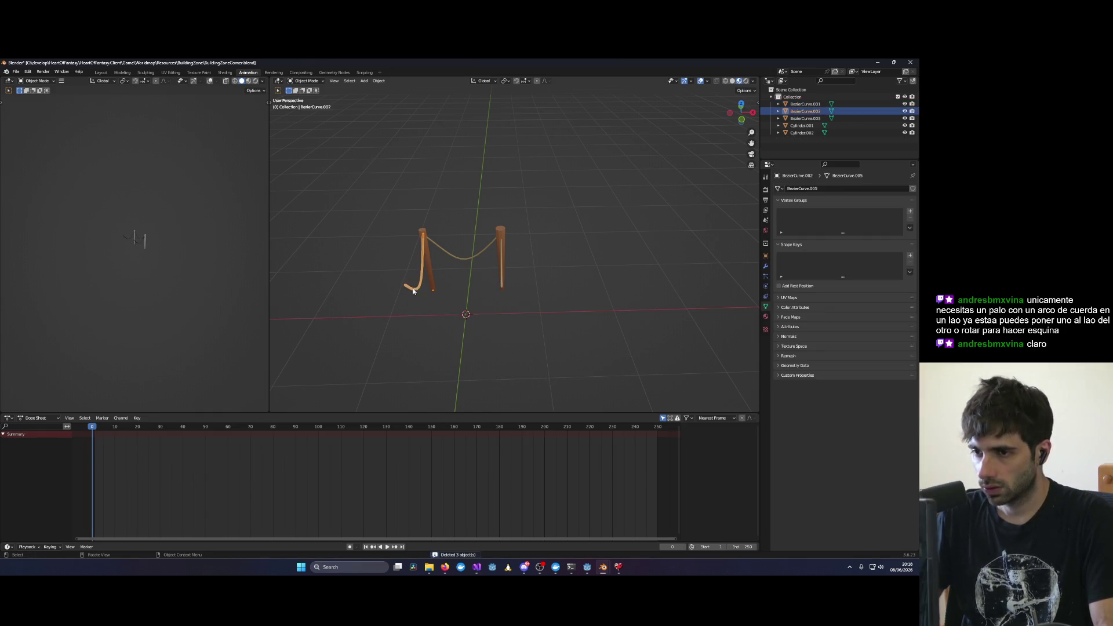
left_click(502, 283, "shift")
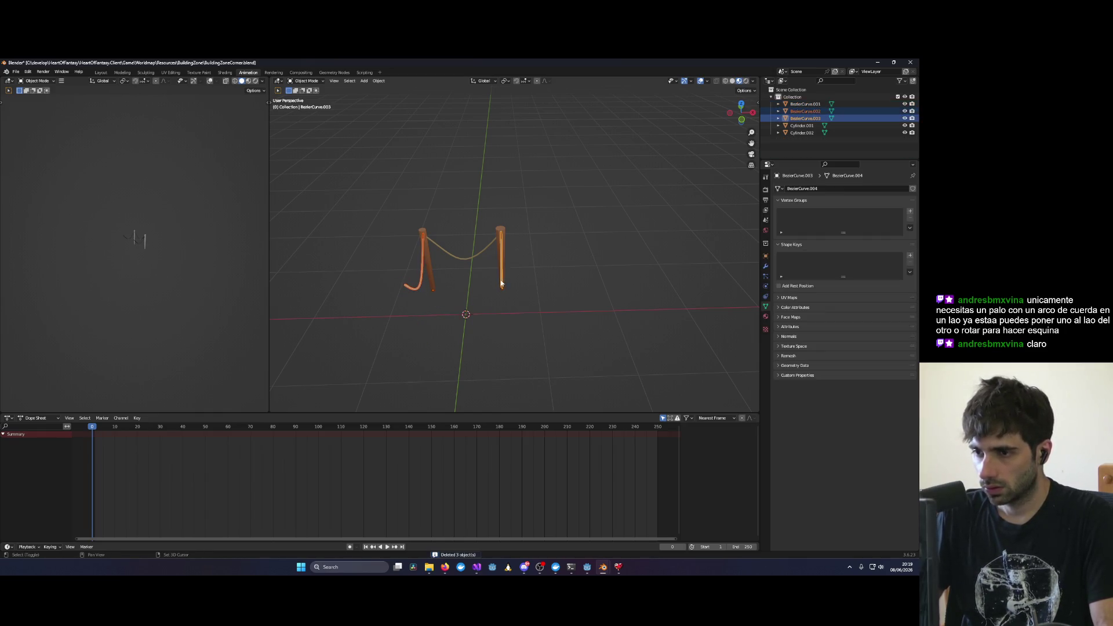
left_click(502, 231, "shift")
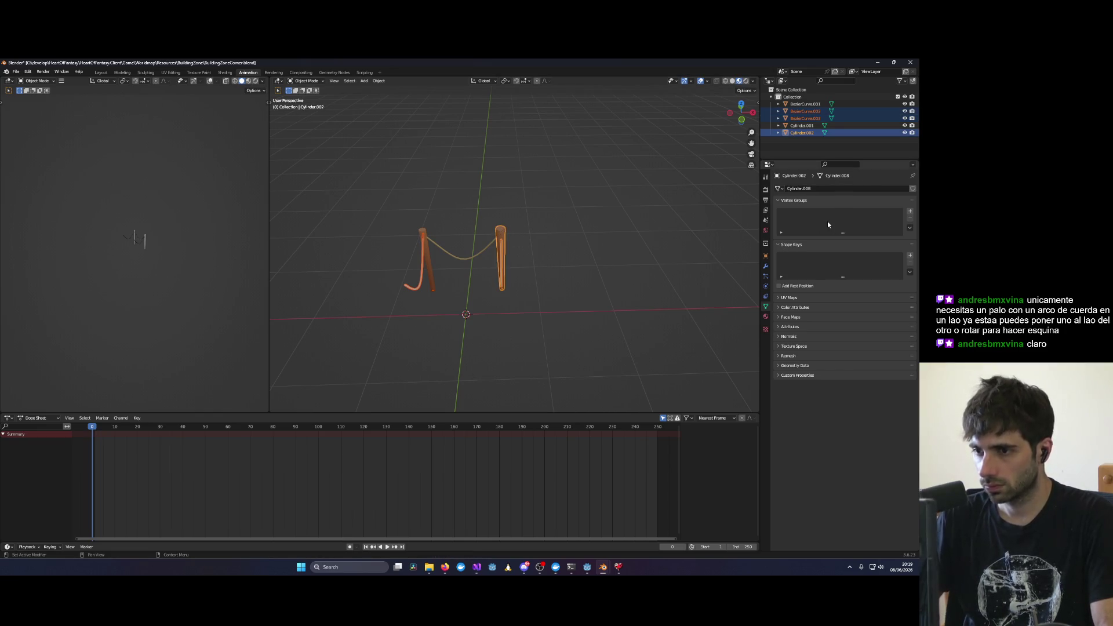
key("Delete")
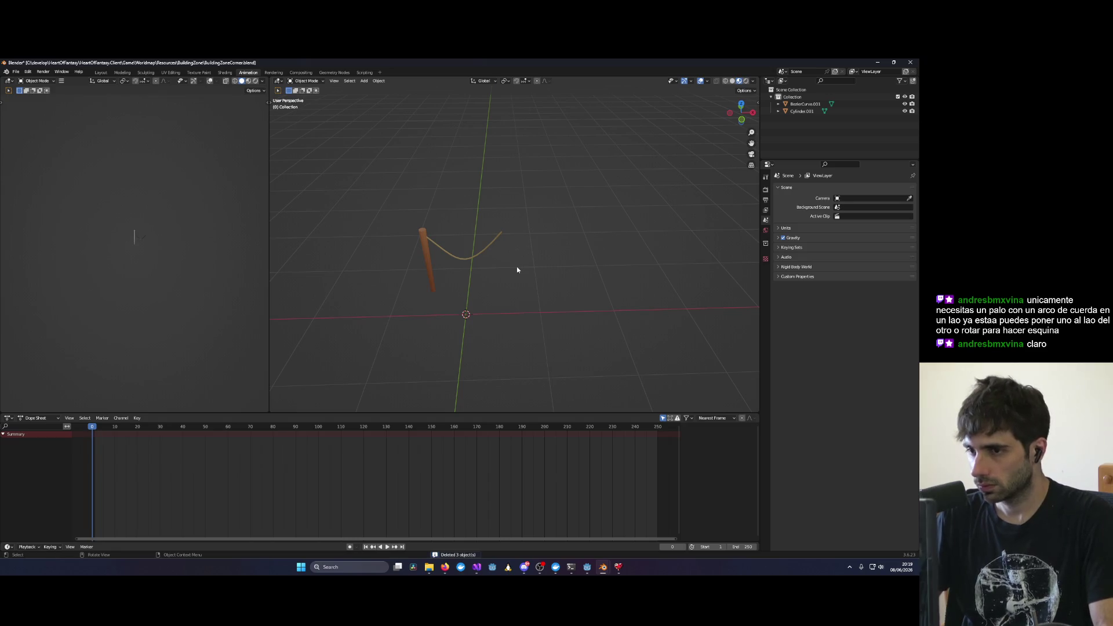
Step: Inspect the remaining post and rope curve from several angles
mouse_move(517, 269)
middle_mouse_down()
mouse_move(479, 281)
mouse_move(534, 281)
mouse_move(460, 280)
mouse_move(641, 266)
mouse_move(514, 286)
middle_mouse_up()
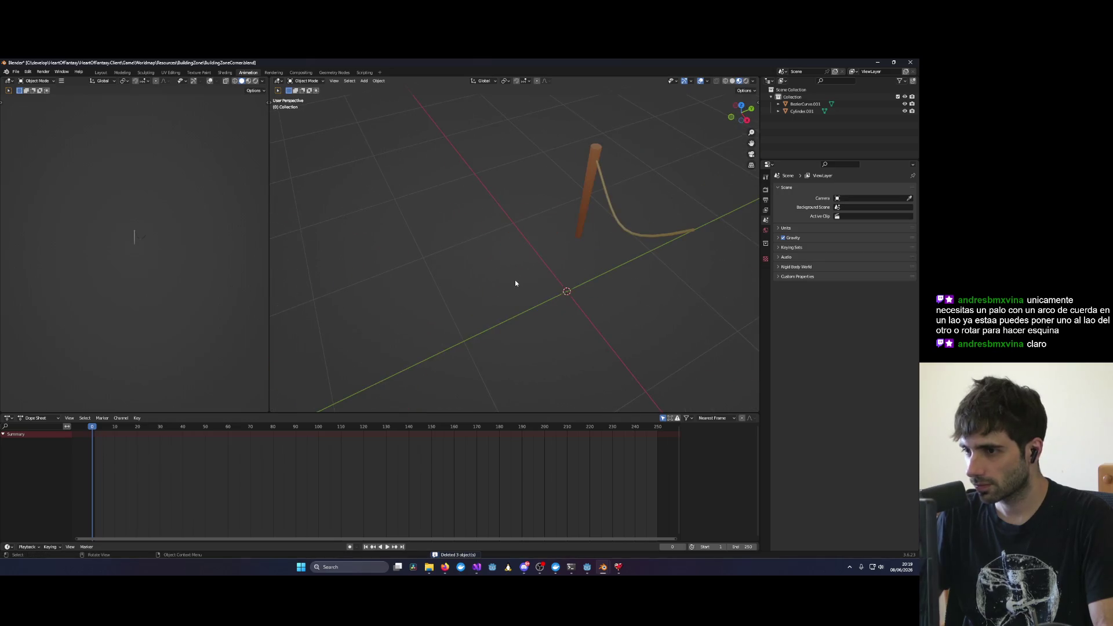
mouse_move(552, 236)
middle_mouse_down("shift")
mouse_move(473, 303)
mouse_move(514, 332)
mouse_move(519, 256)
mouse_move(482, 256)
mouse_move(543, 222)
mouse_move(425, 213)
mouse_move(619, 217)
mouse_move(553, 225)
mouse_move(418, 211)
mouse_move(520, 228)
mouse_move(504, 253)
mouse_move(542, 303)
middle_mouse_up("shift")
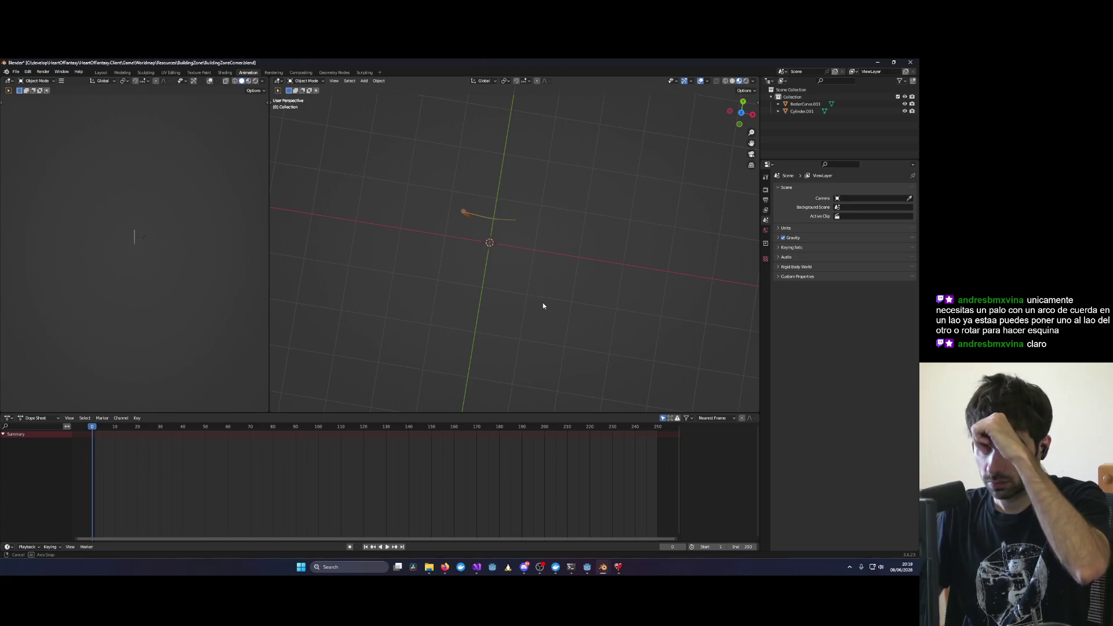
mouse_move(534, 255)
middle_mouse_down()
mouse_move(483, 305)
mouse_move(527, 236)
mouse_move(617, 154)
middle_mouse_up()
left_click(464, 278)
scroll(464, 278, "up", 3)
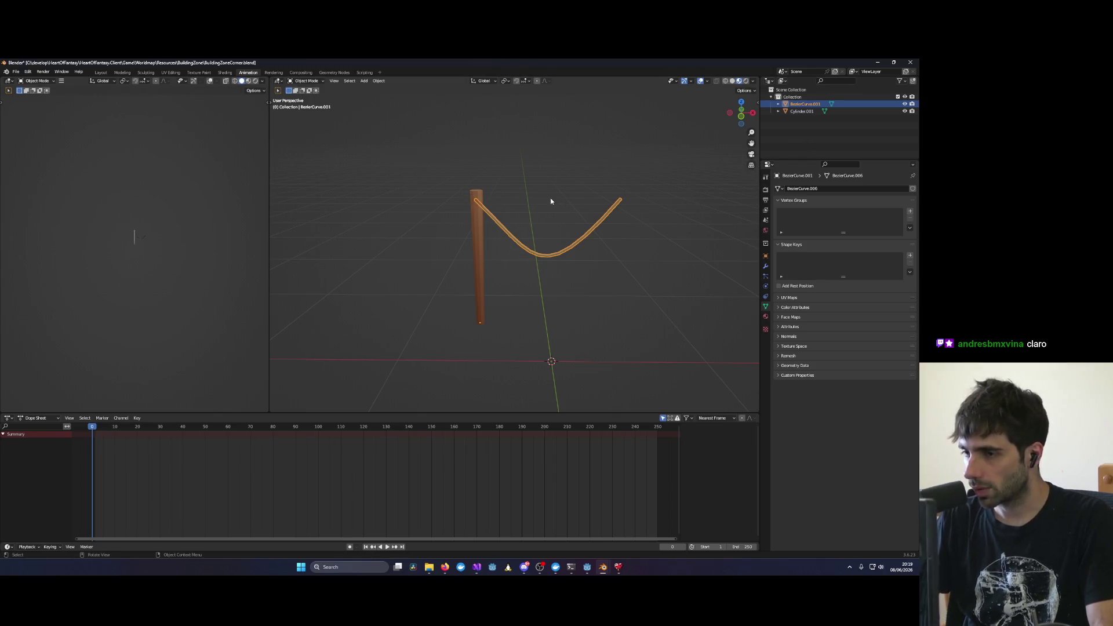
scroll(349, 193, "down", 2)
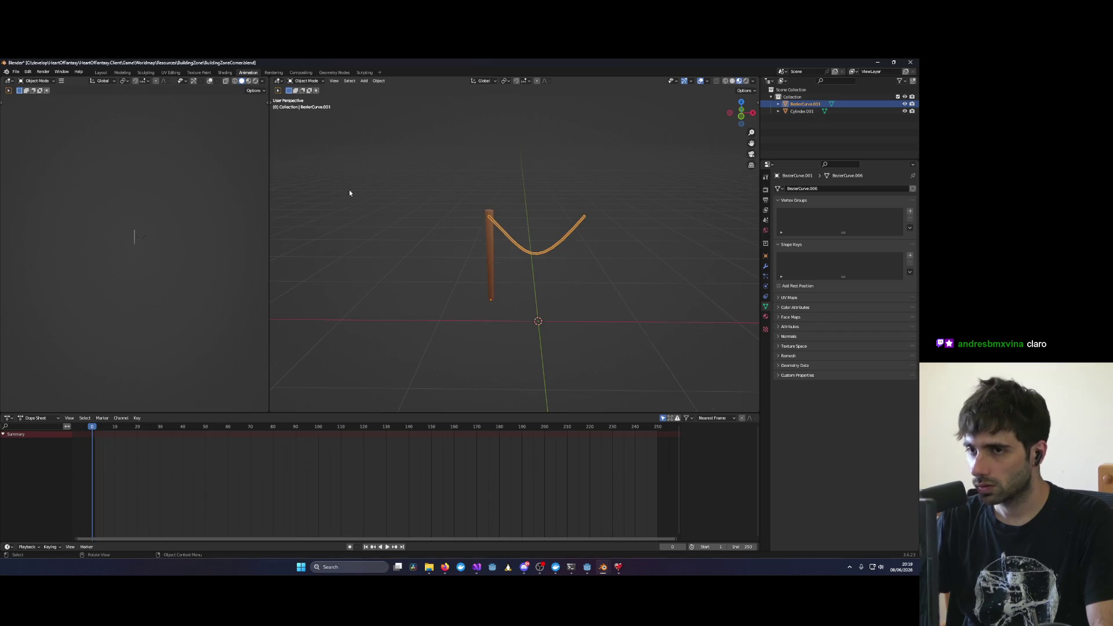
Step: Save BuildingZoneCorner.blend with Ctrl+S and minimize Blender
left_click(16, 71)
mouse_move(35, 94)
left_click(412, 189)
key("ctrl+s")
left_click(878, 62)
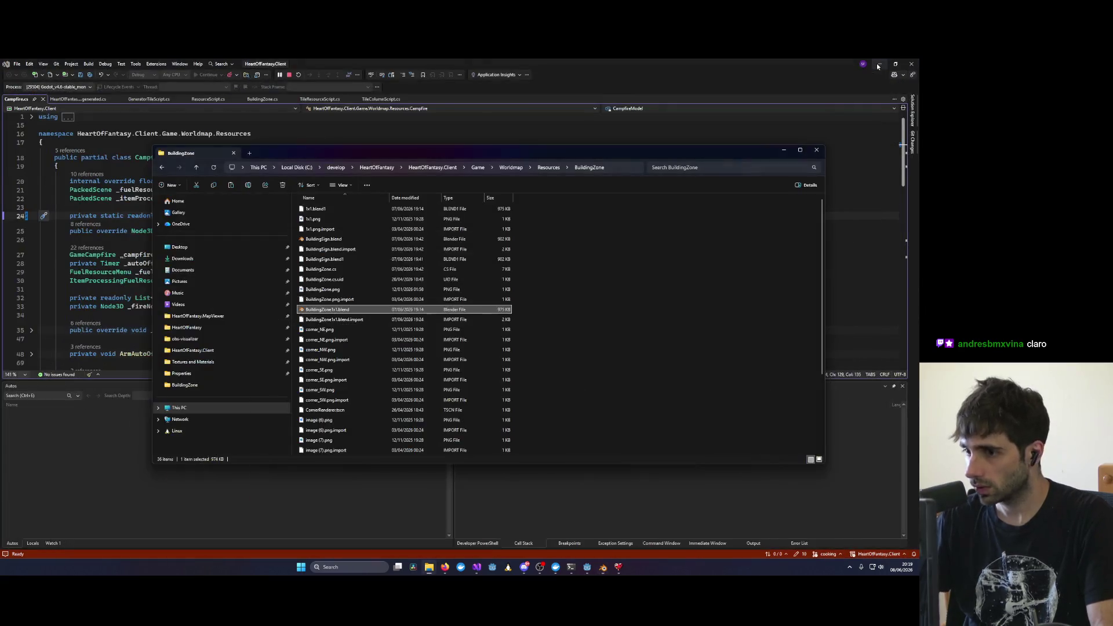
Step: Bring up Godot to reimport the assets, minimize it, and return to Visual Studio
left_click(587, 569)
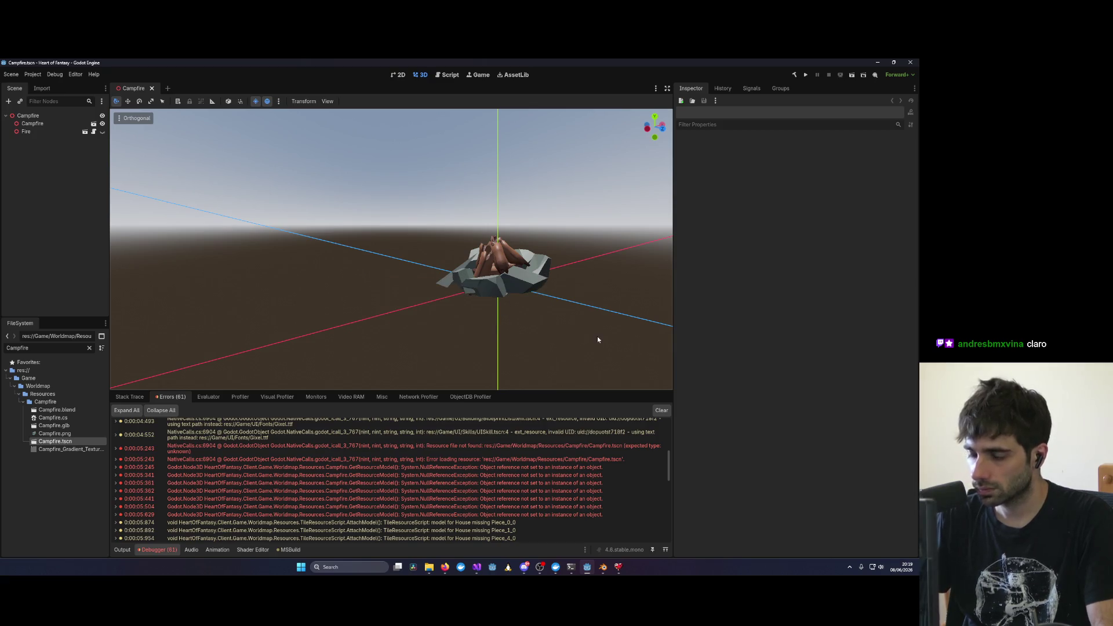
left_click(878, 62)
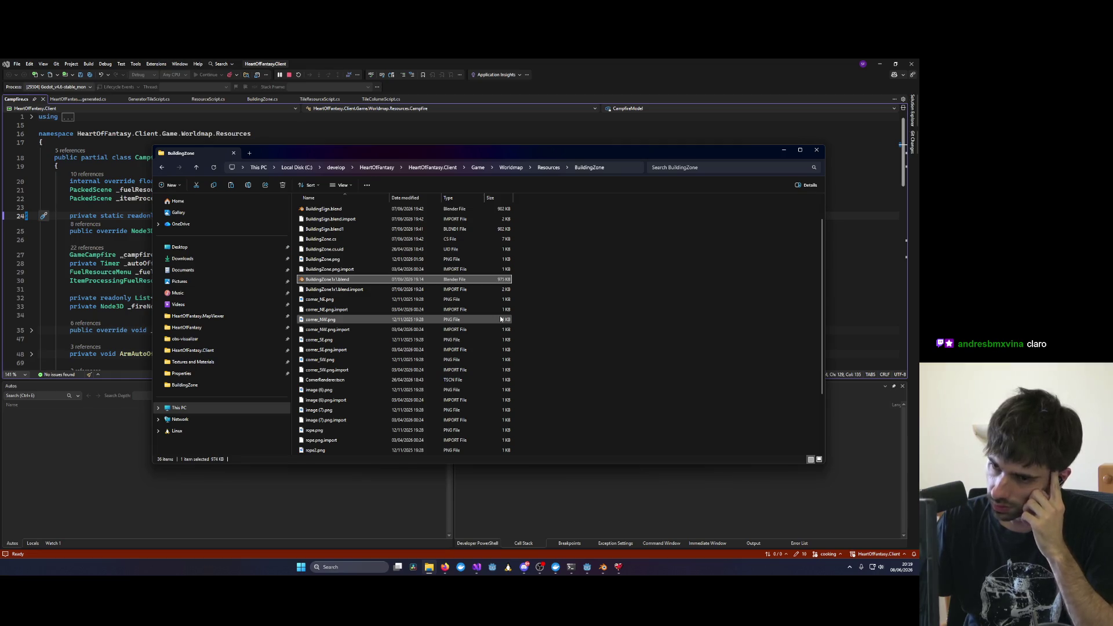
left_click(476, 567)
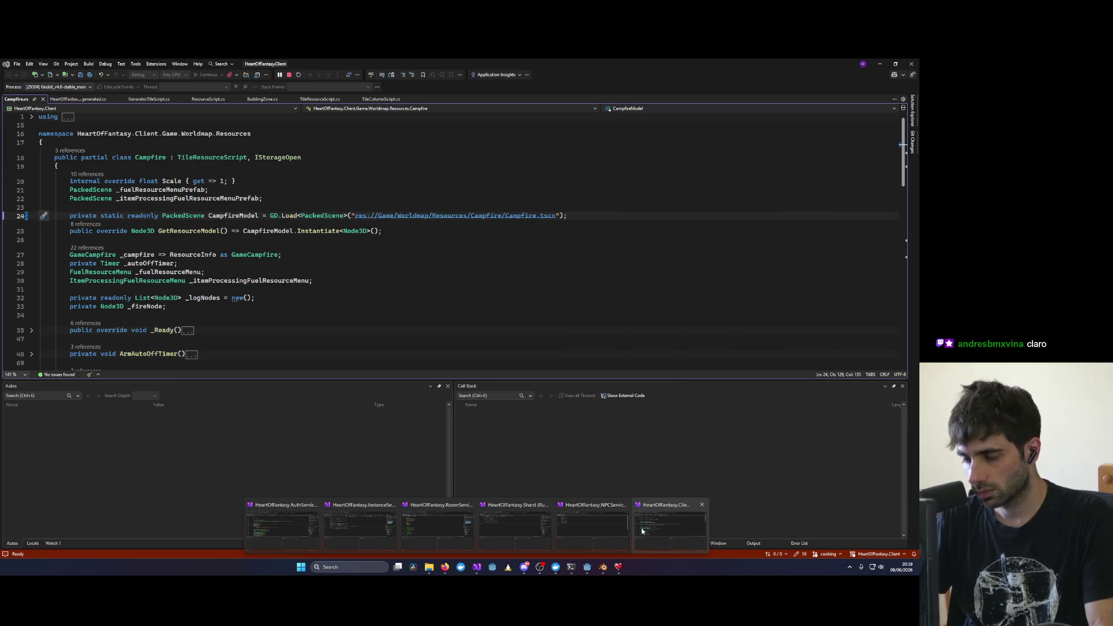
Step: Open BuildingZone.cs from the BuildingZone folder in the HeartOfFantasy.Client Solution Explorer
left_click(641, 531)
left_click(204, 298)
left_click(913, 113)
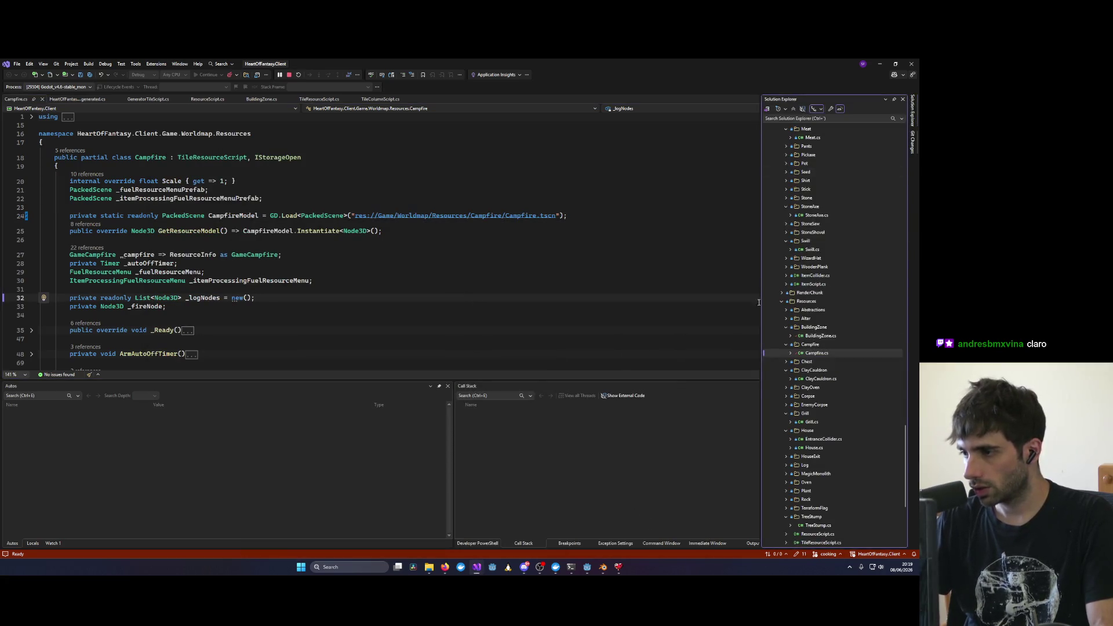
double_click(820, 335)
Step: Enlarge the code editor and review the GetResourceModel method
scroll(544, 269, "up", 2)
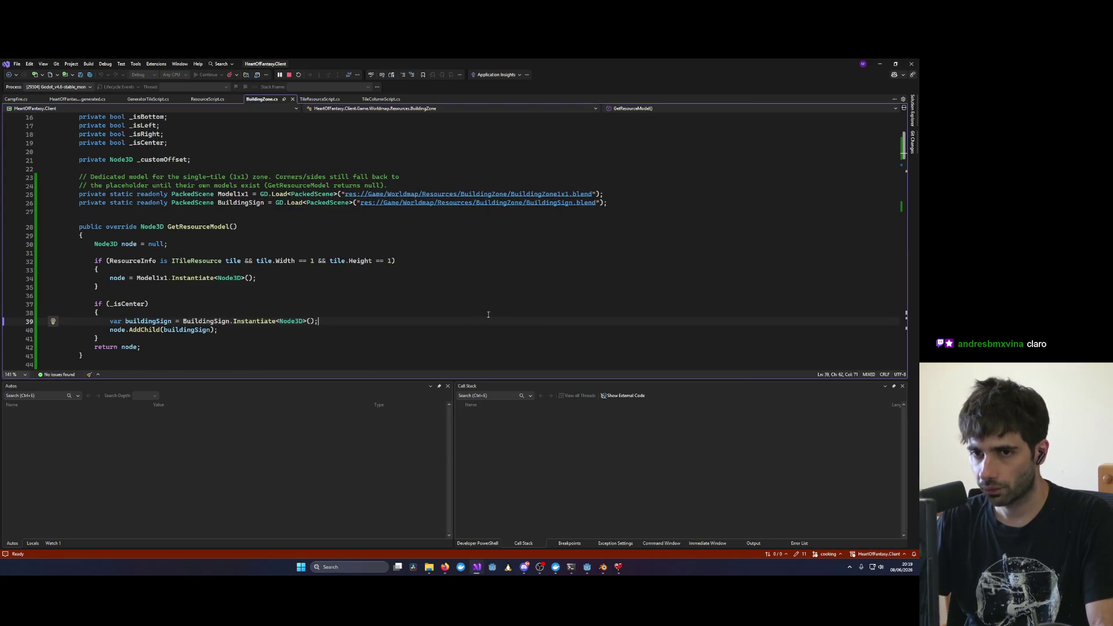
left_click_drag(433, 378, 419, 488)
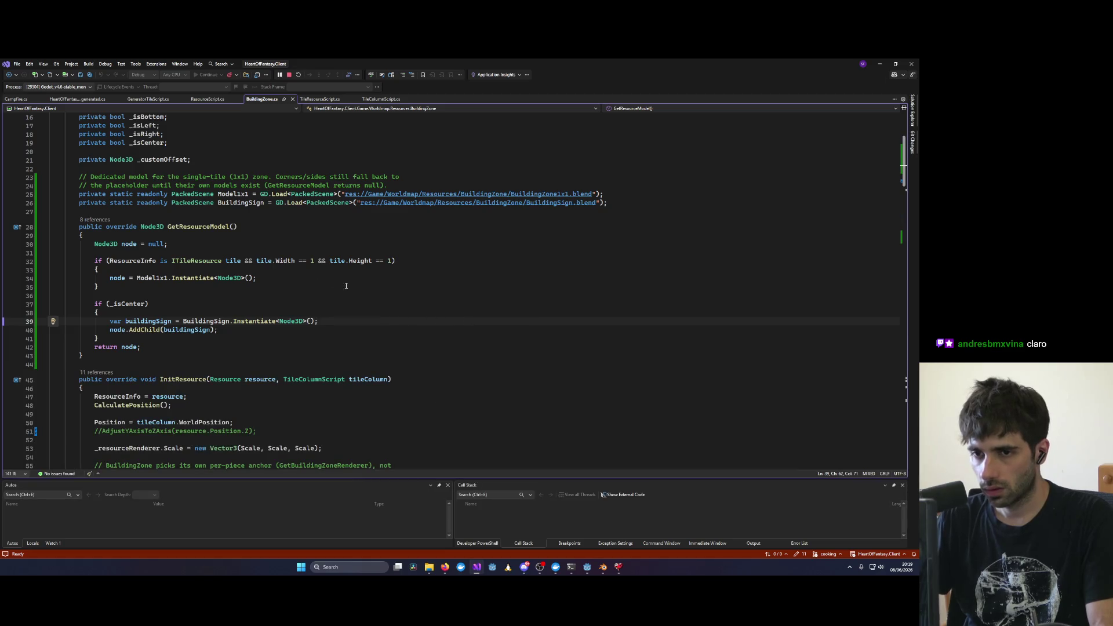
scroll(346, 286, "down", 4)
scroll(513, 233, "up", 5)
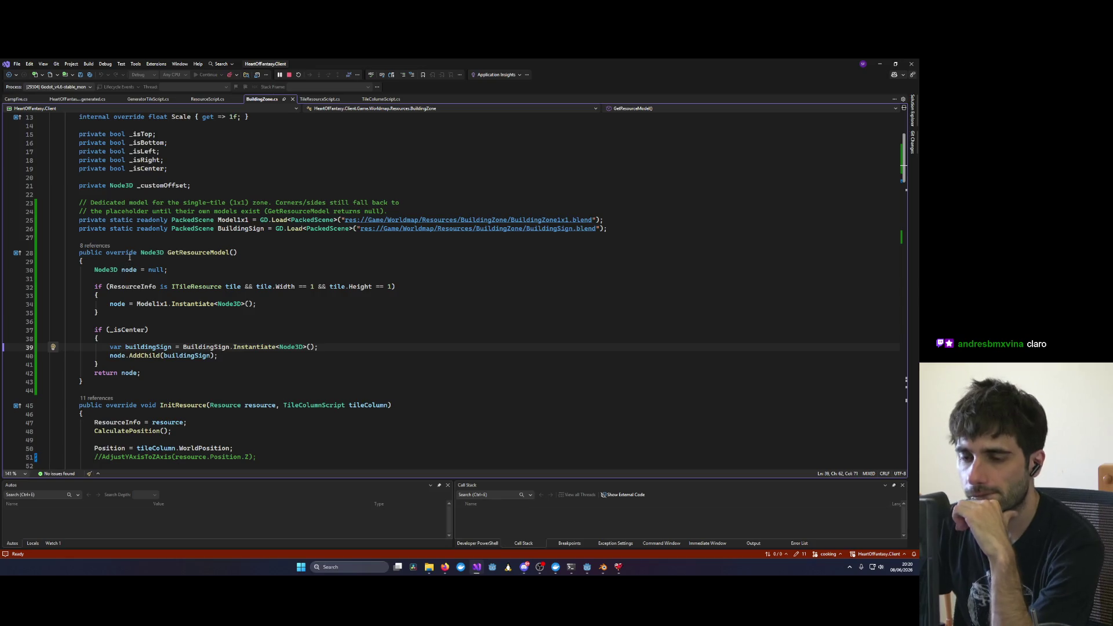
double_click(191, 252)
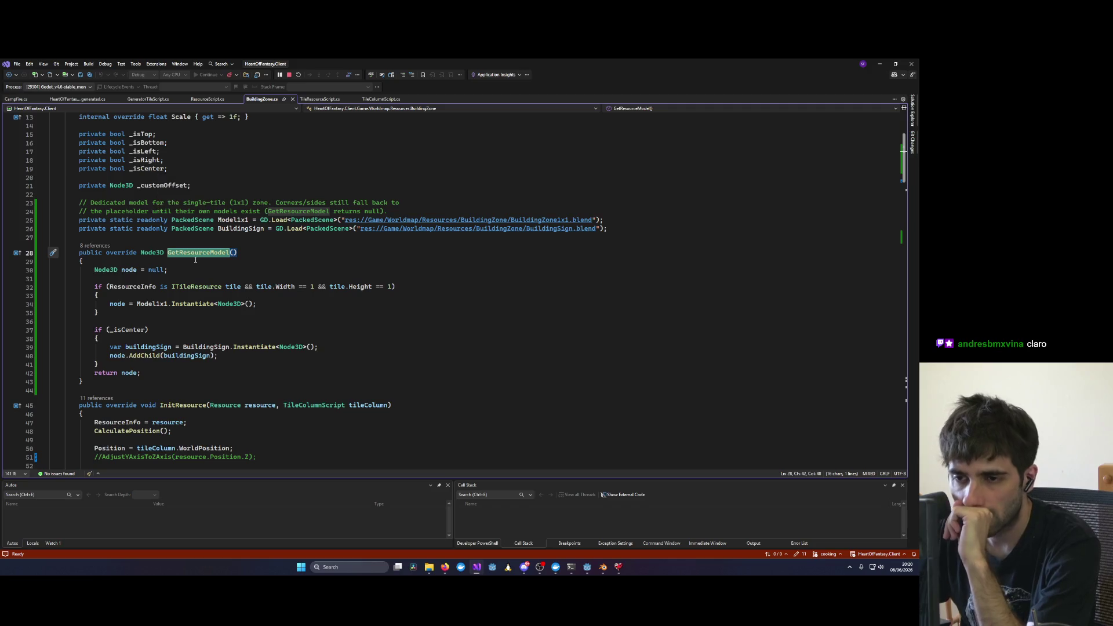
scroll(196, 260, "down", 7)
scroll(195, 260, "up", 6)
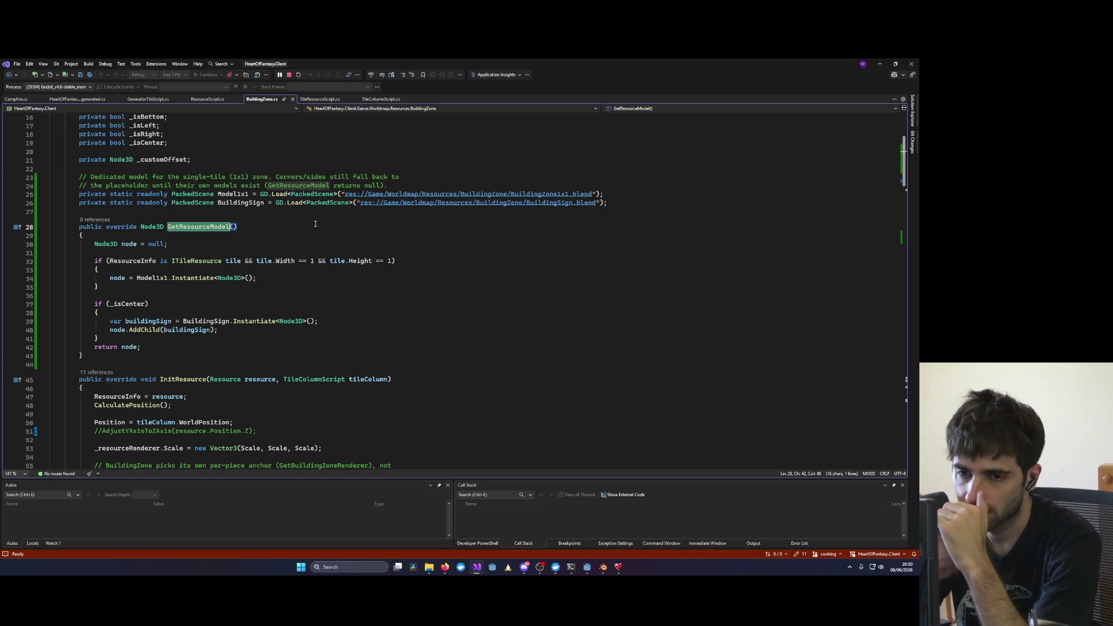
left_click(143, 287)
scroll(145, 301, "down", 5)
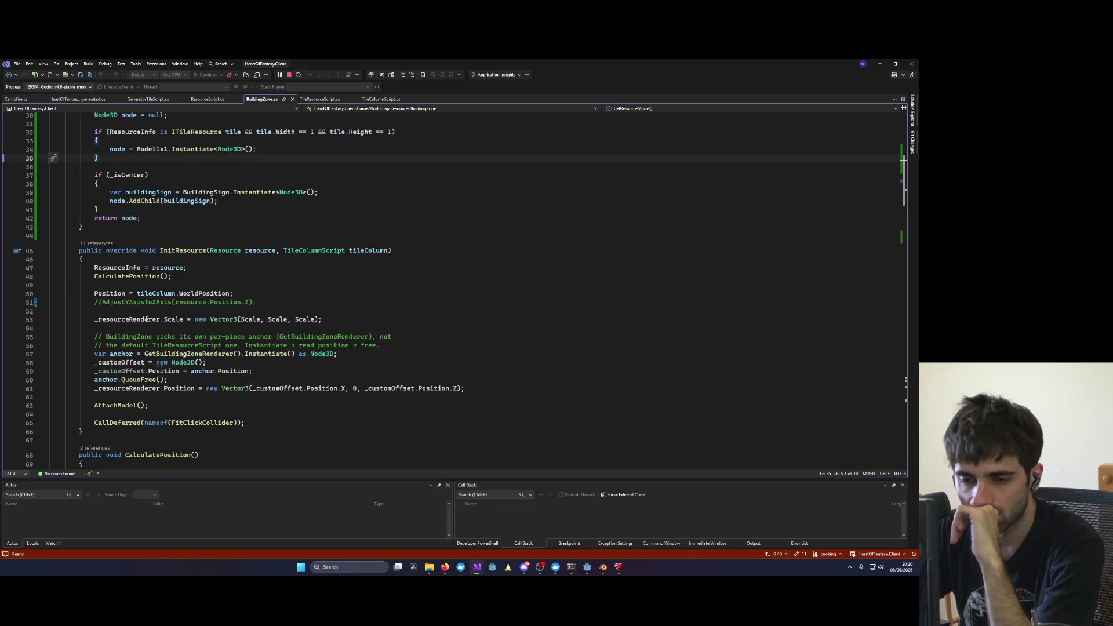
scroll(221, 400, "down", 7)
scroll(220, 401, "down", 13)
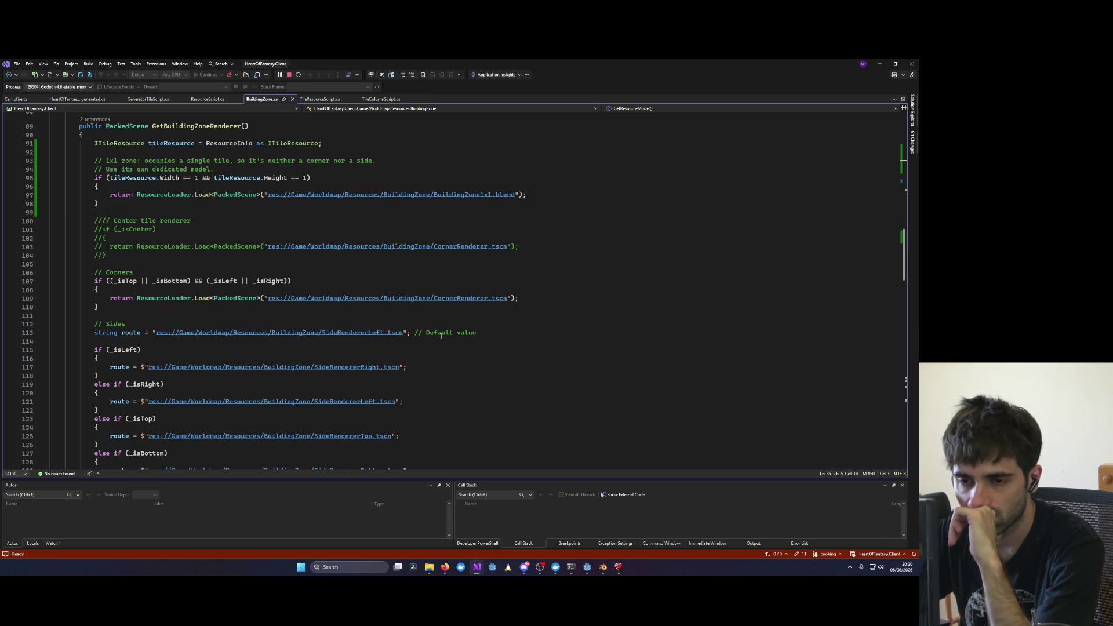
scroll(286, 382, "down", 4)
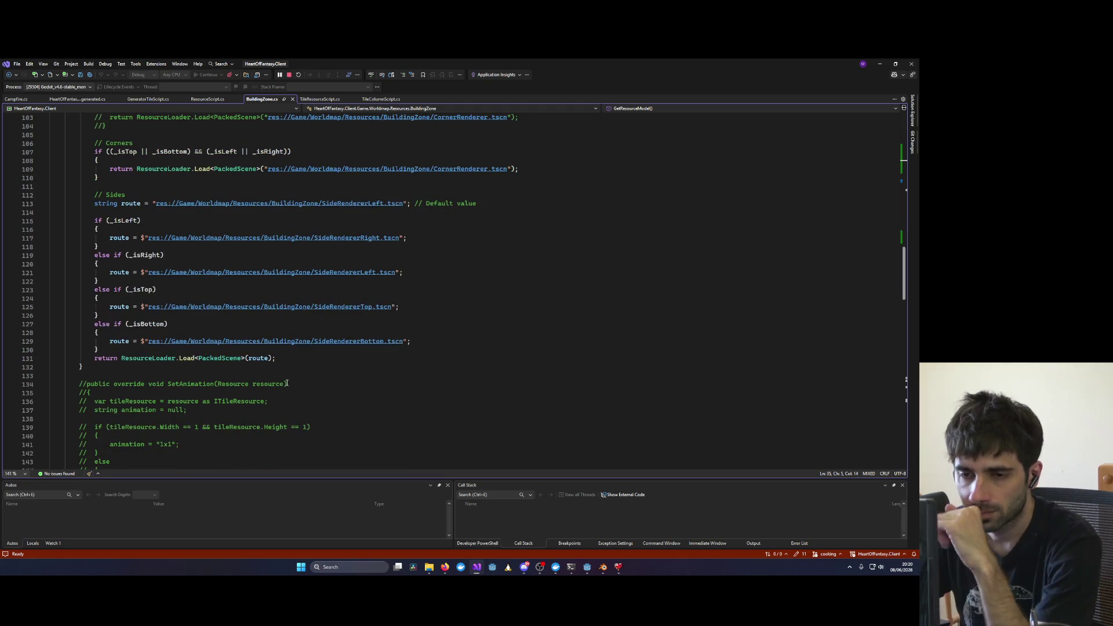
scroll(286, 382, "down", 7)
scroll(286, 382, "down", 17)
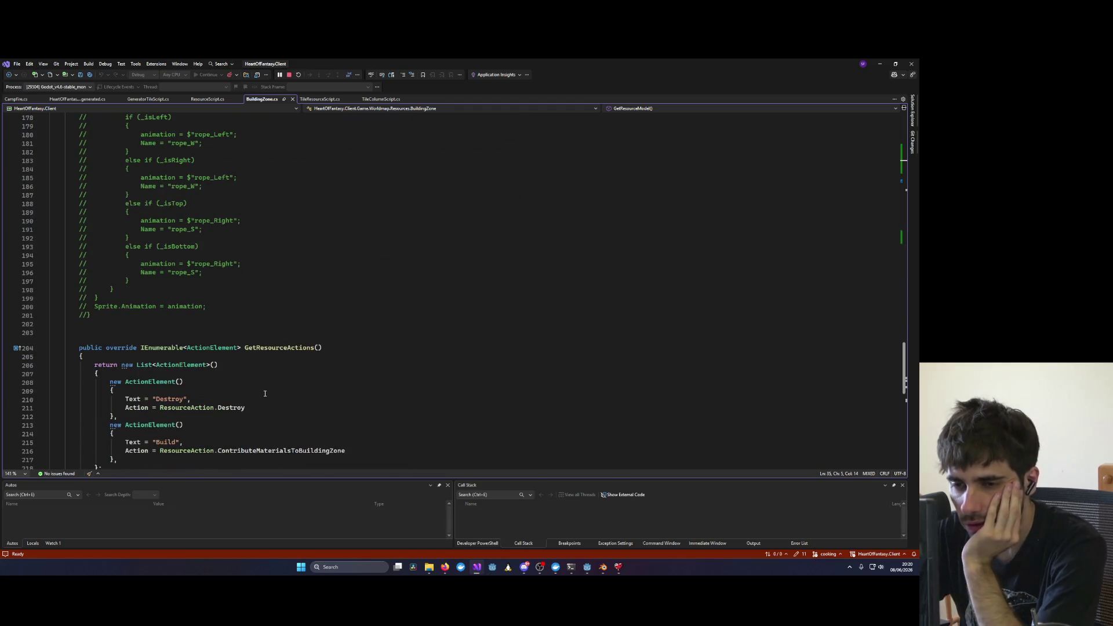
scroll(265, 394, "down", 10)
scroll(265, 394, "up", 12)
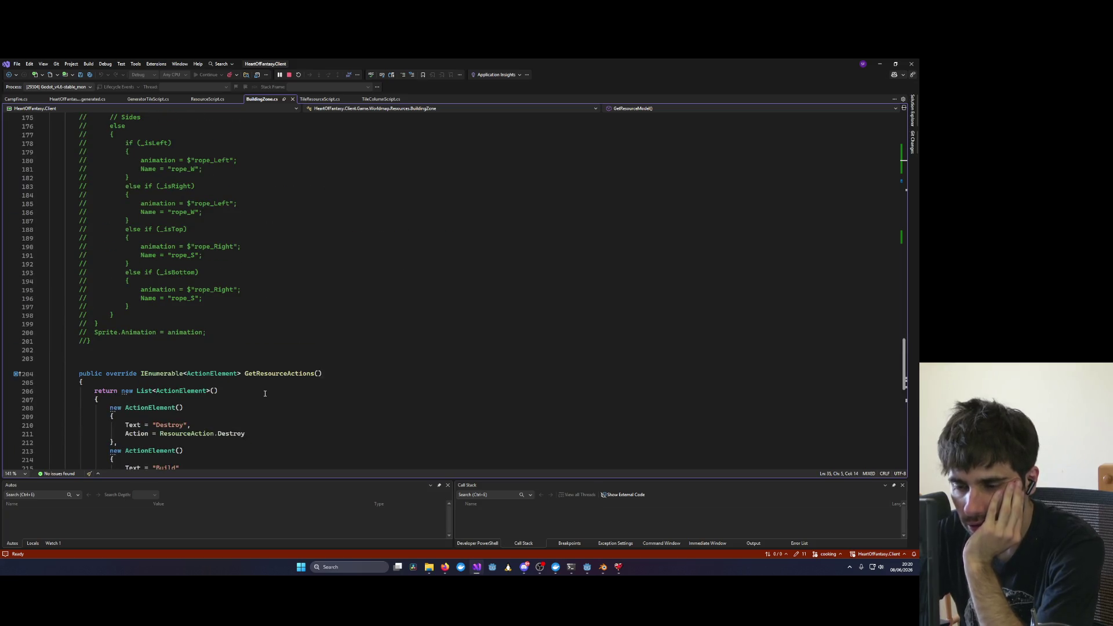
scroll(265, 394, "up", 20)
scroll(265, 394, "up", 17)
scroll(265, 395, "up", 8)
scroll(264, 394, "down", 9)
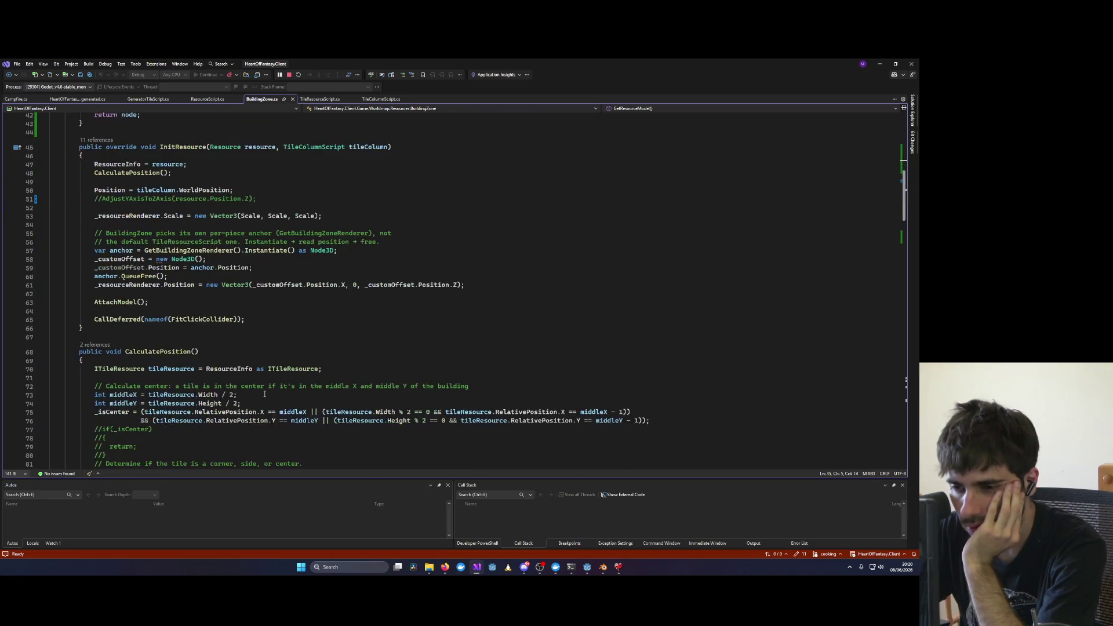
scroll(264, 394, "down", 4)
scroll(265, 394, "up", 4)
scroll(265, 395, "down", 4)
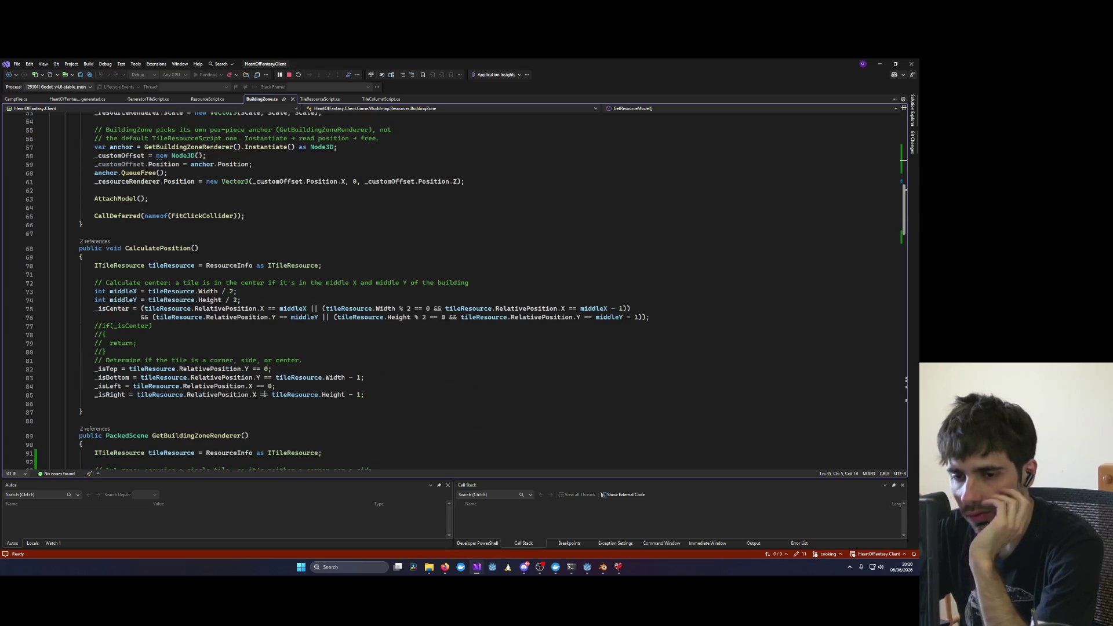
mouse_move(259, 397)
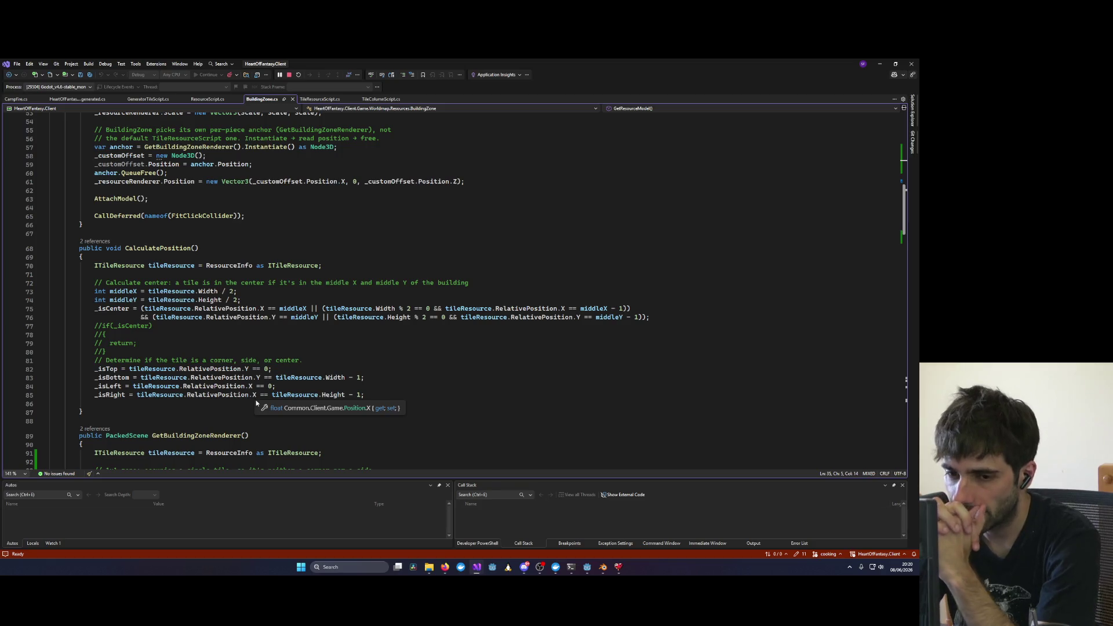
Step: Review the edge-flag assignments and the SideRendererLeft and CornerRenderer references
left_click_drag(32, 396, 30, 374)
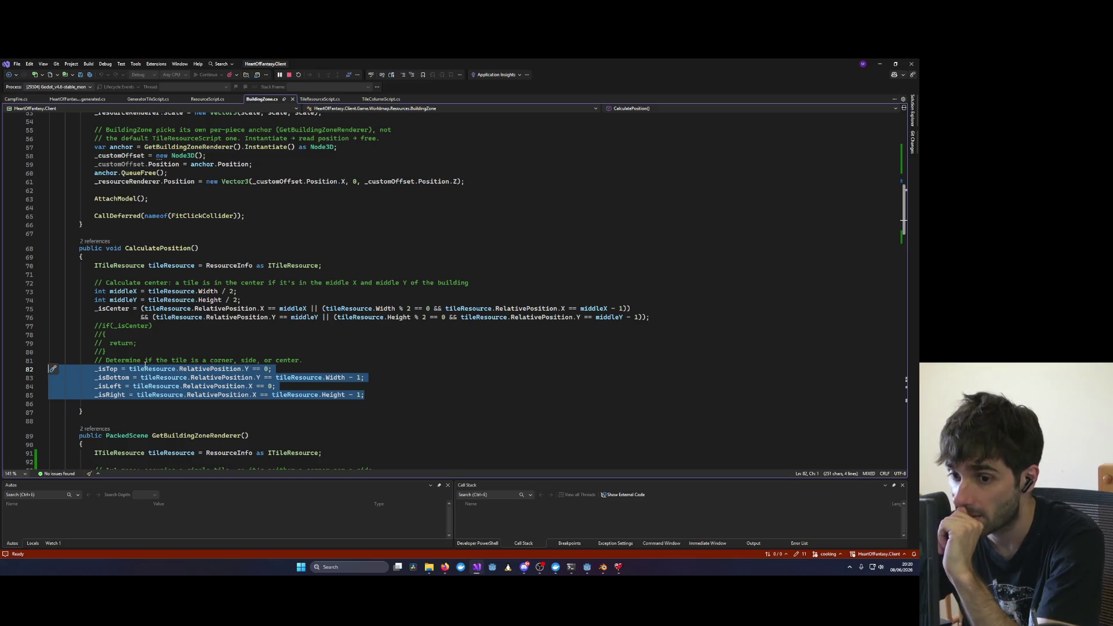
scroll(144, 364, "up", 5)
scroll(144, 365, "down", 15)
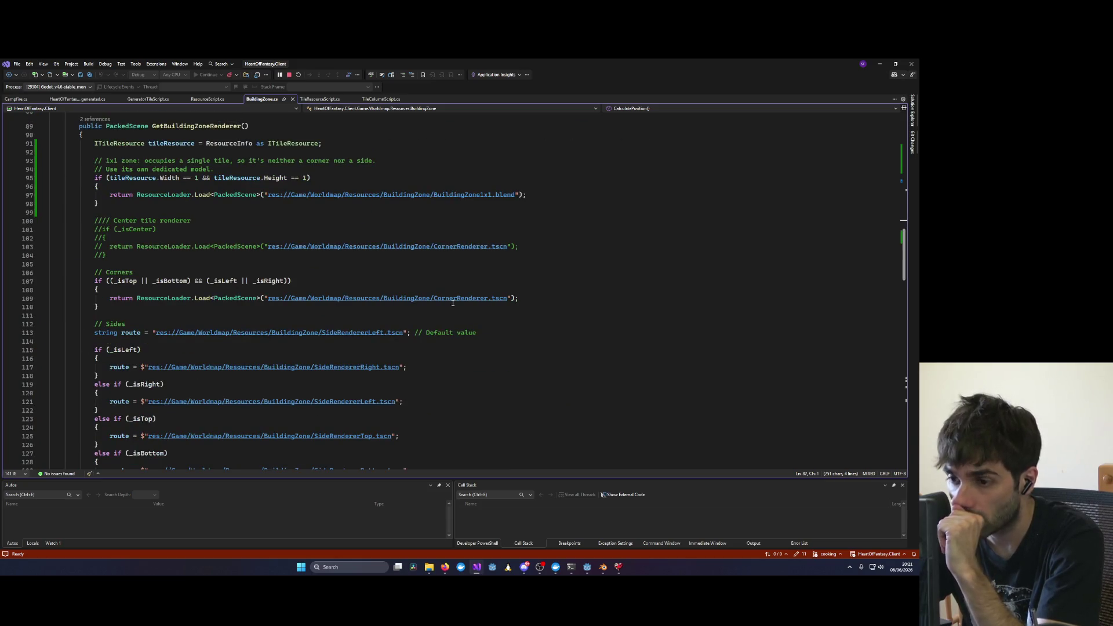
double_click(332, 402)
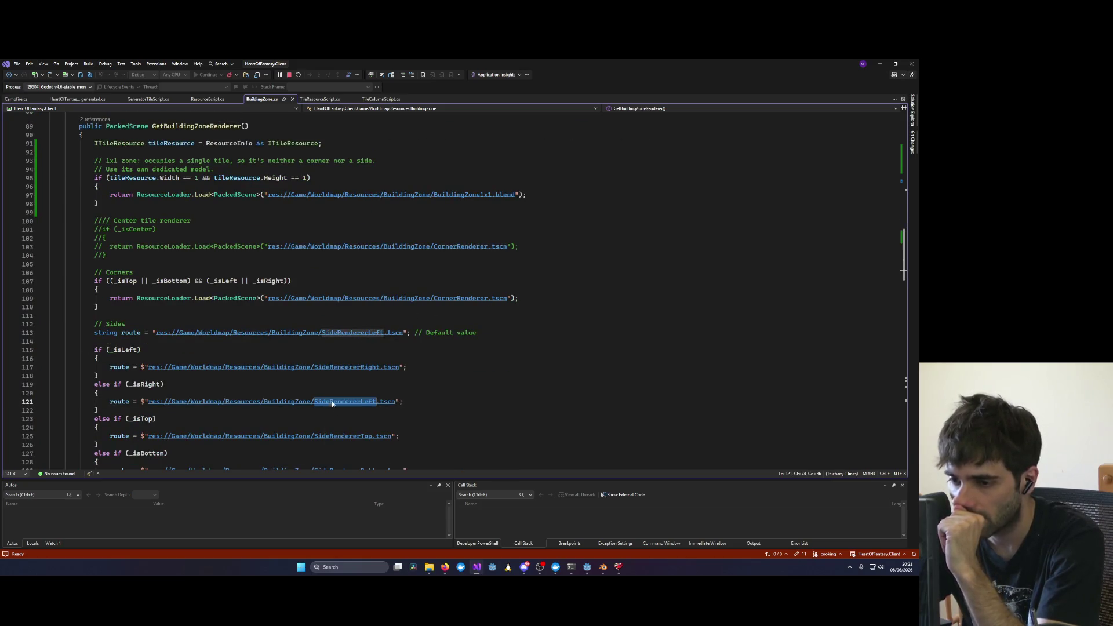
double_click(462, 298)
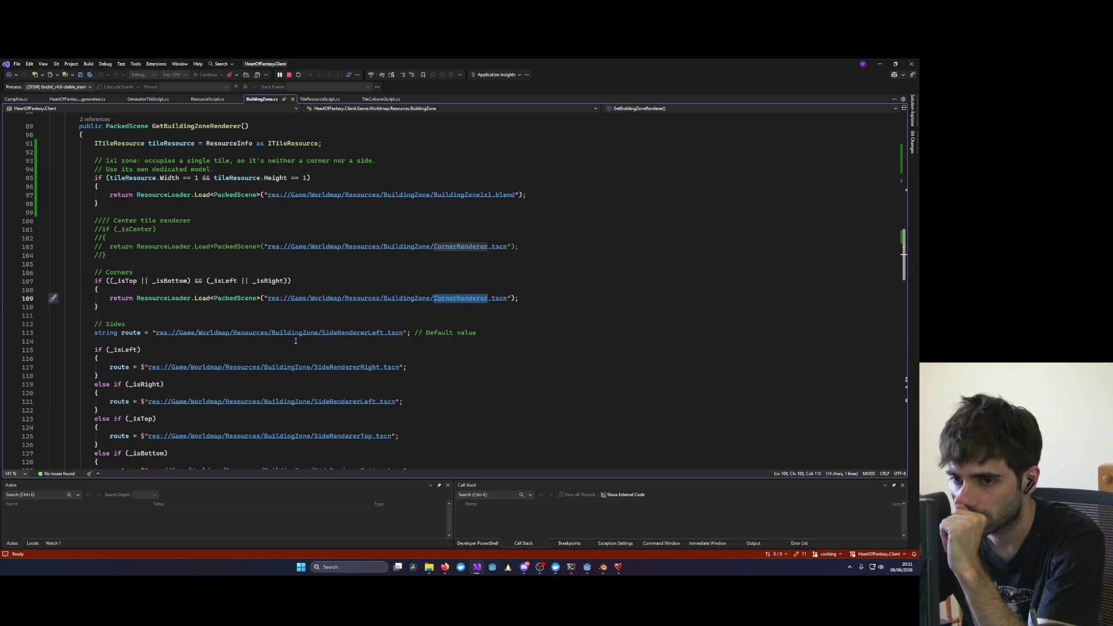
scroll(79, 284, "down", 3)
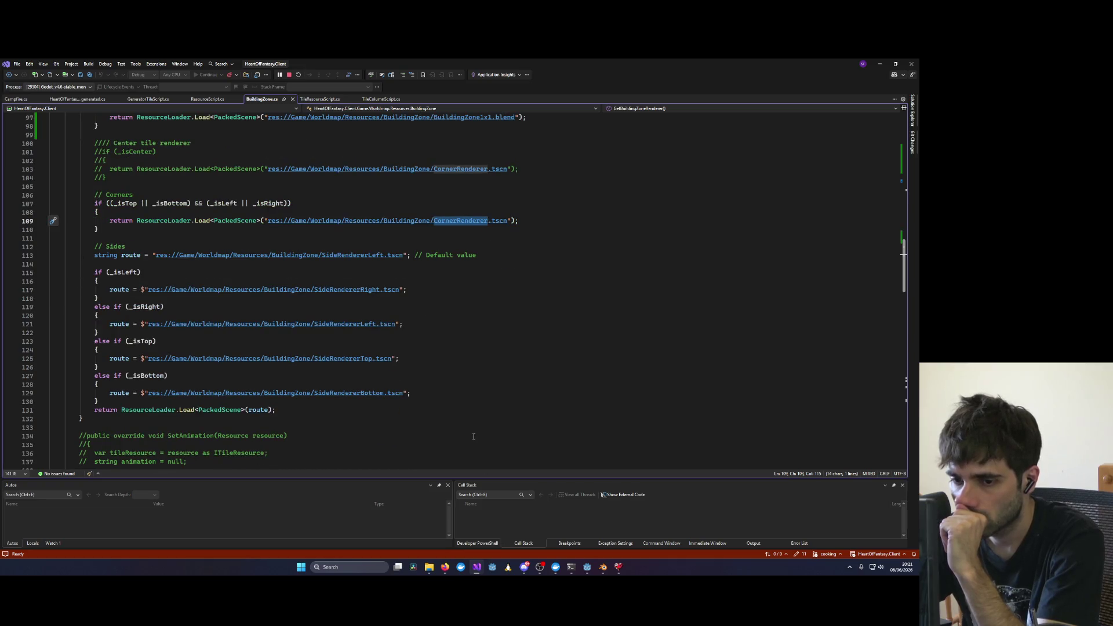
scroll(473, 437, "up", 6)
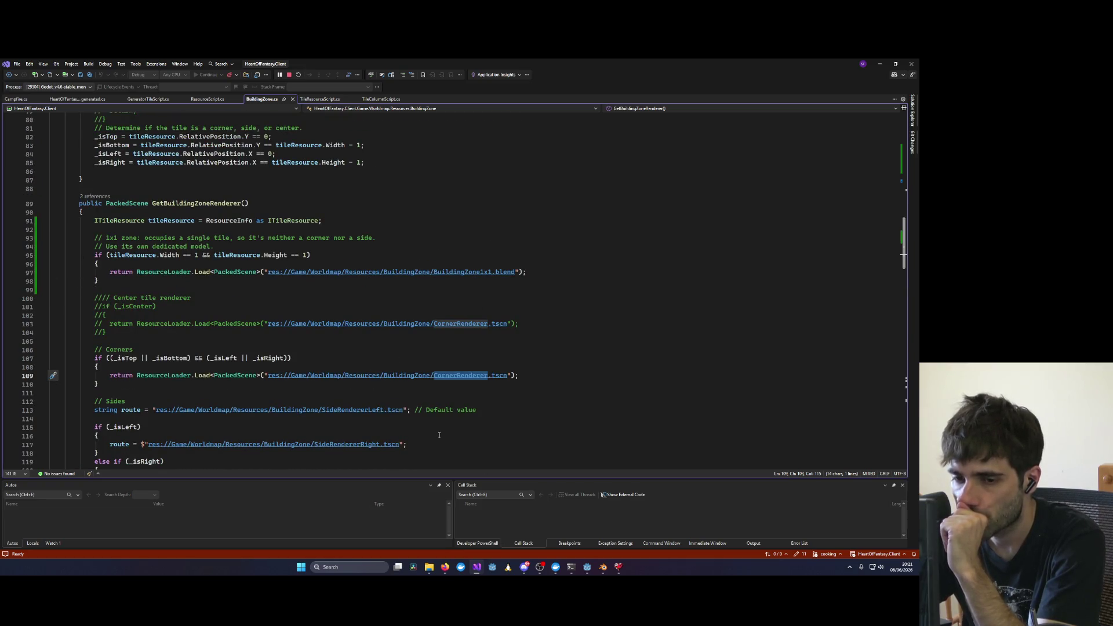
scroll(439, 436, "down", 3)
scroll(348, 424, "up", 12)
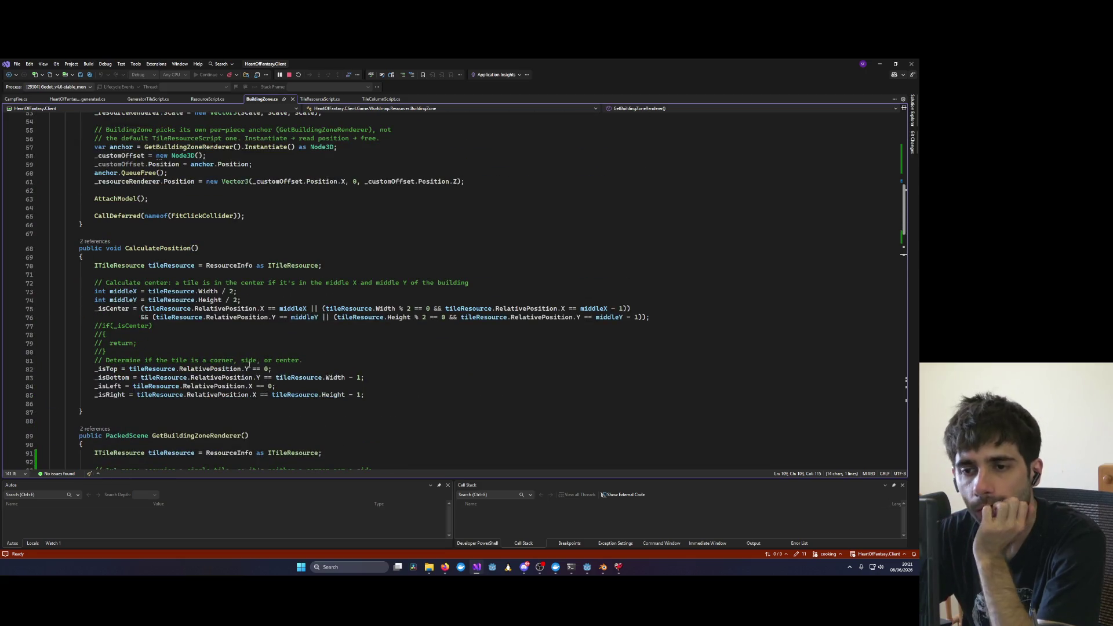
scroll(249, 364, "up", 5)
Step: Highlight CalculatePosition to check where it is referenced
double_click(167, 378)
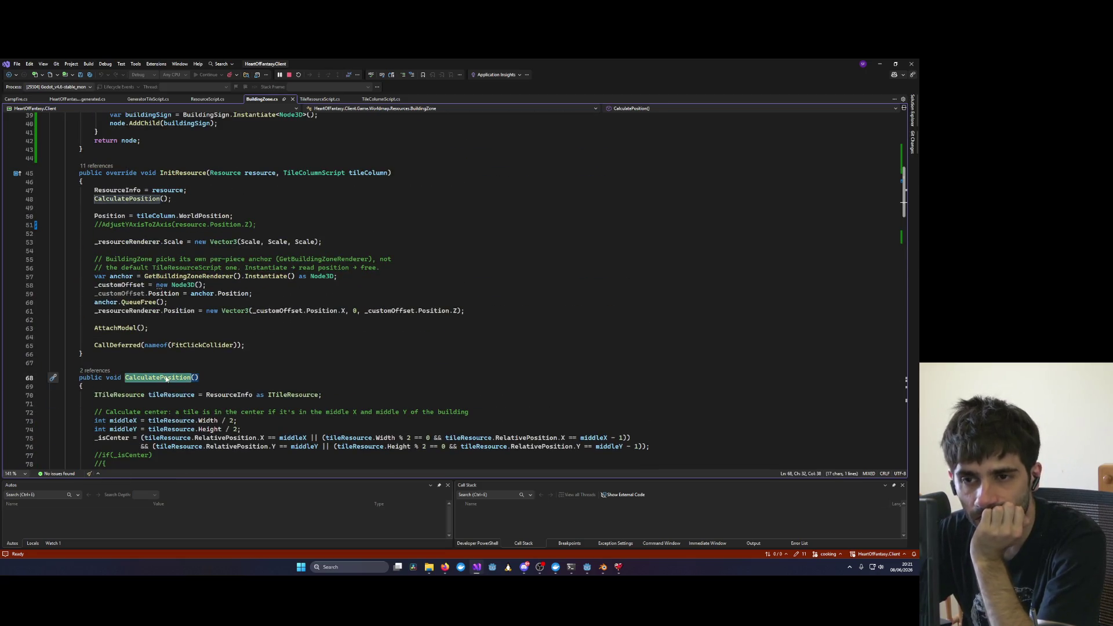
scroll(168, 374, "down", 7)
scroll(176, 367, "up", 7)
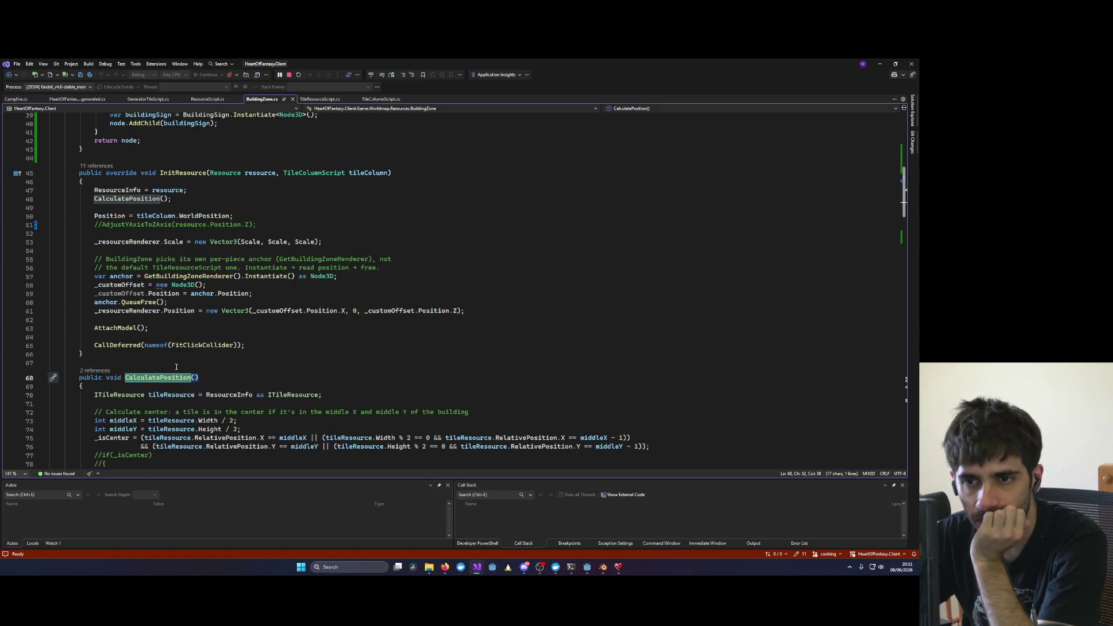
mouse_move(181, 345)
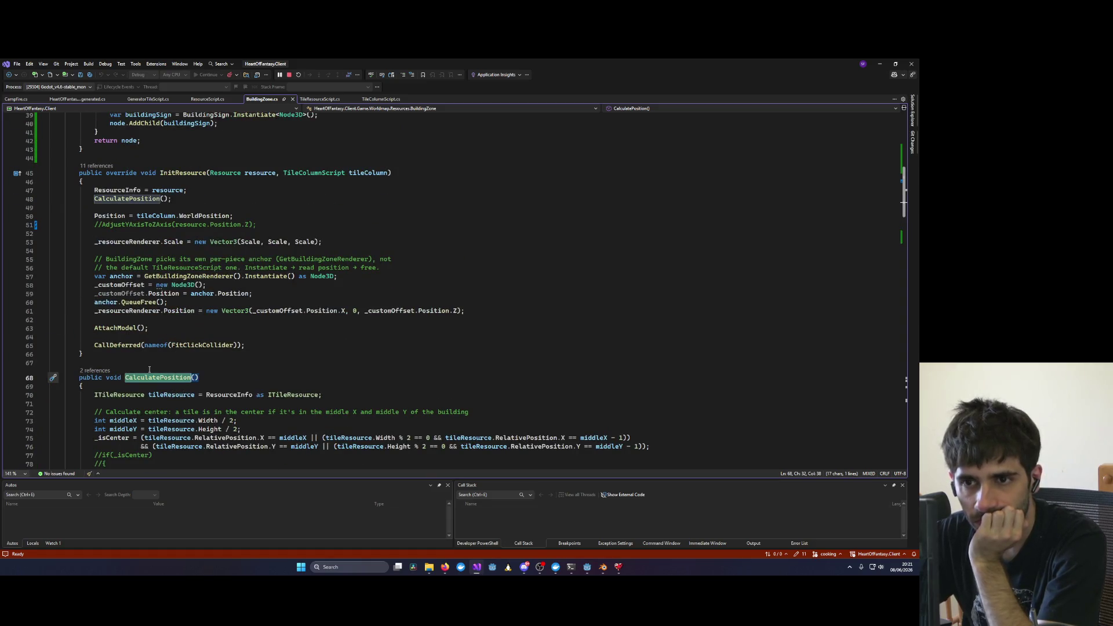
scroll(149, 370, "up", 6)
Step: Insert blank lines after the _isCenter block, just before return node in GetResourceModel
left_click(183, 175)
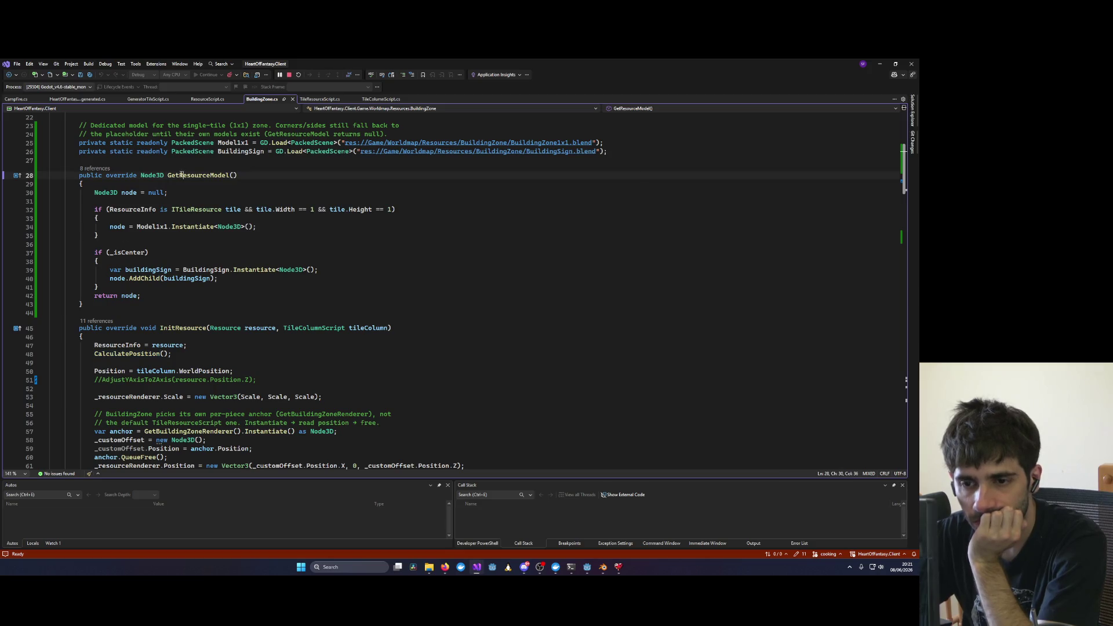
scroll(151, 322, "down", 6)
scroll(151, 322, "up", 1)
scroll(151, 322, "up", 9)
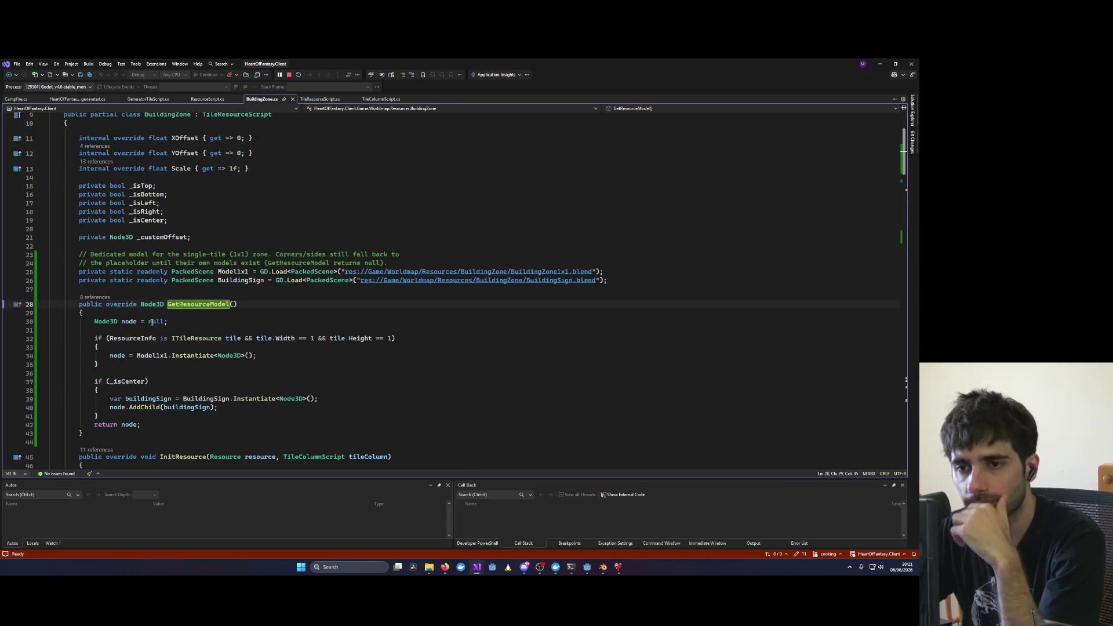
scroll(151, 321, "down", 7)
scroll(152, 326, "down", 15)
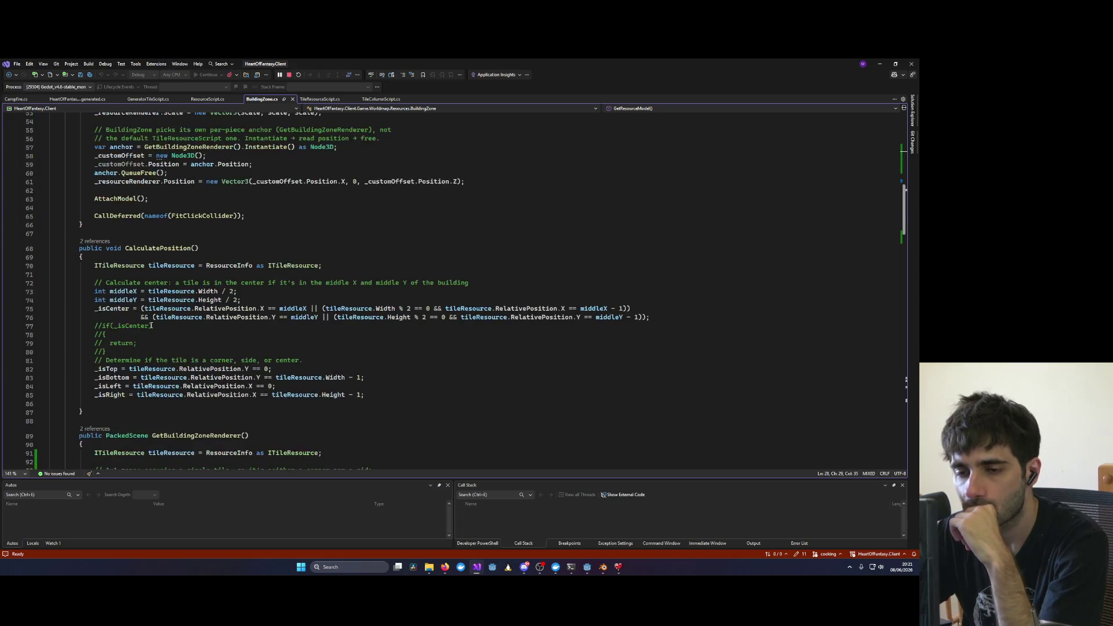
scroll(152, 325, "up", 12)
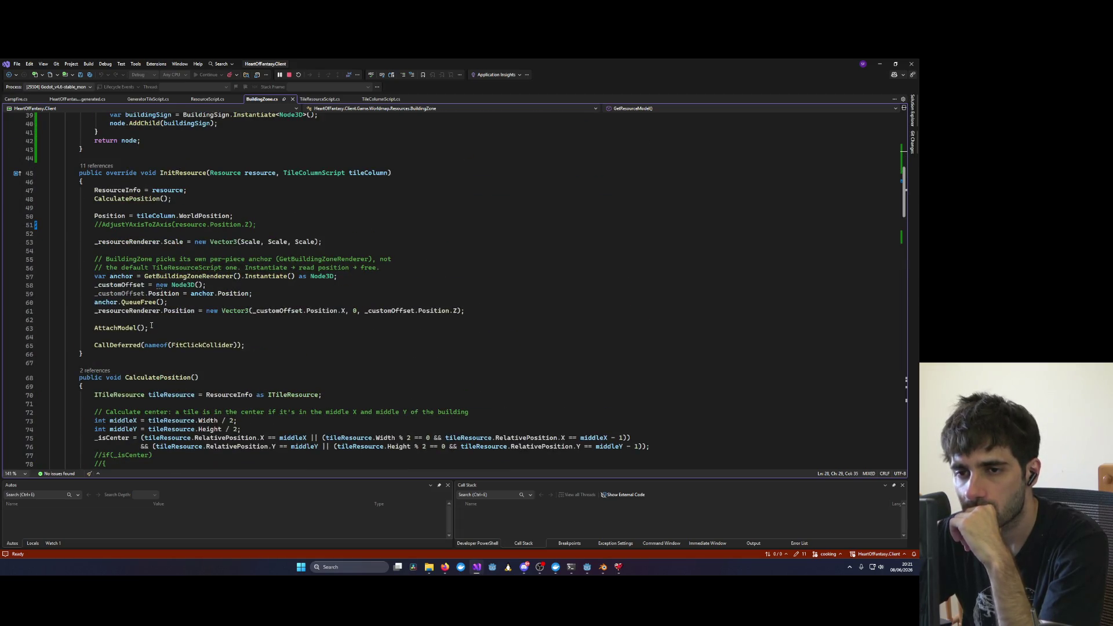
scroll(151, 327, "up", 8)
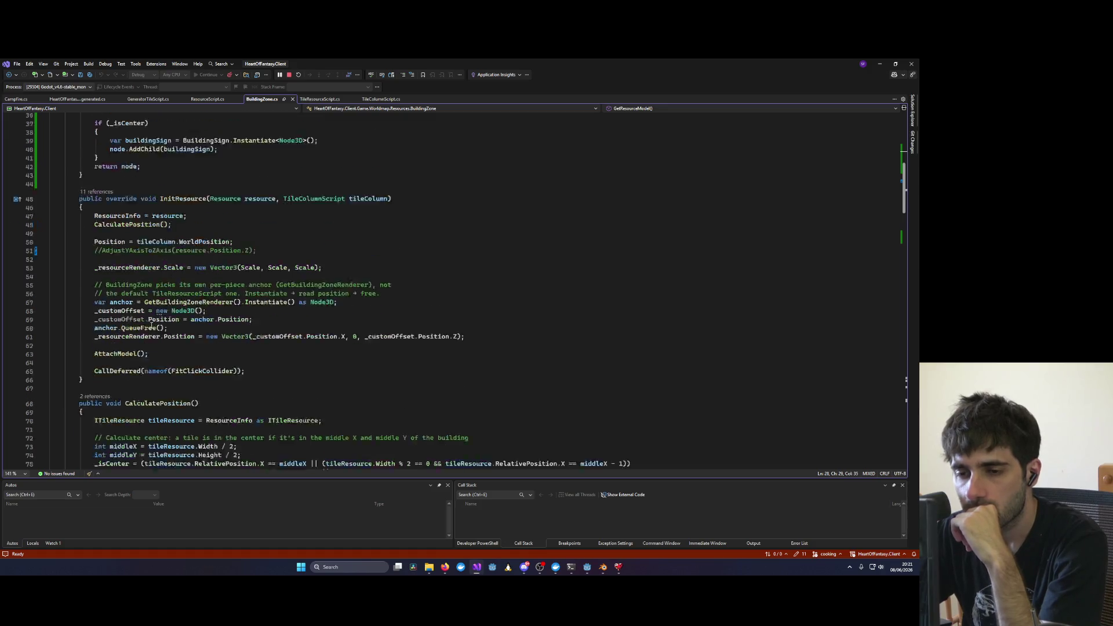
right_click(194, 226)
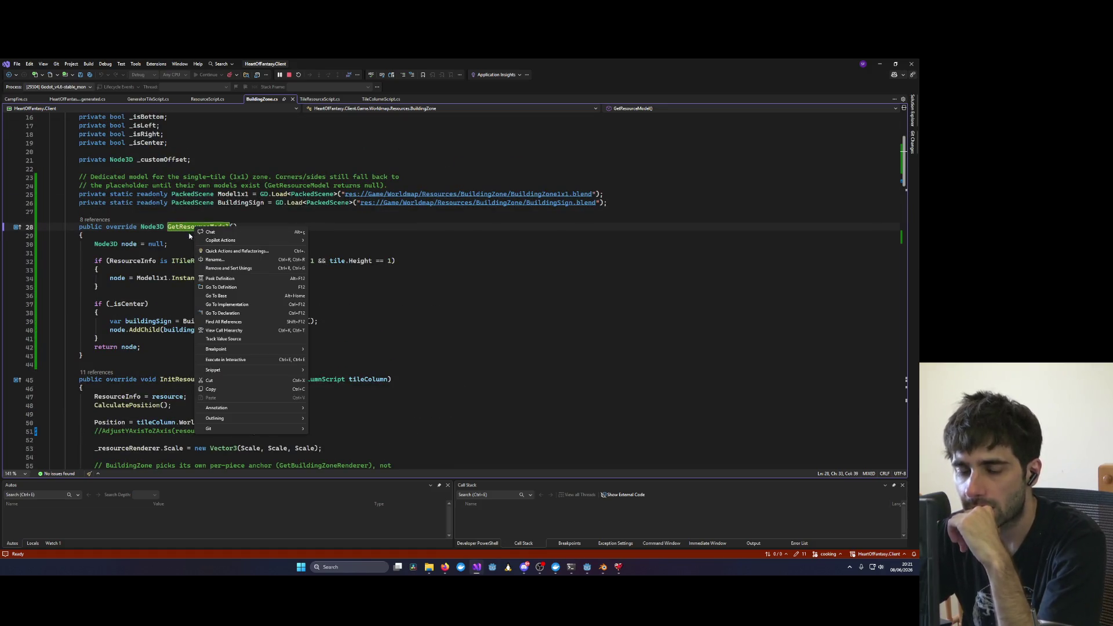
key("Escape")
left_click(145, 338)
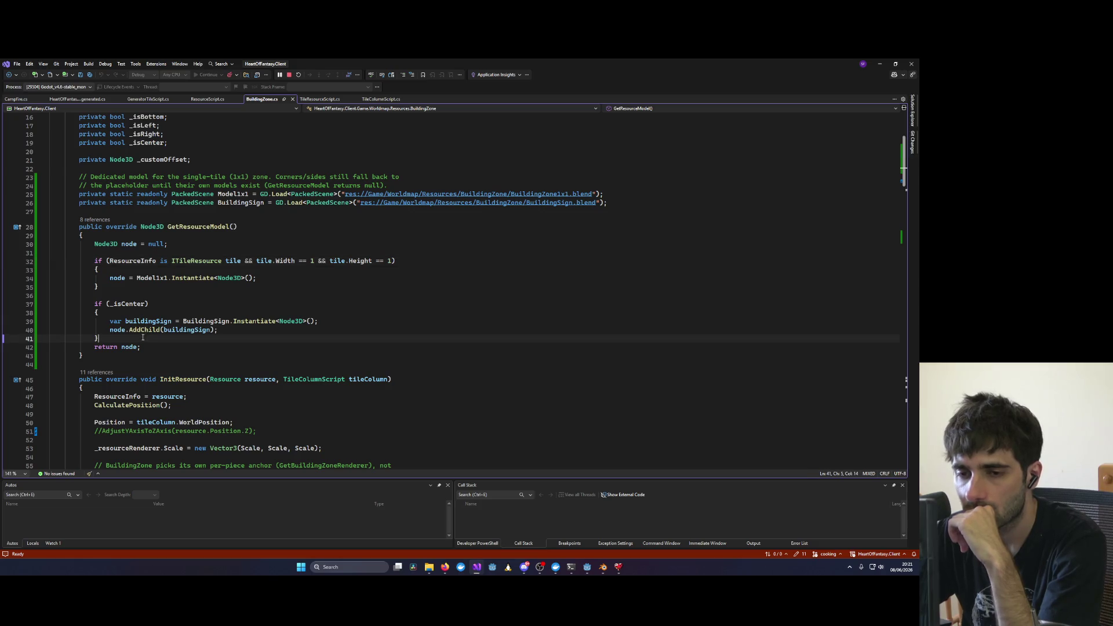
key("Return")
key("Return")
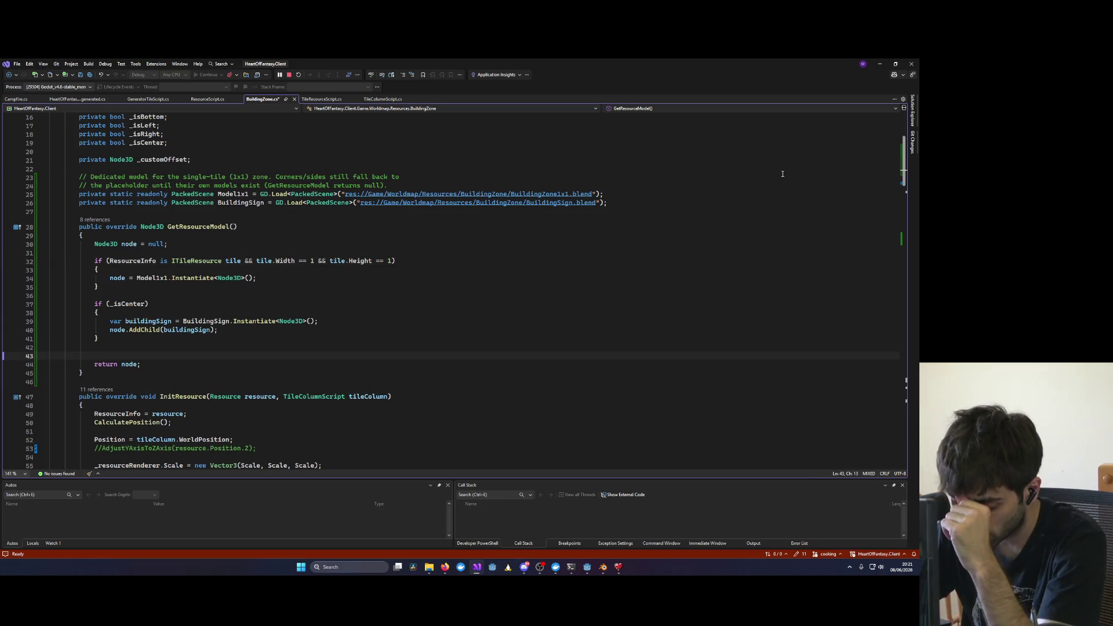
Step: Start an if() and check the _isTop, _isBottom, _isLeft and _isRight flag names
type("if")
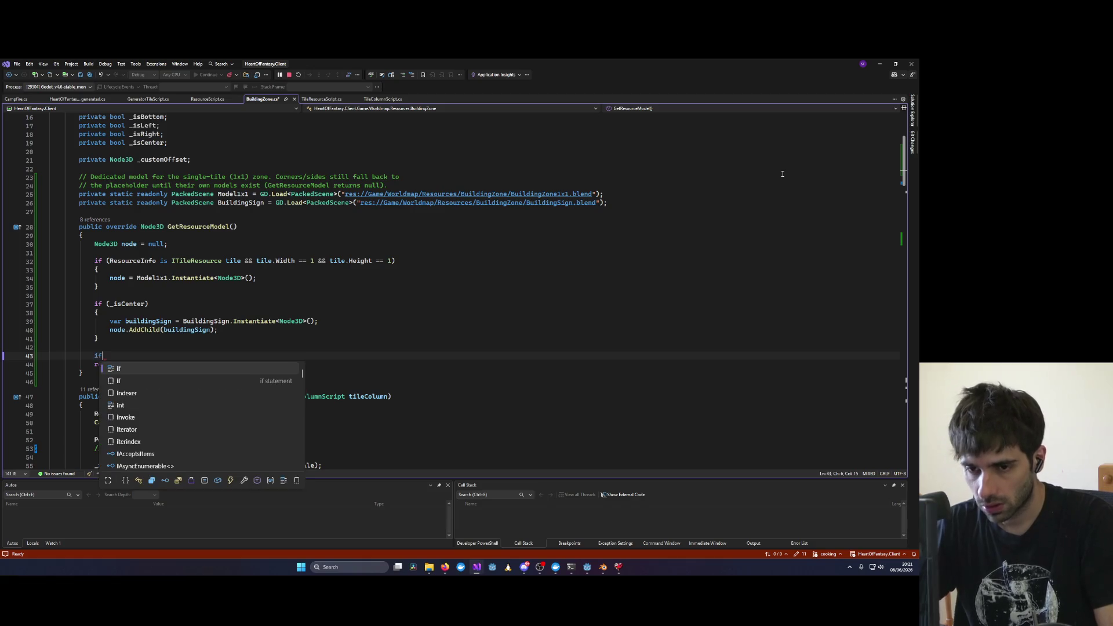
type("()")
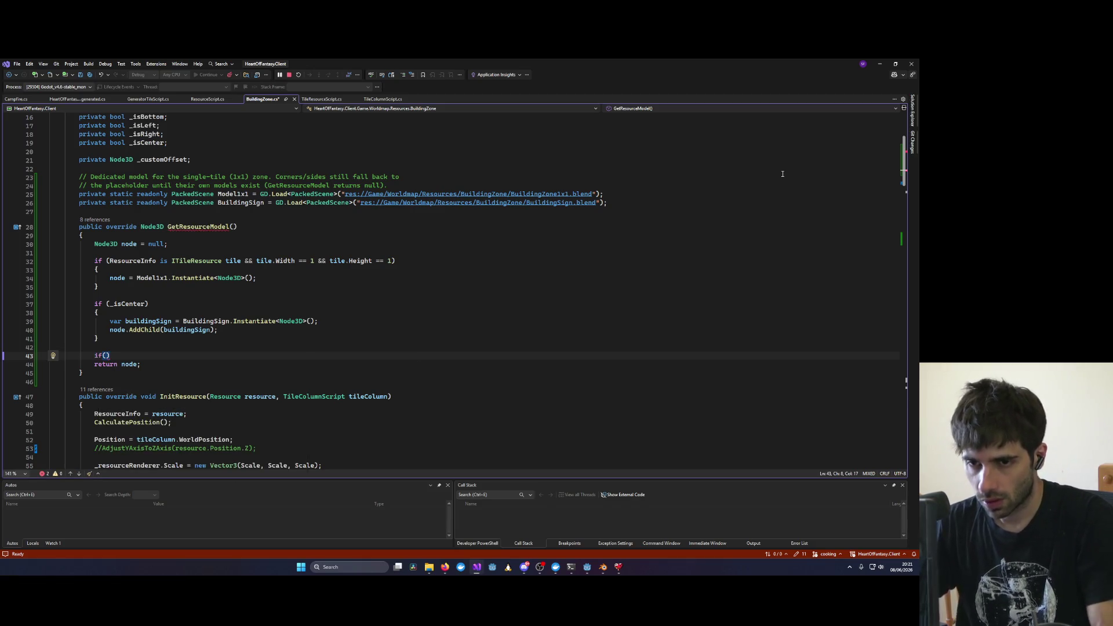
scroll(109, 364, "down", 13)
double_click(109, 361)
double_click(110, 369)
double_click(111, 377)
double_click(113, 386)
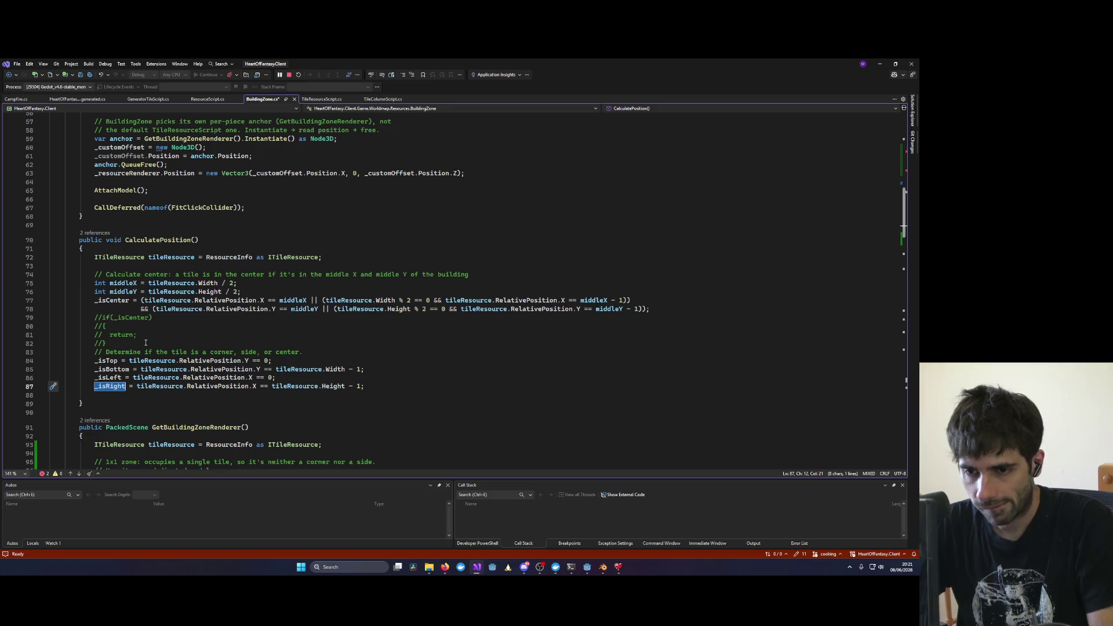
double_click(108, 360)
scroll(116, 371, "down", 4)
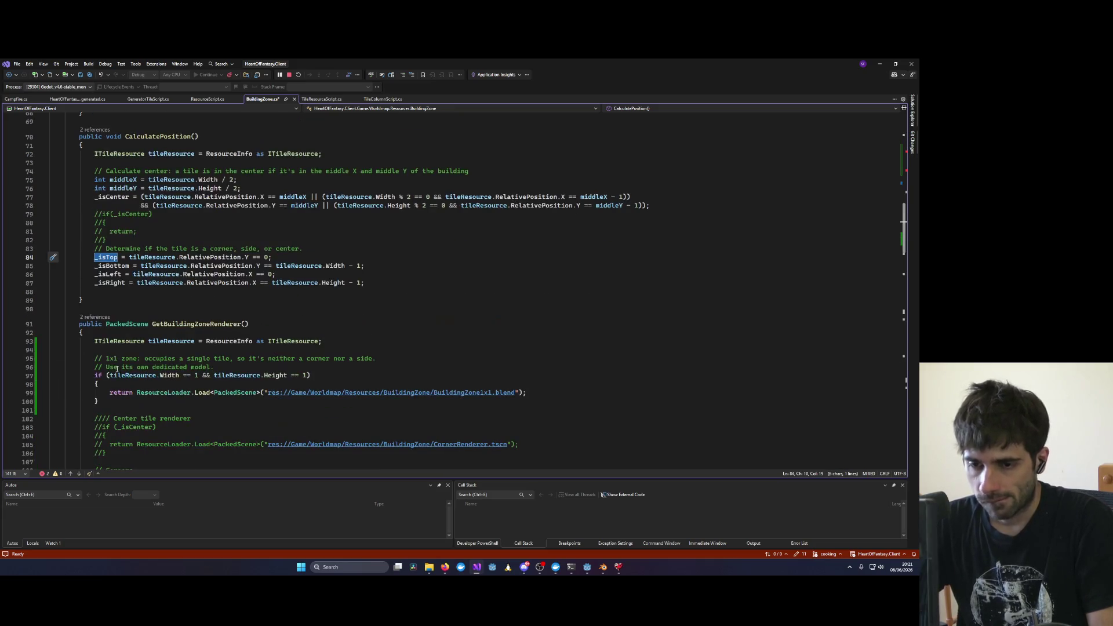
scroll(117, 359, "up", 5)
scroll(183, 300, "up", 13)
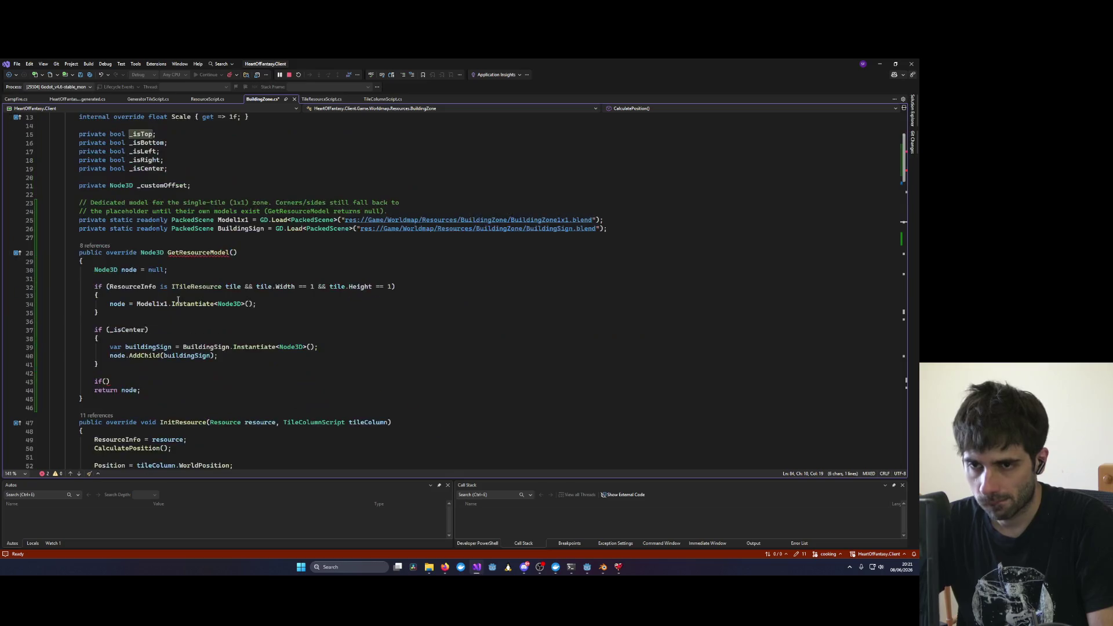
Step: Add an else block after the 1x1 block and delete the leftover empty if
left_click(116, 312)
key("Return")
type("e")
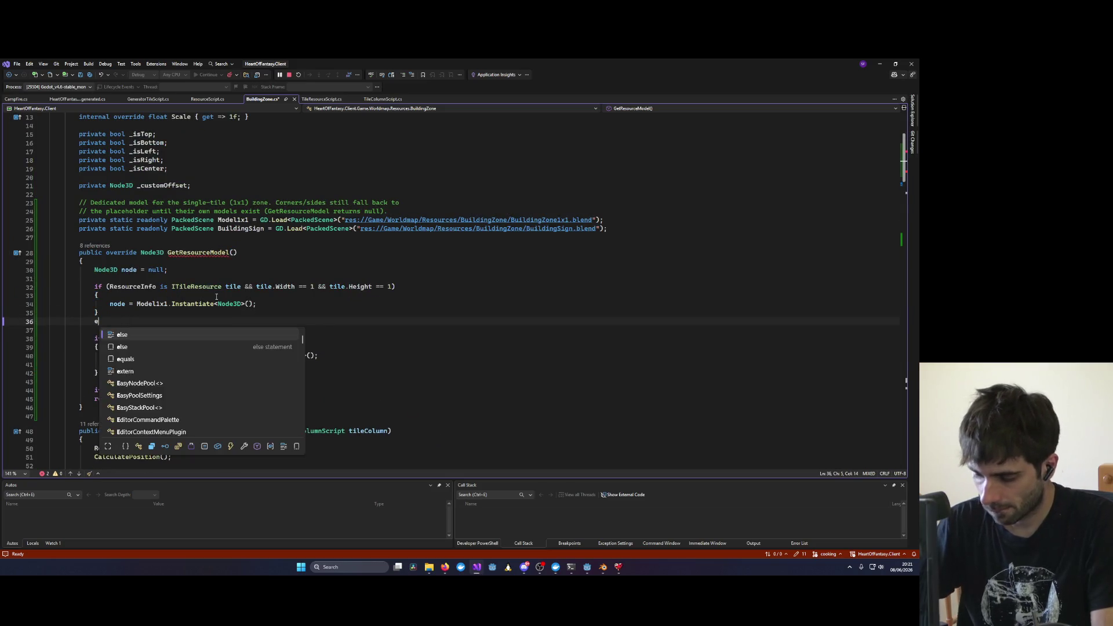
type("lse{")
key("Return")
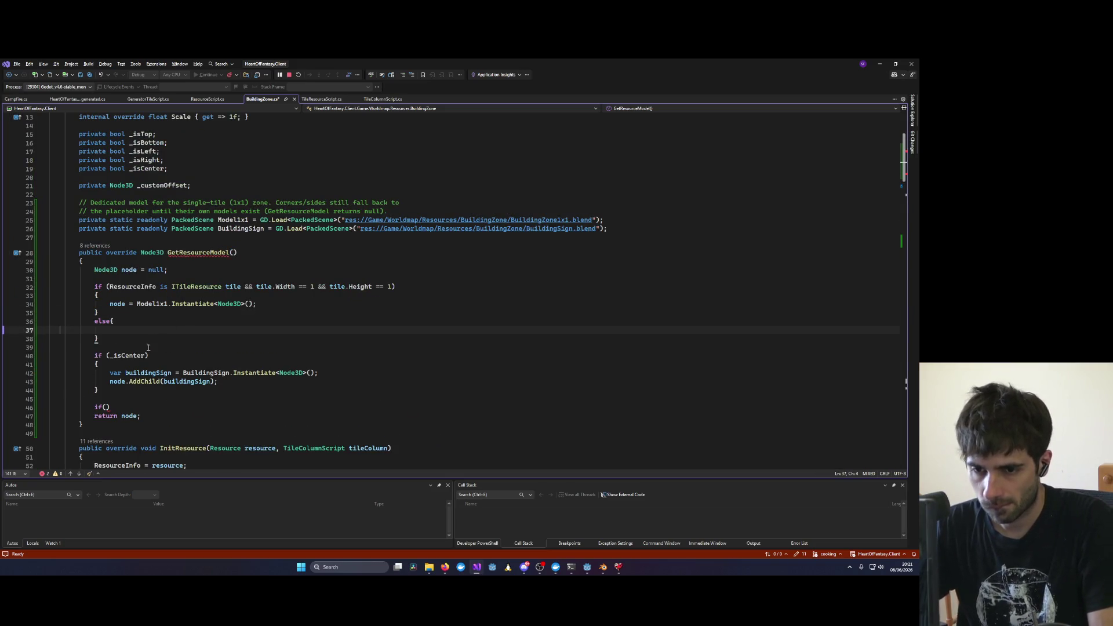
left_click_drag(91, 408, 110, 407)
key("BackSpace")
Step: Make it else if (_isTop || _isBottom || _isLeft || _isRight)
left_click_drag(110, 322, 123, 321)
type("if(")
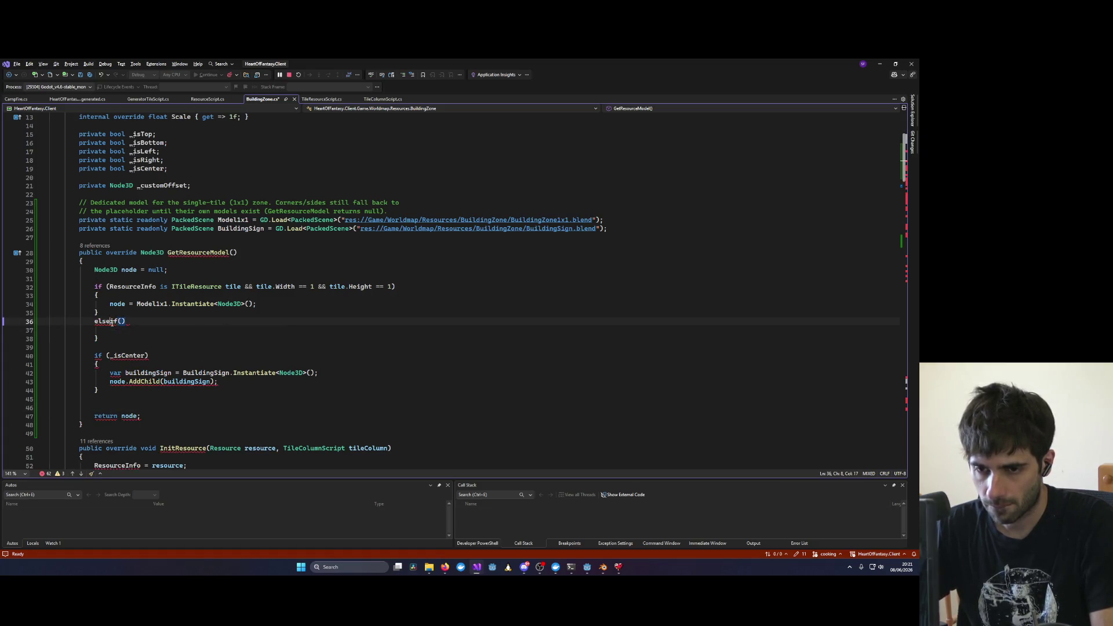
type("_is")
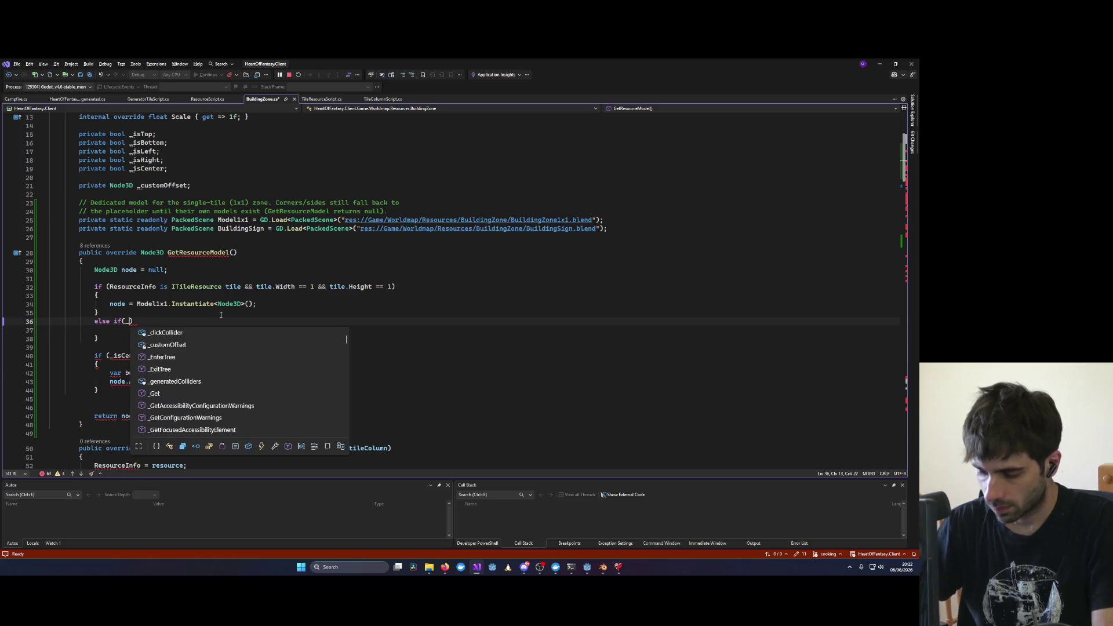
key("Down")
key("Down")
key("Down")
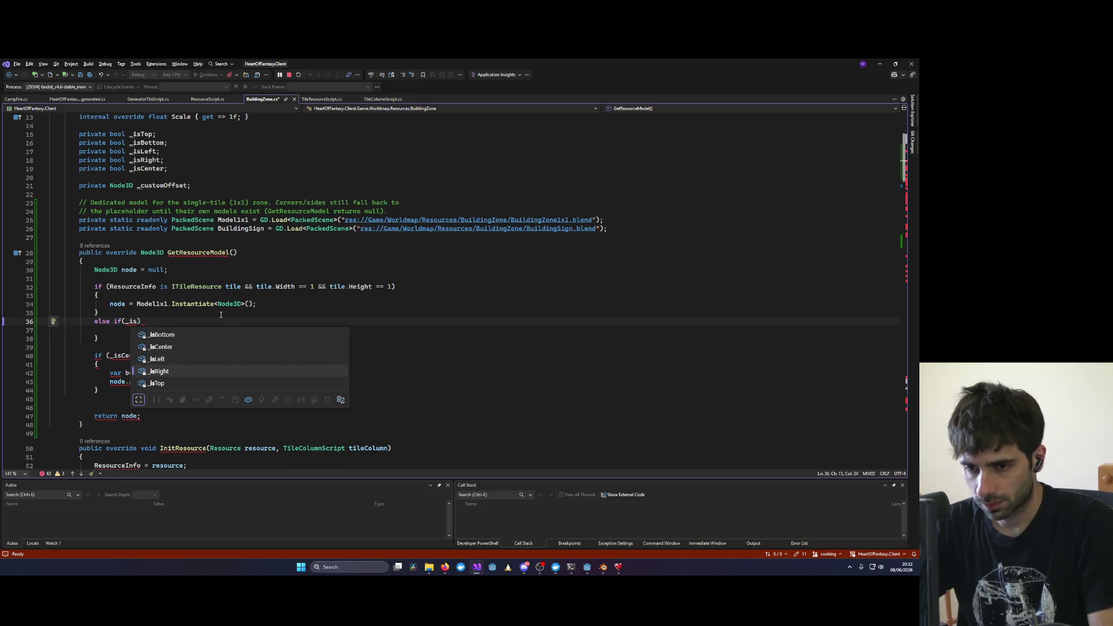
key("Tab")
type("|| _")
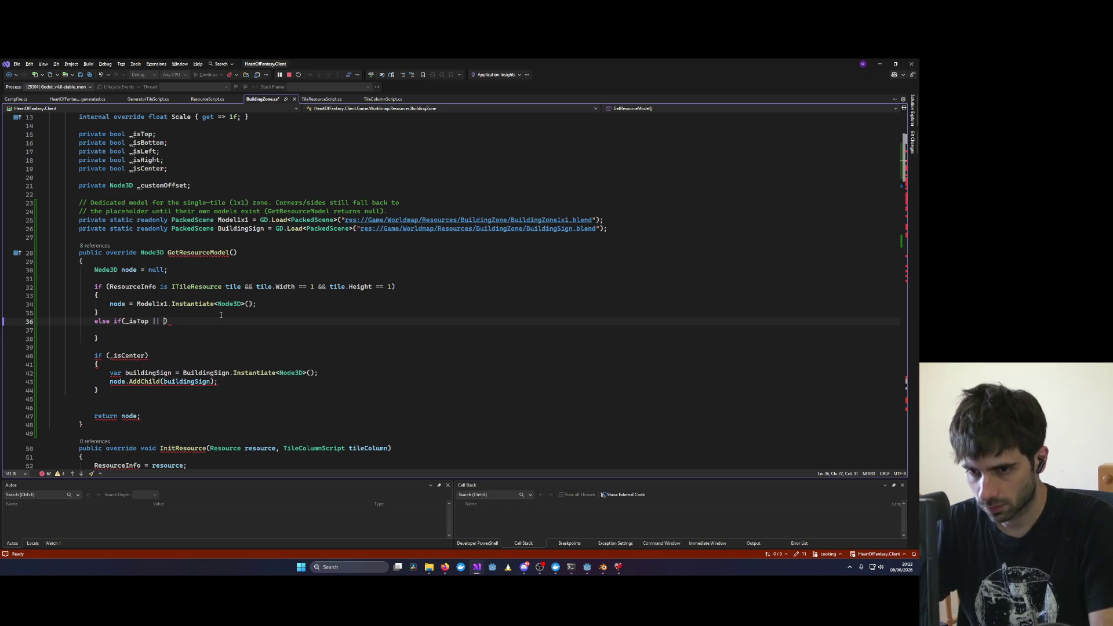
type("isB")
key("Tab")
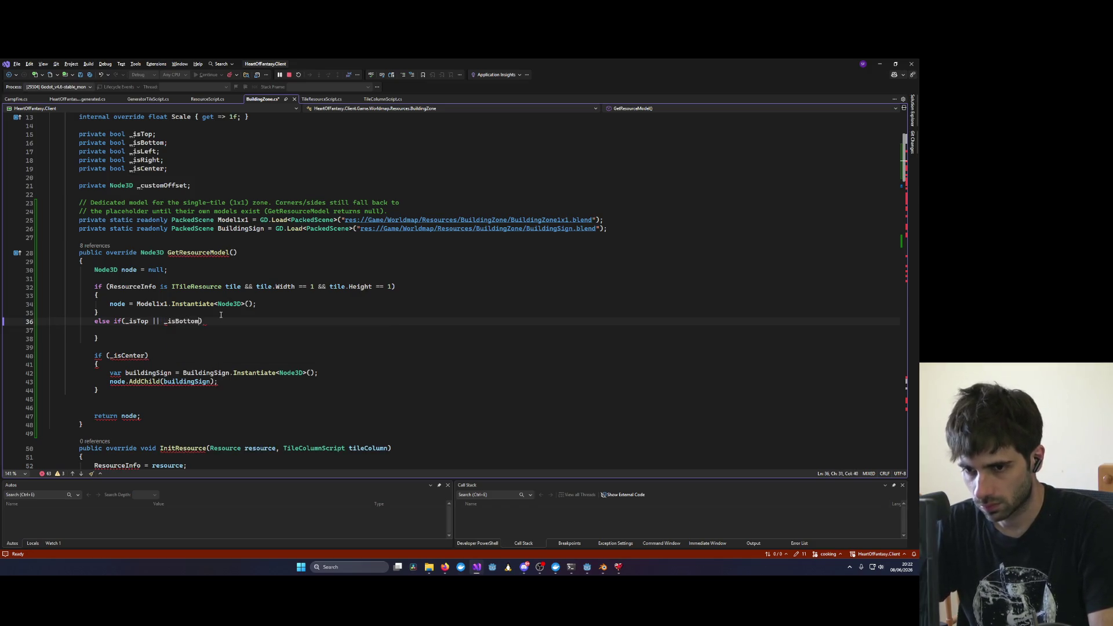
type("|| _isLeft ||")
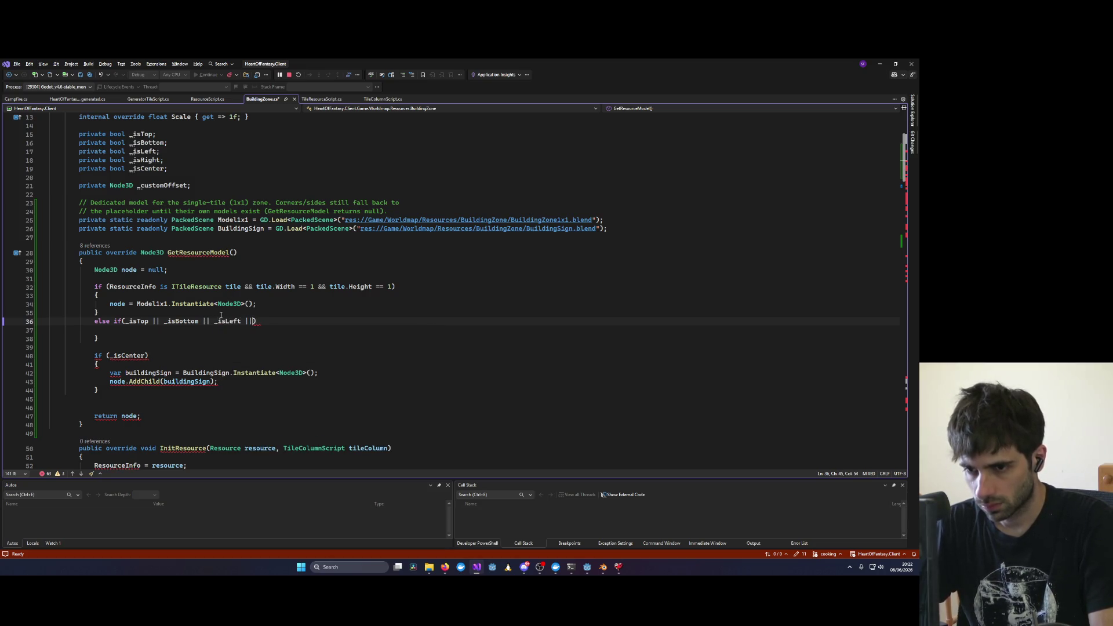
type("_isRight")
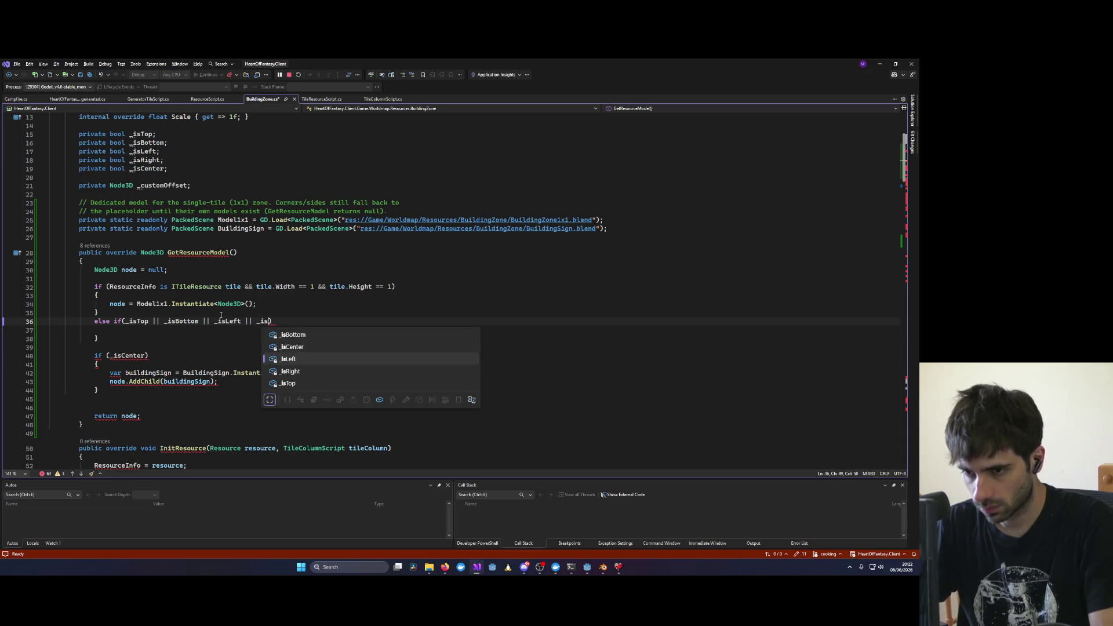
Step: Give the edge-tile else-if branch an empty braced body and save the reformatted file
key("ctrl+s")
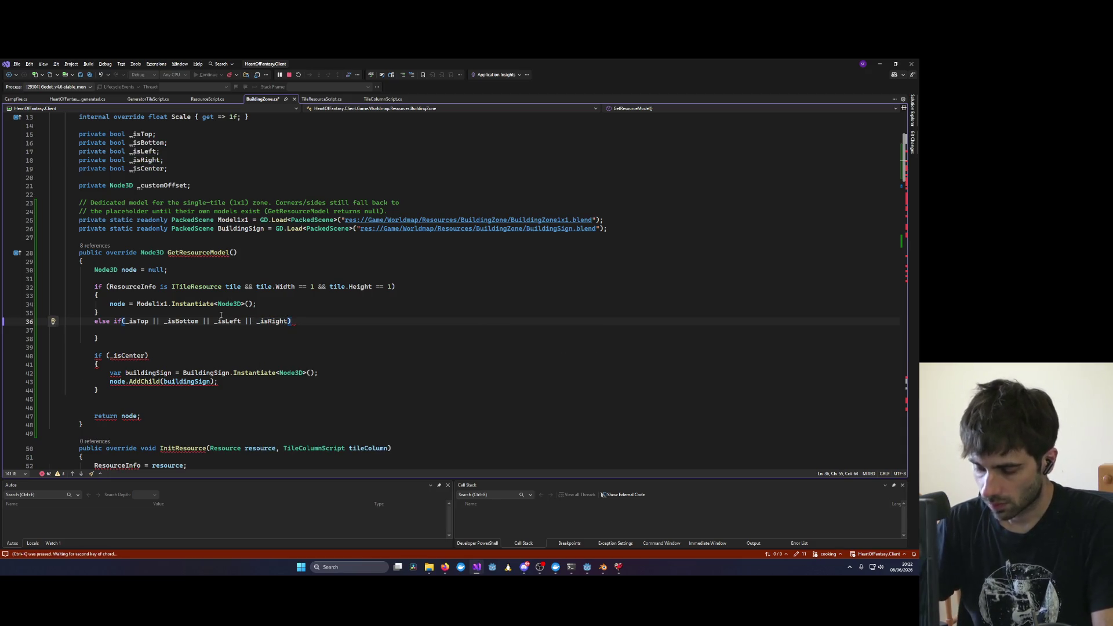
key("Down")
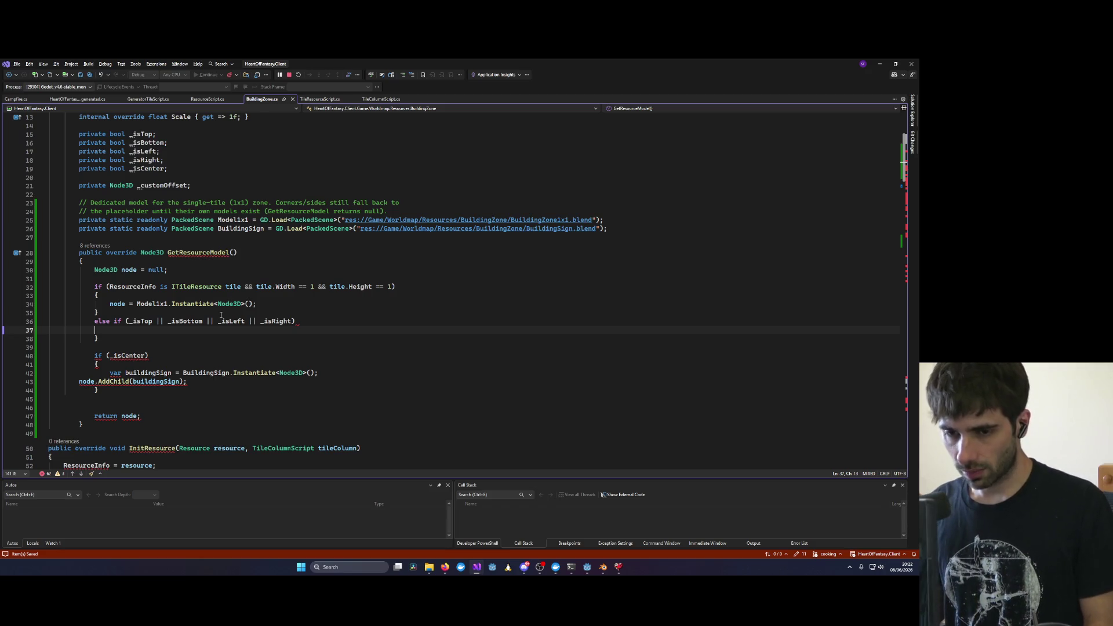
type("{")
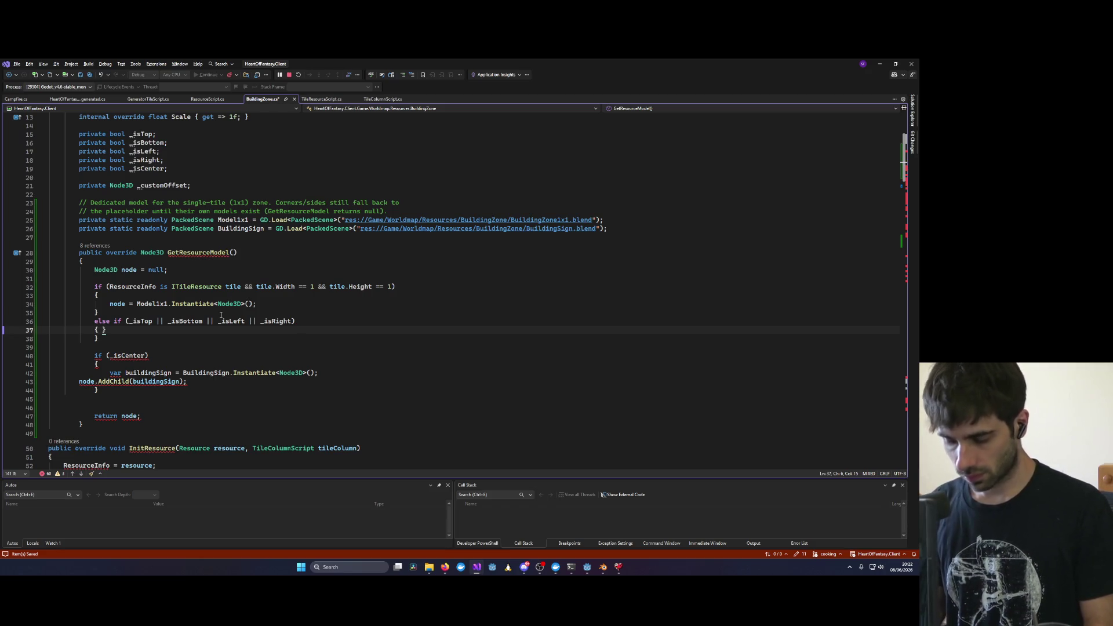
key("ctrl+s")
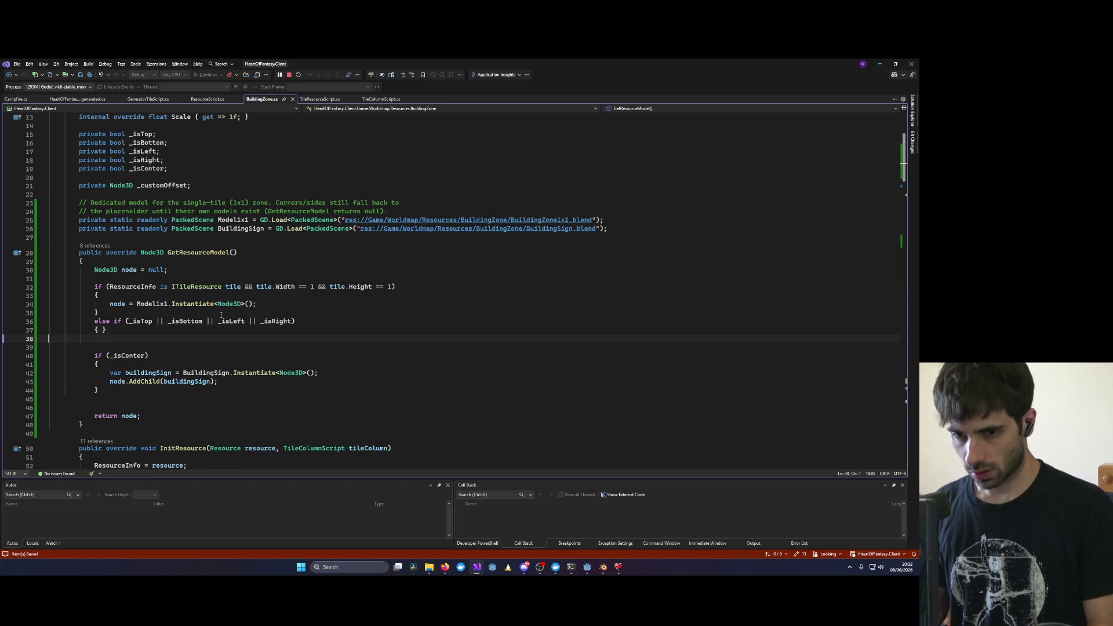
key("Left")
key("Return")
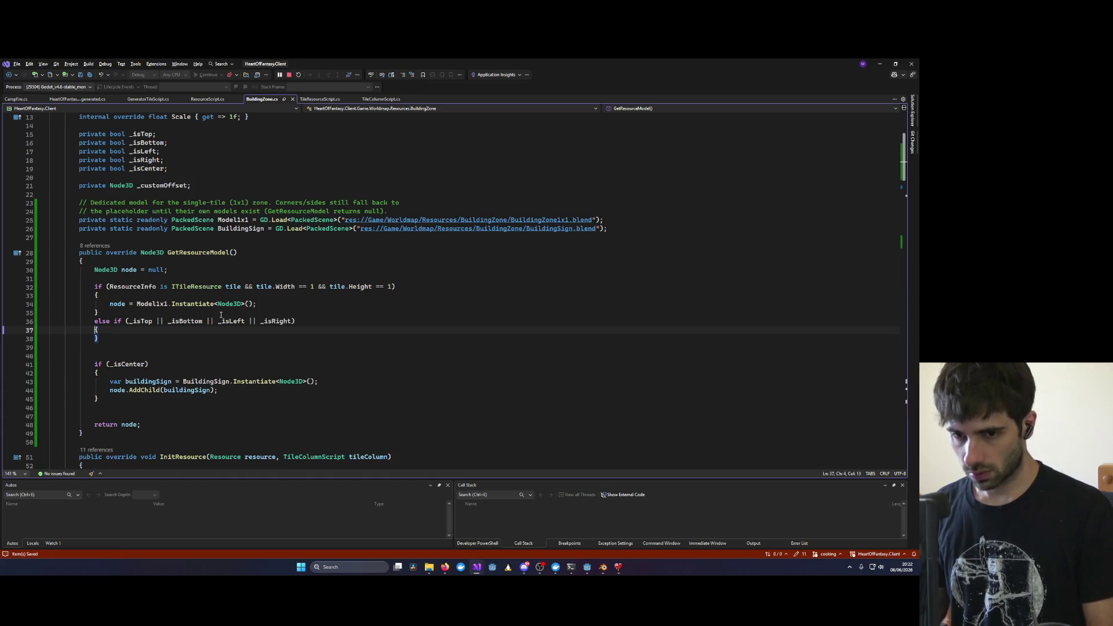
key("Return")
key("ctrl+s")
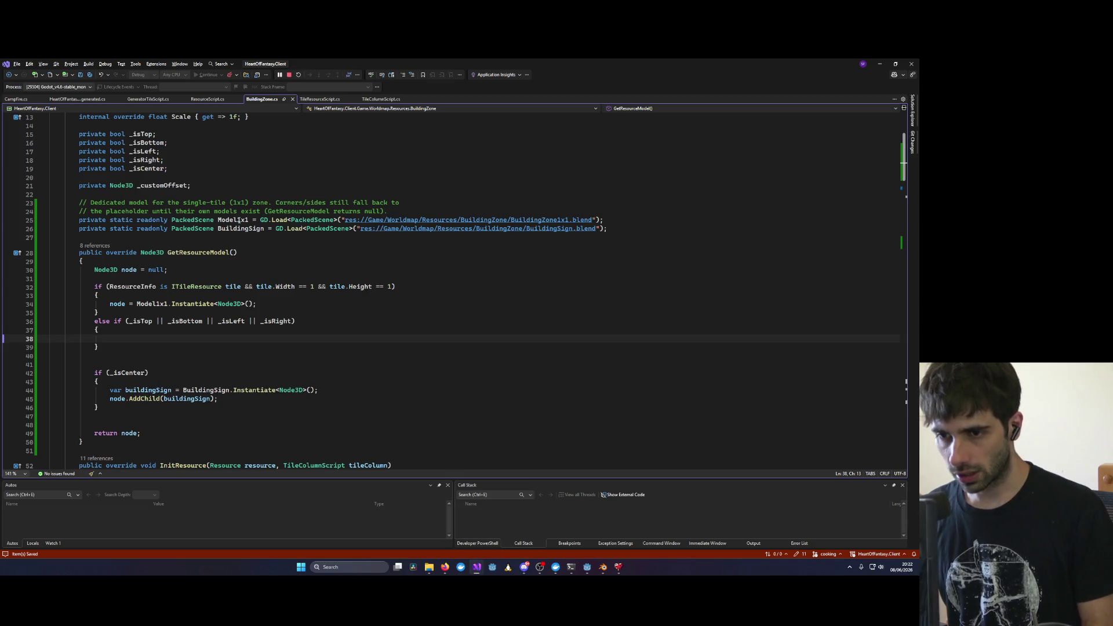
Step: Duplicate the Model1x1 declaration and rename the copy ModularBuildingZone
triple_click(235, 220)
key("ctrl+c")
key("ctrl+v")
key("ctrl+v")
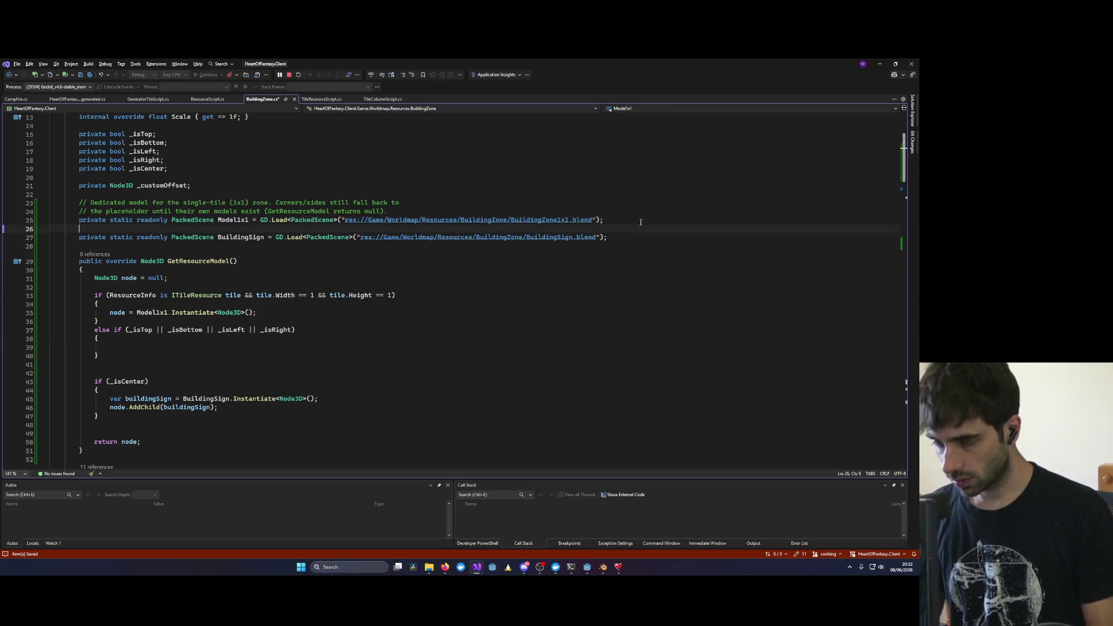
key("Return")
double_click(232, 228)
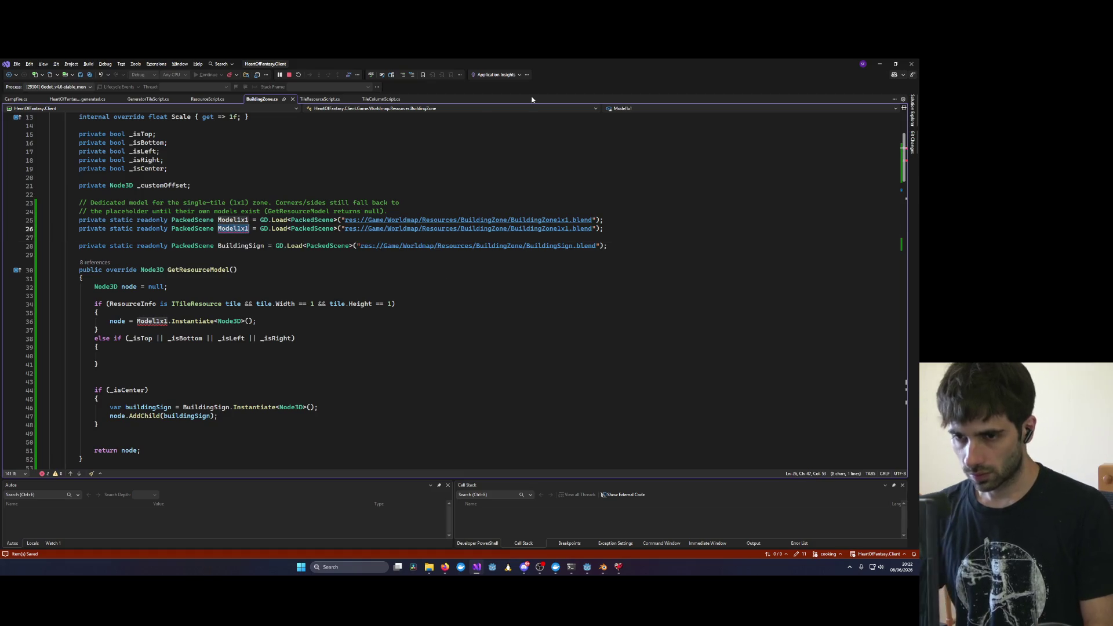
type("Modular")
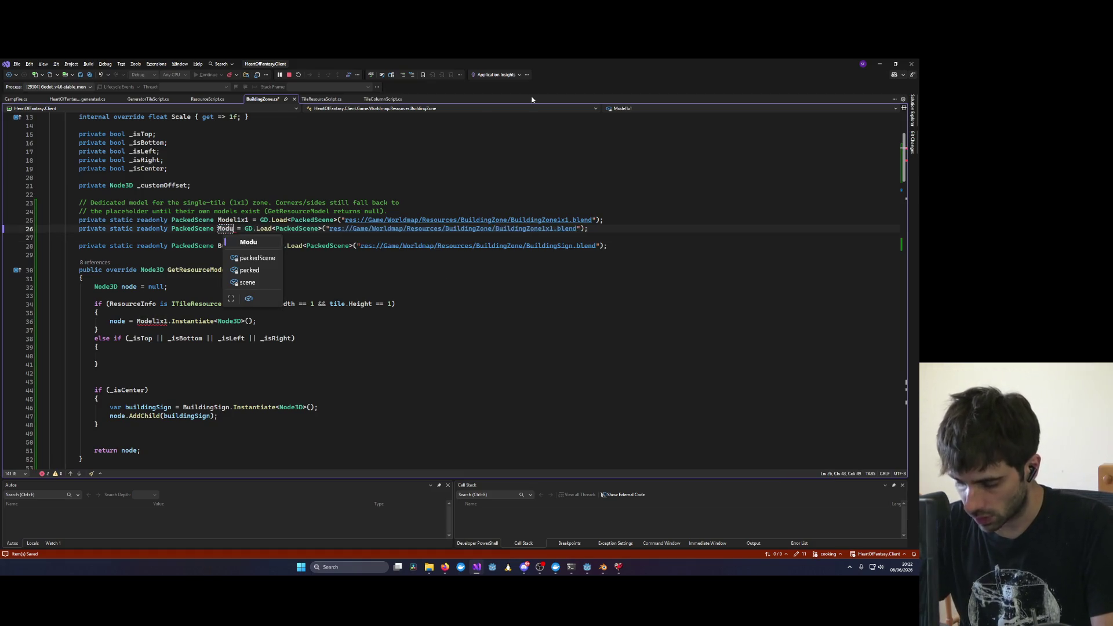
type("BuildingZone")
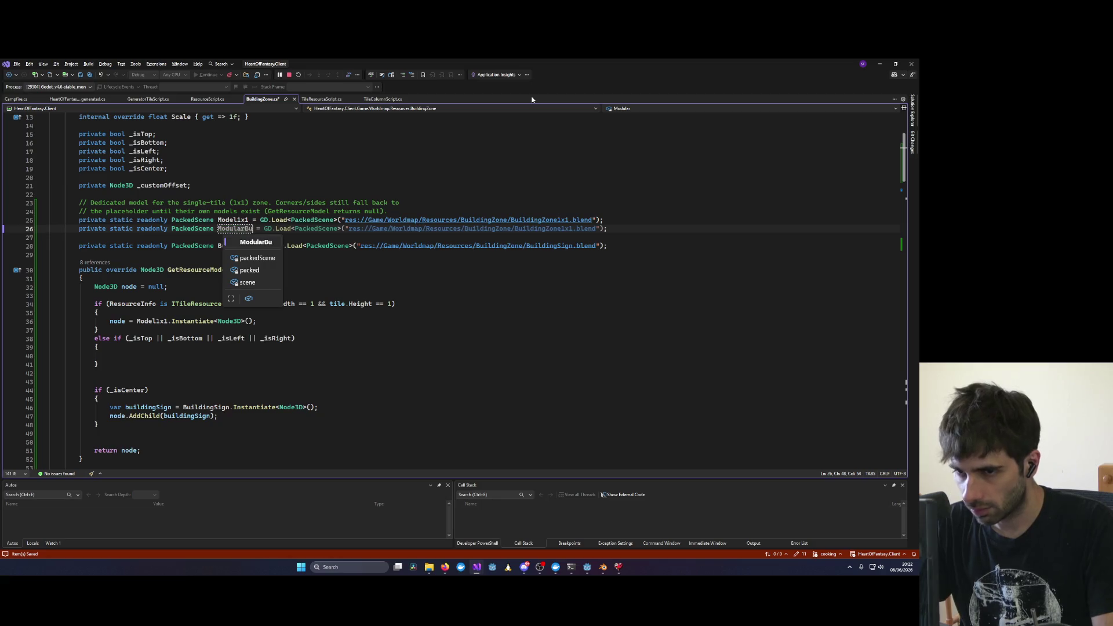
key("Return")
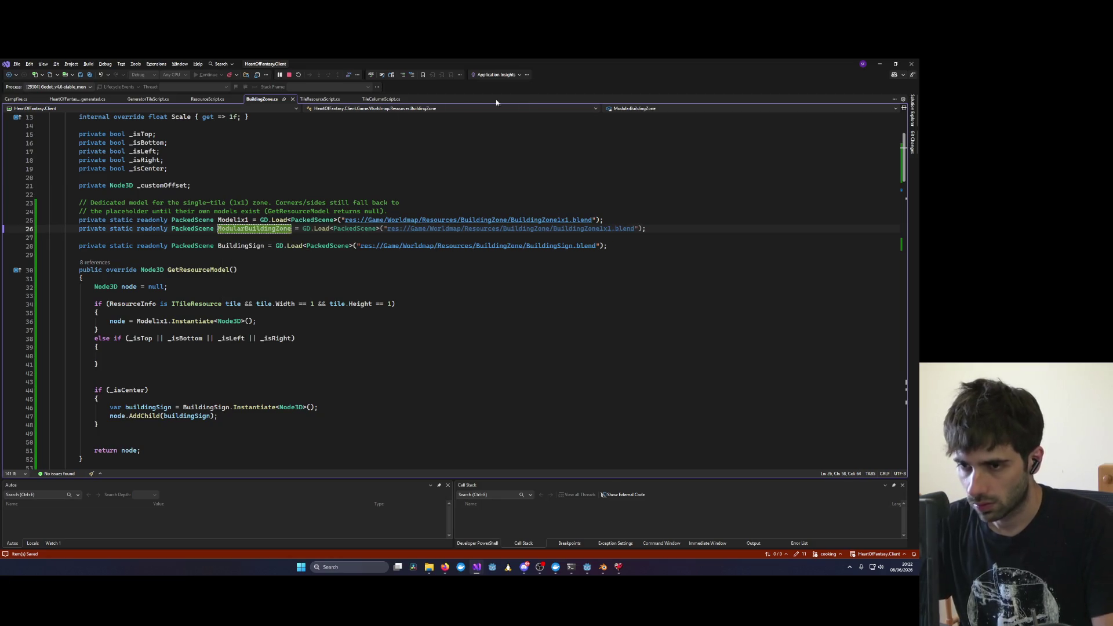
Step: Replace BuildingZone1x1 in the copy's .blend path with ModularBuildingZone
double_click(238, 230)
key("ctrl+c")
double_click(577, 228)
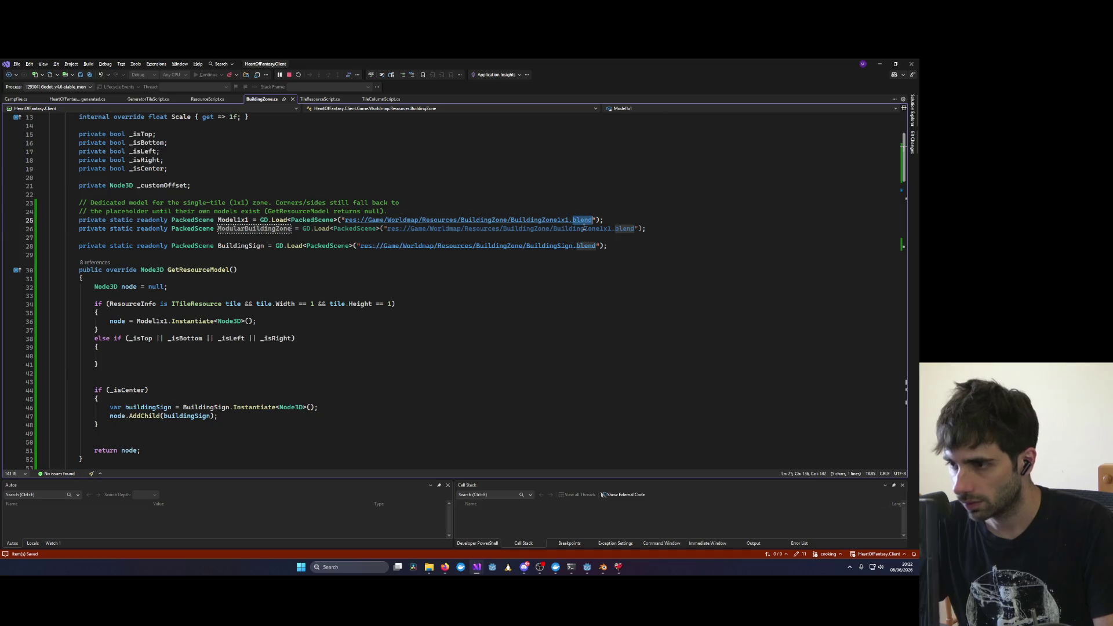
key("ctrl+v")
left_click_drag(572, 279, 568, 272)
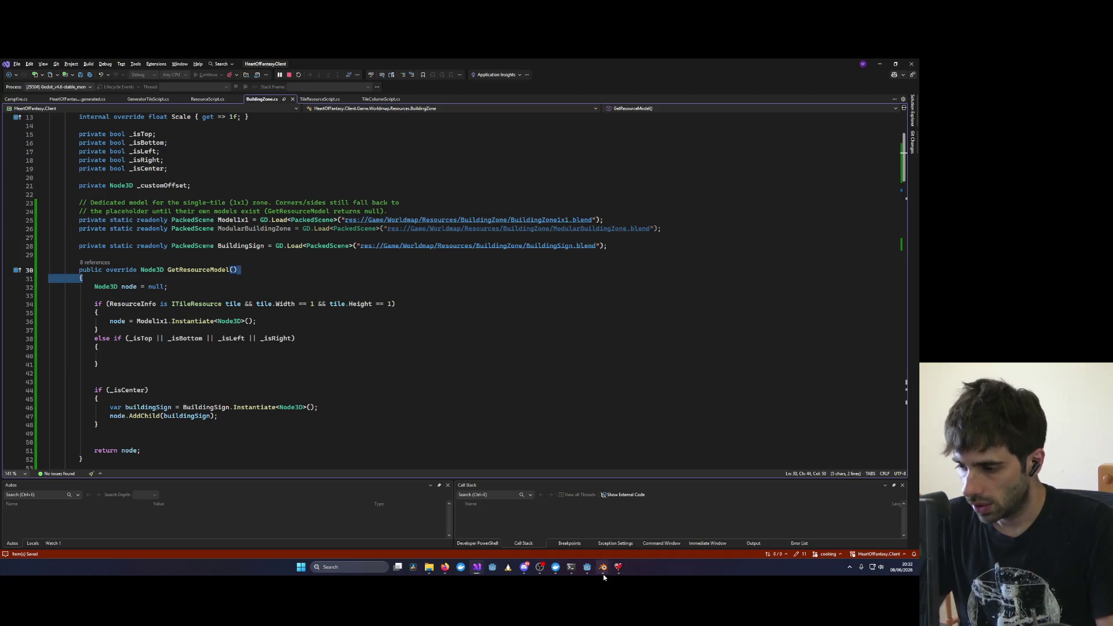
mouse_move(603, 574)
left_click(635, 522)
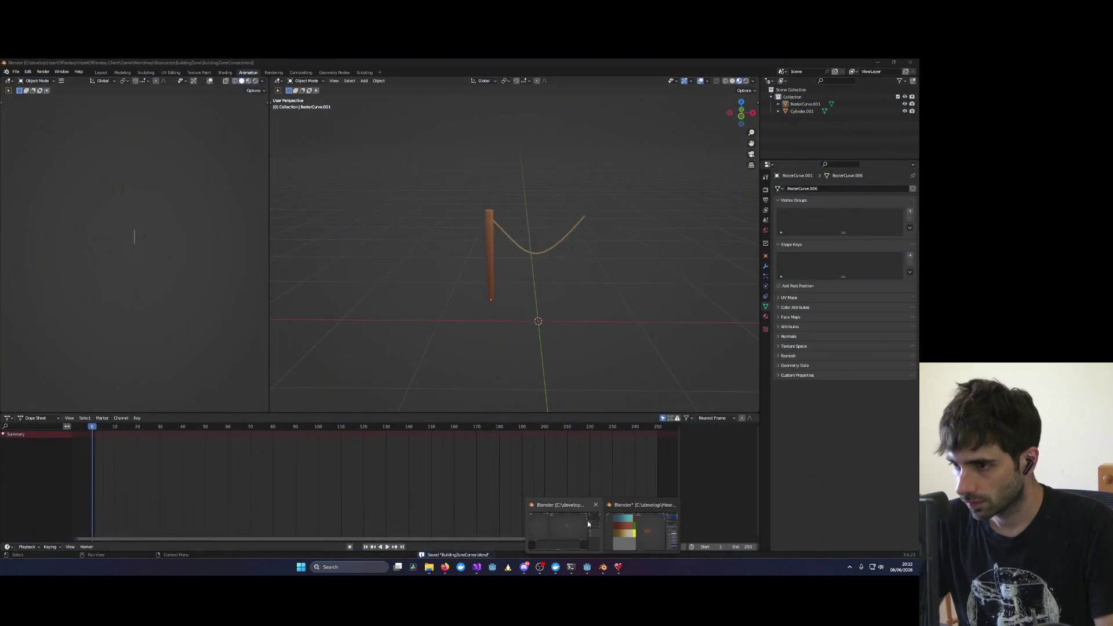
Step: Save the BuildingZoneCorner Blender file as ModularBuildingZone.blend
left_click(562, 528)
left_click(15, 72)
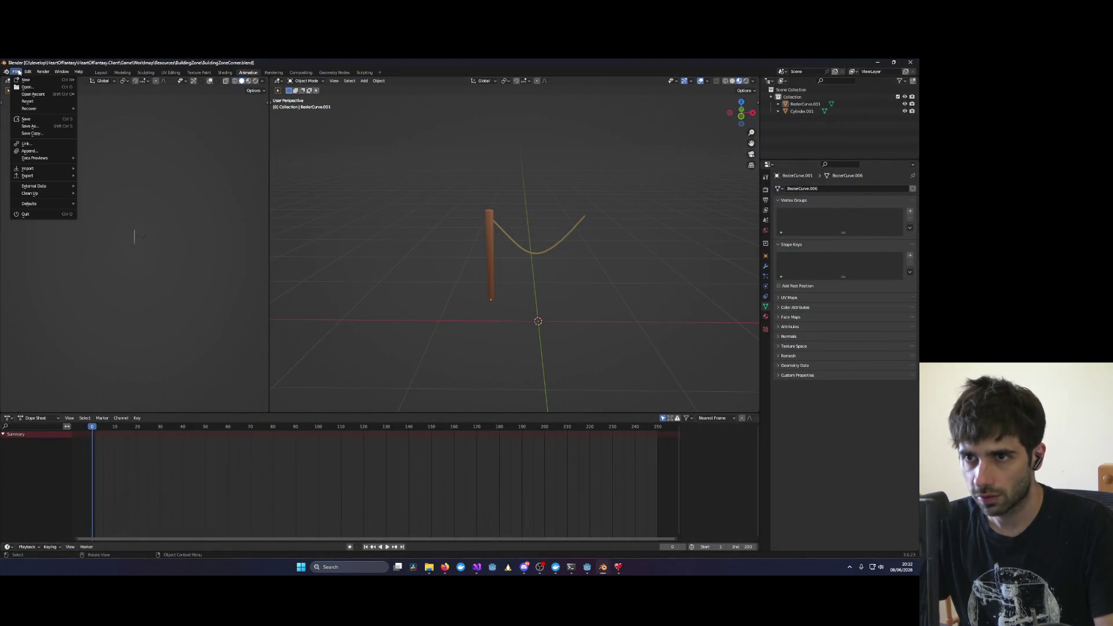
left_click(35, 126)
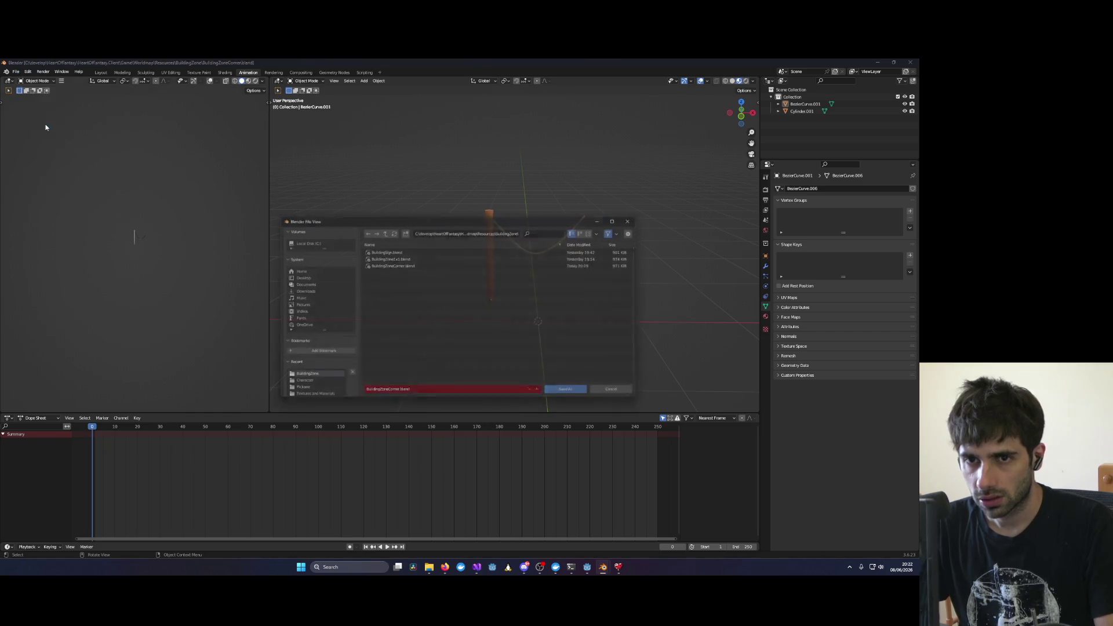
left_click(398, 397)
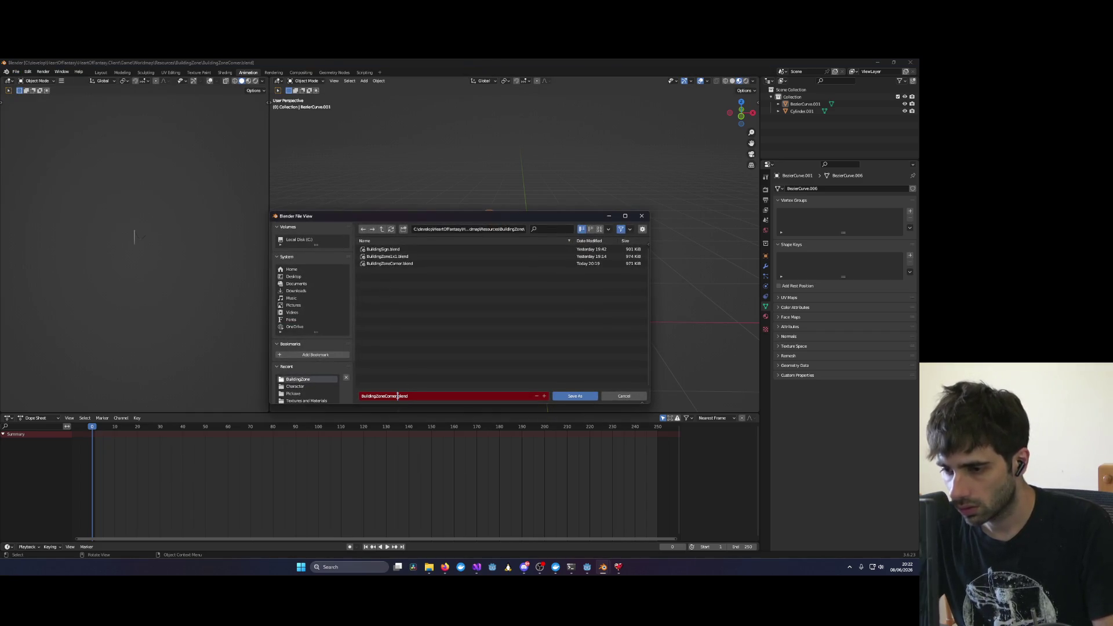
key("shift+Home")
type("ModularBuildingZone")
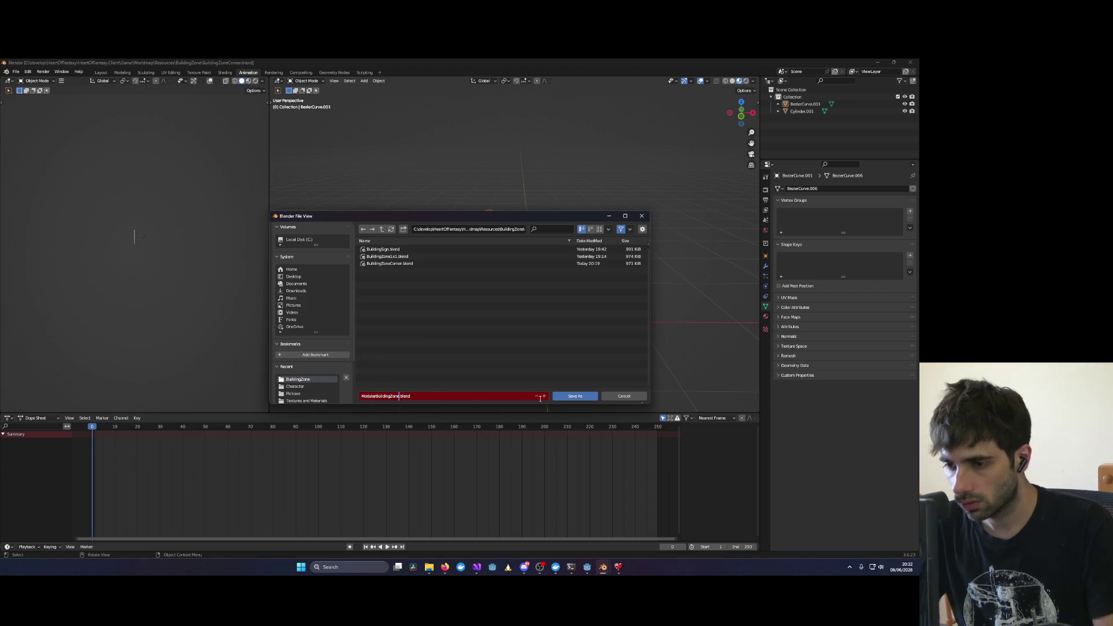
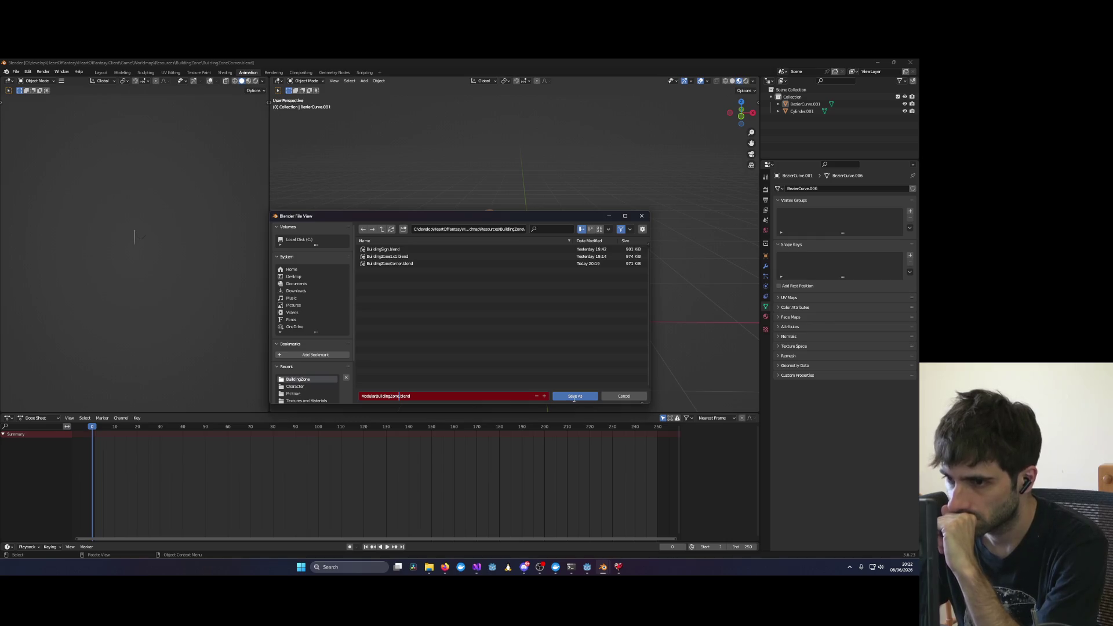
Step: Save the Blender scene as ModularBuildingZone.blend and minimize Blender to return to BuildingZone.cs
left_click(575, 397)
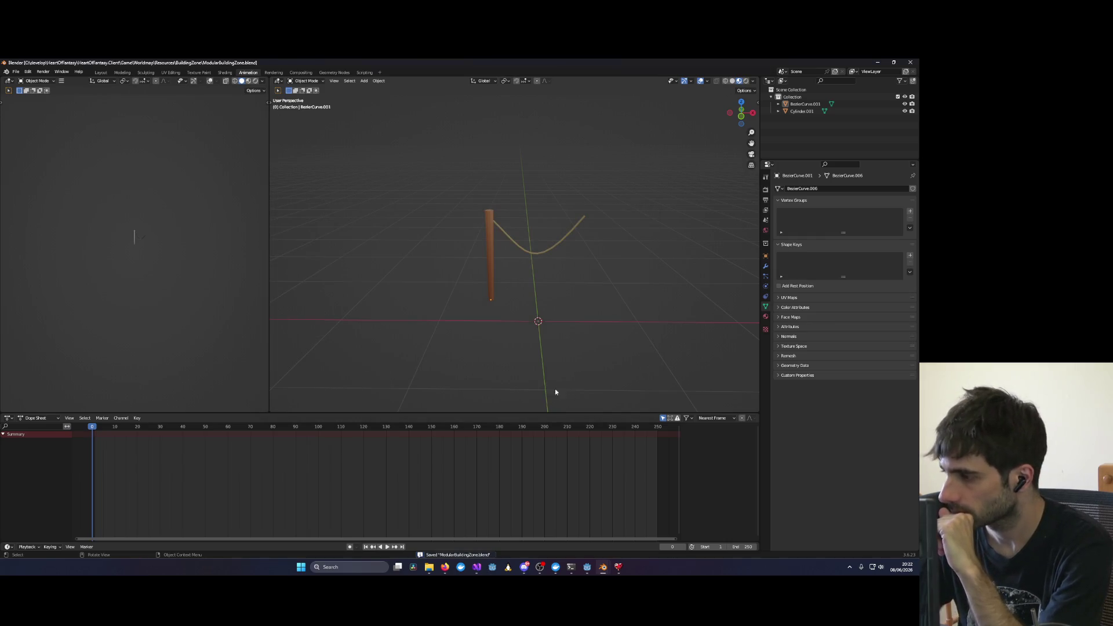
left_click(878, 62)
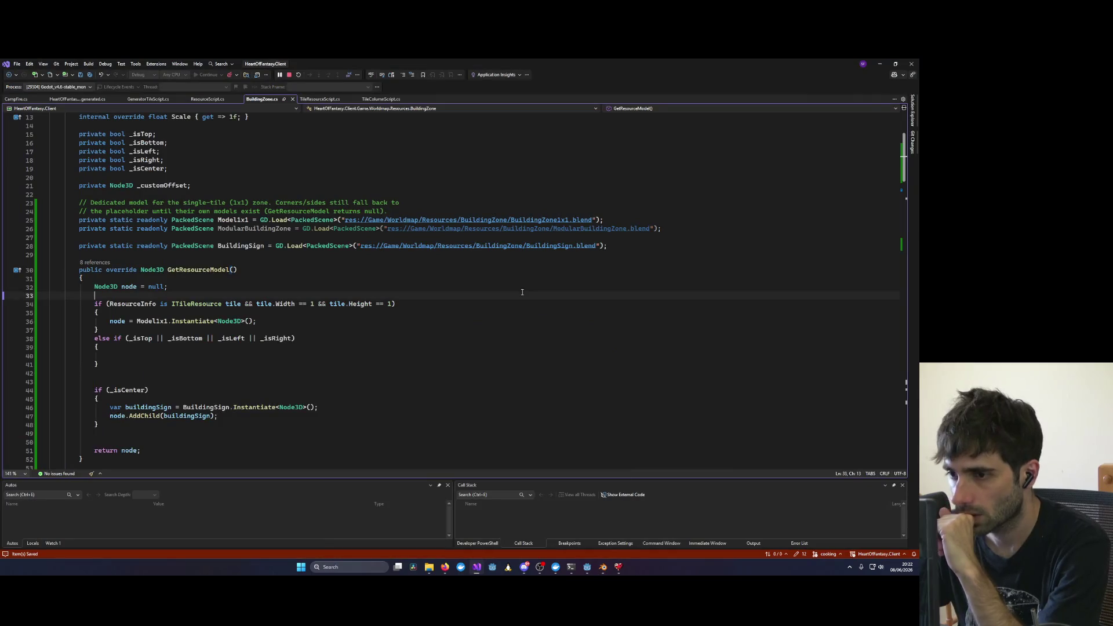
Step: Add node = ModularBuildingZone.Instantiate<Node3D>(); to the line 40 else-if block, then stop debugging
double_click(580, 229)
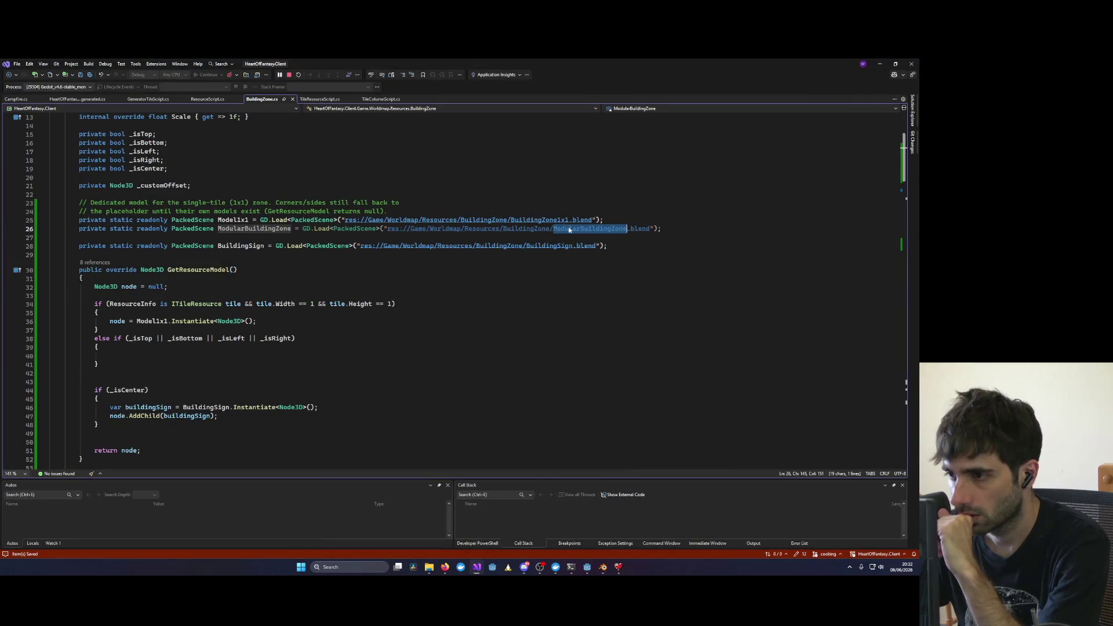
double_click(254, 228)
left_click(139, 351)
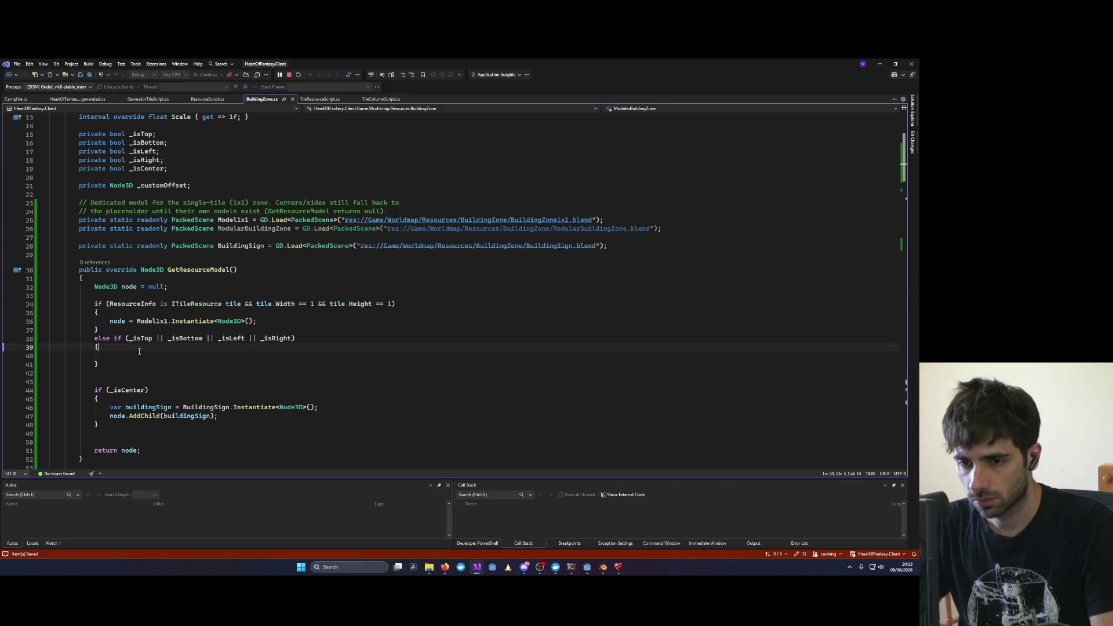
type("node ")
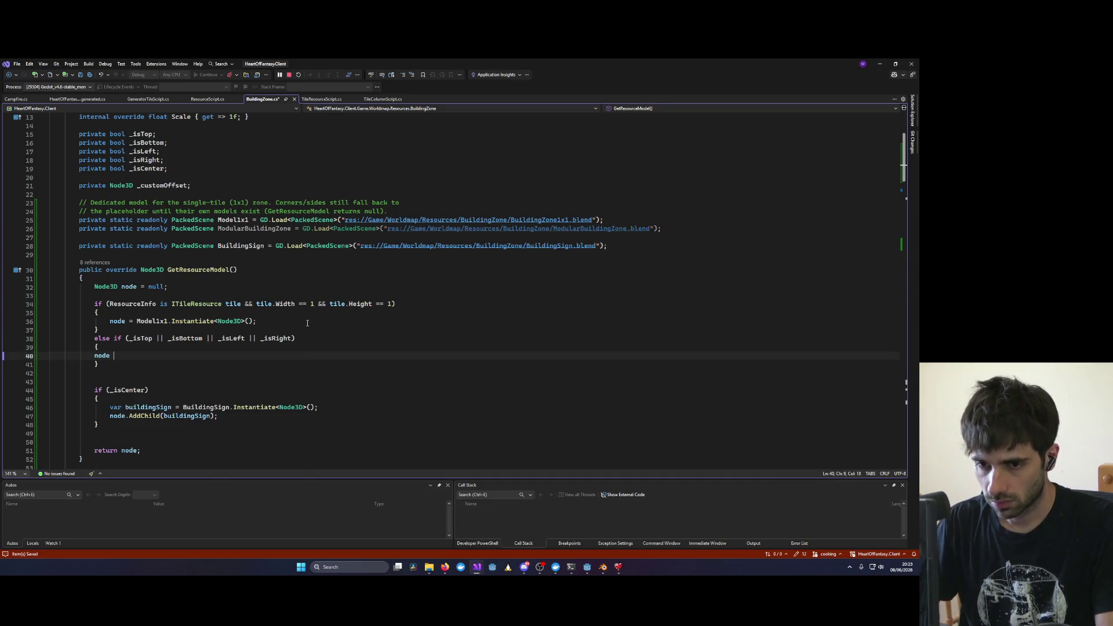
type("= ModularBuildingZone.")
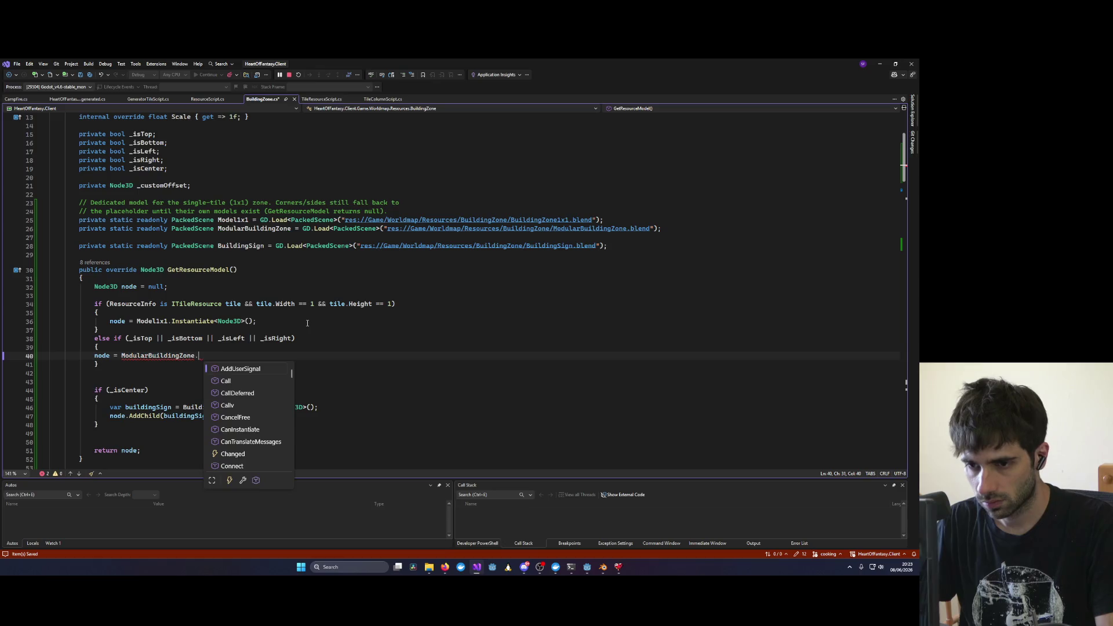
key("Escape")
type("Instantiate")
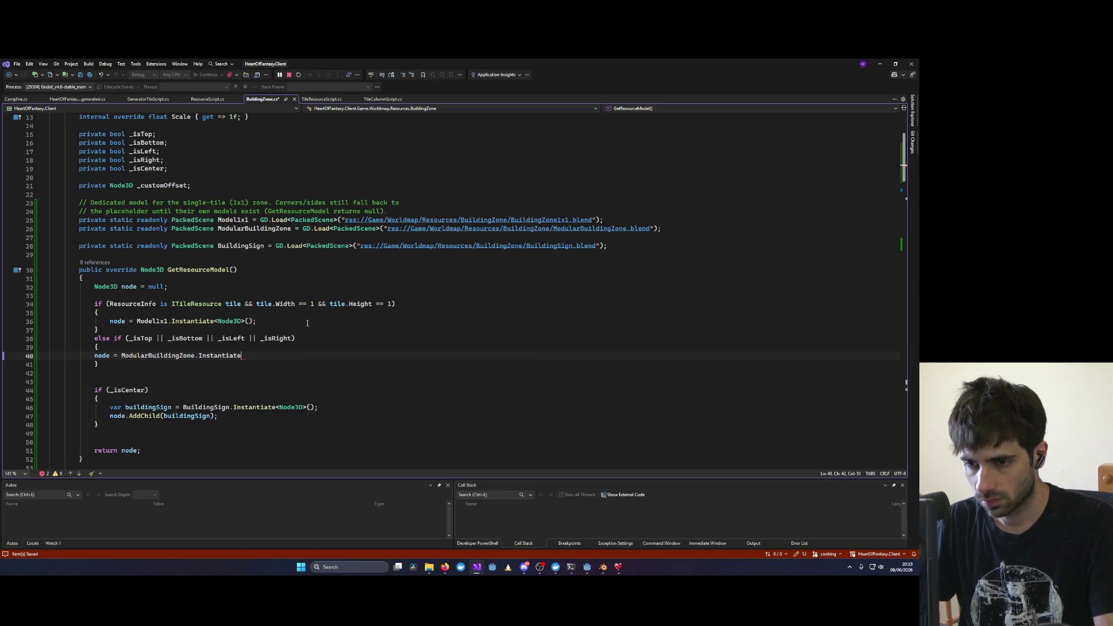
type("<Node3D>()")
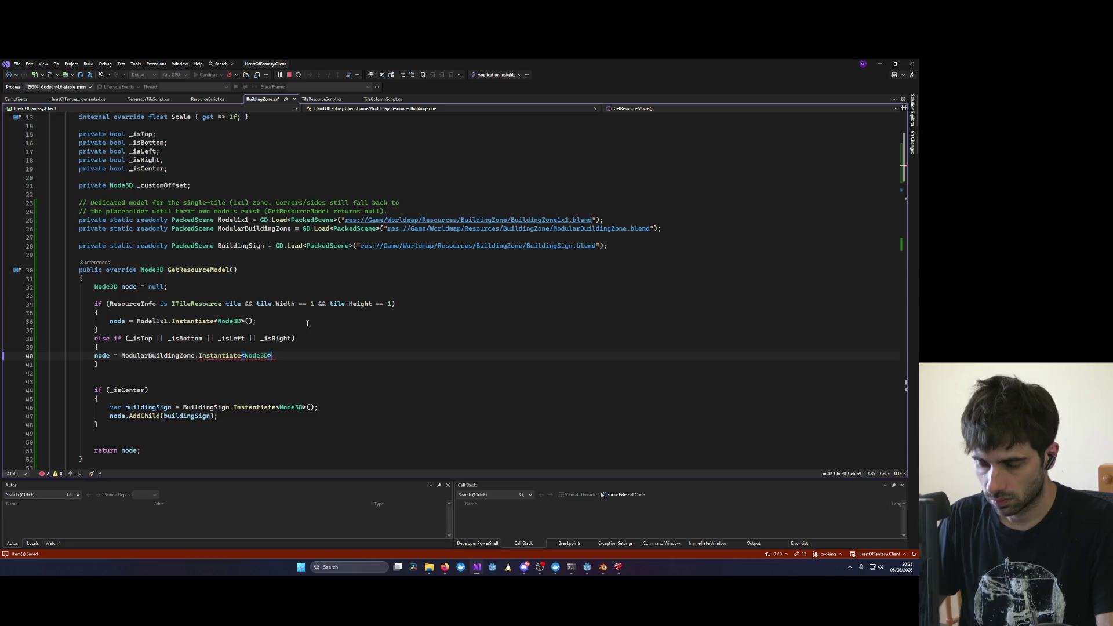
type(";")
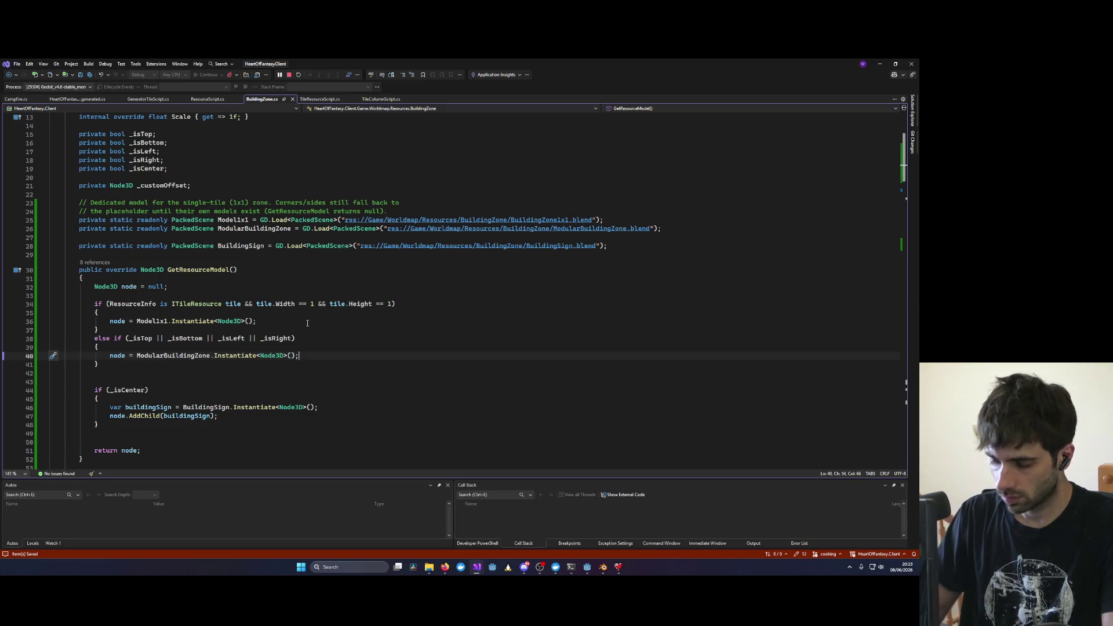
scroll(306, 324, "down", 8)
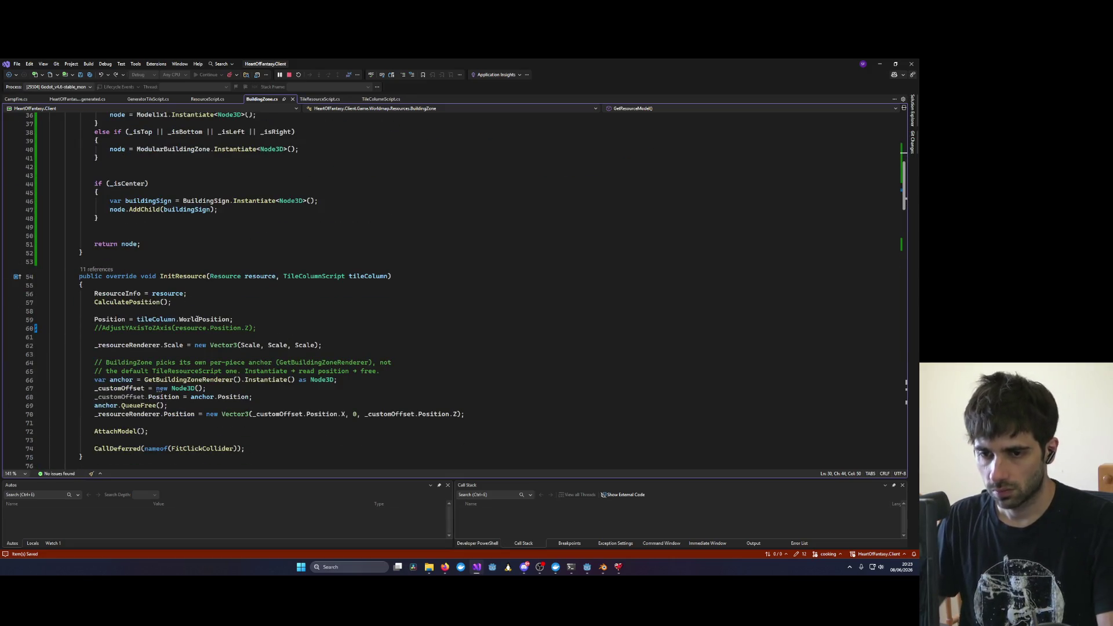
left_click(289, 74)
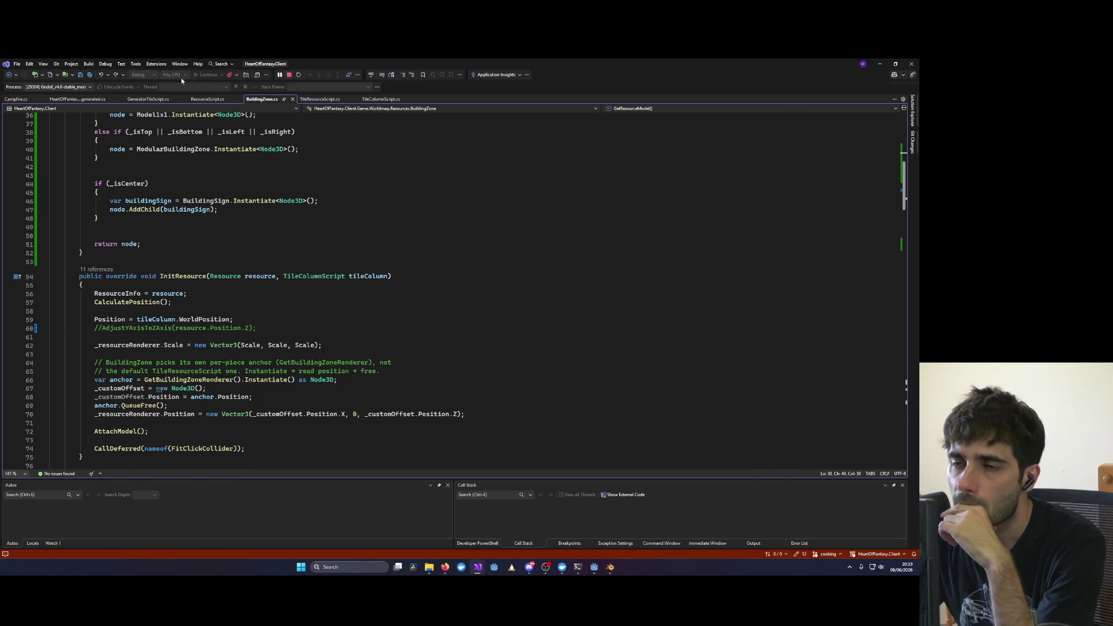
Step: Relaunch the game under the debugger with breakpoints on lines 38 and 44
left_click(203, 76)
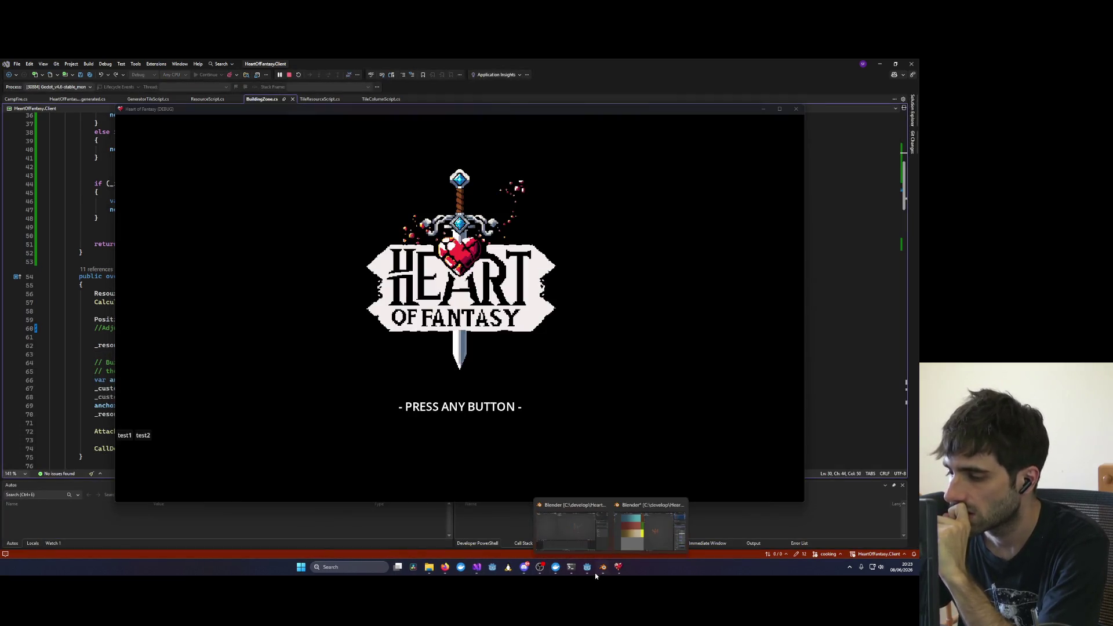
left_click(590, 571)
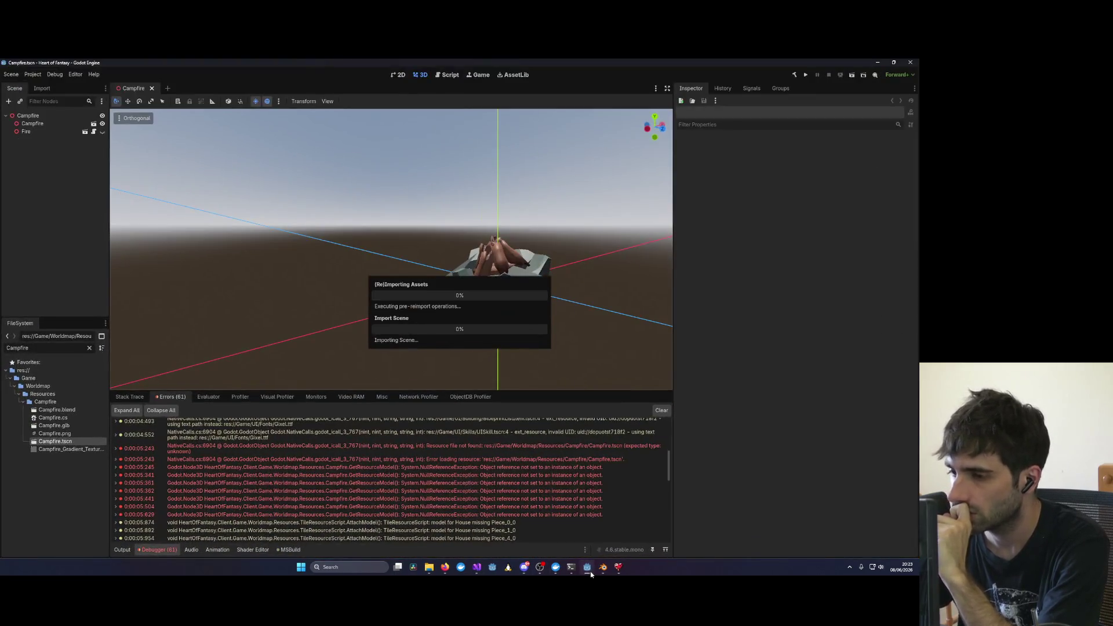
left_click(595, 570)
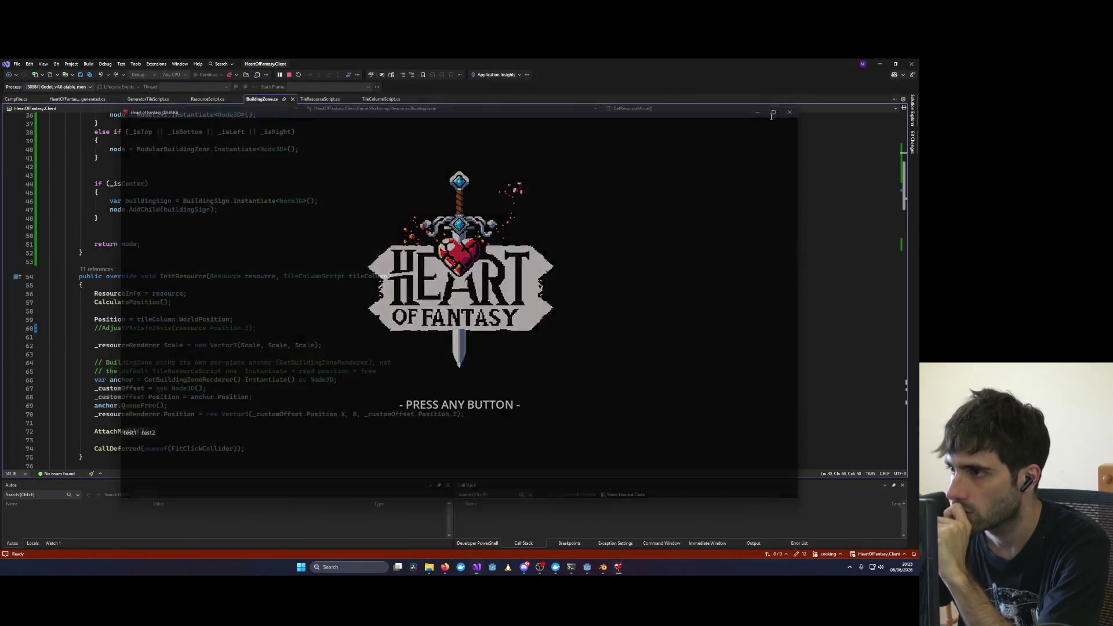
left_click(797, 110)
left_click(211, 74)
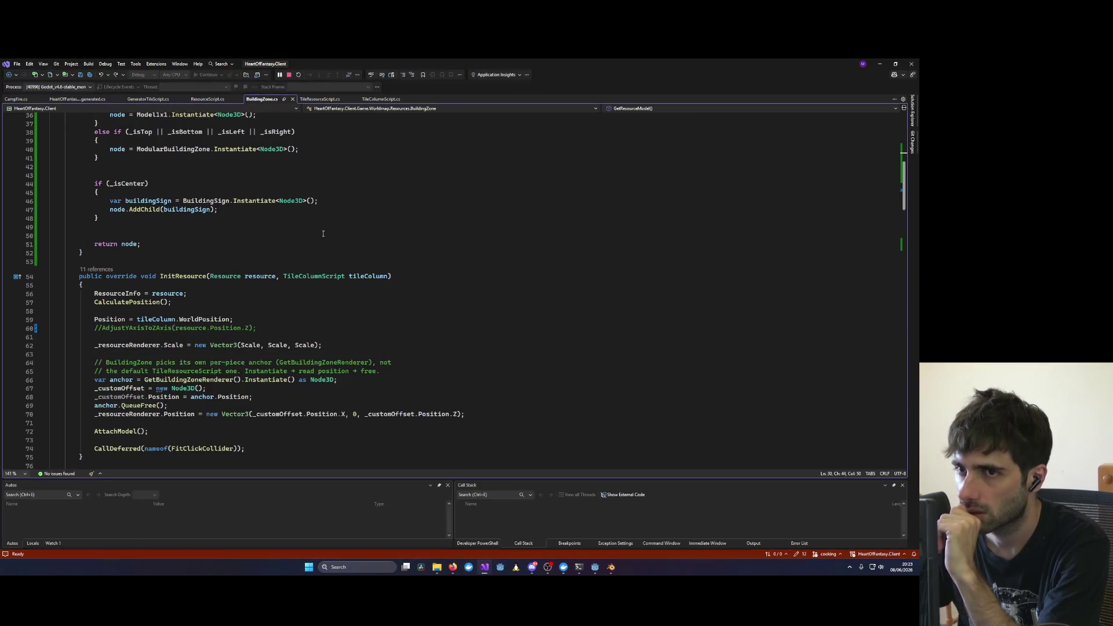
scroll(107, 295, "up", 3)
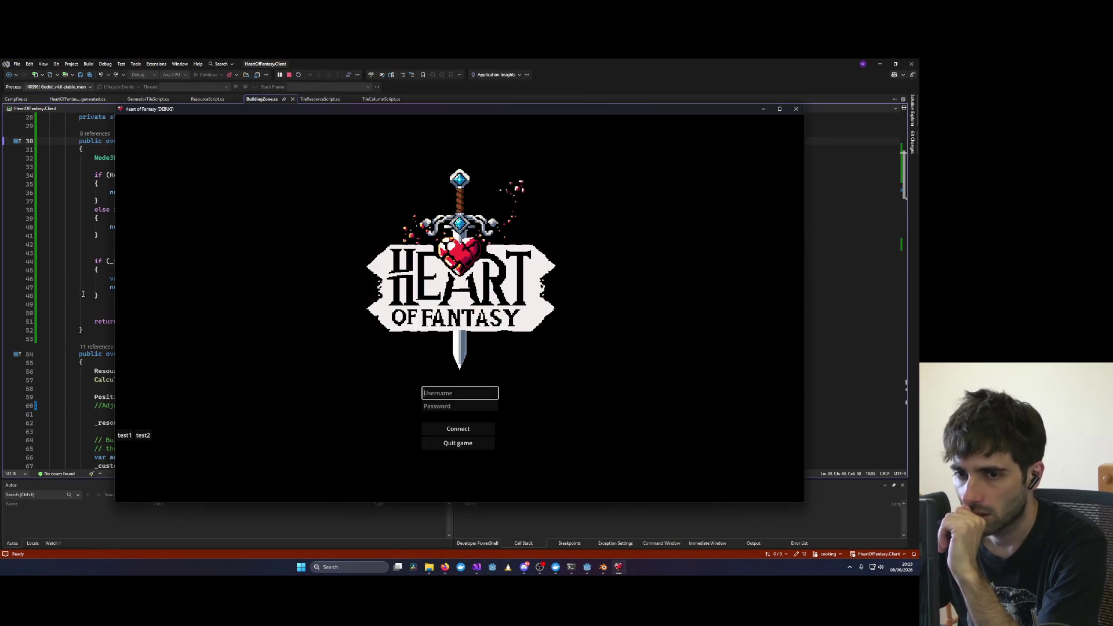
left_click(8, 263)
left_click(8, 209)
Step: Log in with the test account, connect, and enter the world with the test character
key("alt+Tab")
left_click(124, 434)
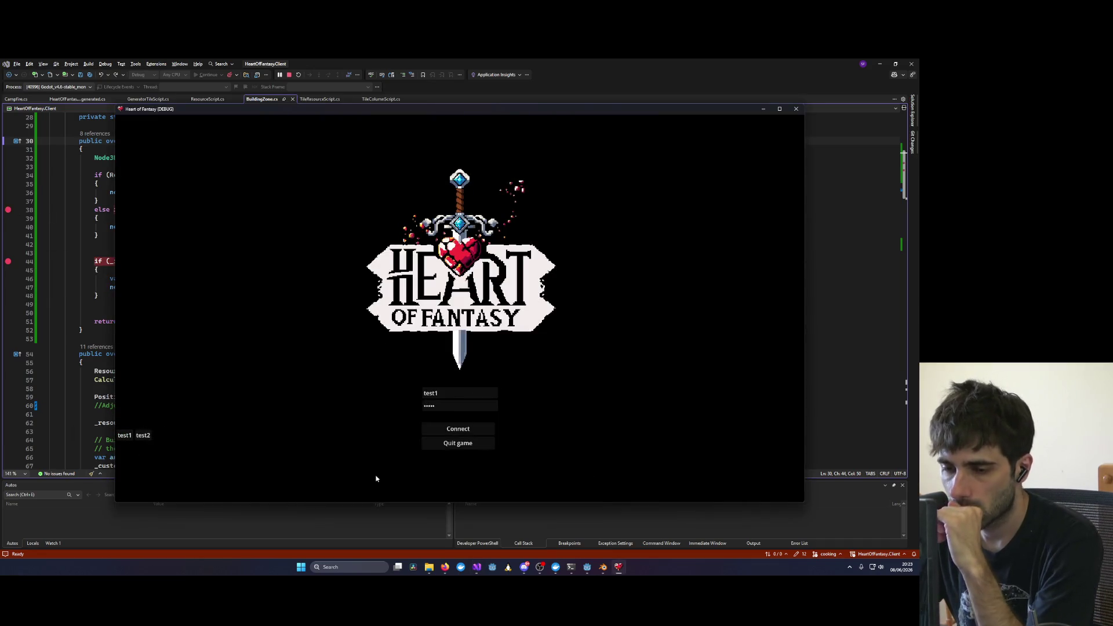
left_click(477, 432)
left_click(158, 378)
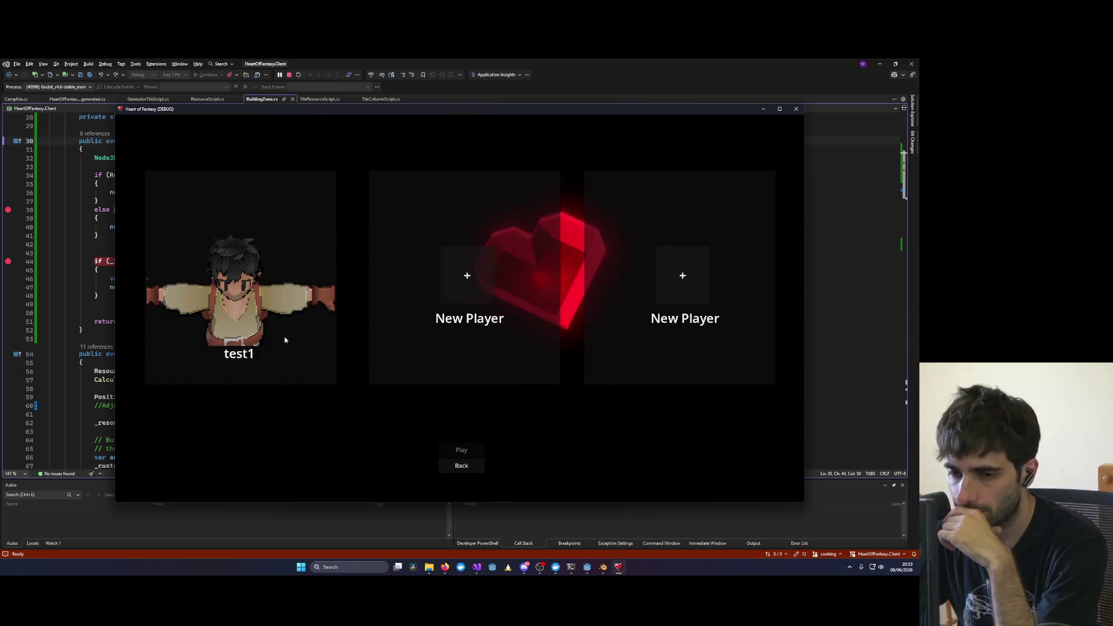
left_click(281, 336)
left_click(455, 452)
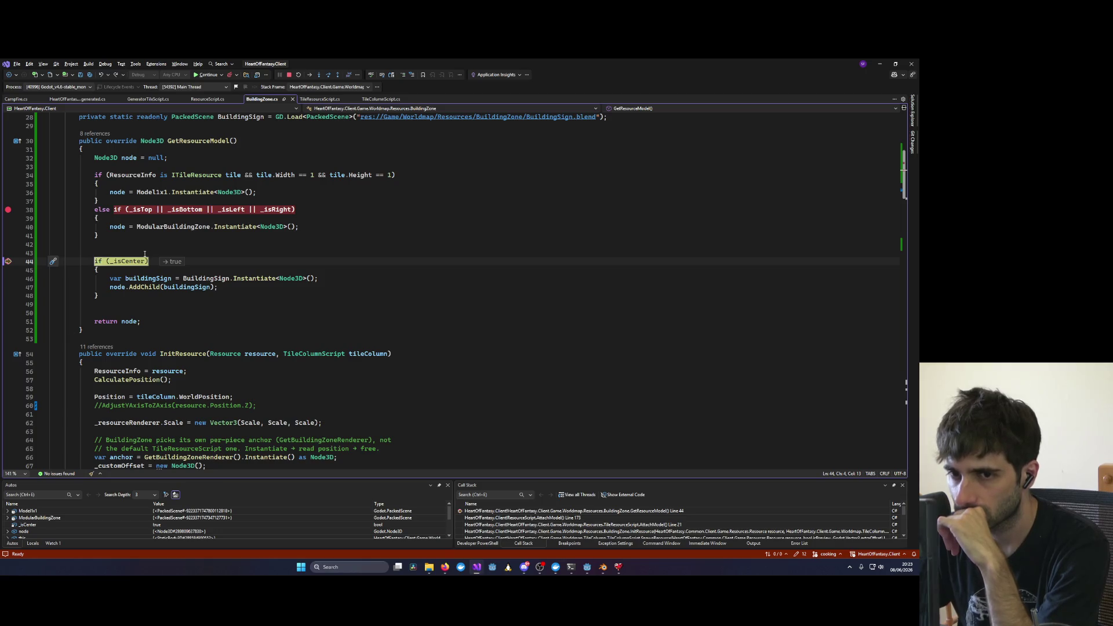
Step: Confirm the _isLeft tile steps into the ModularBuildingZone line, remove the line 38 breakpoint, and resume
key("F5")
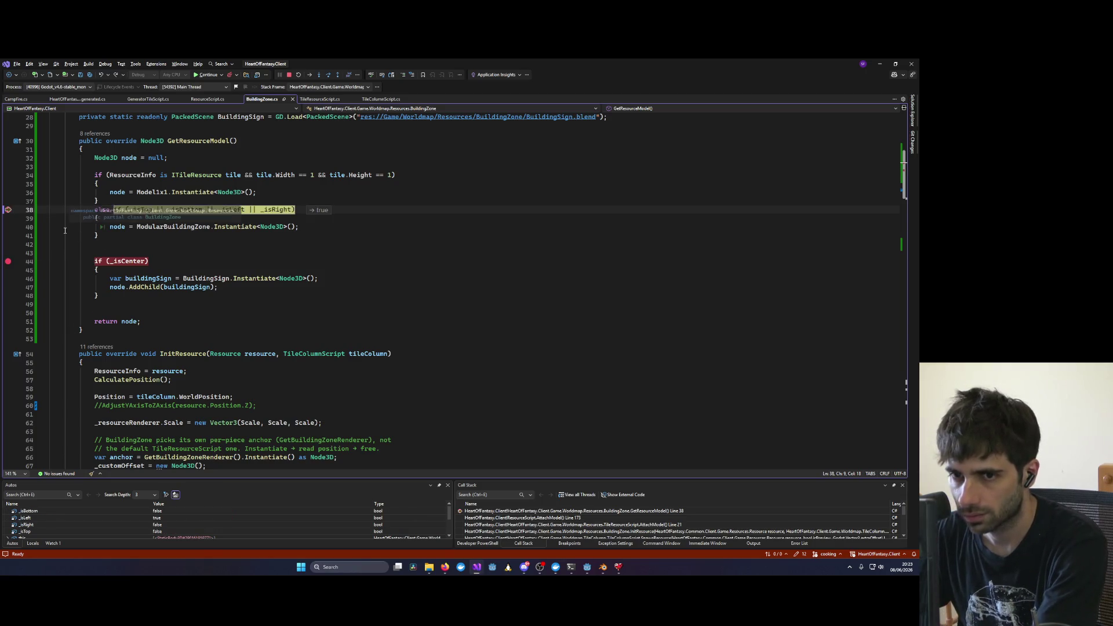
mouse_move(142, 210)
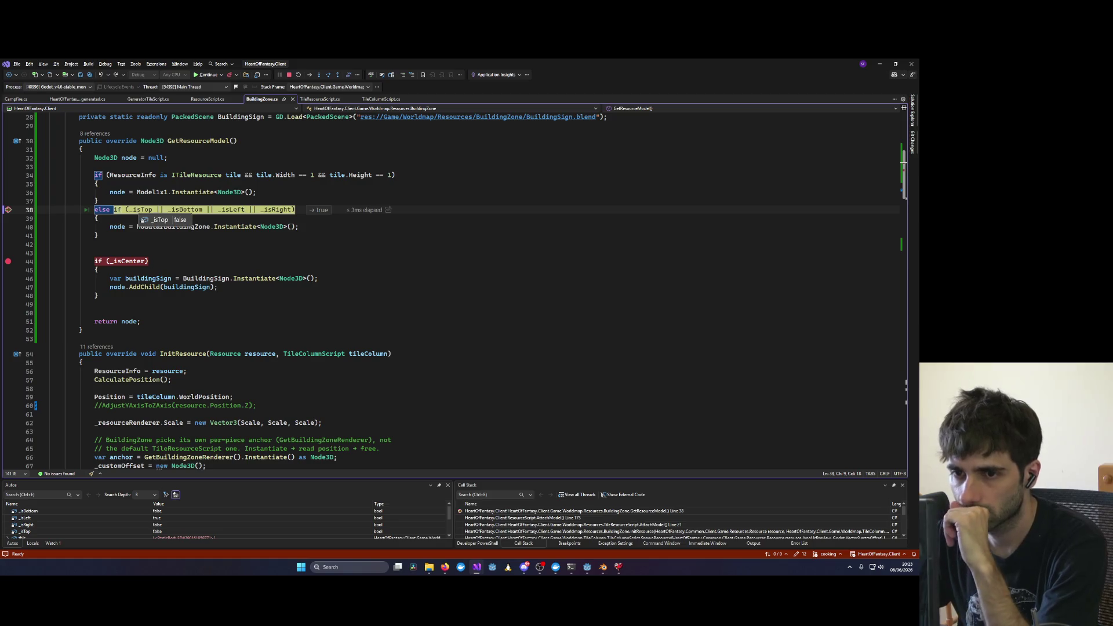
mouse_move(184, 210)
mouse_move(240, 211)
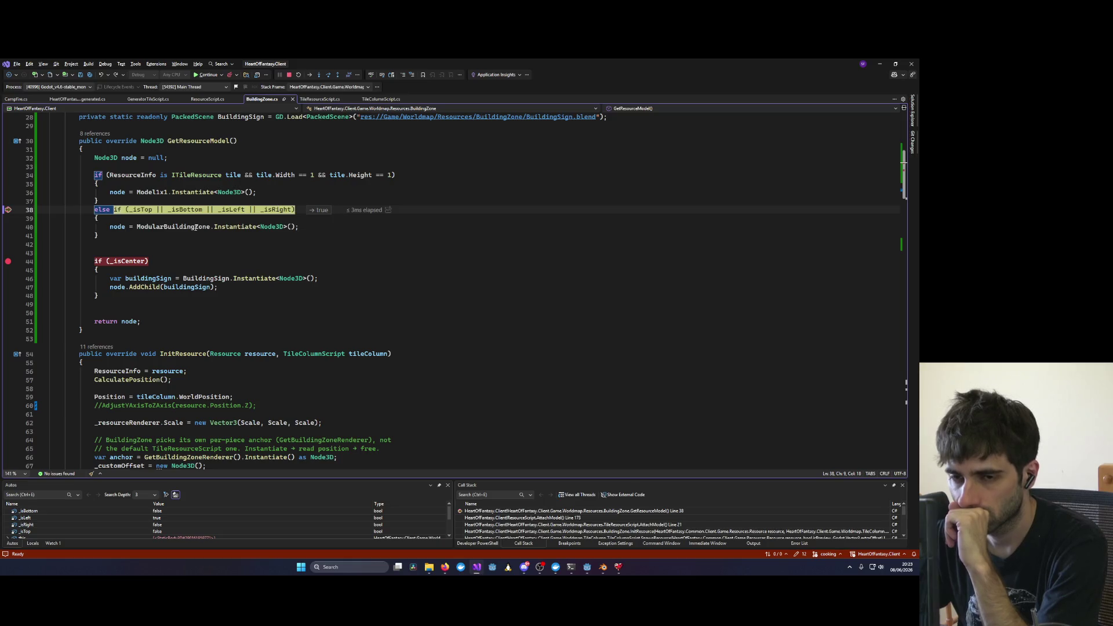
key("F10")
key("F10")
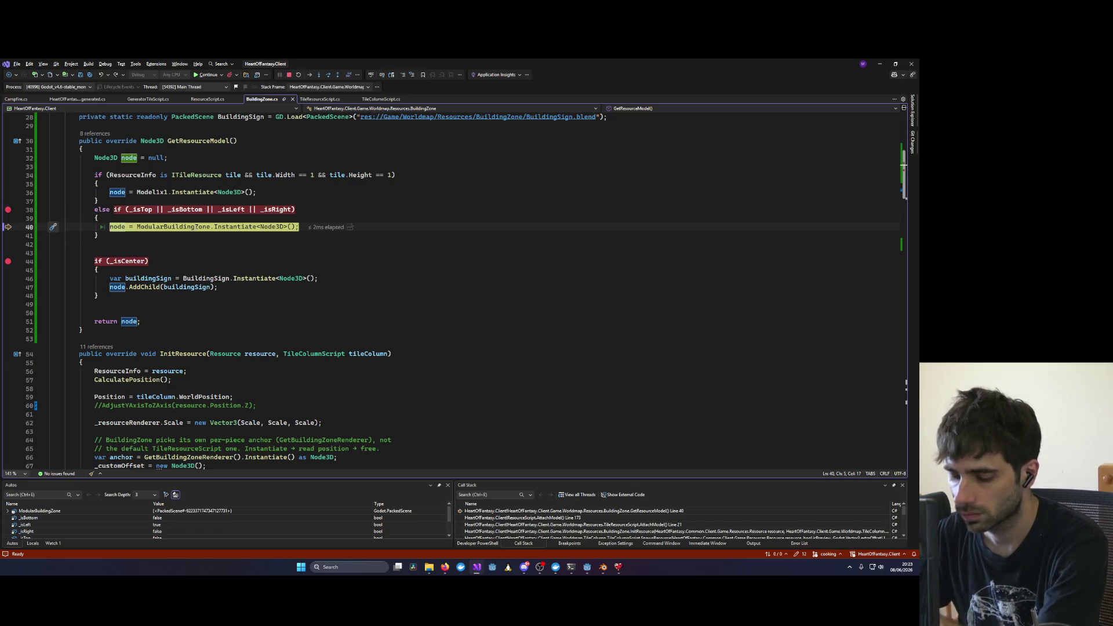
key("F10")
left_click(8, 210)
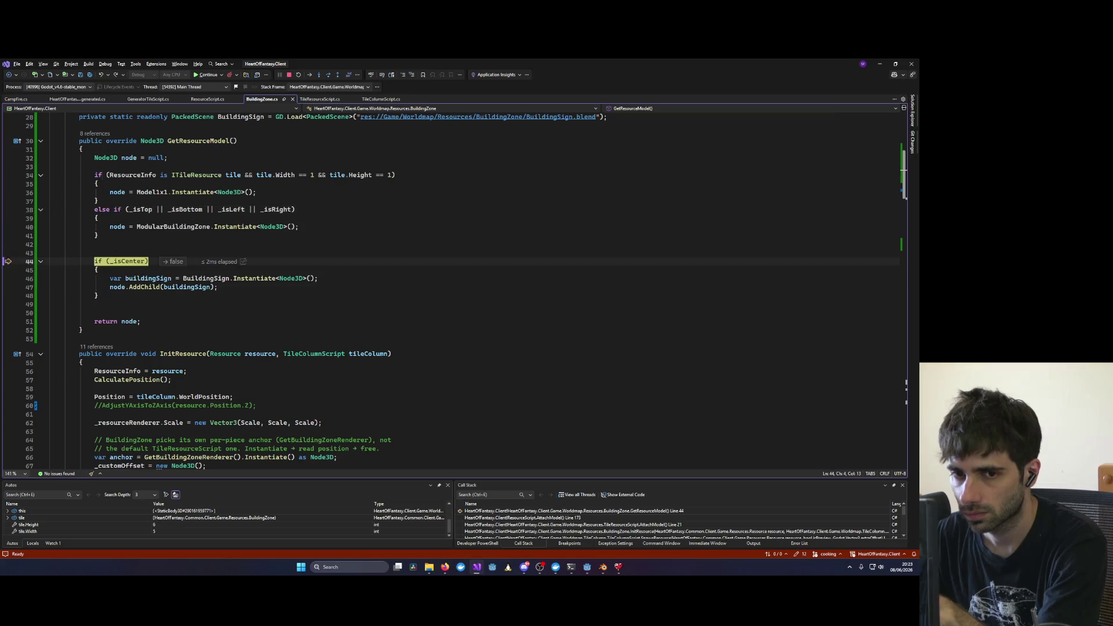
key("F5")
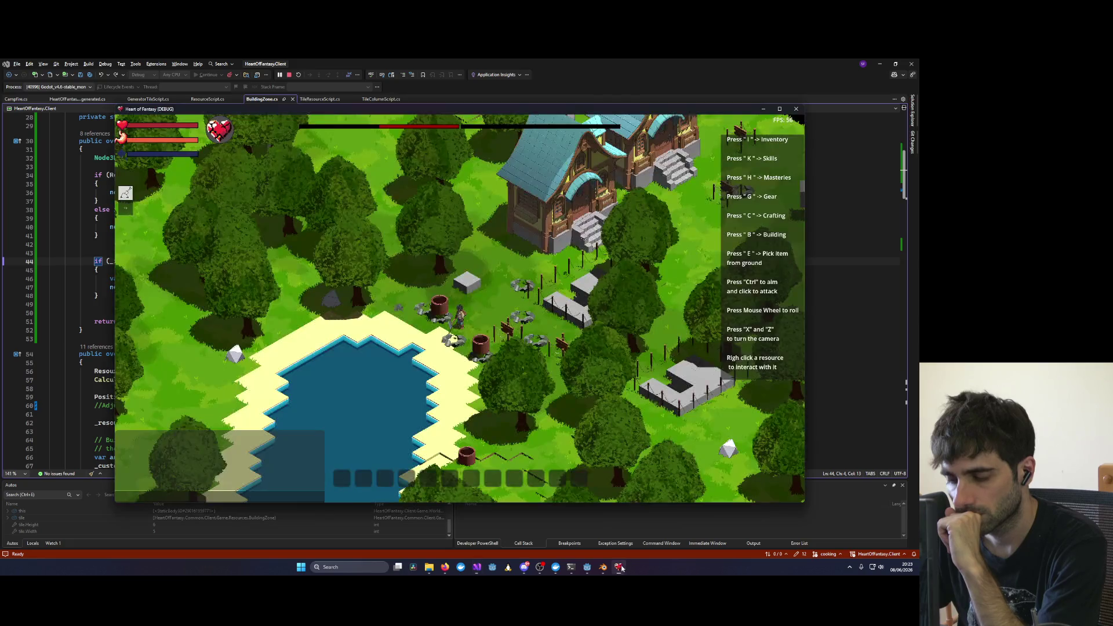
Step: Walk the character right and down to the building zones and start circling the camera
key("d")
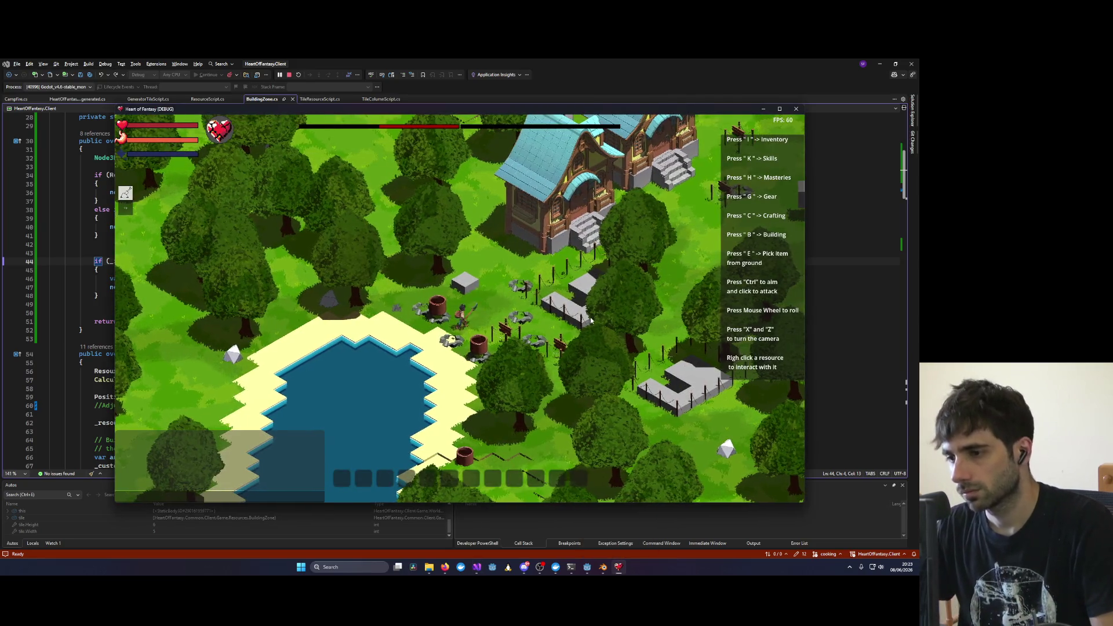
key("d")
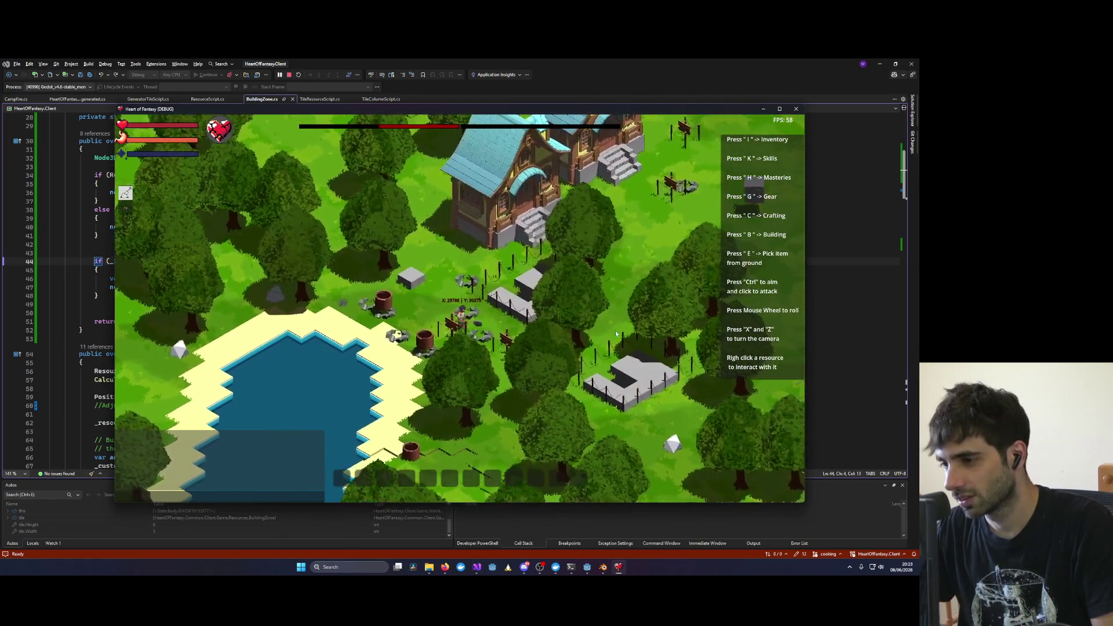
key("s")
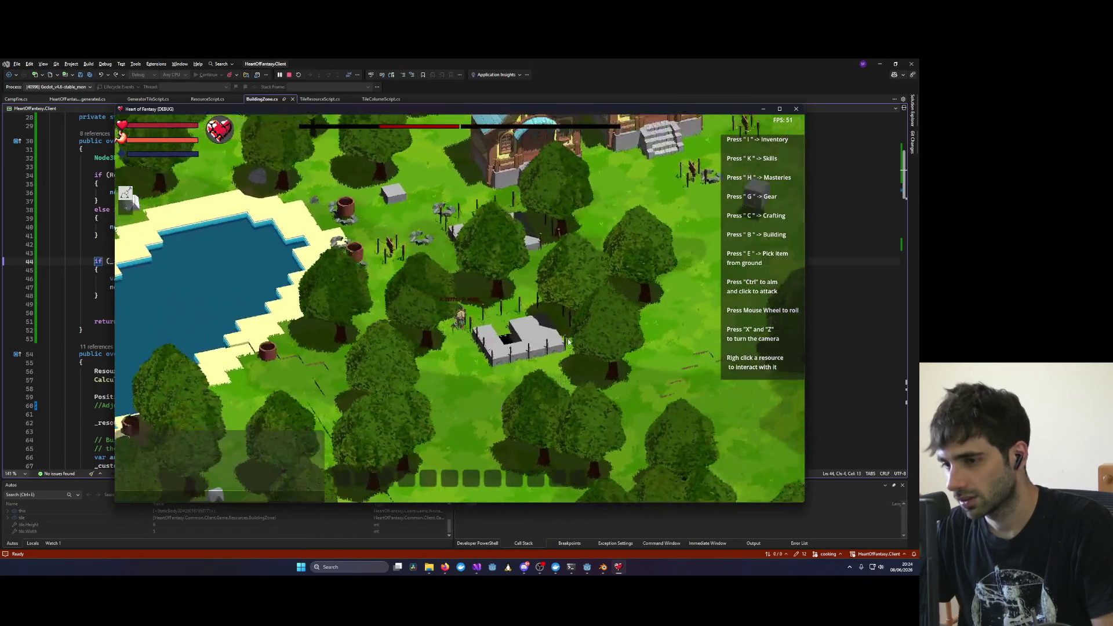
key("x")
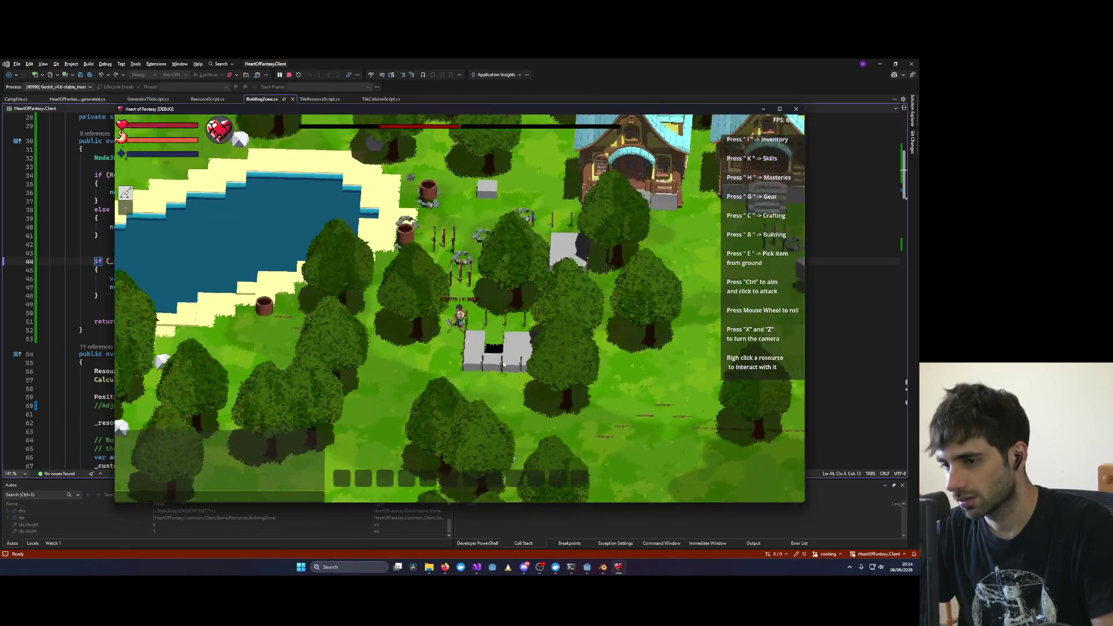
key("x")
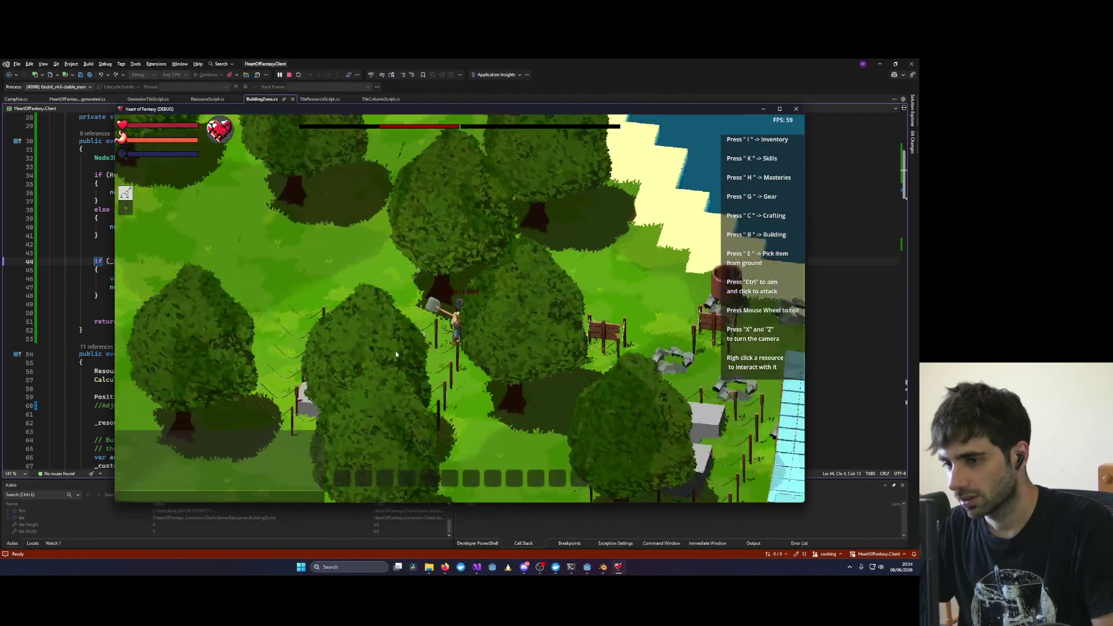
key("x")
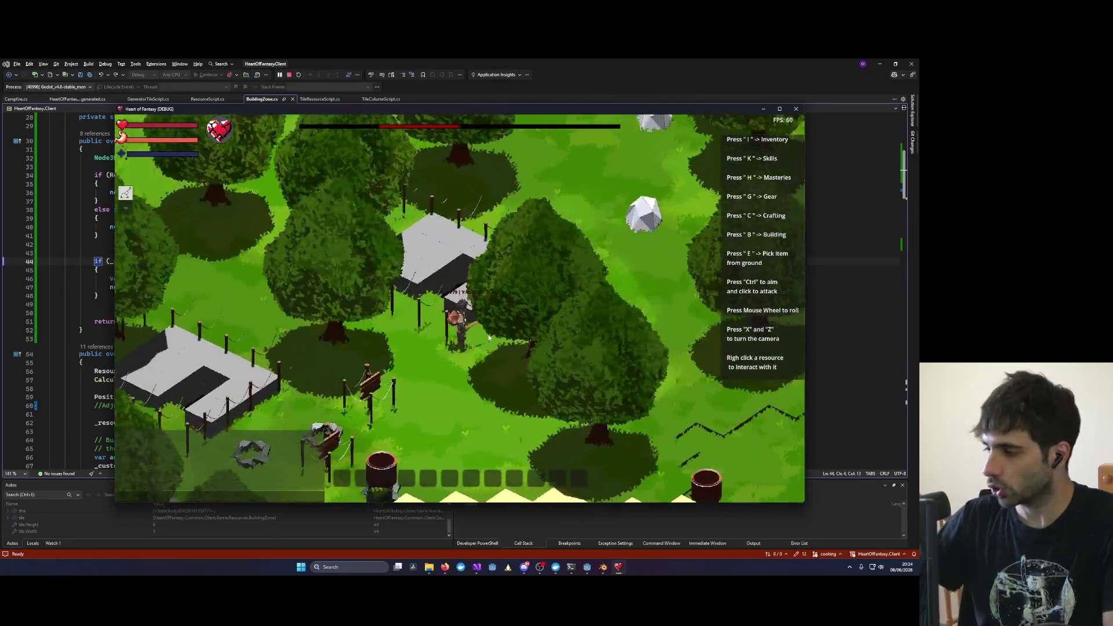
key("x")
Step: Keep circling the camera around the fenced grey slabs, zoom out overhead, and return to Visual Studio
key("x")
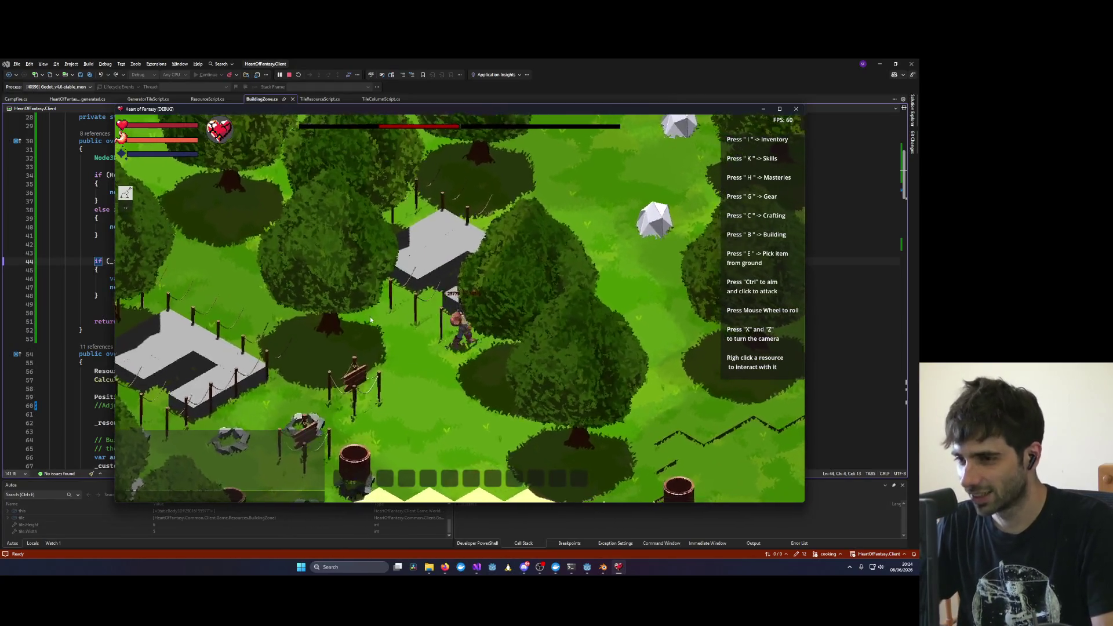
key("x")
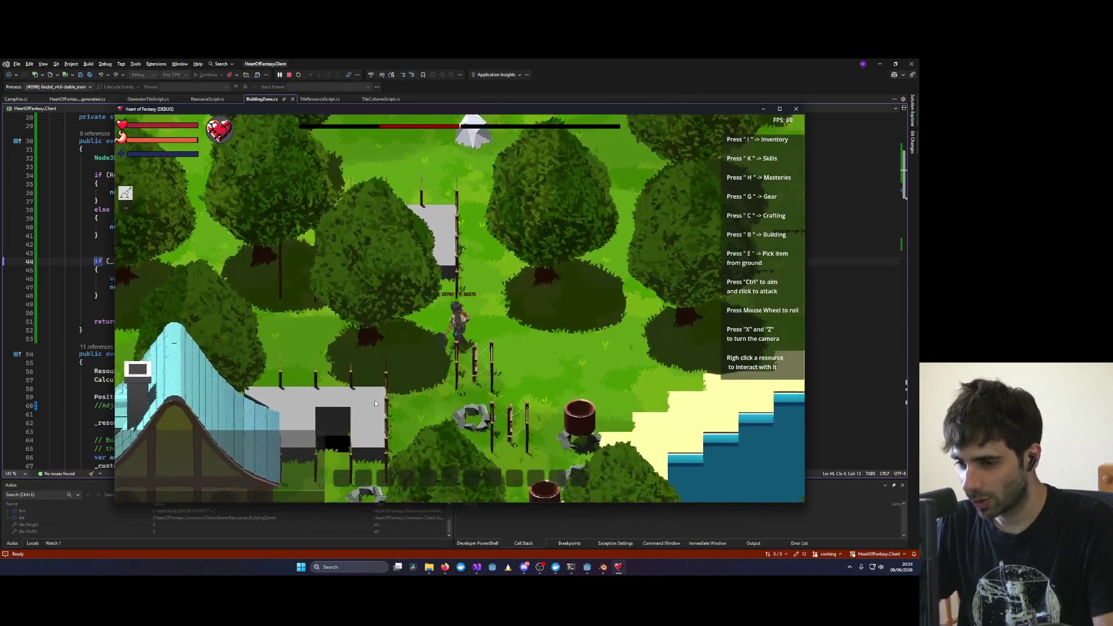
key("x")
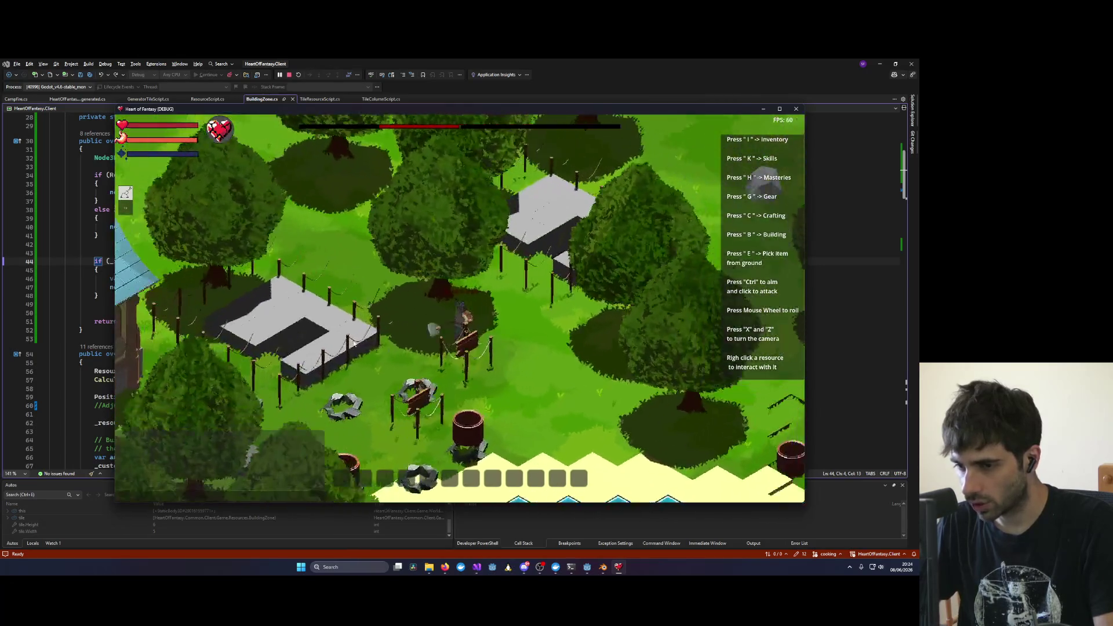
key("x")
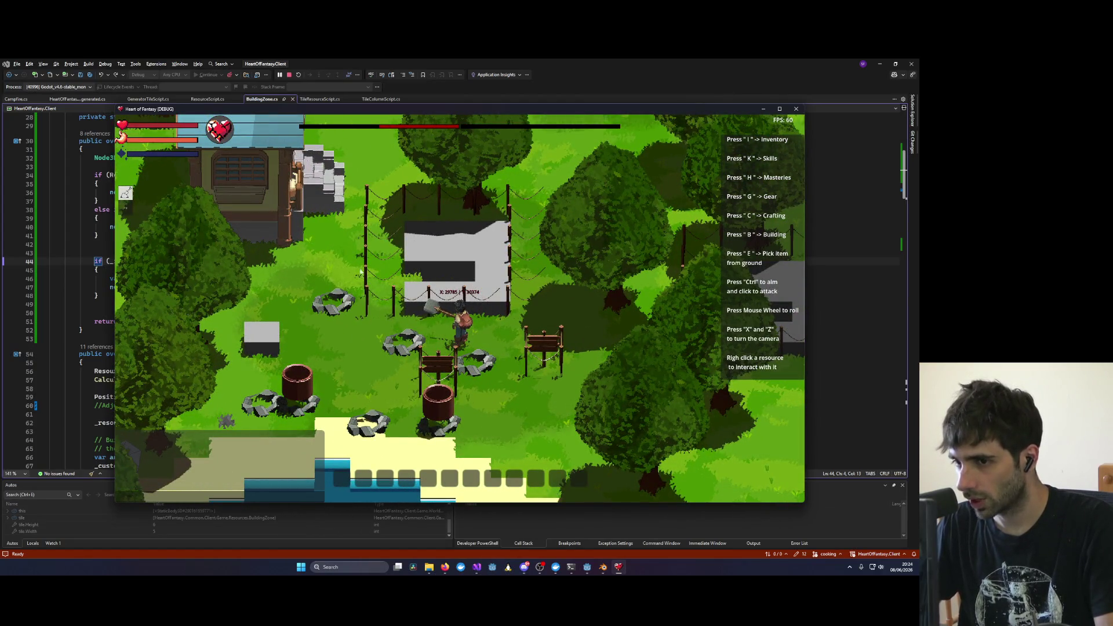
key("x")
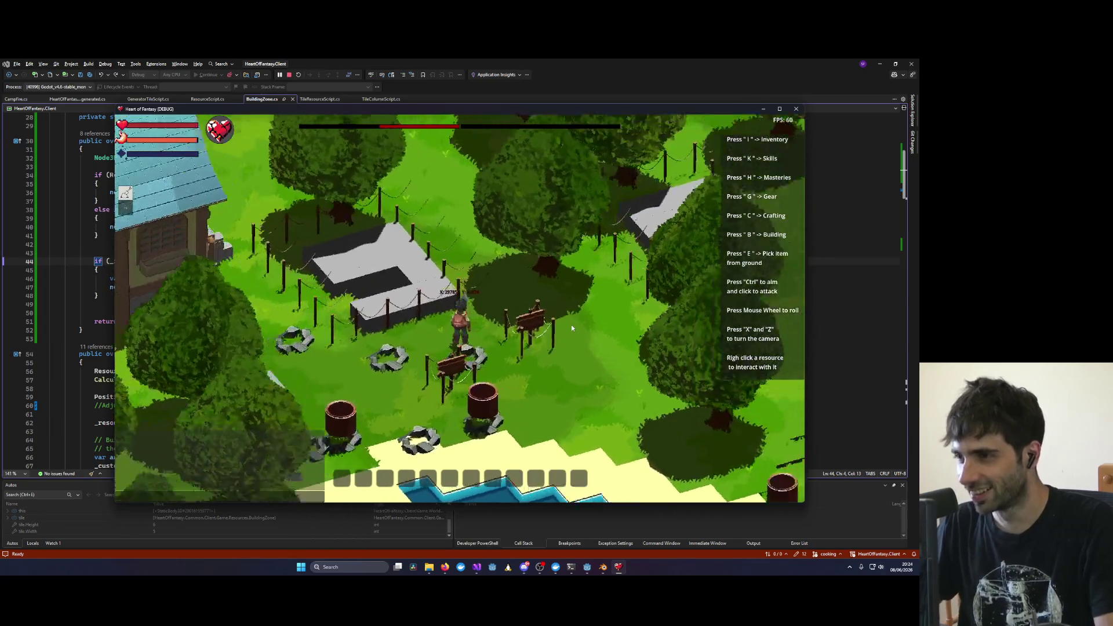
key("x")
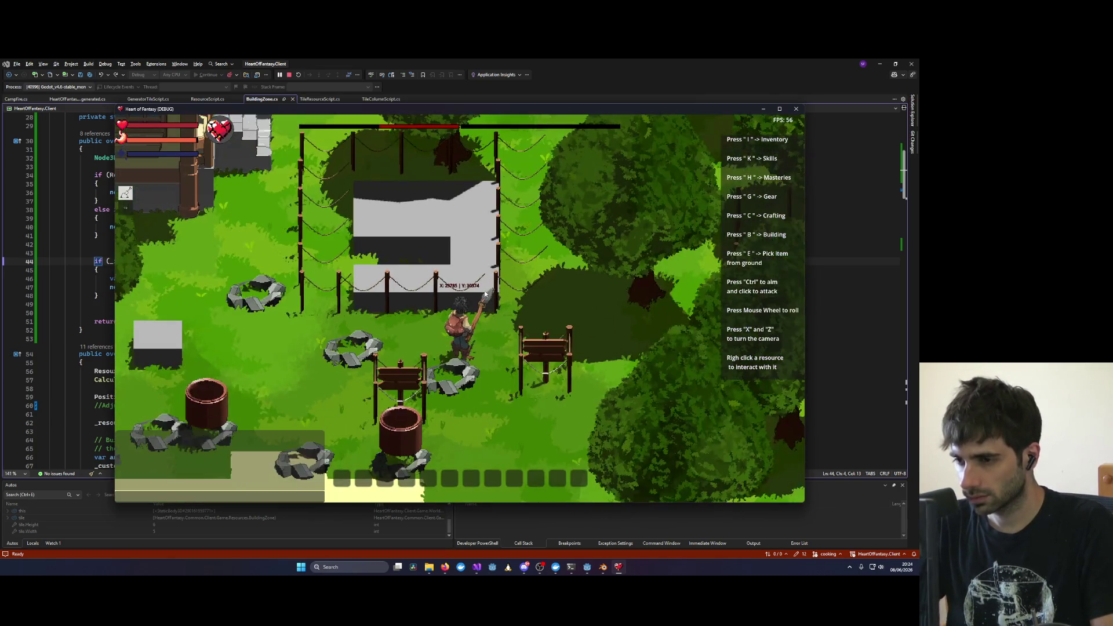
key("x")
key("x")
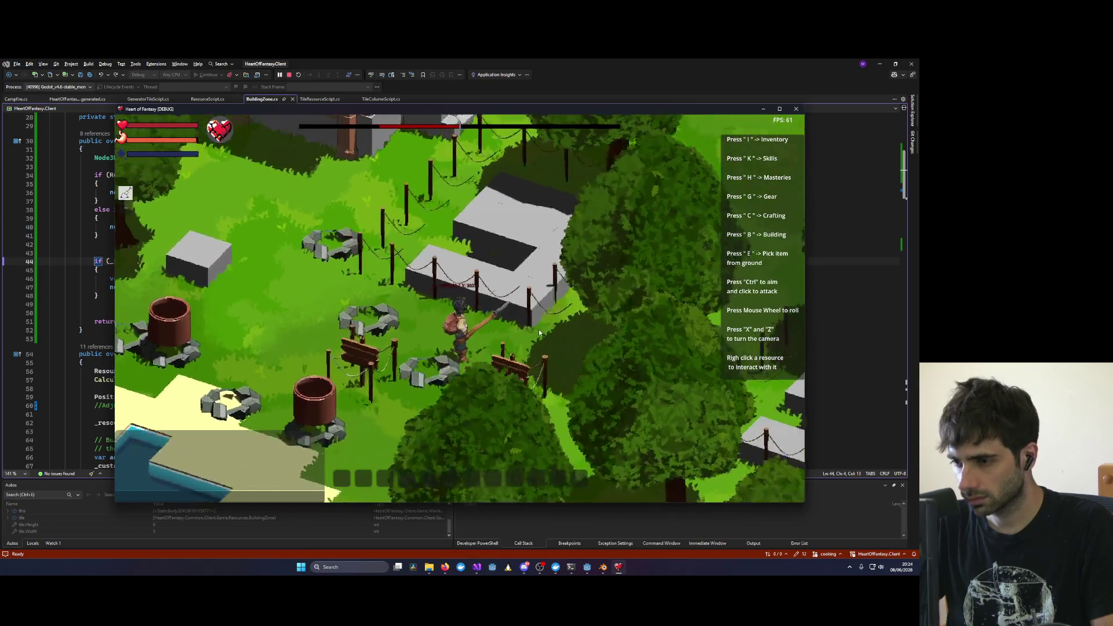
key("x")
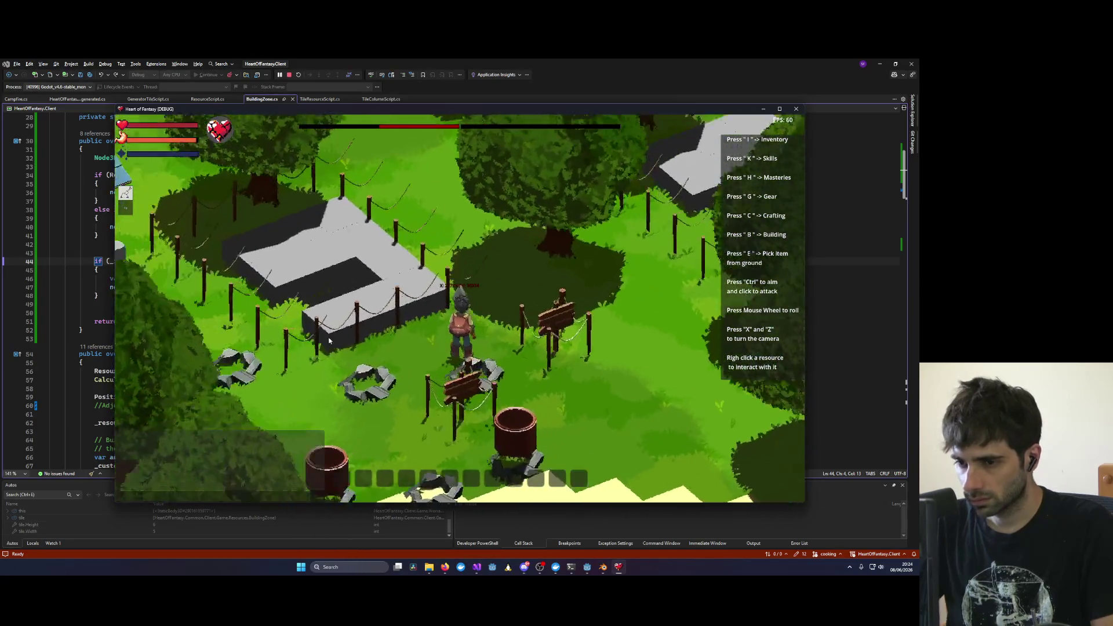
key("x")
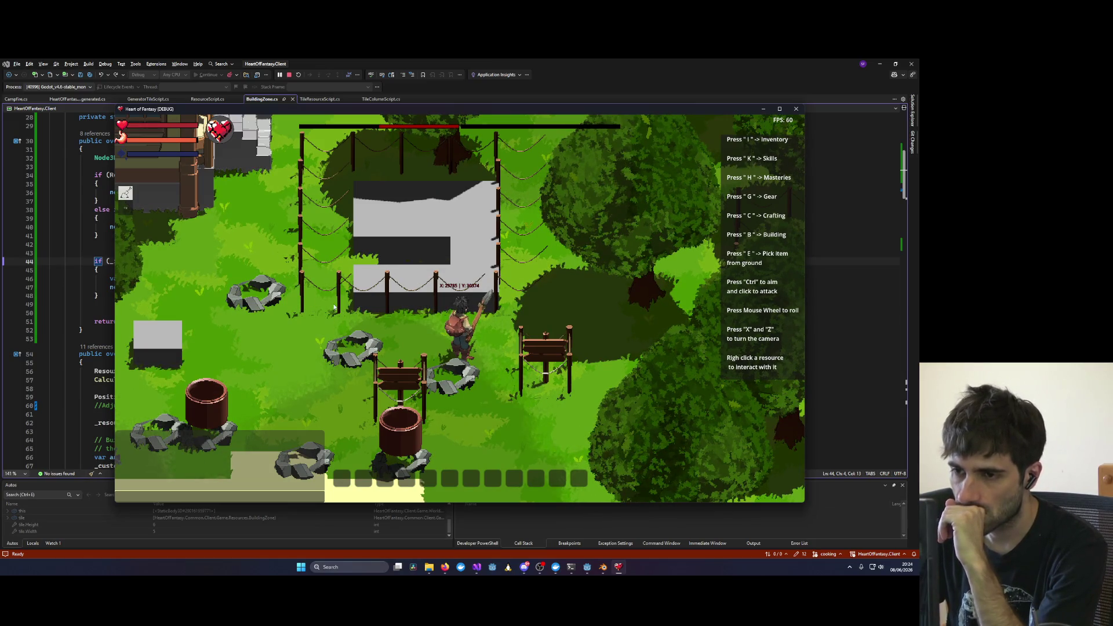
scroll(326, 298, "down", 3)
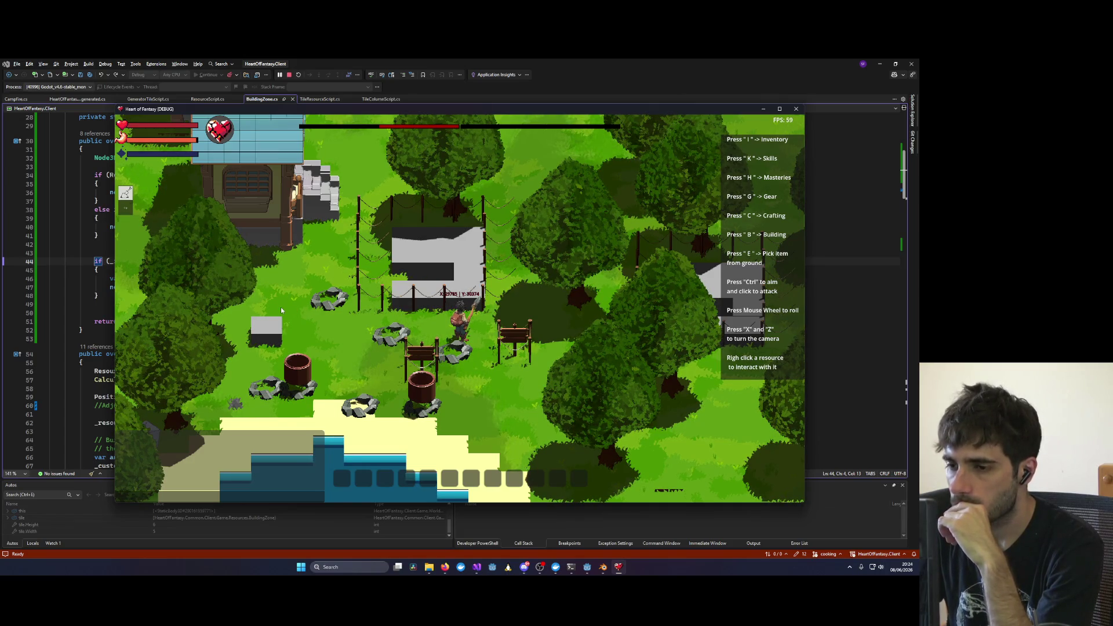
key("alt+Tab")
scroll(174, 338, "down", 5)
Step: Scroll through BuildingZone.cs to find the InitResource anchor-offset code, checking _isRight on line 94
scroll(173, 338, "down", 10)
scroll(170, 348, "up", 15)
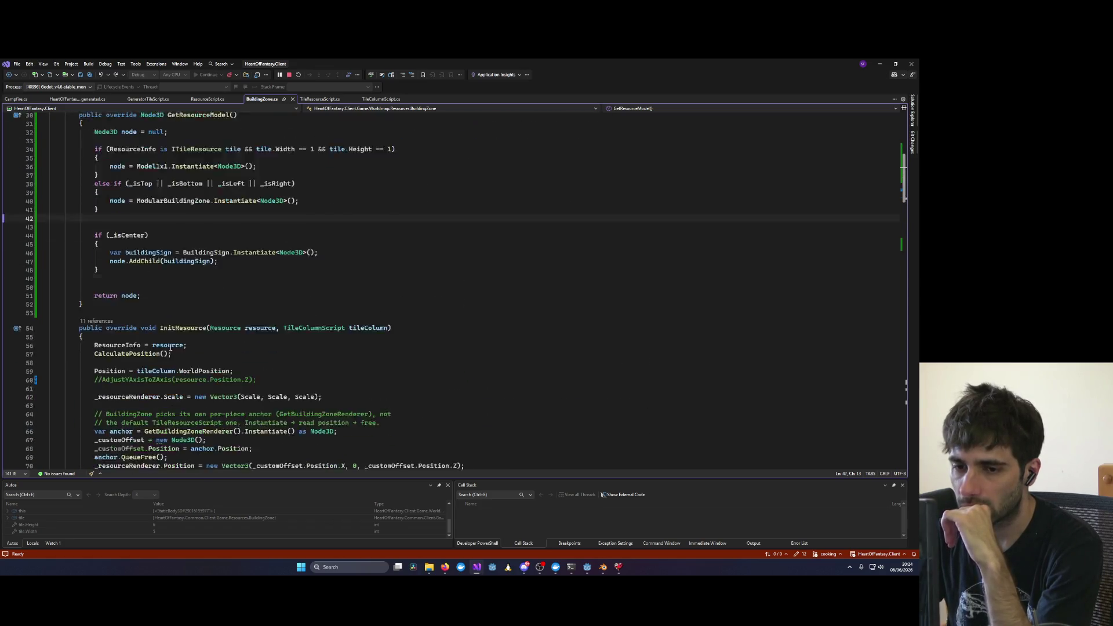
scroll(170, 347, "down", 4)
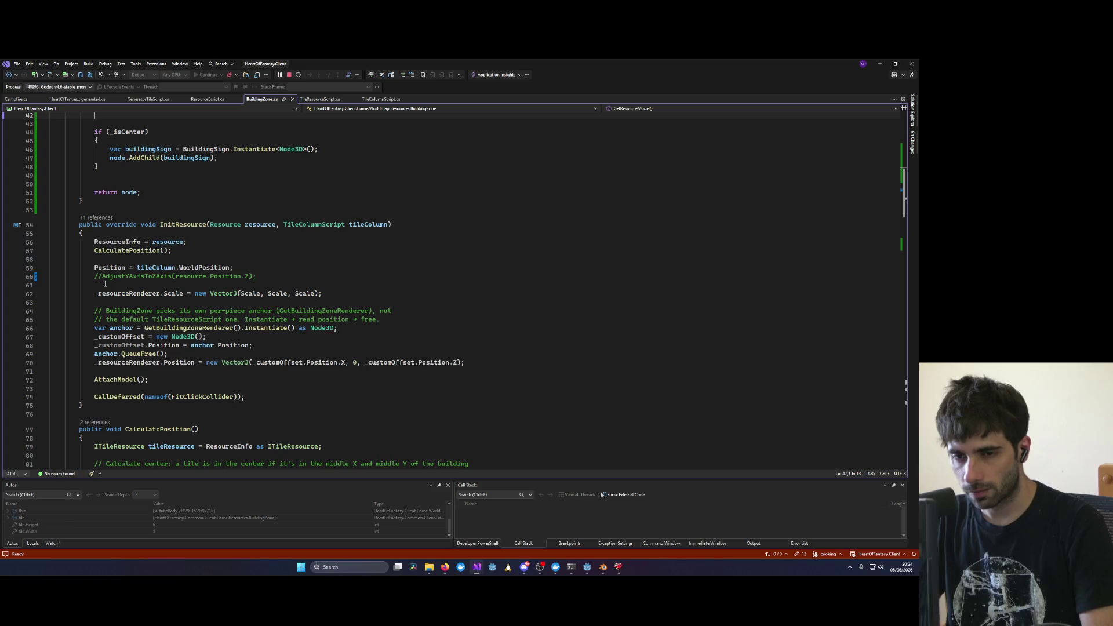
scroll(148, 288, "up", 7)
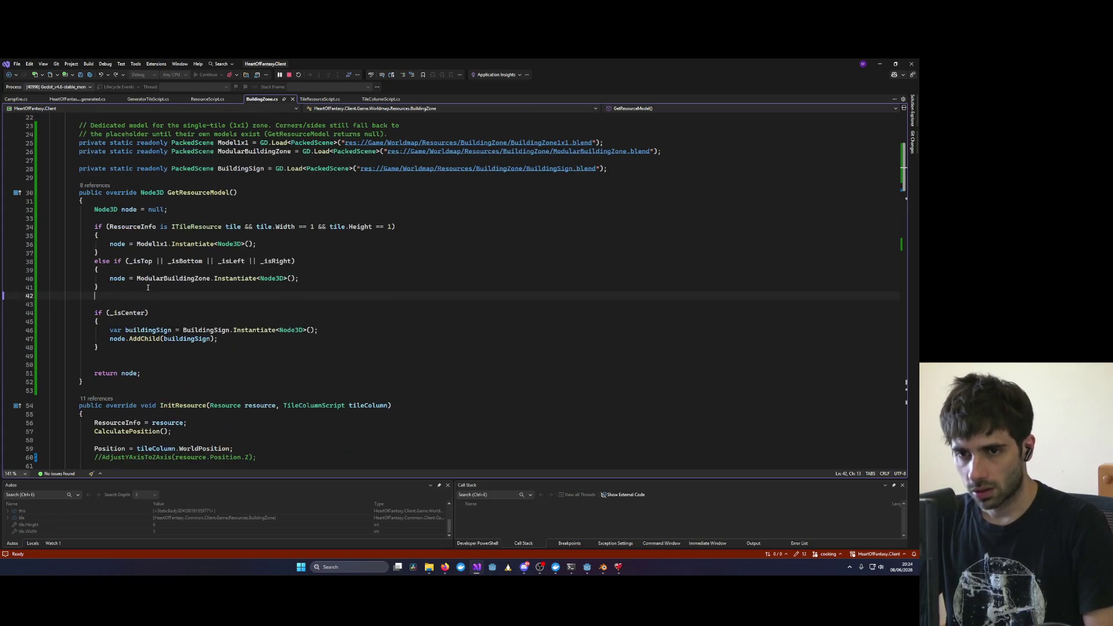
scroll(148, 288, "down", 13)
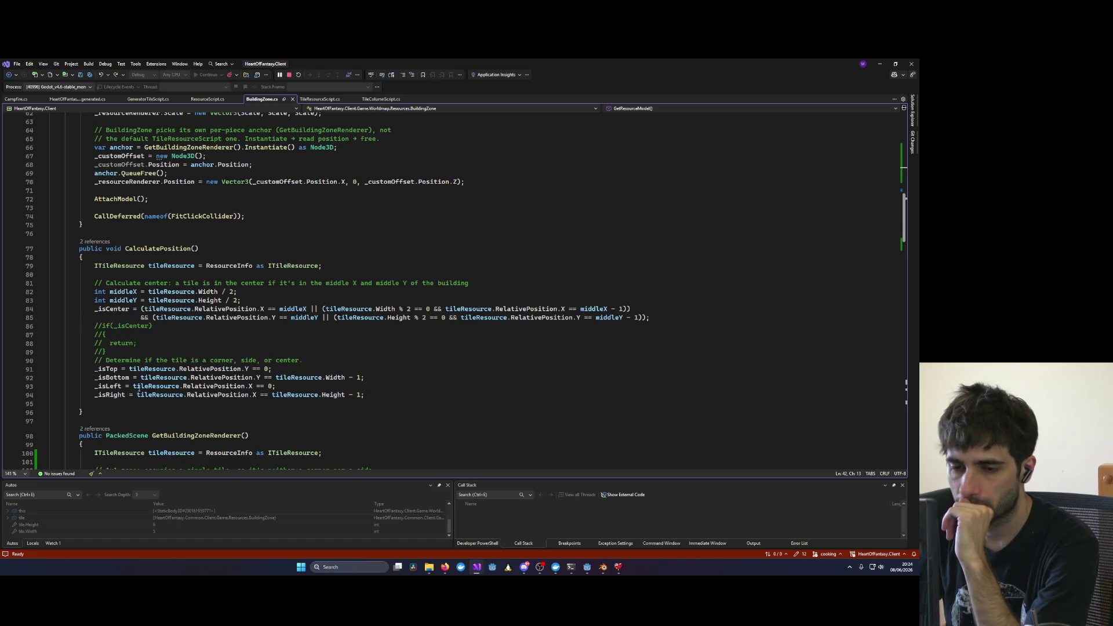
double_click(97, 394)
scroll(313, 358, "down", 3)
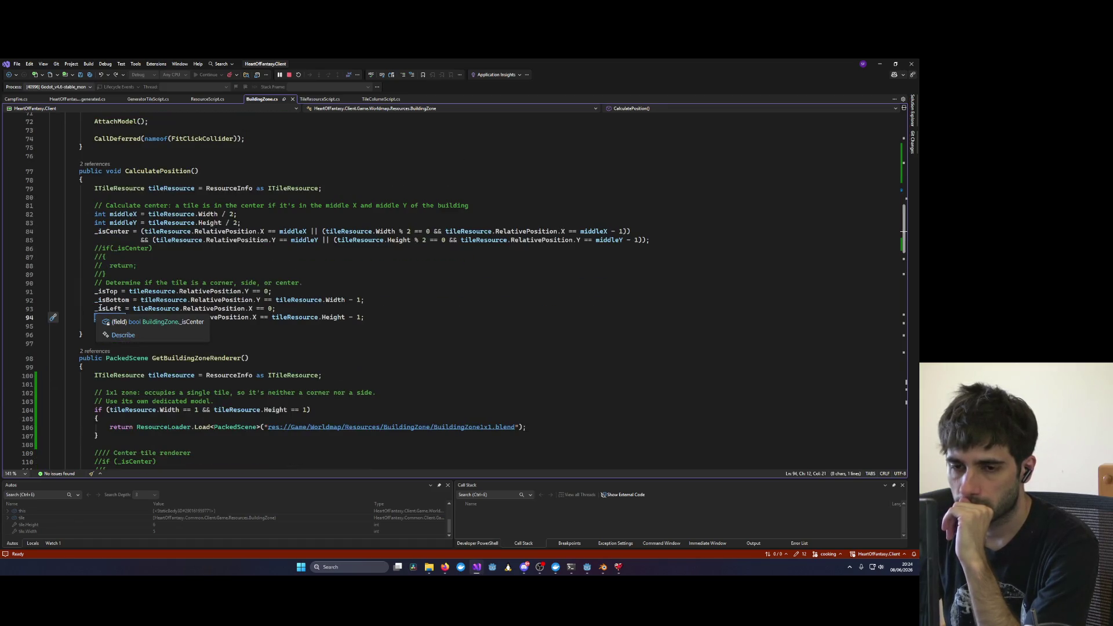
scroll(313, 359, "down", 3)
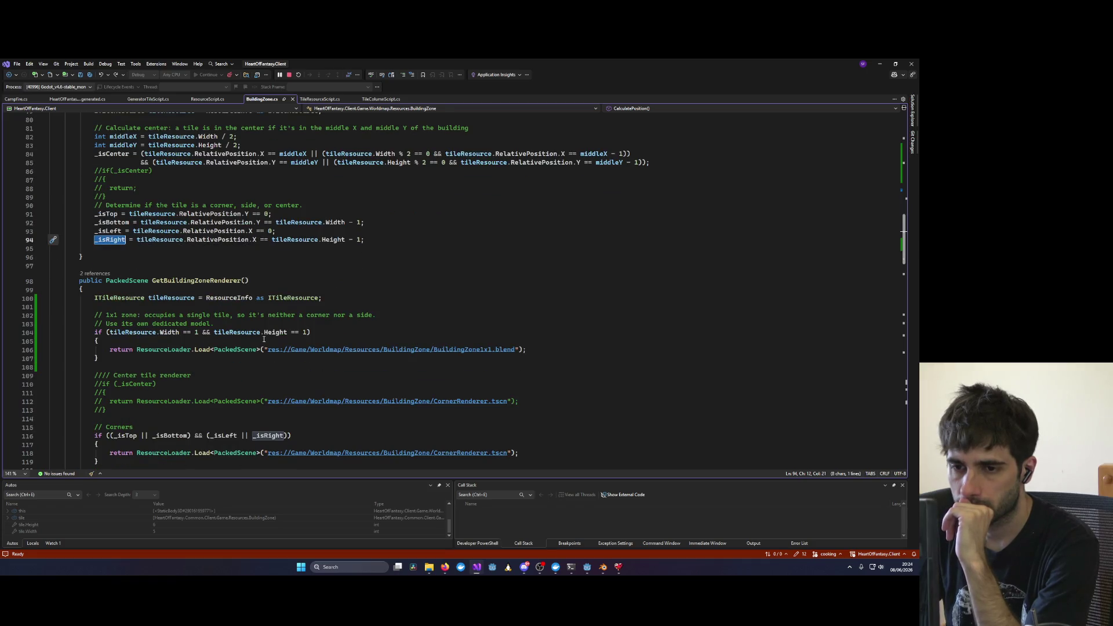
scroll(252, 338, "up", 13)
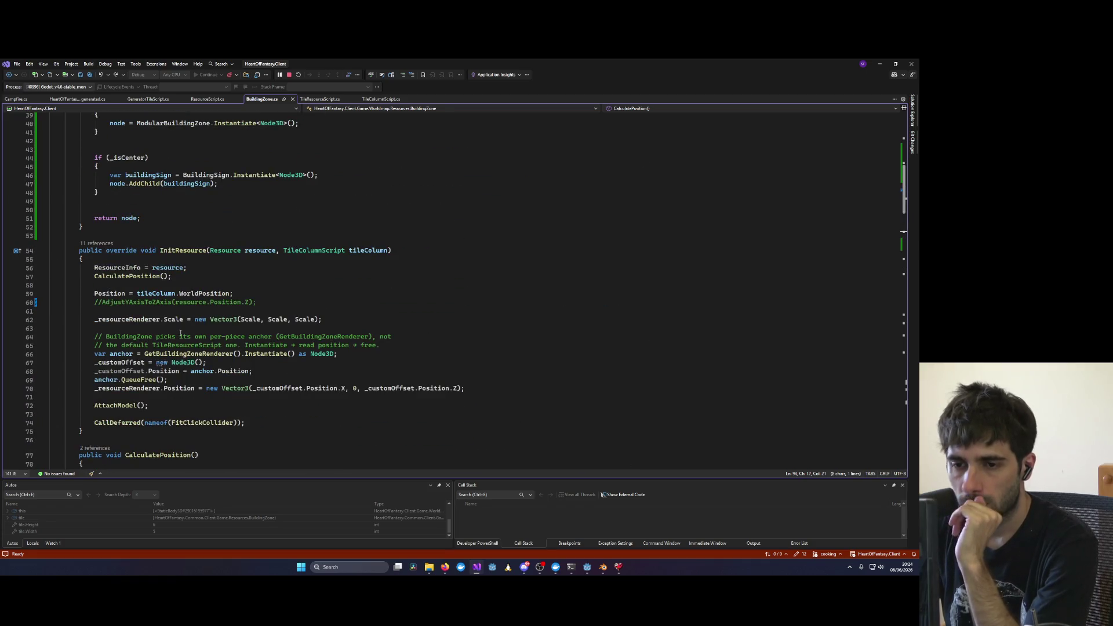
Step: Comment out the anchor-offset lines 64–70 in InitResource and save BuildingZone.cs
left_click_drag(88, 369, 387, 374)
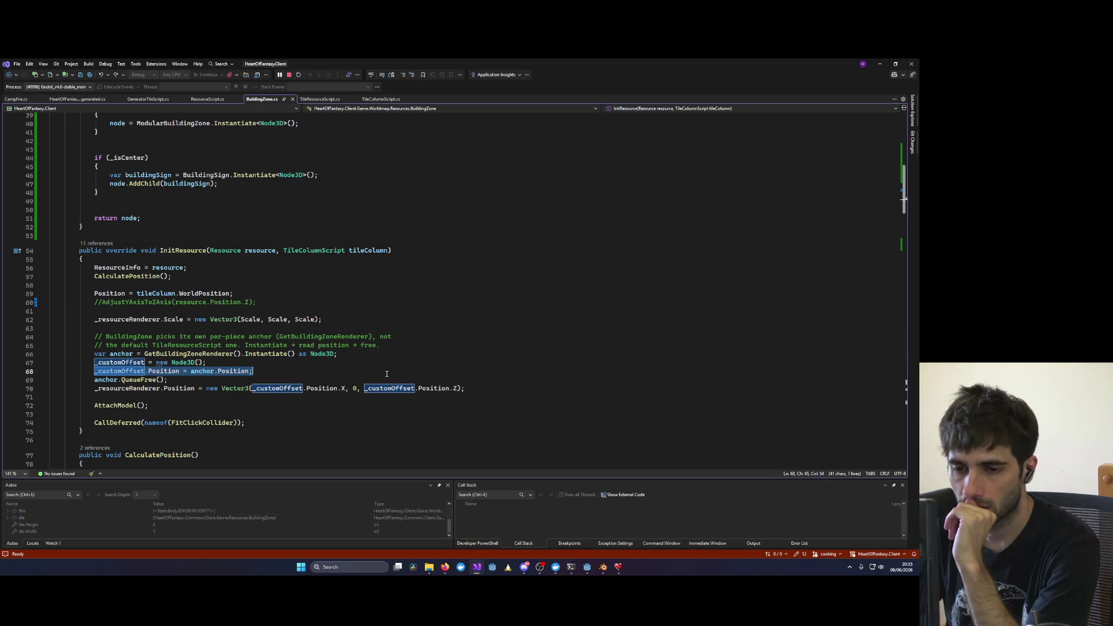
left_click_drag(94, 354, 376, 355)
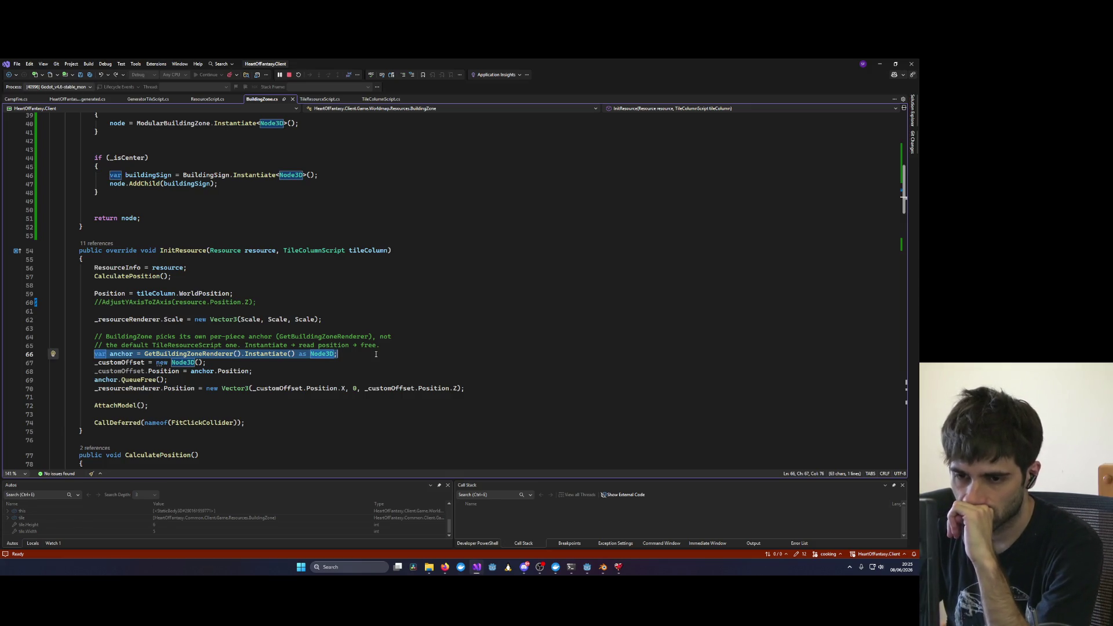
mouse_move(94, 336)
left_mouse_down()
mouse_move(350, 371)
mouse_move(438, 397)
left_mouse_up()
key("ctrl+k")
key("ctrl+c")
key("ctrl+s")
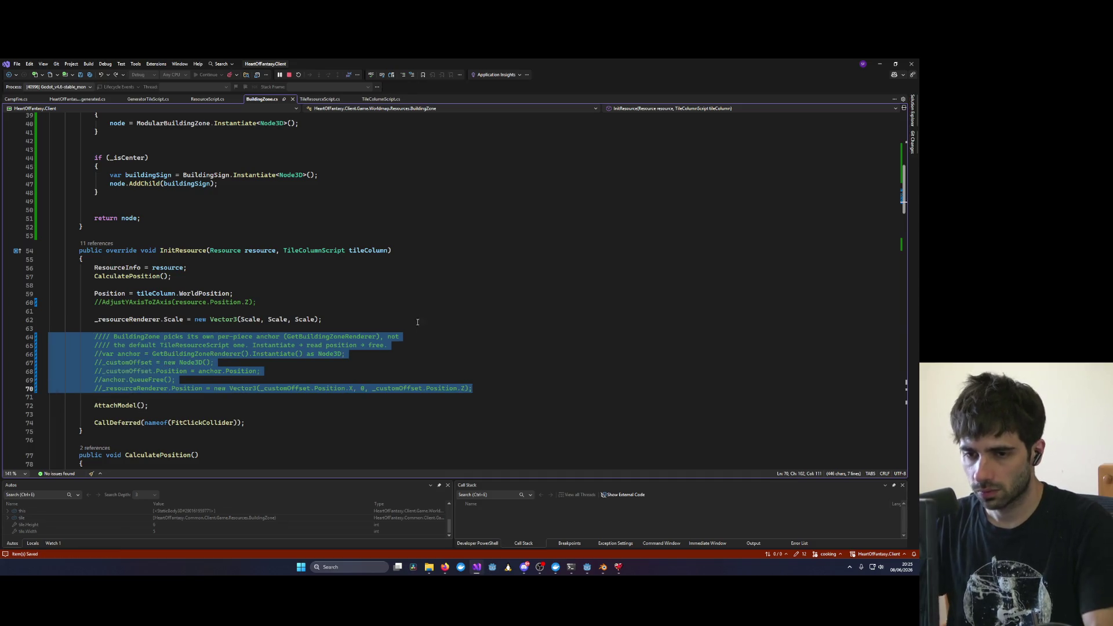
Step: Rebuild and restart the game, connect, and enter the world with the test1 character
left_click(406, 319)
left_click(287, 76)
left_click(206, 77)
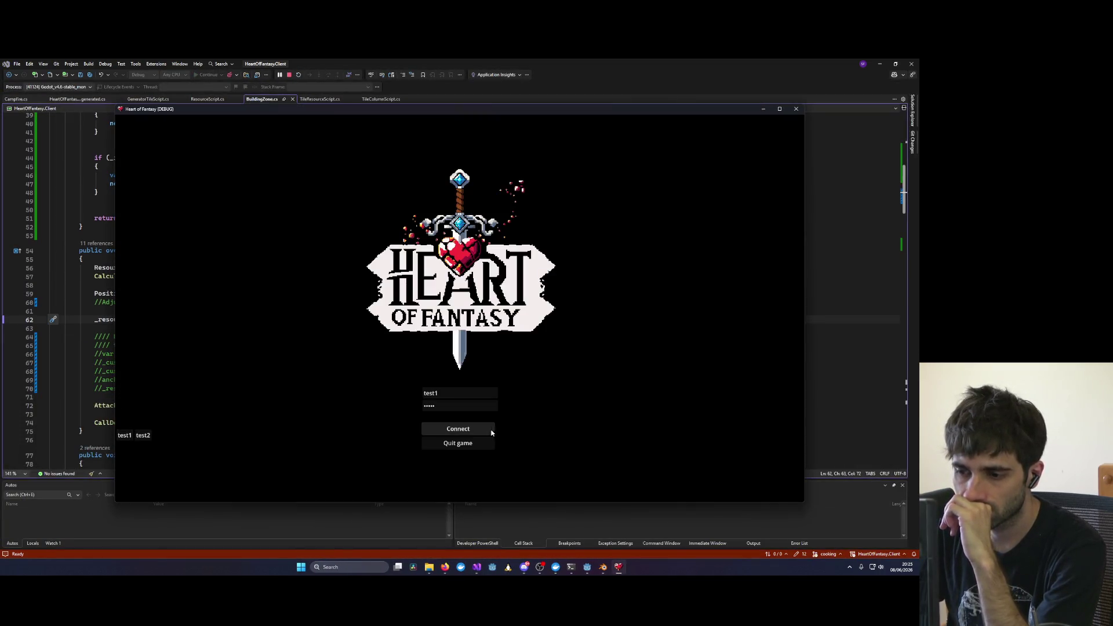
left_click(491, 432)
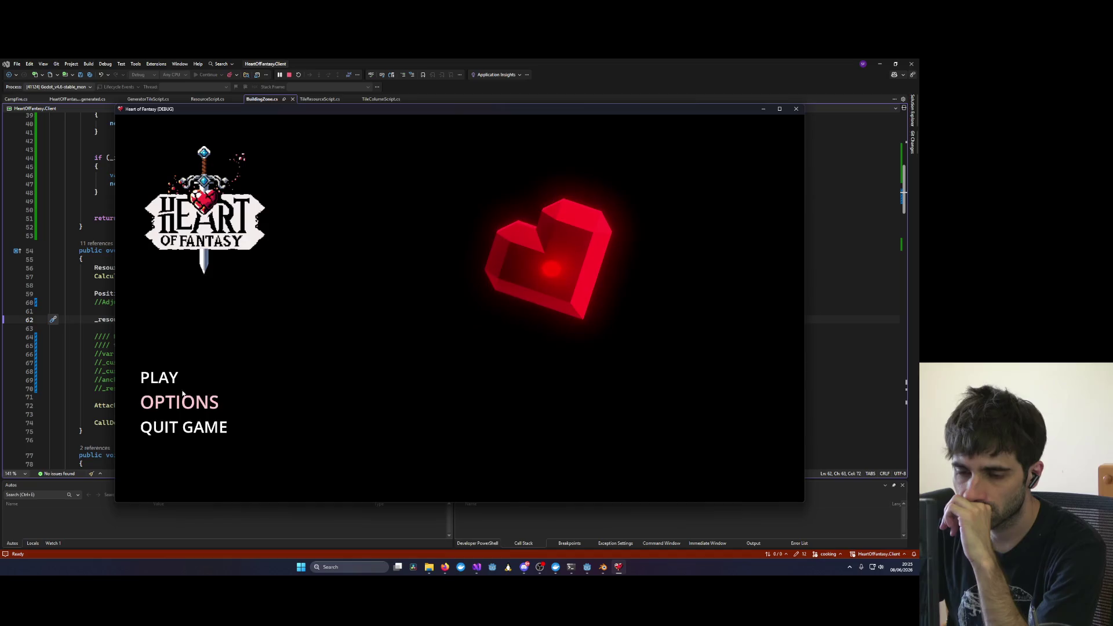
left_click(154, 376)
double_click(311, 341)
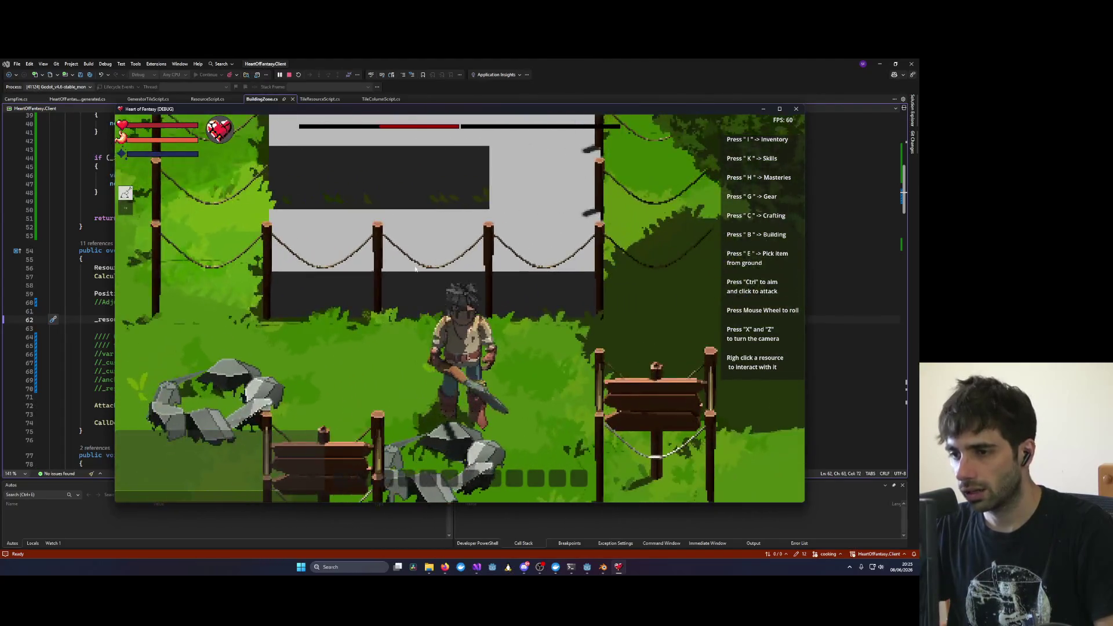
Step: Rotate the camera with X and Z to inspect the grey building zone, then return to BuildingZone.cs
key("x")
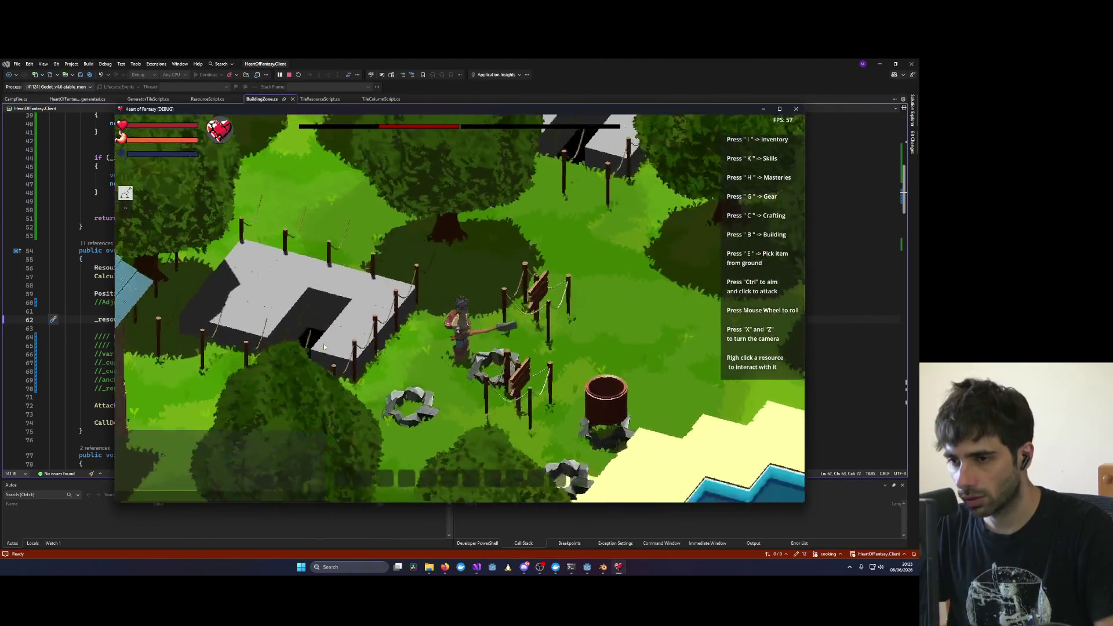
key("z")
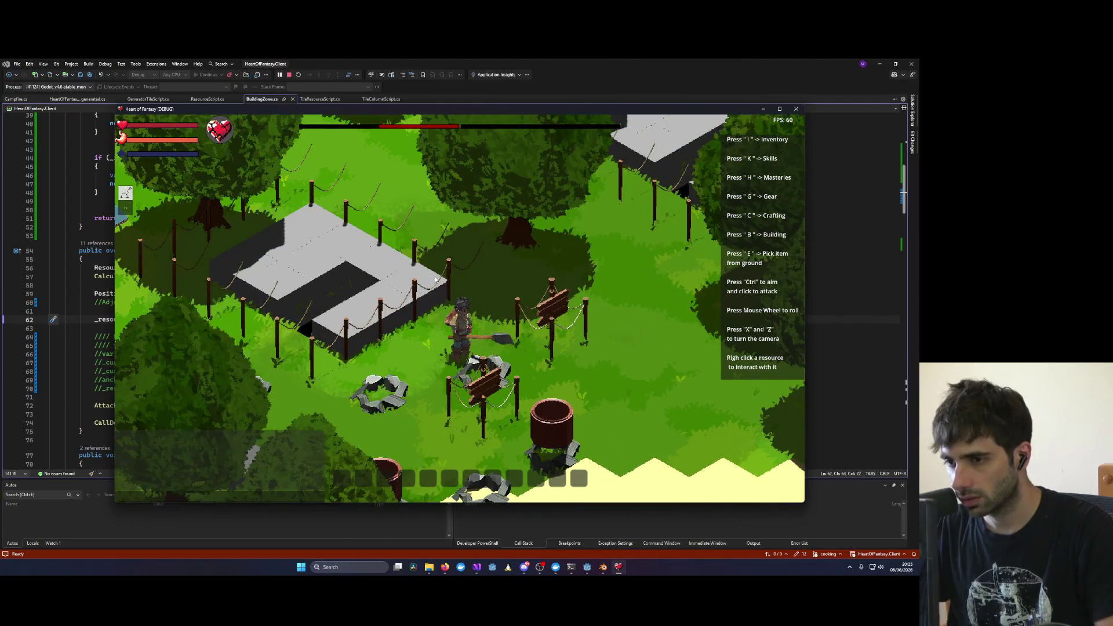
key("x")
key("x")
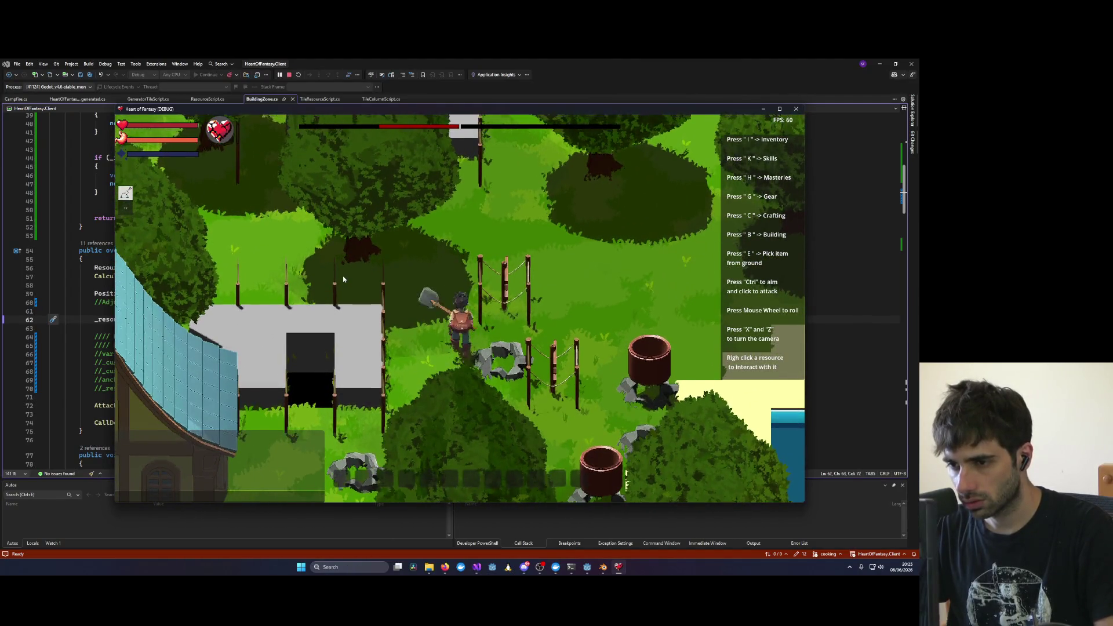
key("x")
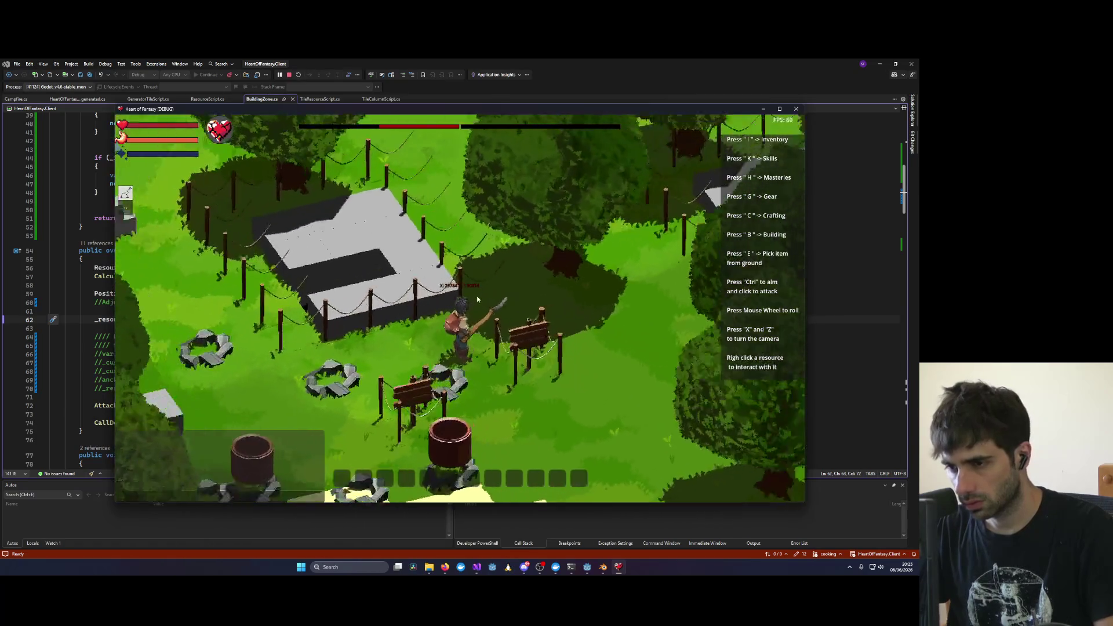
key("x")
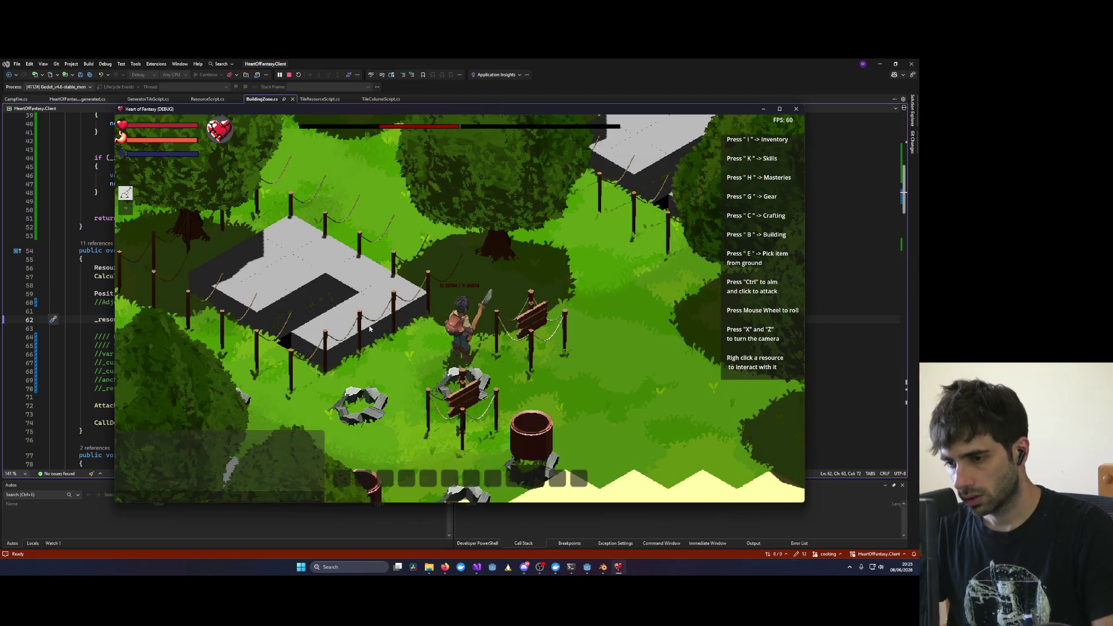
left_click(193, 327)
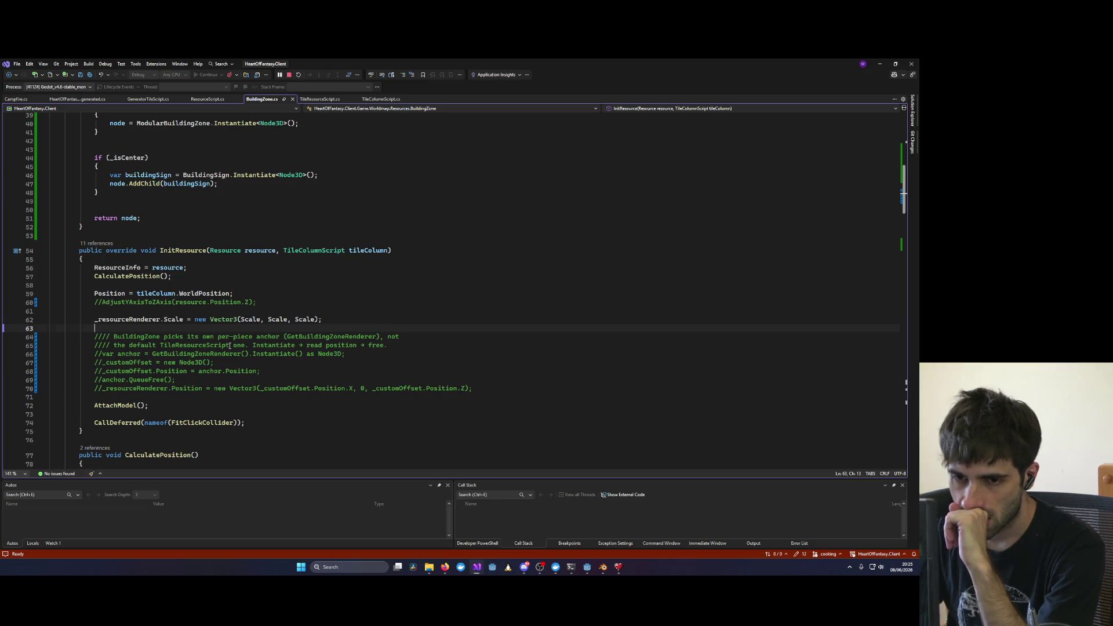
Step: Add an if() stub after line 40, paste the _isLeft/_isRight/_isTop/_isBottom if-else chain over it, and save
scroll(230, 345, "up", 6)
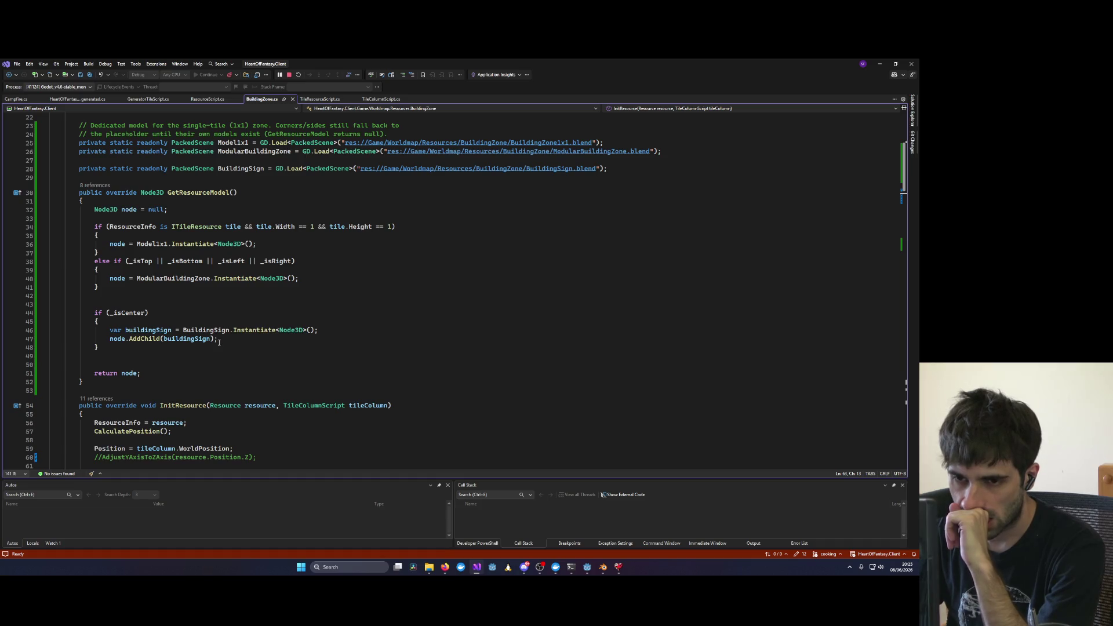
left_click(309, 280)
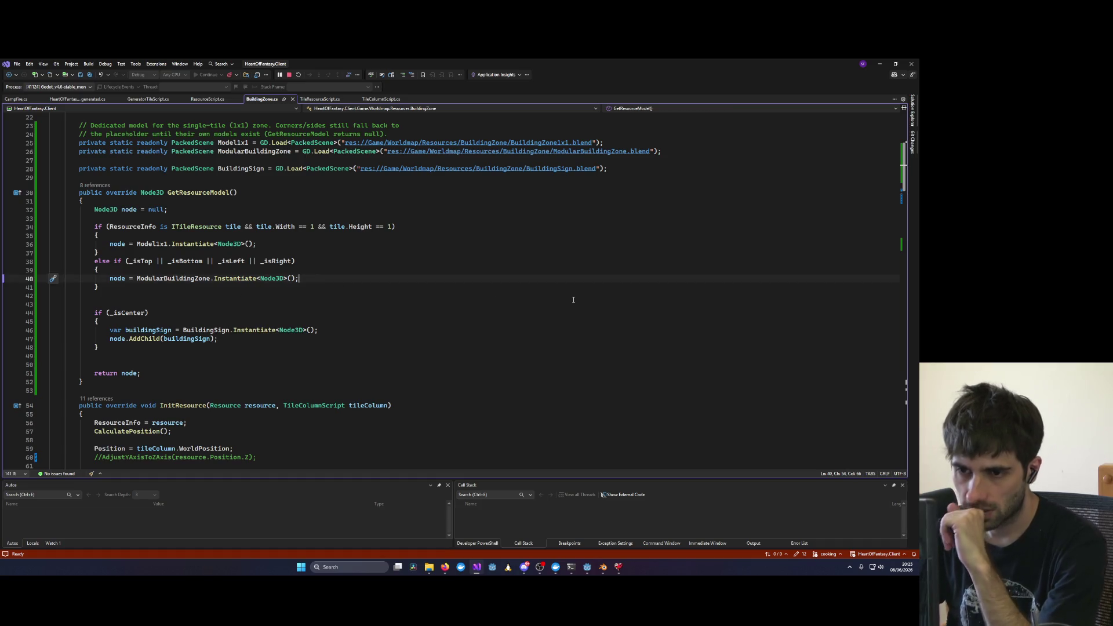
key("Return")
key("Return")
type("if()")
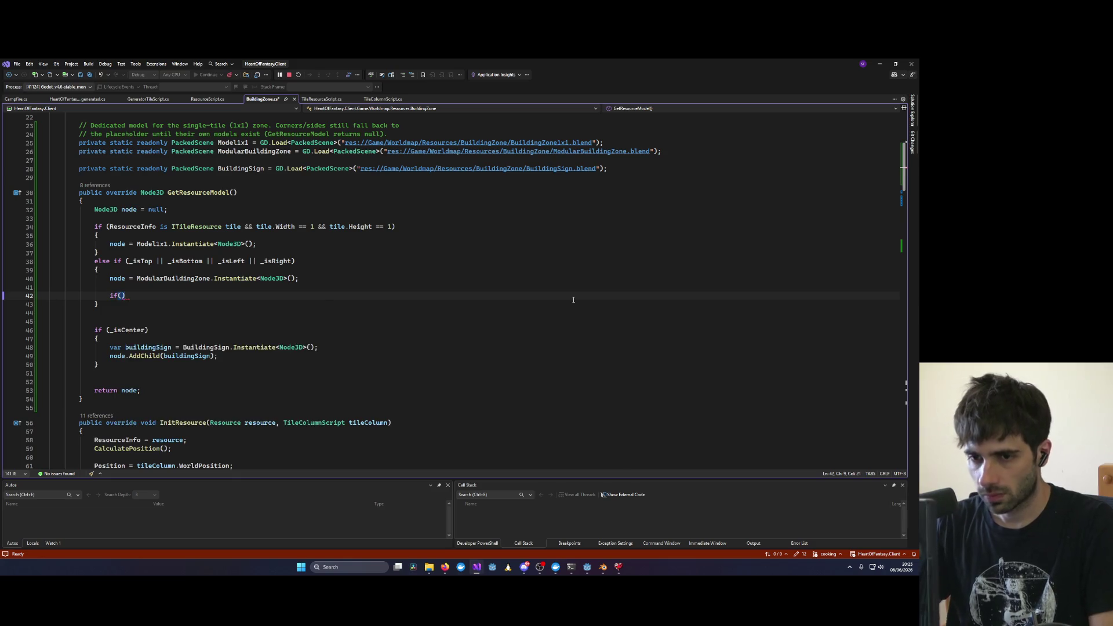
scroll(573, 299, "down", 20)
mouse_move(64, 291)
left_mouse_down()
mouse_move(174, 360)
mouse_move(361, 416)
left_mouse_up()
scroll(231, 323, "up", 8)
scroll(230, 322, "up", 15)
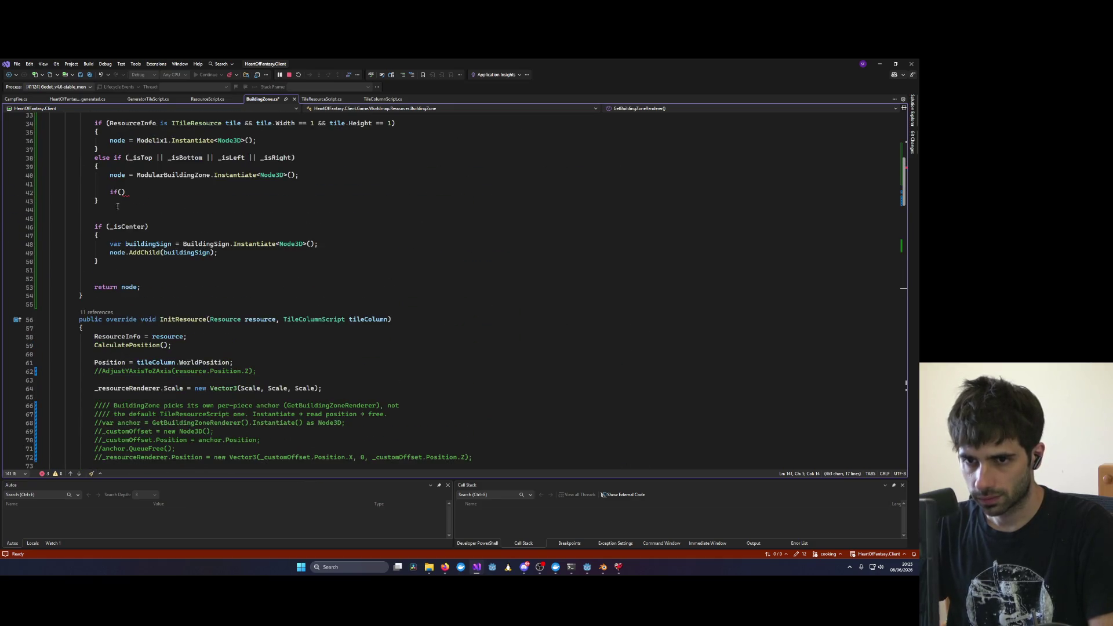
left_click_drag(126, 192, 48, 192)
key("ctrl+v")
key("ctrl+s")
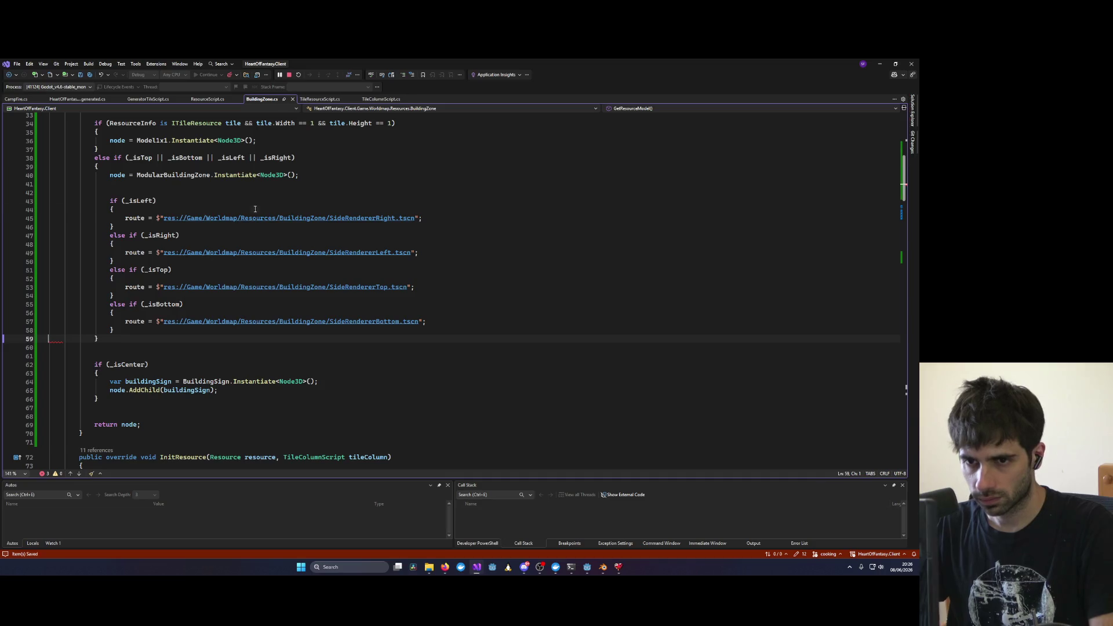
Step: Delete the route assignment inside each _isLeft, _isRight, _isTop and _isBottom block, leaving them empty
double_click(255, 218)
key("Home")
key("shift+End")
key("BackSpace")
key("Down")
key("Down")
key("Down")
key("shift+End")
key("BackSpace")
key("Down")
key("Down")
key("Down")
key("shift+End")
key("BackSpace")
key("Down")
key("Down")
key("Down")
key("shift+End")
key("BackSpace")
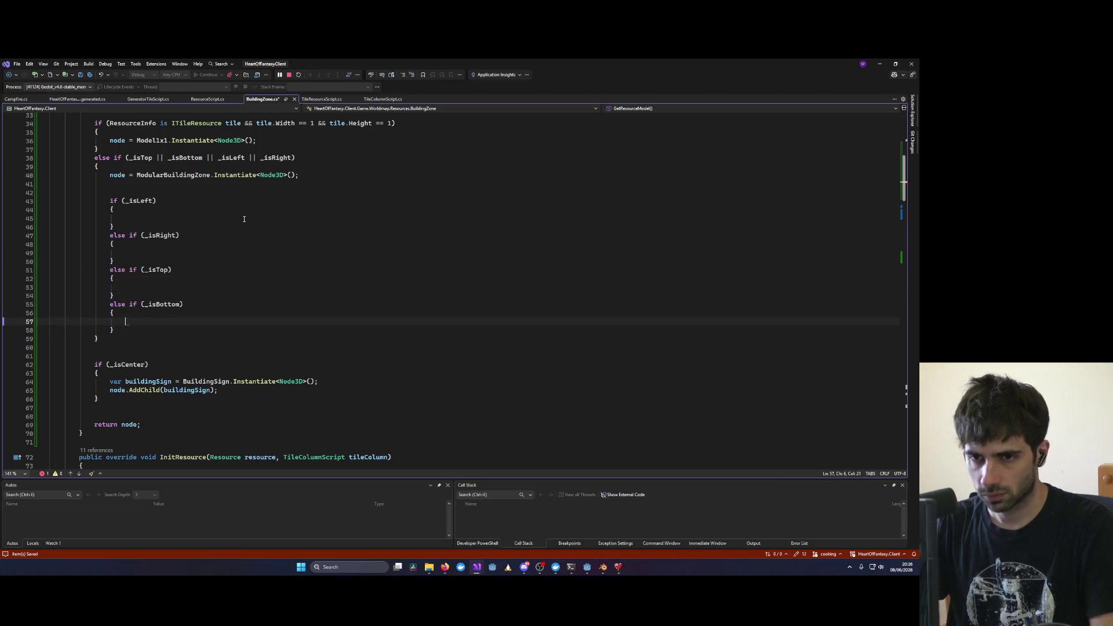
left_click(160, 221)
Step: Start a node.Transform.Rotated(90) call for the left zone piece
type("nod")
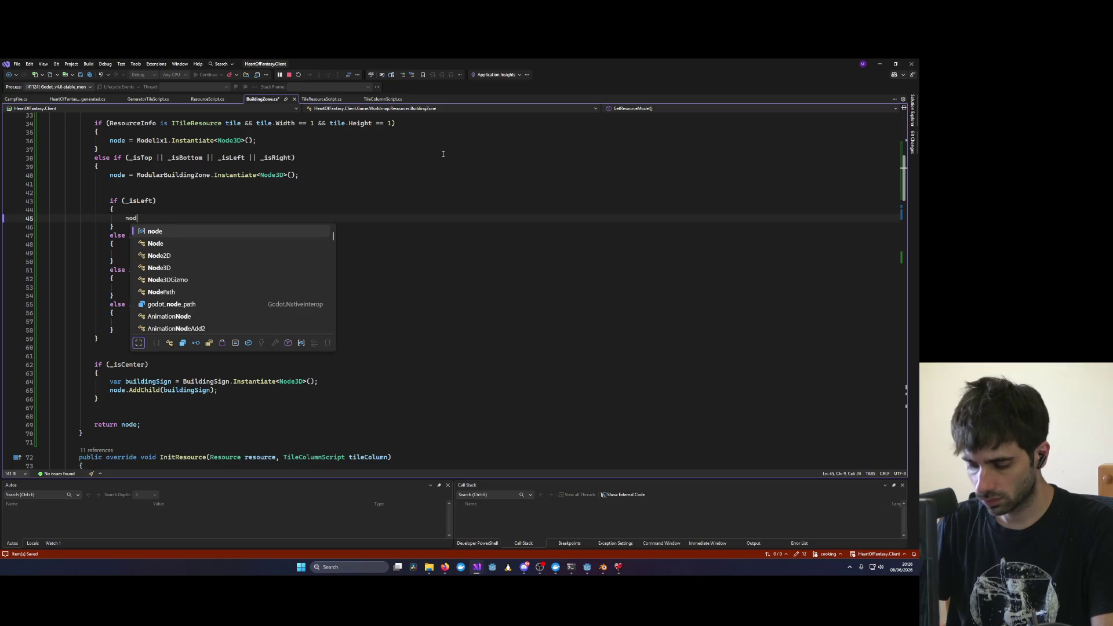
type("e.Transform.Rop")
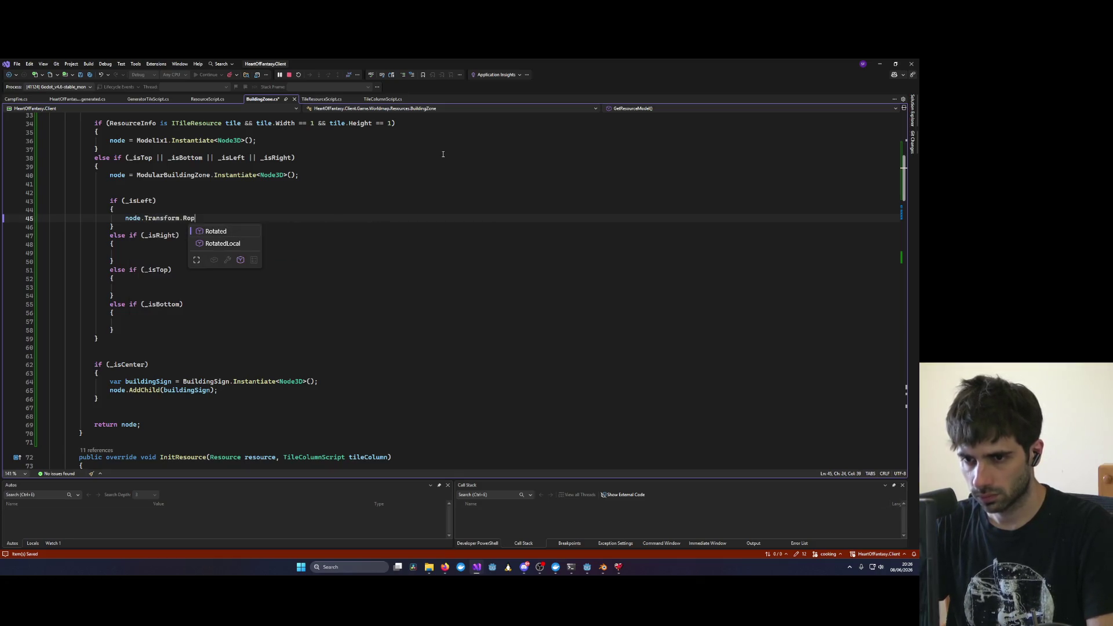
key("Tab")
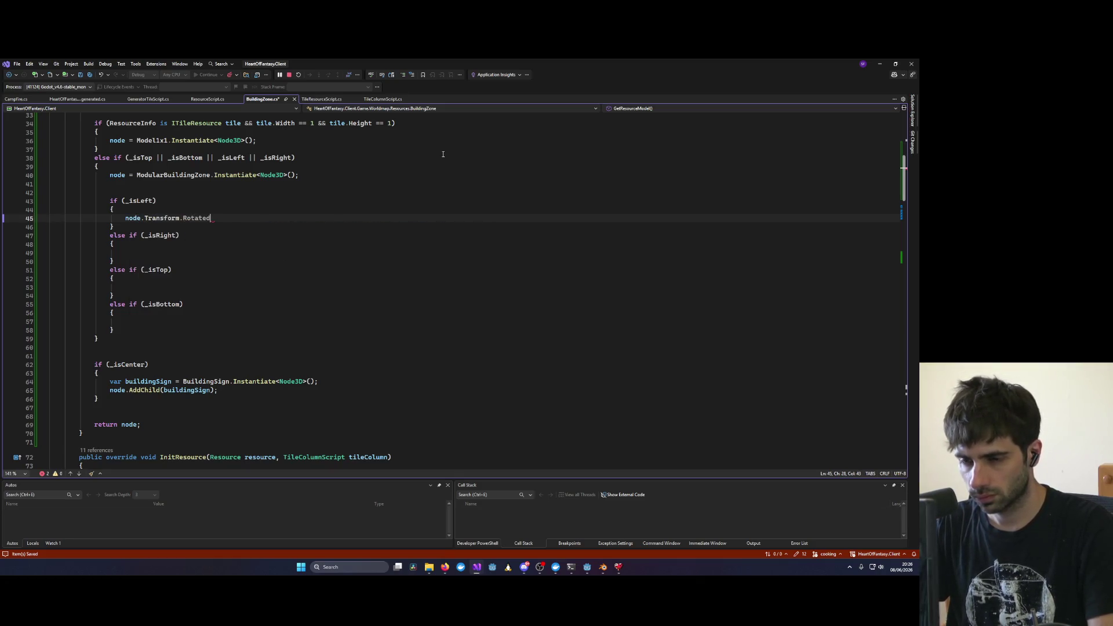
type("(")
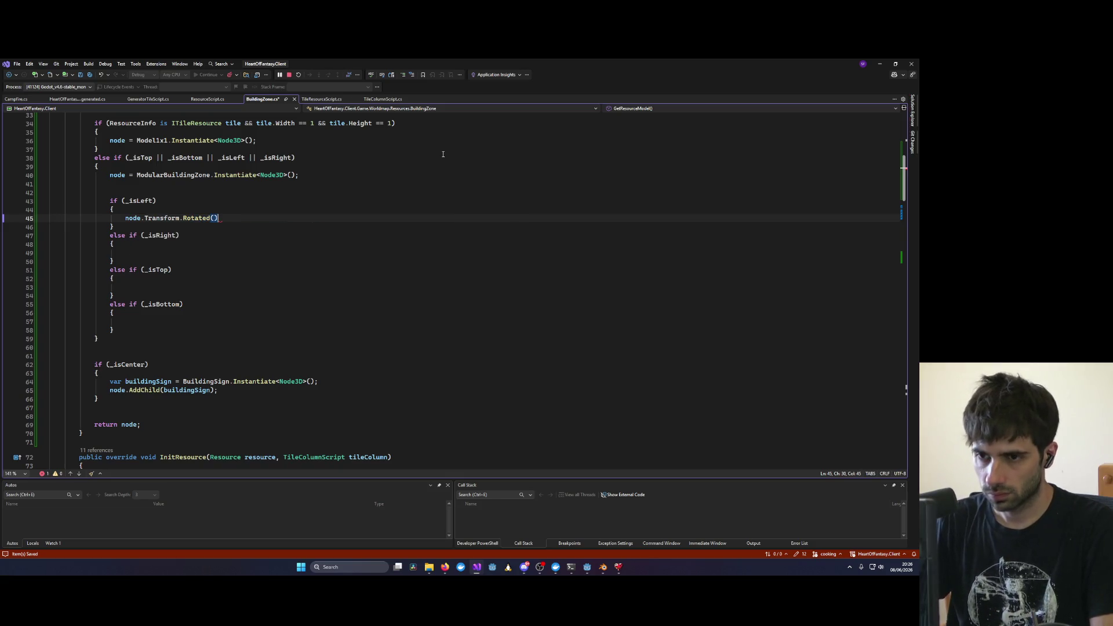
key("BackSpace")
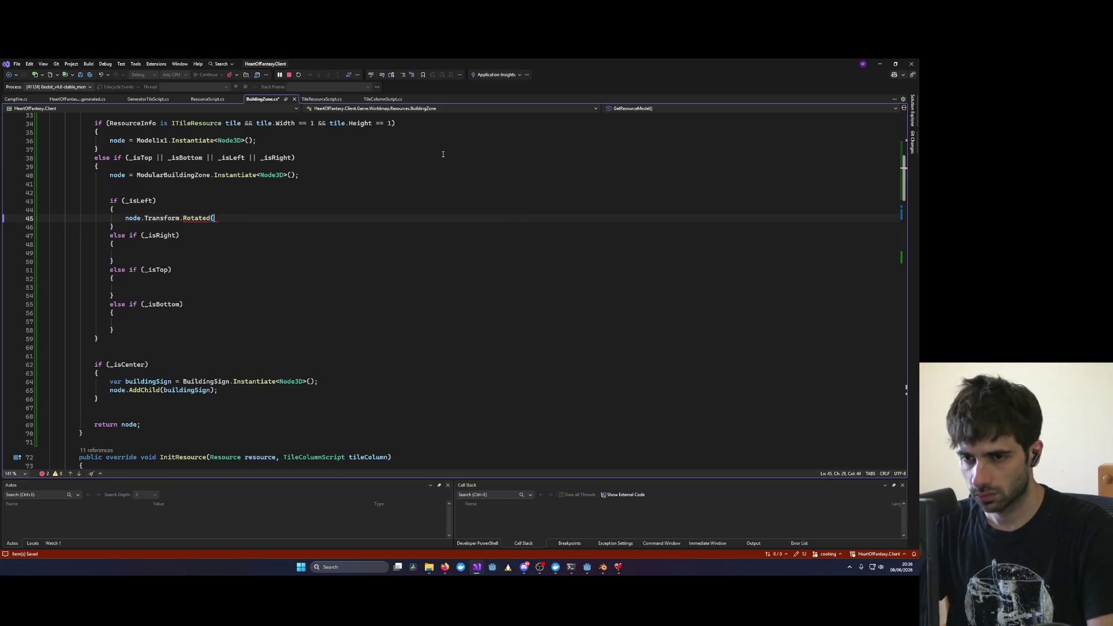
key("ctrl+shift+Left")
key("BackSpace")
type("Rot")
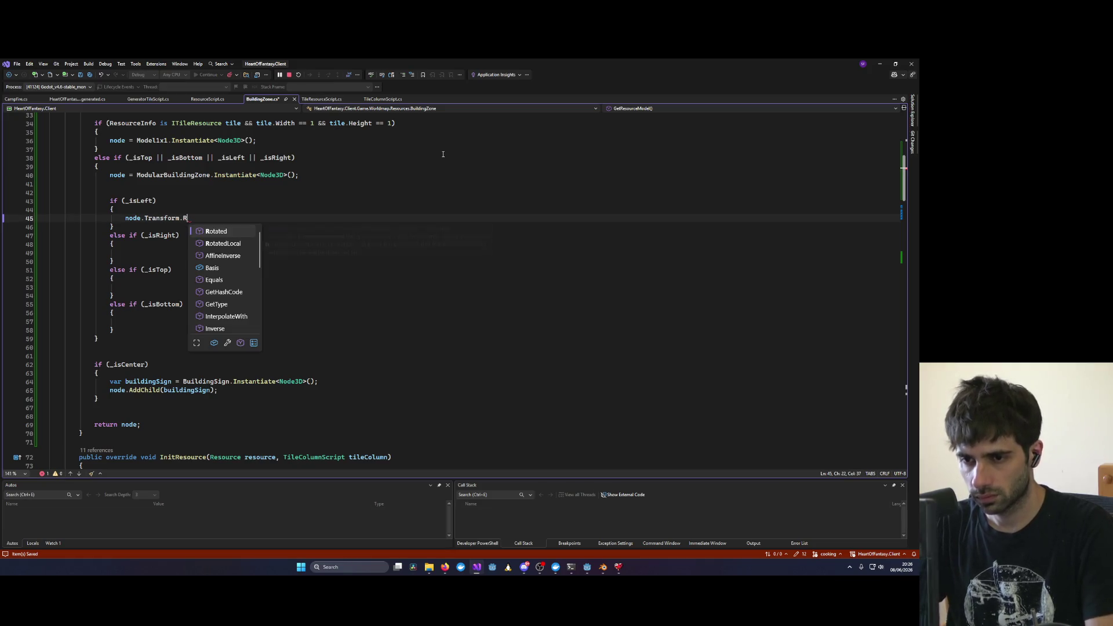
key("Down")
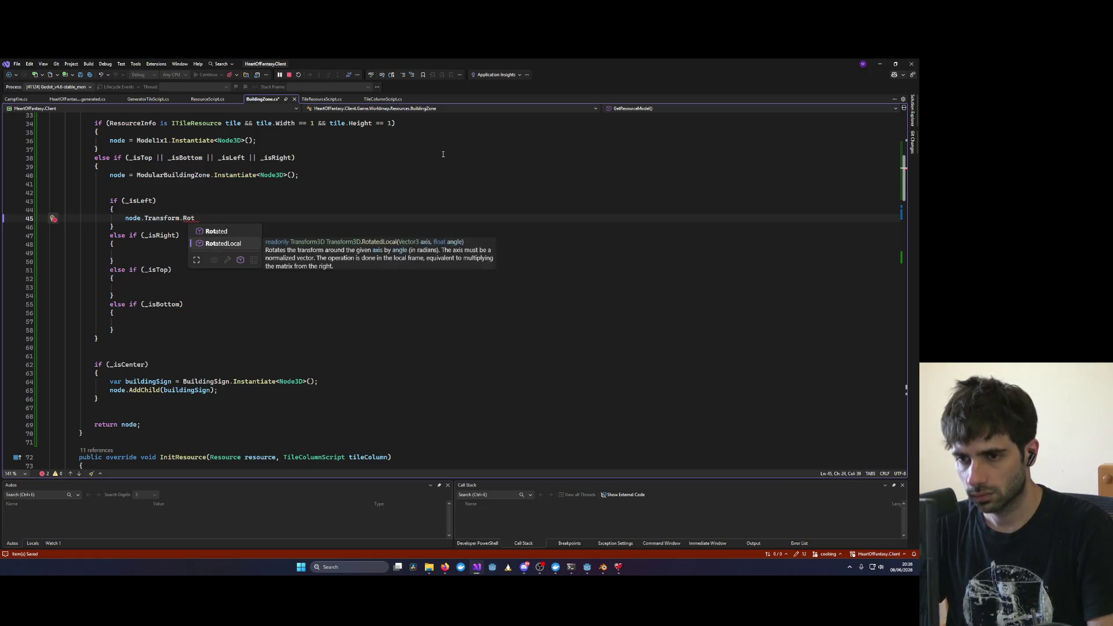
key("Up")
key("Tab")
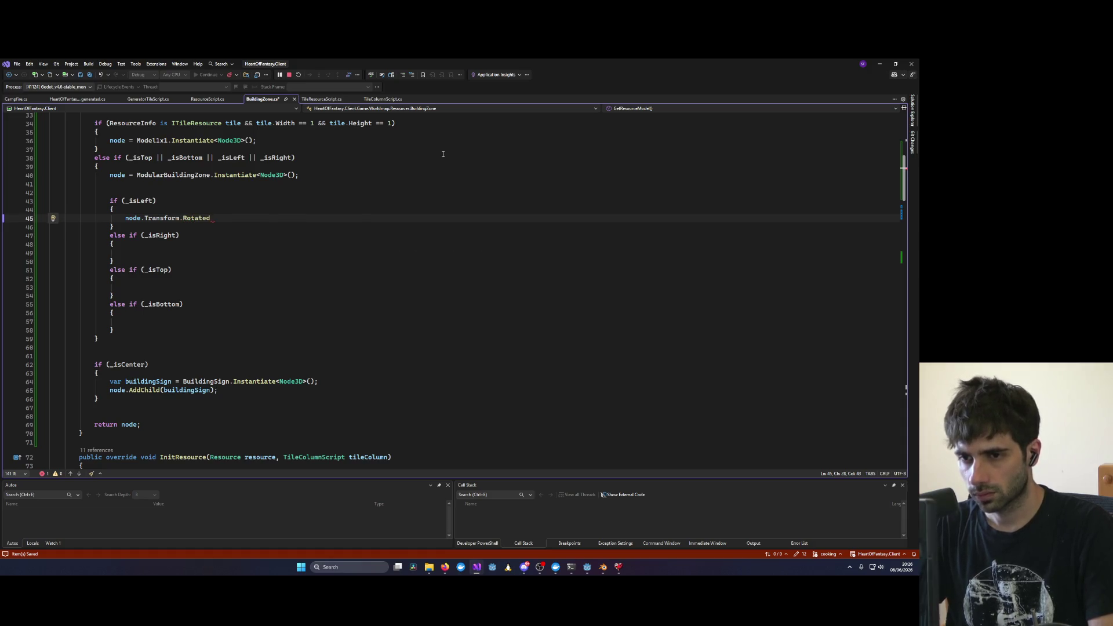
type("(90")
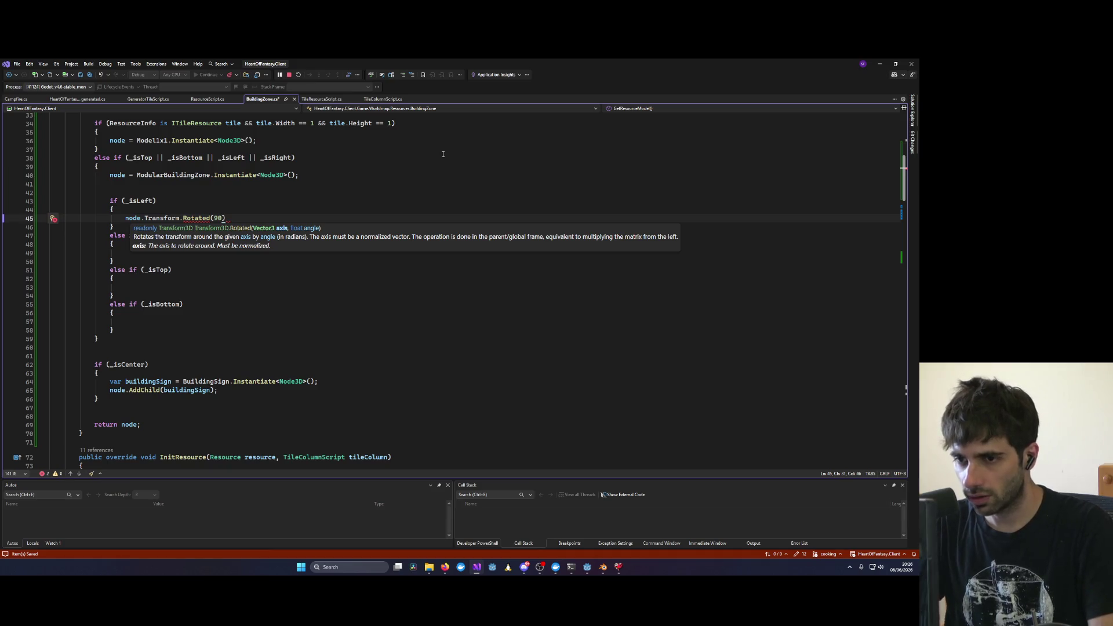
key("Escape")
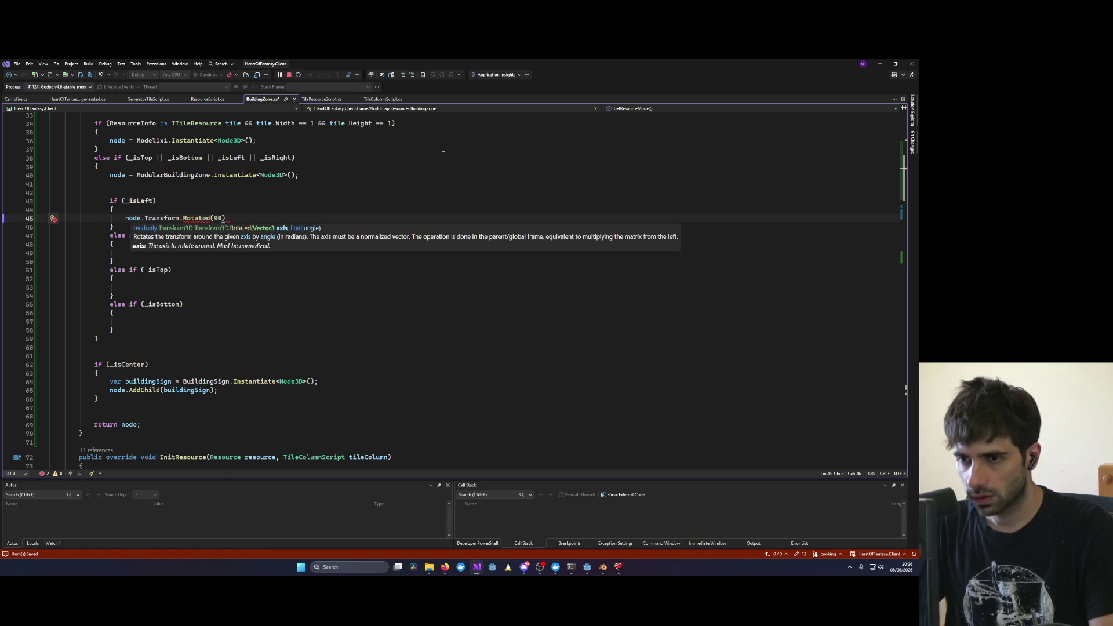
key("Left")
key("Left")
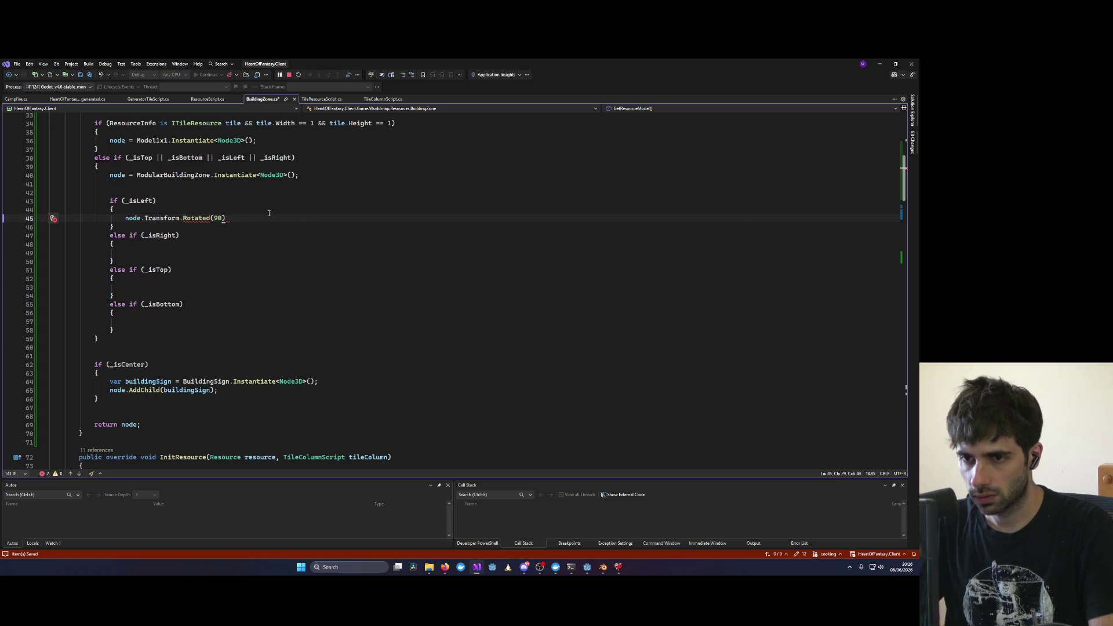
Step: Declare var yAxis = new Vector3(0,1,0) on line 42
left_click(194, 191)
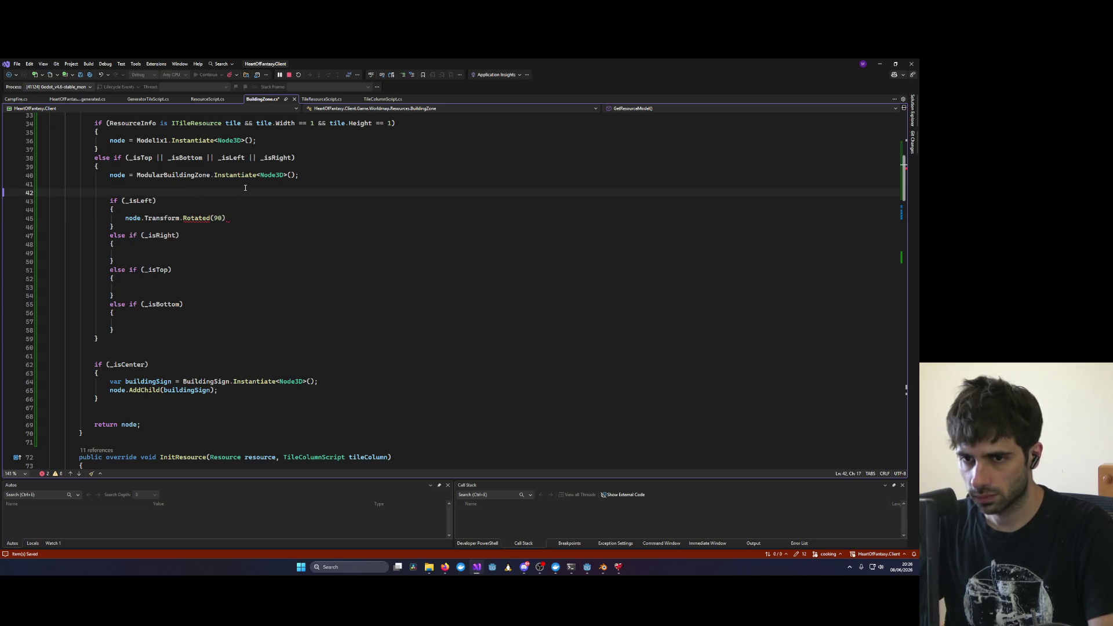
type("var ")
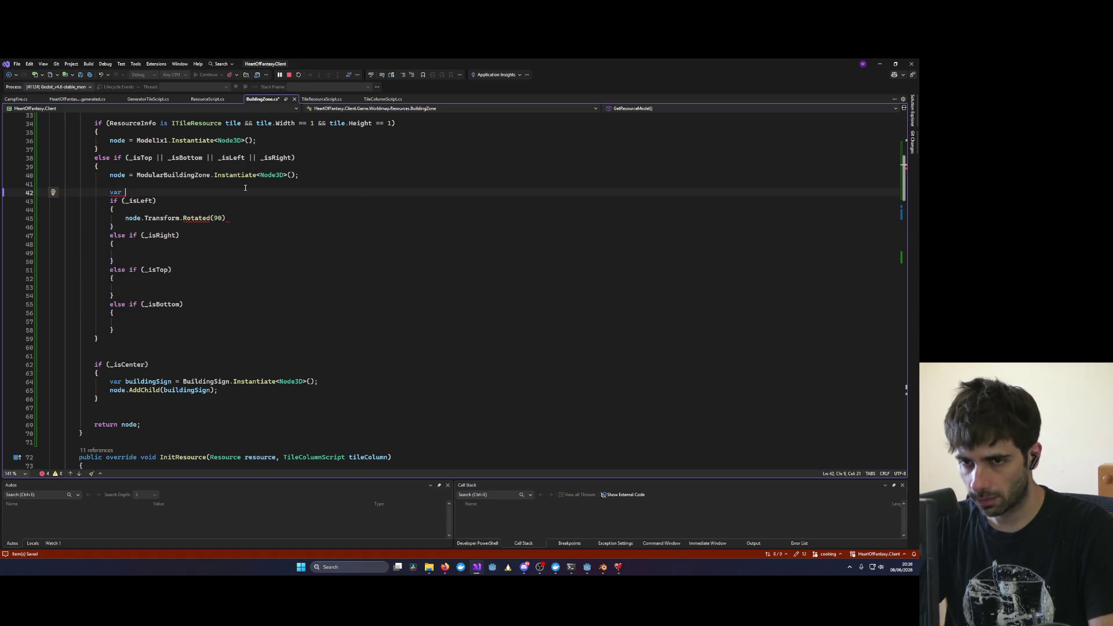
type("y")
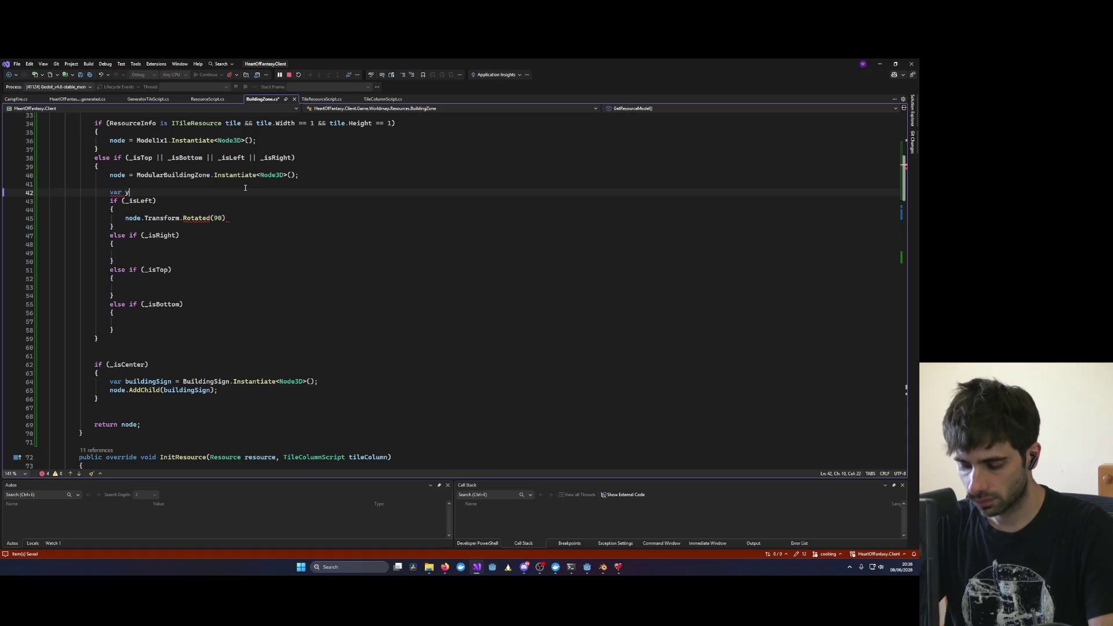
type("Axis = new Vec")
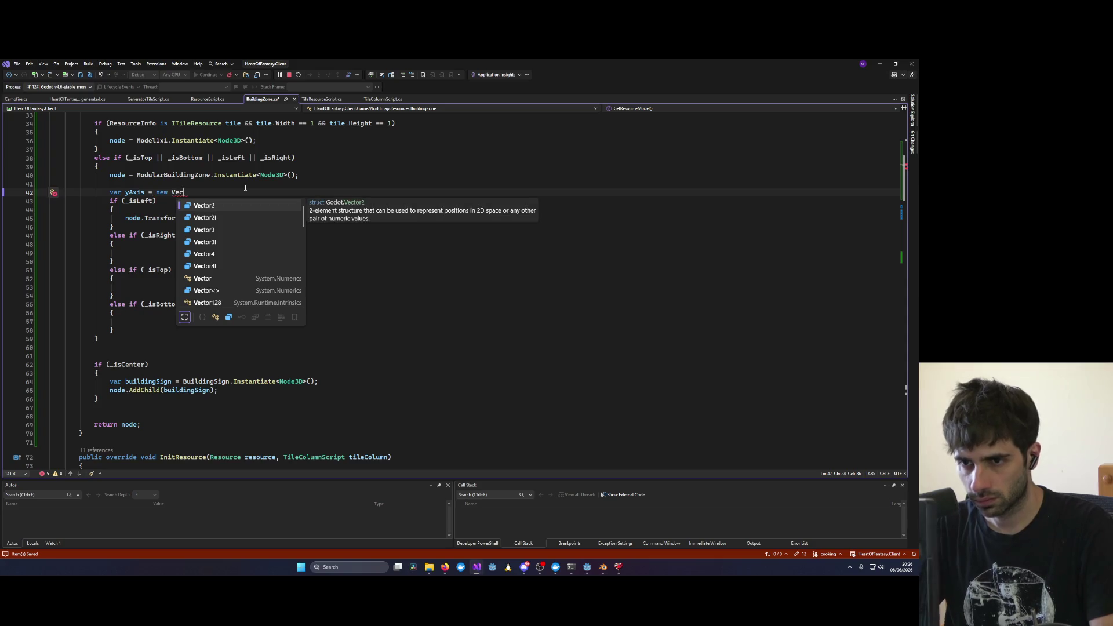
type("tor3")
key("Tab")
type("()0,1,0")
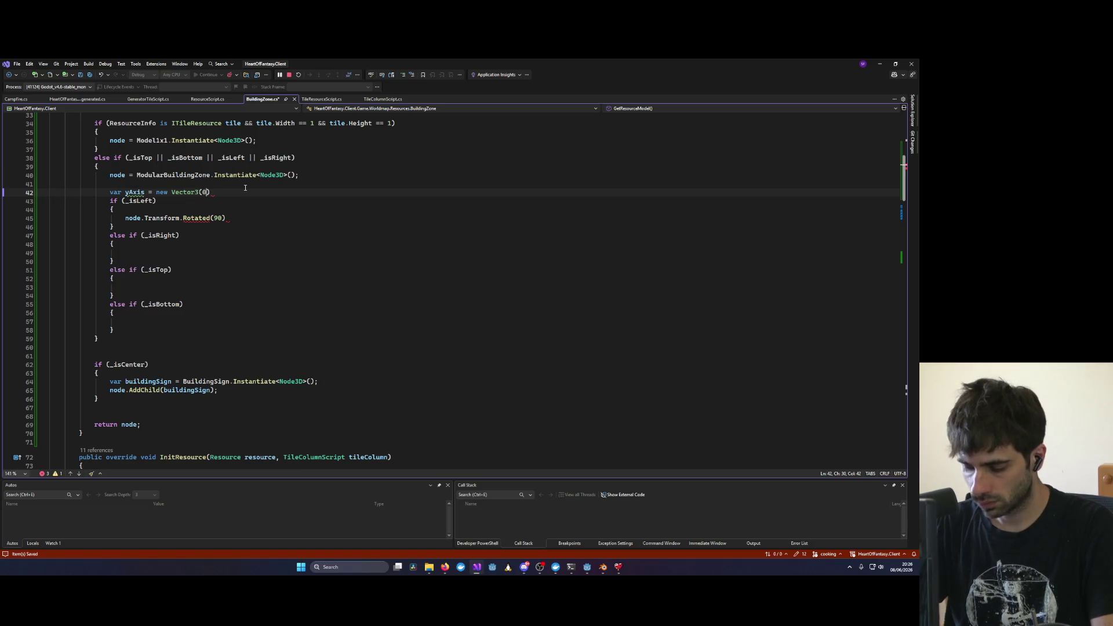
type(";")
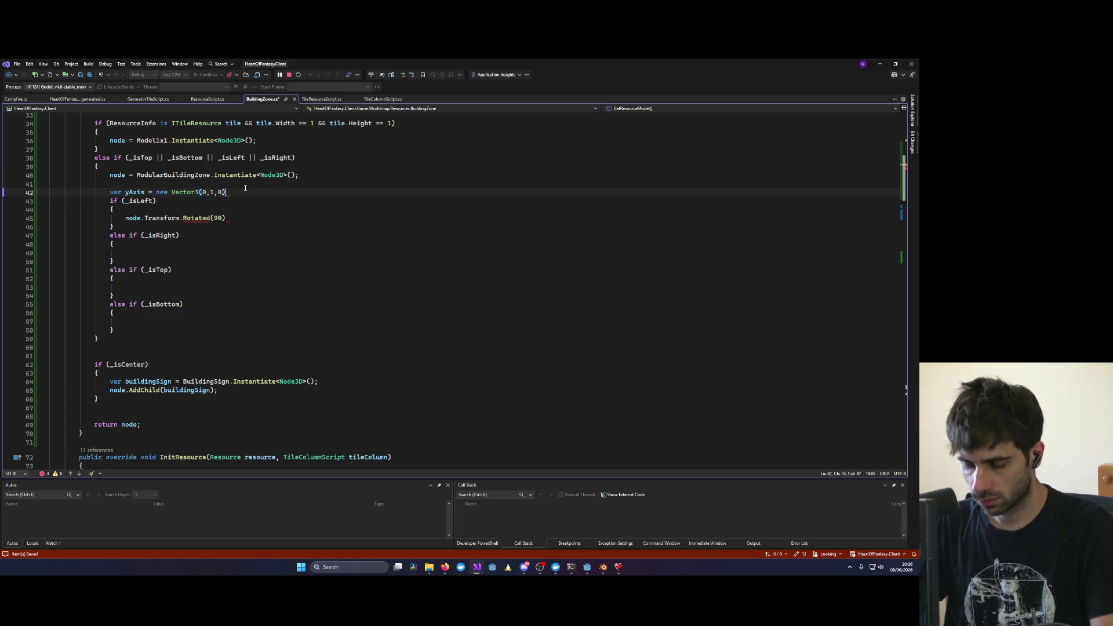
key("Down")
key("Down")
key("Down")
Step: Make the left rotation Rotated(yAxis, 90) and end the line with a semicolon
key("shift+Left")
double_click(134, 192)
key("ctrl+c")
left_click(214, 218)
key("ctrl+v")
type(",")
key("Escape")
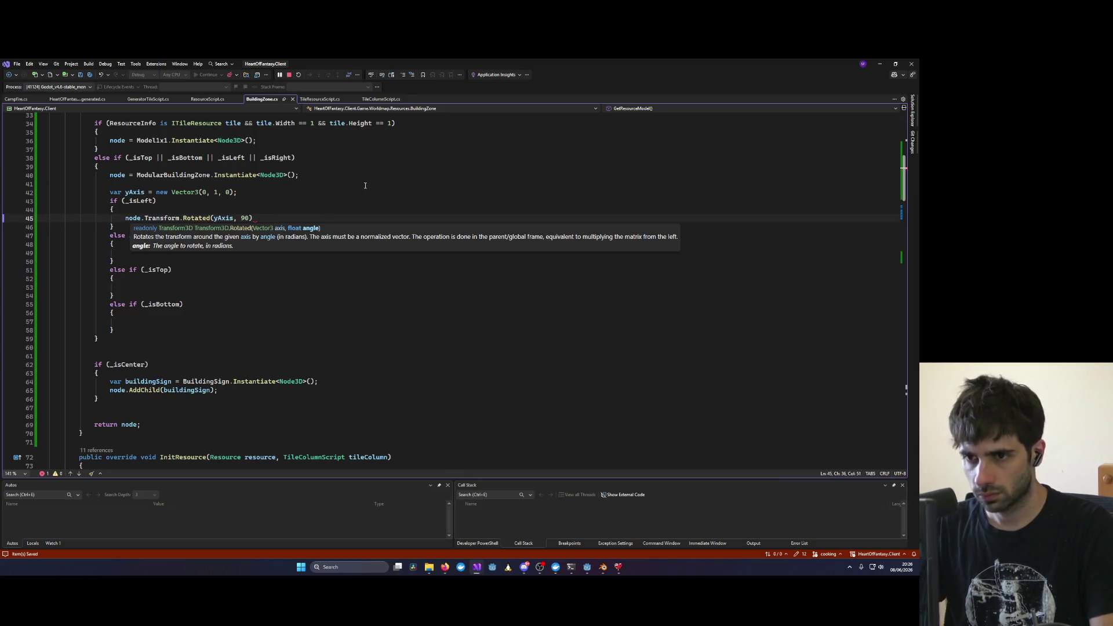
key("End")
type(";")
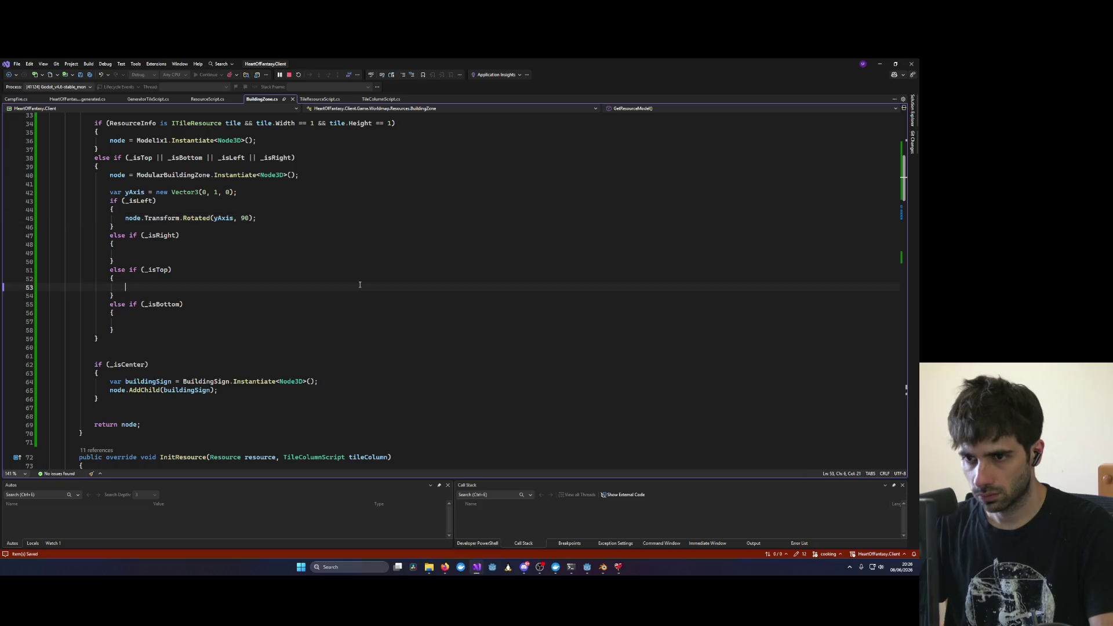
Step: Copy the rotation line under _isRight and change its angle to 180
triple_click(200, 218)
key("ctrl+c")
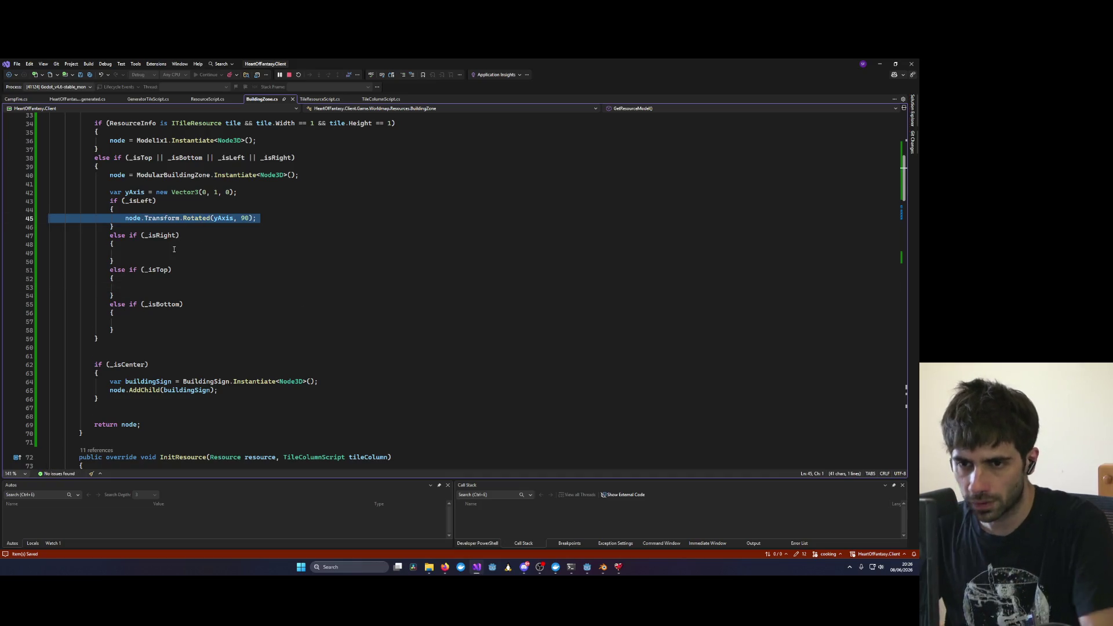
left_click(243, 253)
key("ctrl+v")
double_click(246, 253)
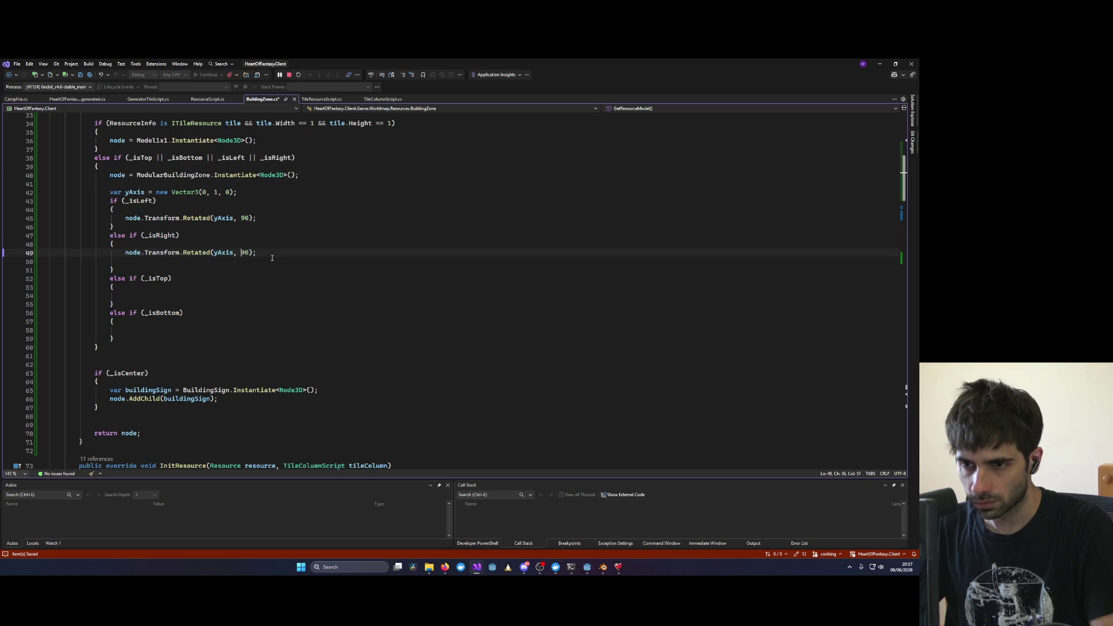
type("18")
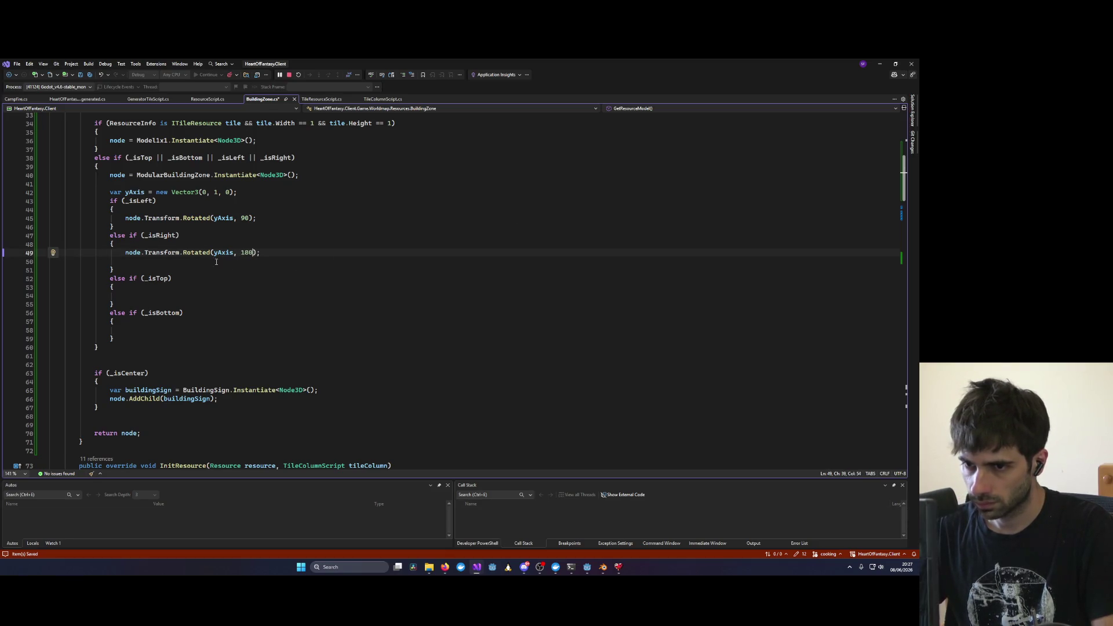
Step: Copy the 180 rotation line under _isTop and set its angle to 260
triple_click(197, 253)
key("ctrl+c")
left_click(169, 295)
key("ctrl+v")
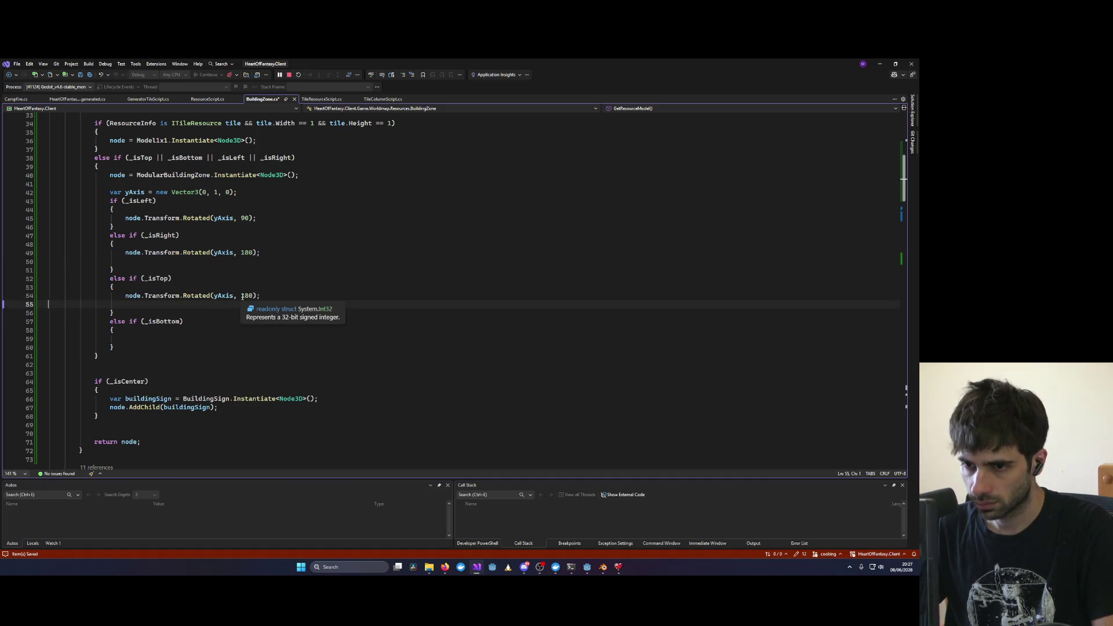
double_click(246, 296)
type("-")
key("BackSpace")
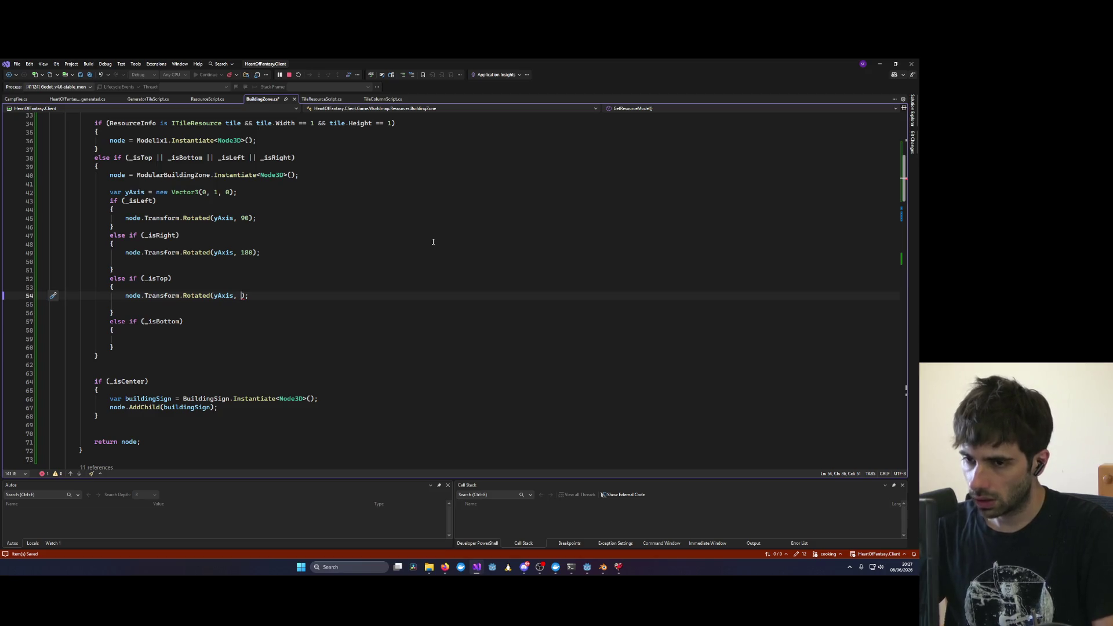
type("260")
Step: Copy the top rotation into the _isBottom block with angle 360, then rebuild and relaunch
double_click(246, 296)
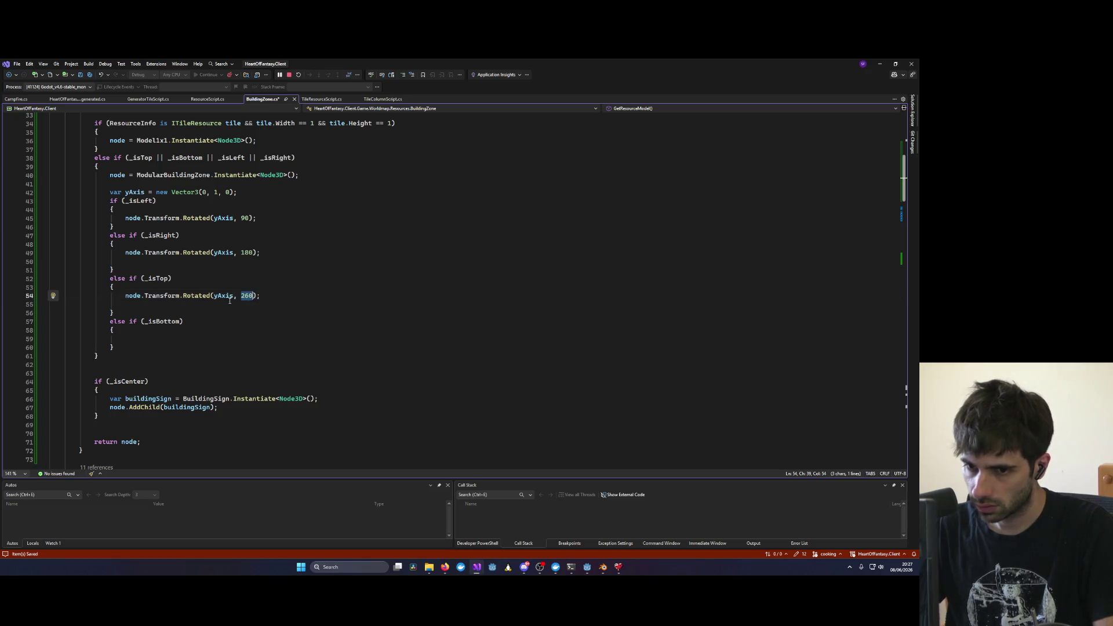
left_click(159, 340)
key("ctrl+v")
triple_click(190, 296)
left_click(138, 343)
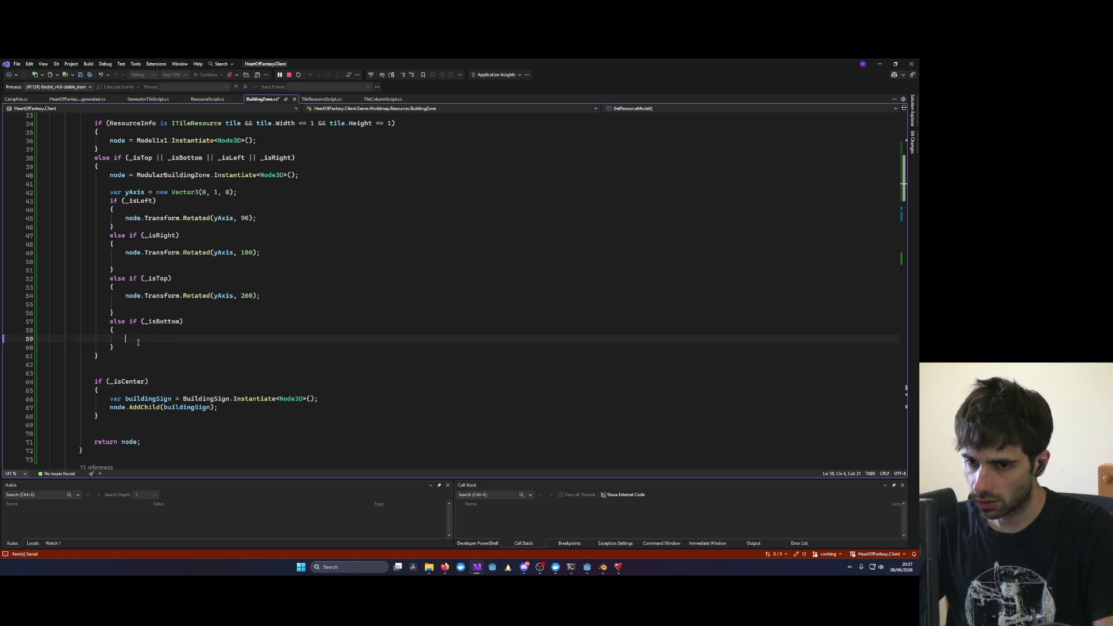
triple_click(213, 295)
key("ctrl+c")
left_click(210, 339)
key("ctrl+v")
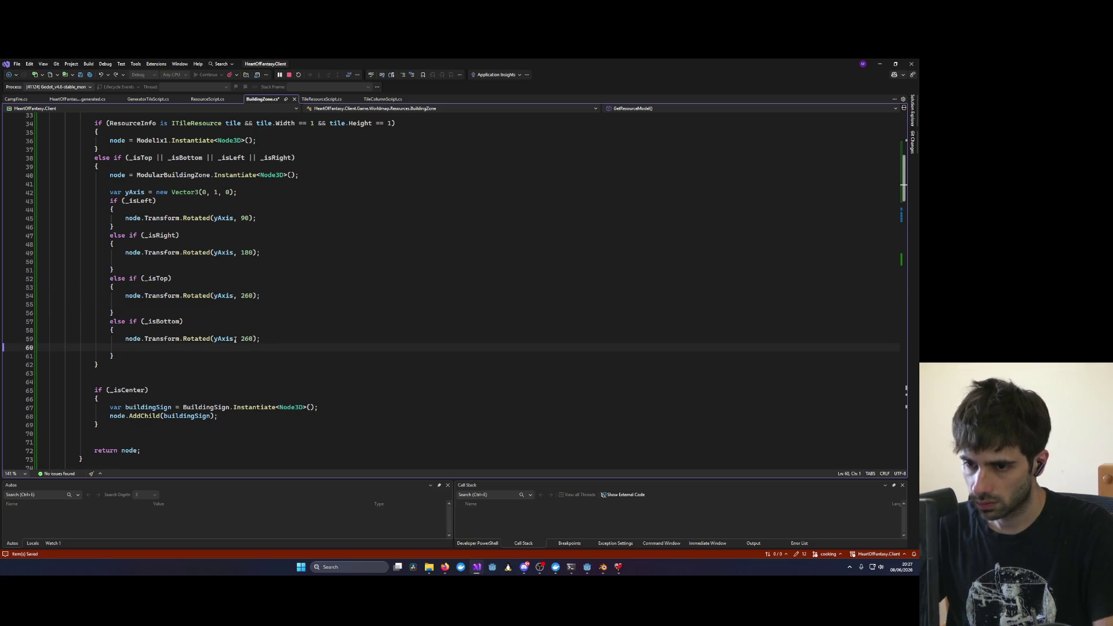
double_click(229, 339)
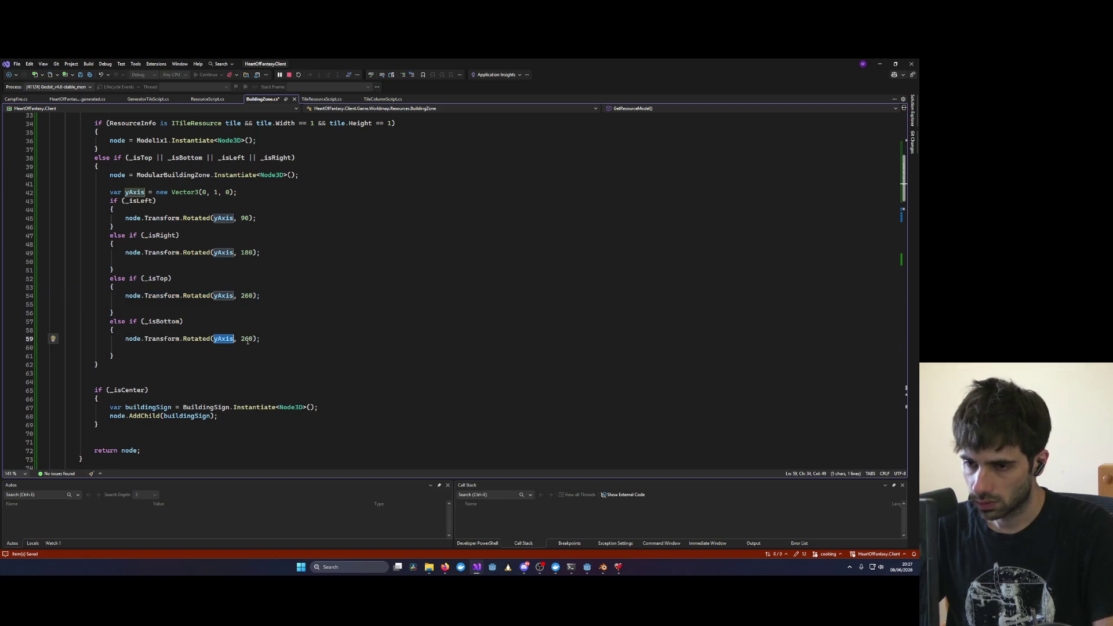
double_click(247, 340)
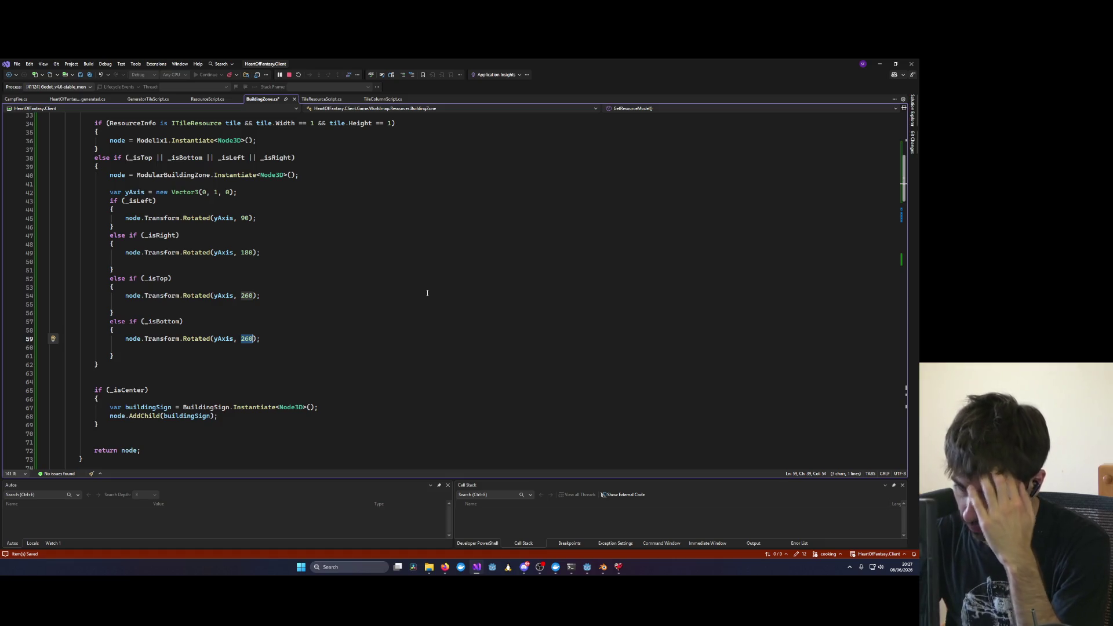
type("36")
left_click(208, 344)
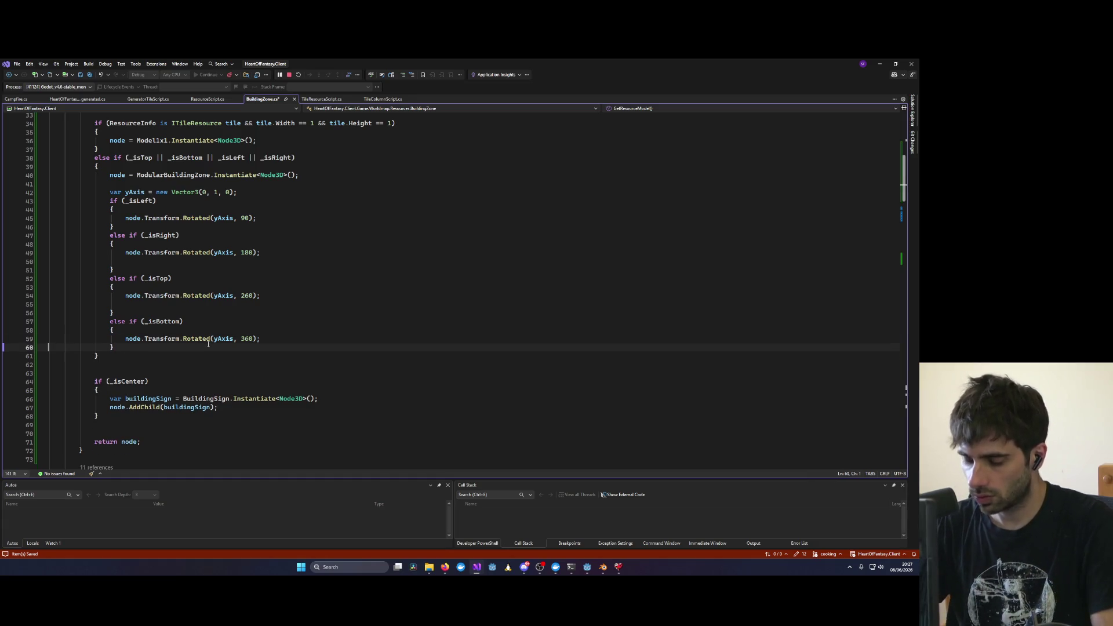
left_click(289, 74)
left_click(209, 76)
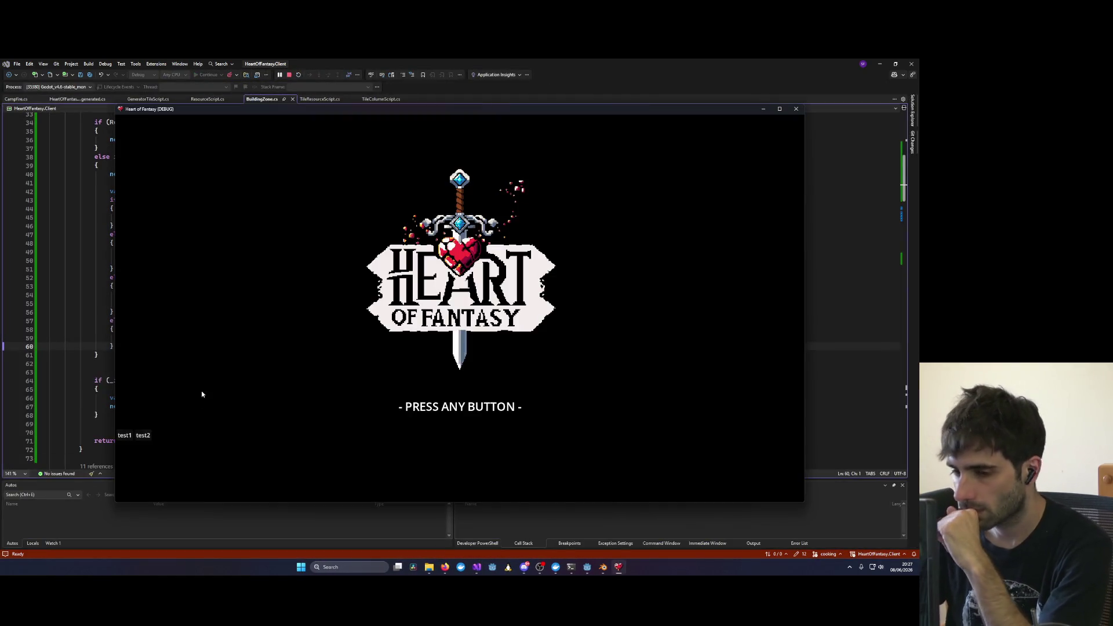
Step: Log in, enter the world, turn the camera to see the zone pieces, then save BuildingZone.cs
left_click(465, 429)
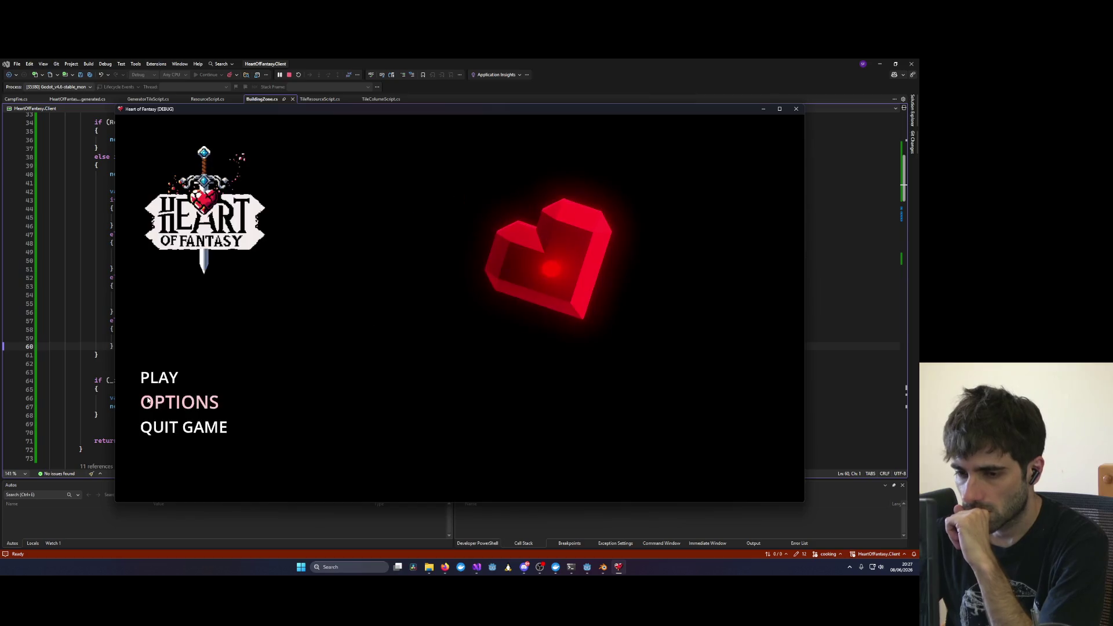
left_click(153, 378)
left_click(462, 451)
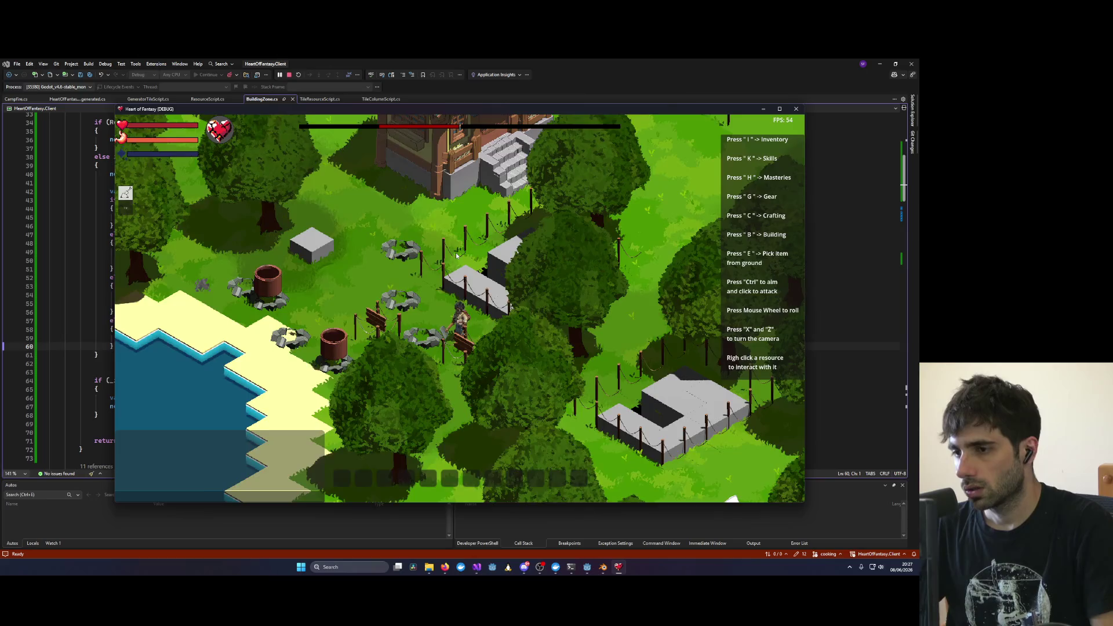
scroll(455, 255, "up", 3)
key("x")
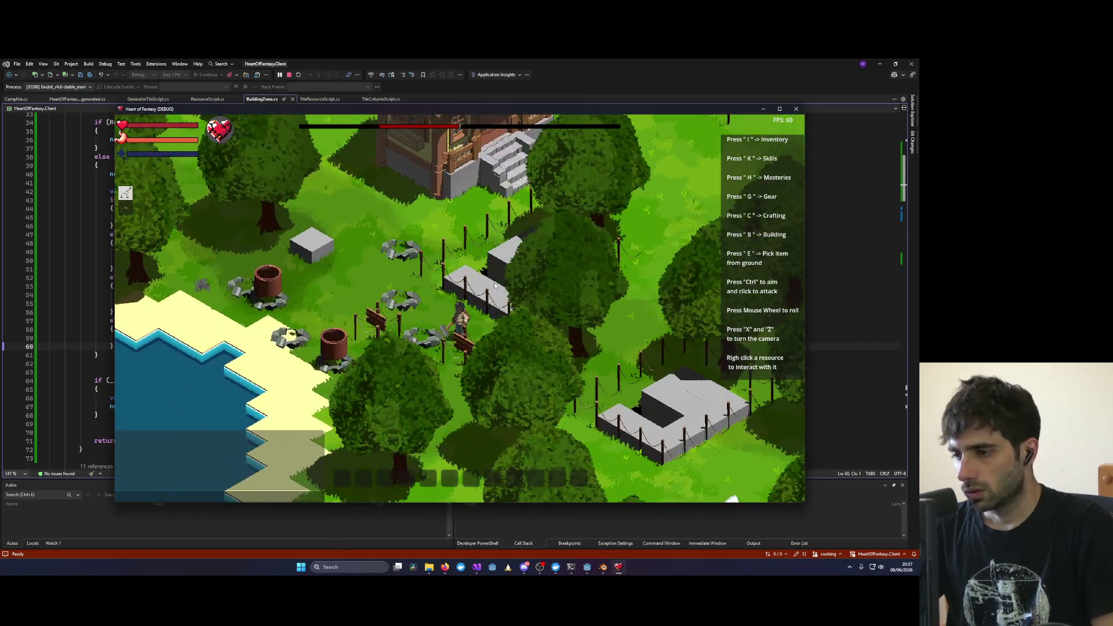
key("x")
key("x")
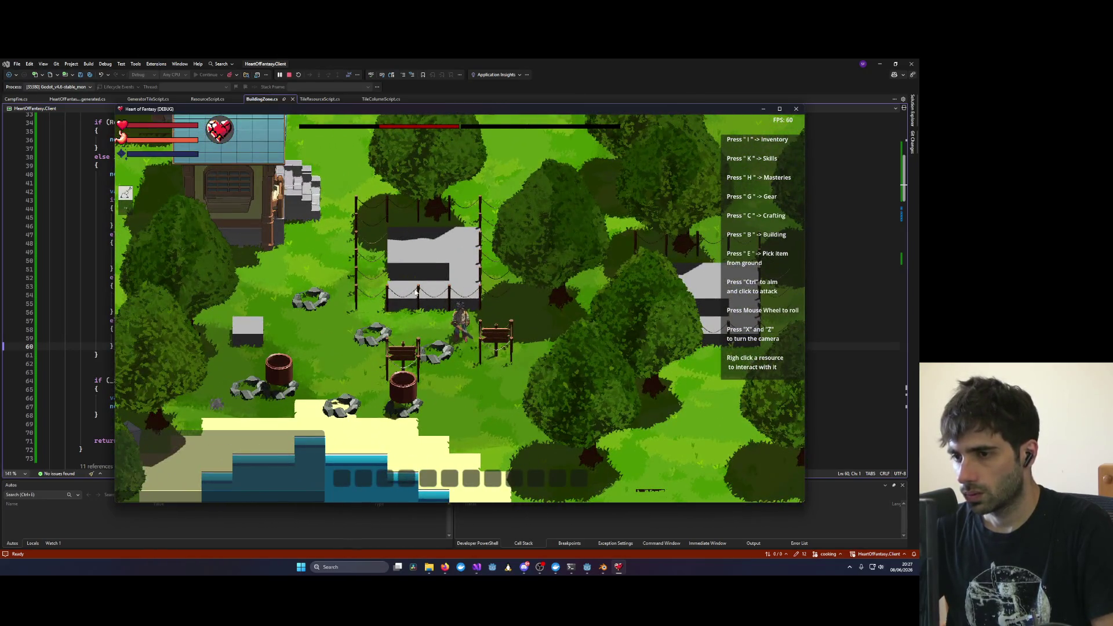
left_click(87, 246)
key("ctrl+s")
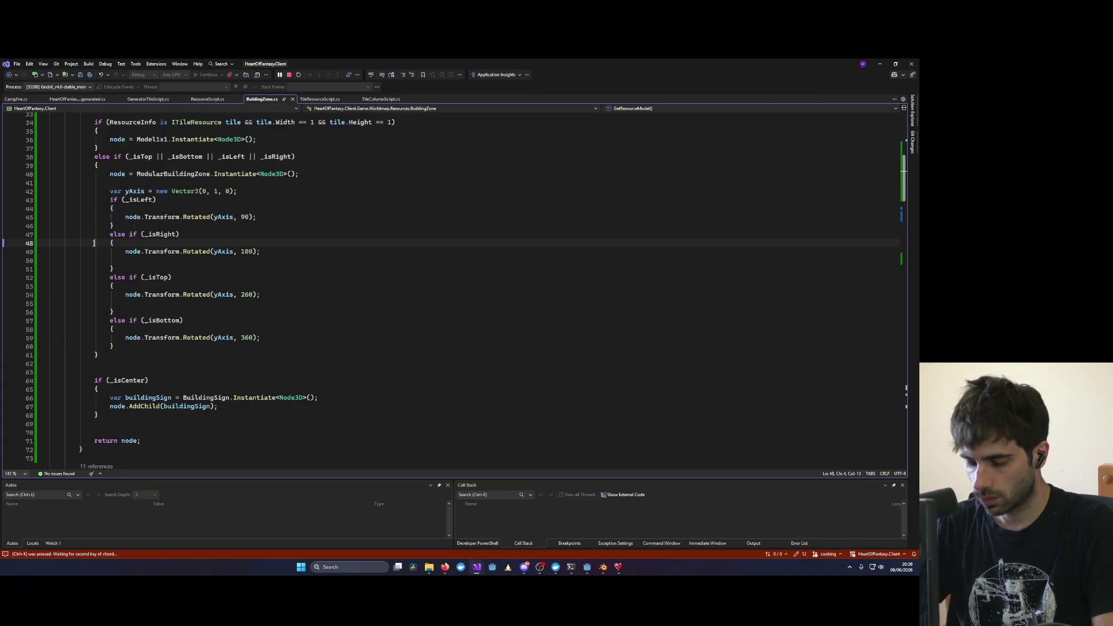
Step: Stop the game and tidy blank lines, deleting lines 50 and 54 and spacing after yAxis
left_click(288, 75)
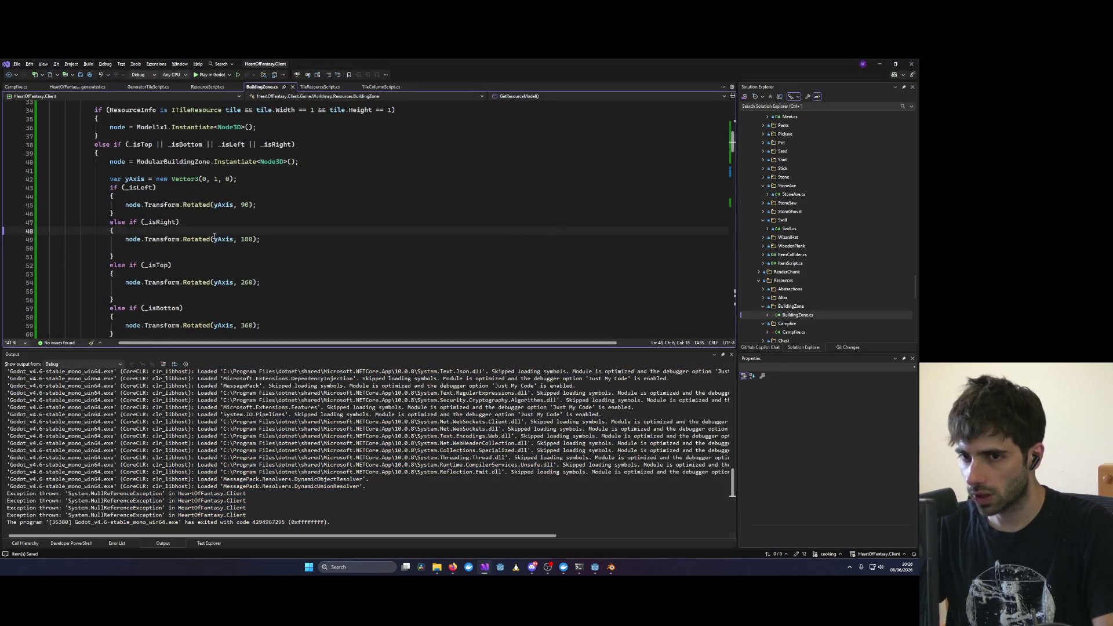
left_click(142, 248)
key("ctrl+x")
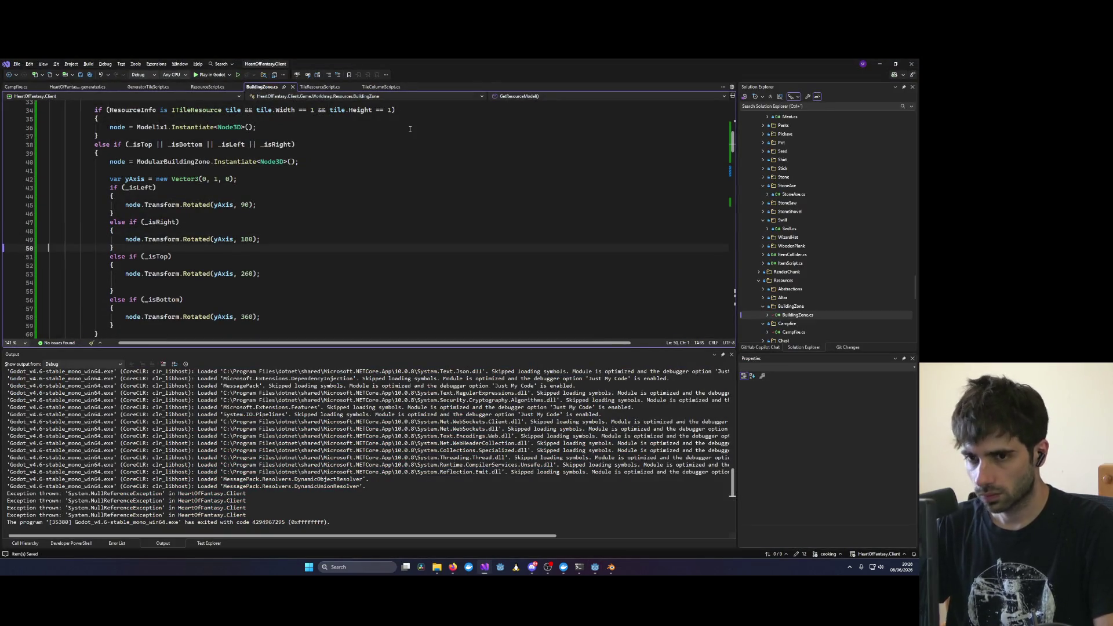
key("Down")
key("Down")
key("Down")
key("ctrl+x")
key("Down")
key("Down")
key("Down")
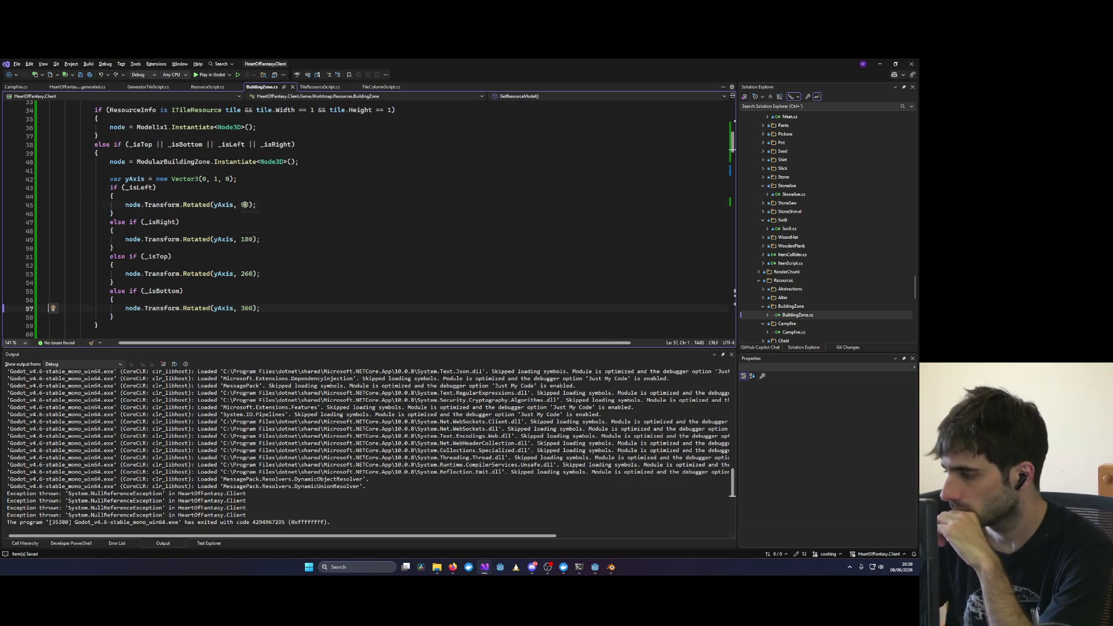
double_click(245, 204)
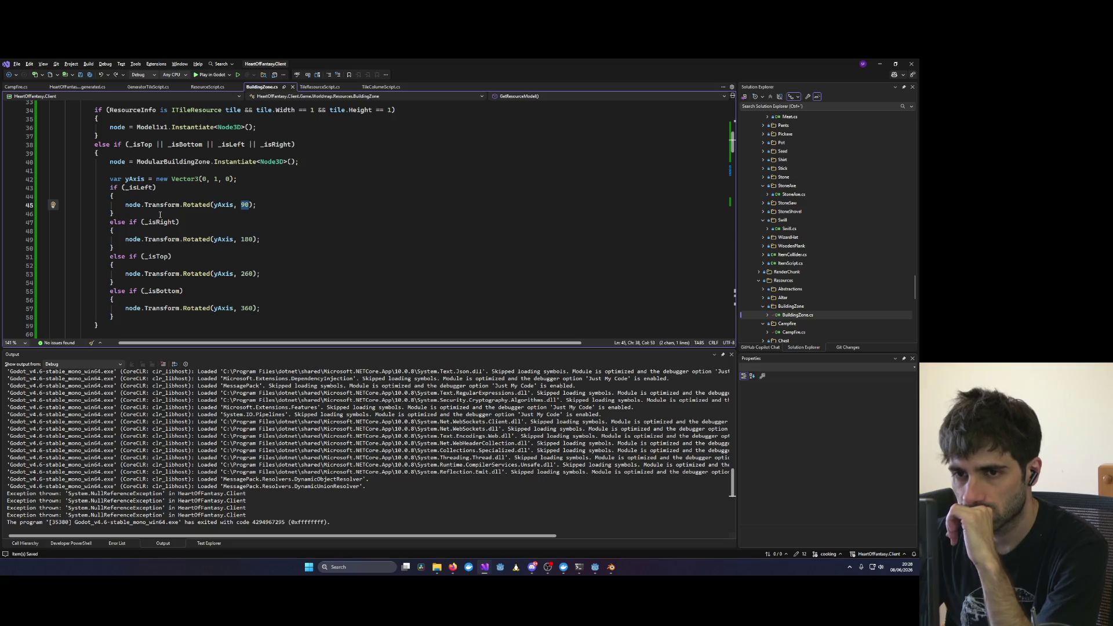
key("Up")
key("Up")
key("Up")
key("End")
key("Return")
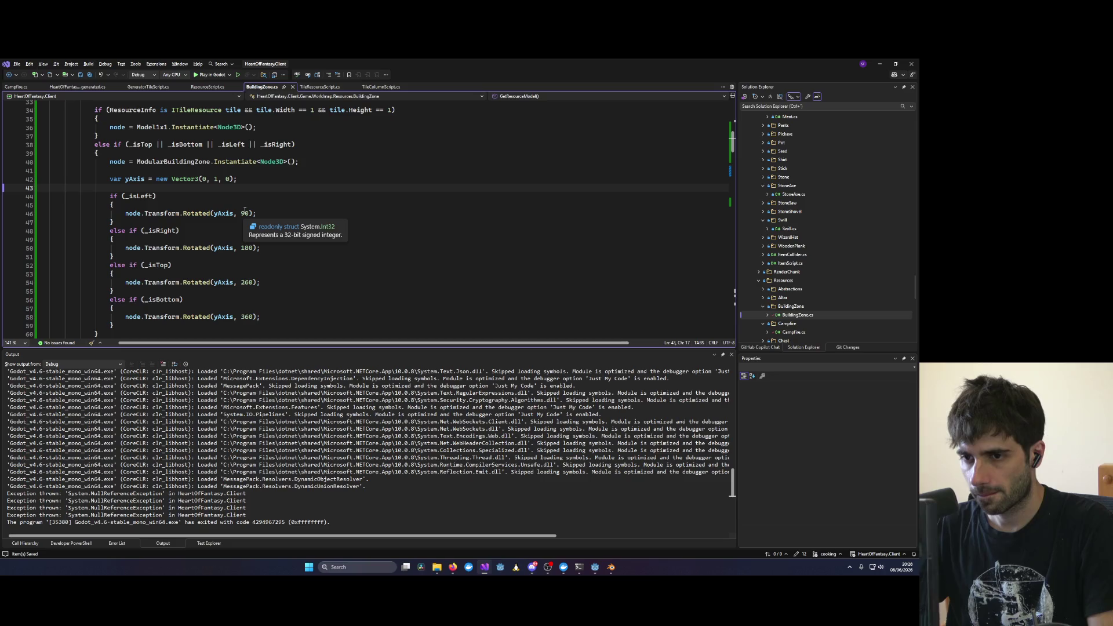
Step: Comment out the right, top and bottom Rotated lines with Ctrl+K, C
left_click(125, 248)
key("ctrl+k")
key("ctrl+c")
key("Down")
key("Down")
key("Down")
key("ctrl+k")
key("ctrl+c")
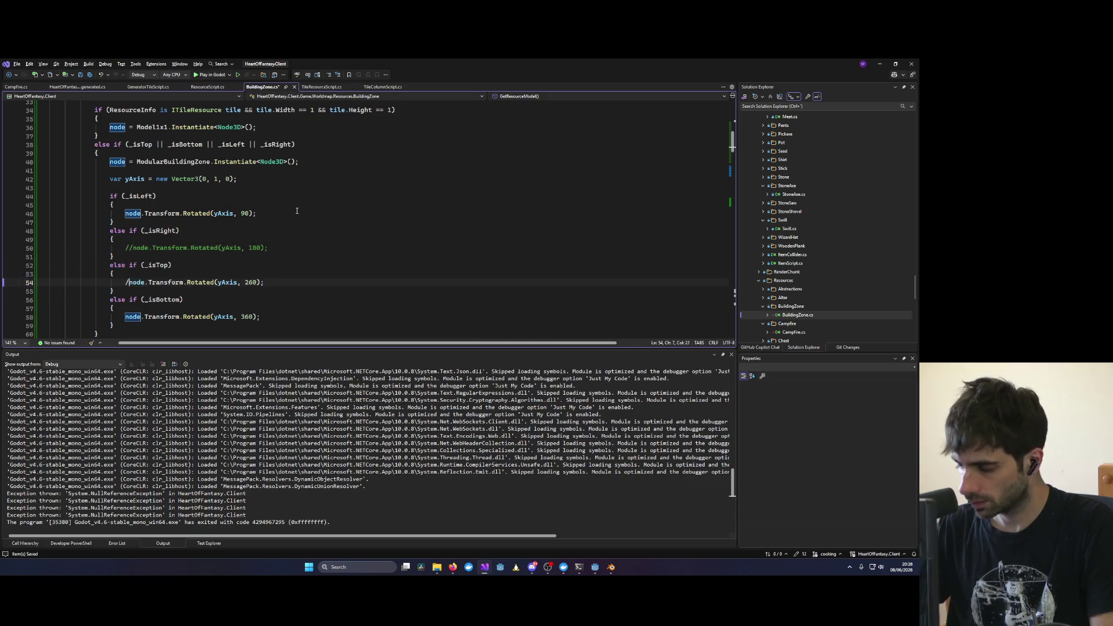
key("Down")
key("Down")
key("Down")
key("ctrl+k")
key("ctrl+c")
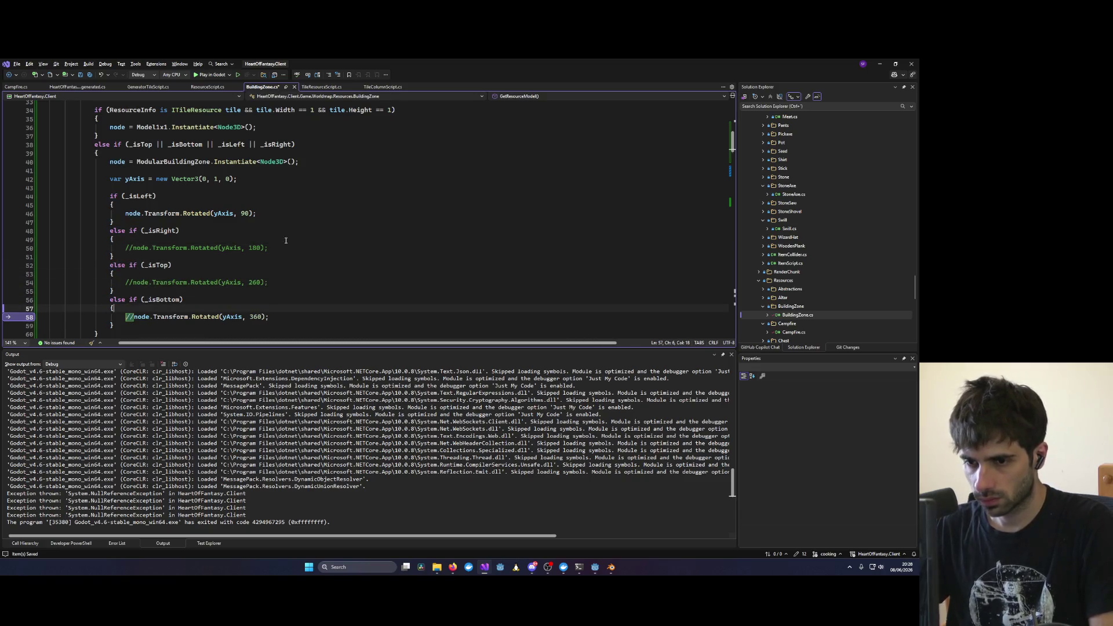
left_click(129, 317)
key("BackSpace")
left_click(122, 317)
type("/")
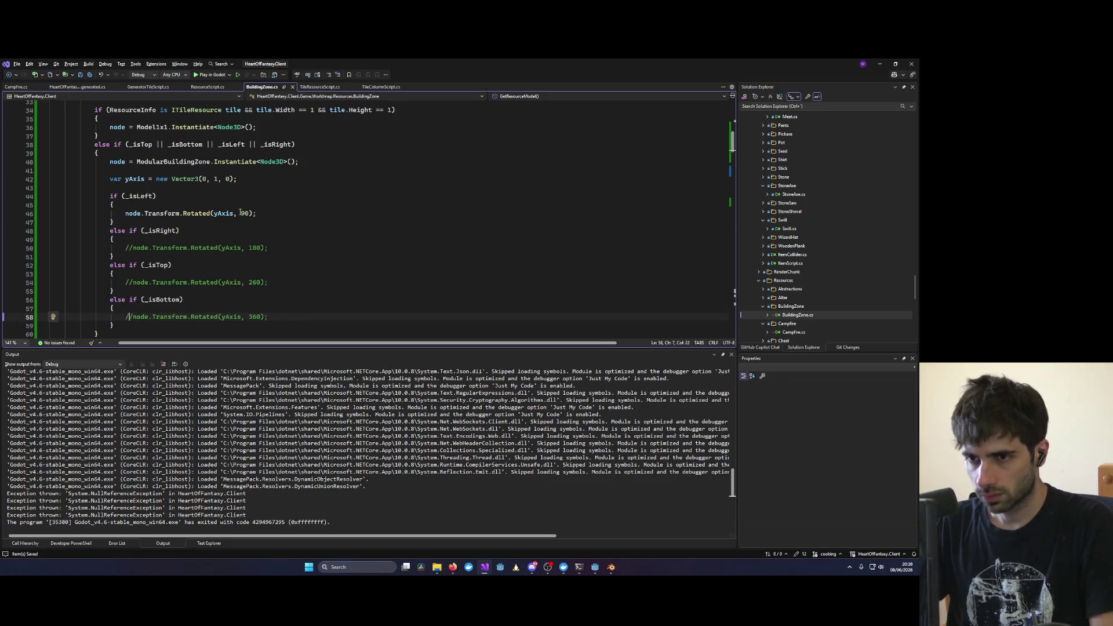
Step: Change the left piece's rotation angle to 180 and rebuild the game
double_click(256, 247)
double_click(244, 213)
key("ctrl+v")
key("Up")
left_click(215, 77)
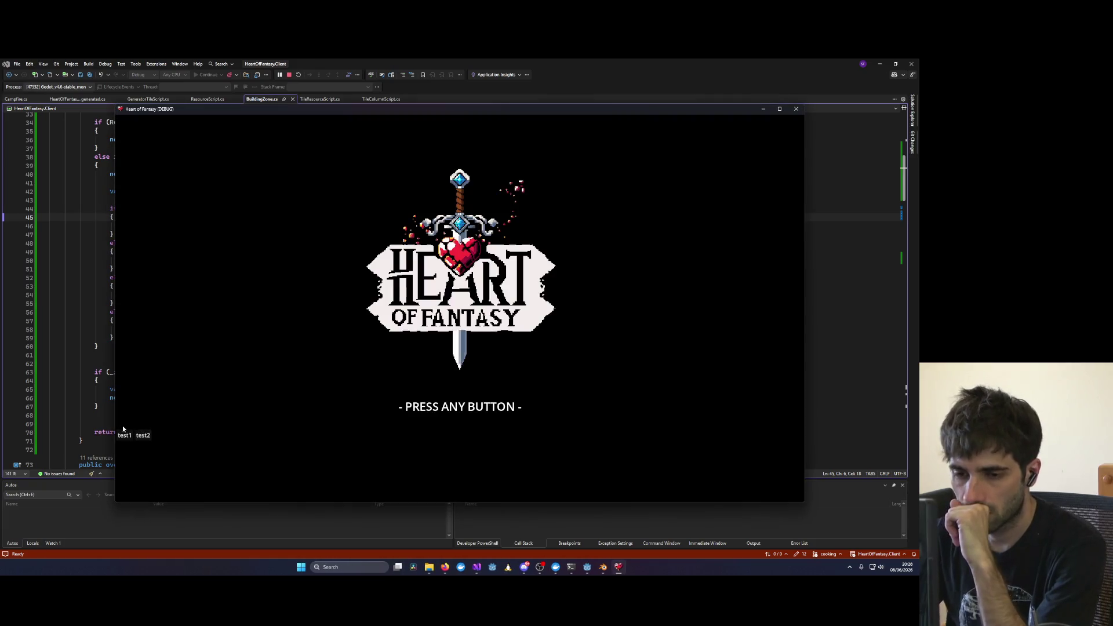
Step: Log into the world with the existing character and turn the camera around the zone
left_click(150, 438)
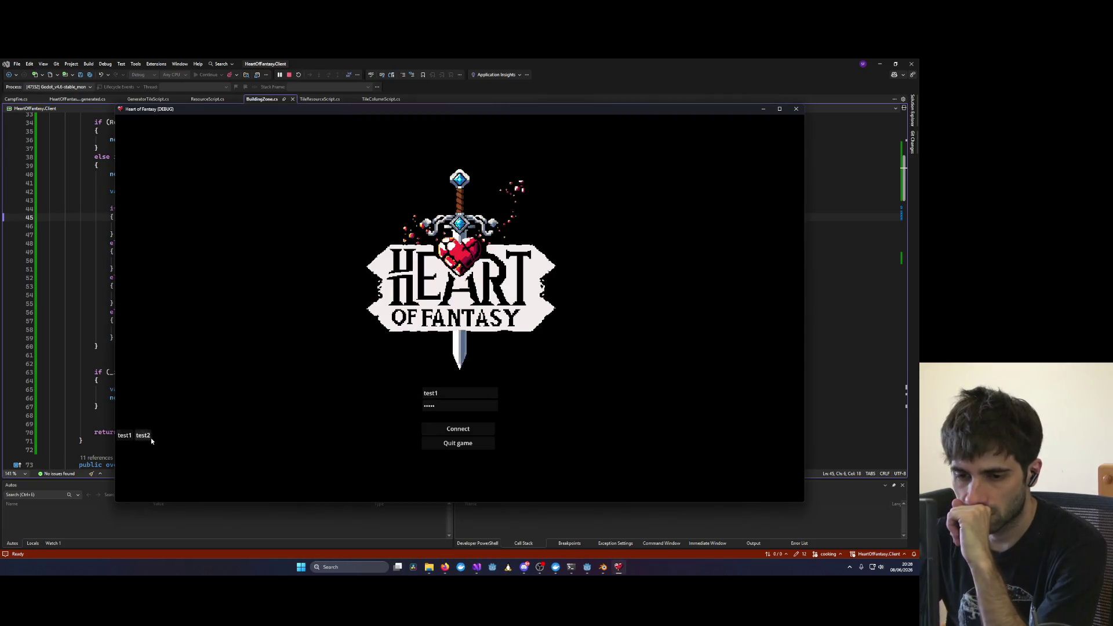
left_click(430, 433)
left_click(160, 378)
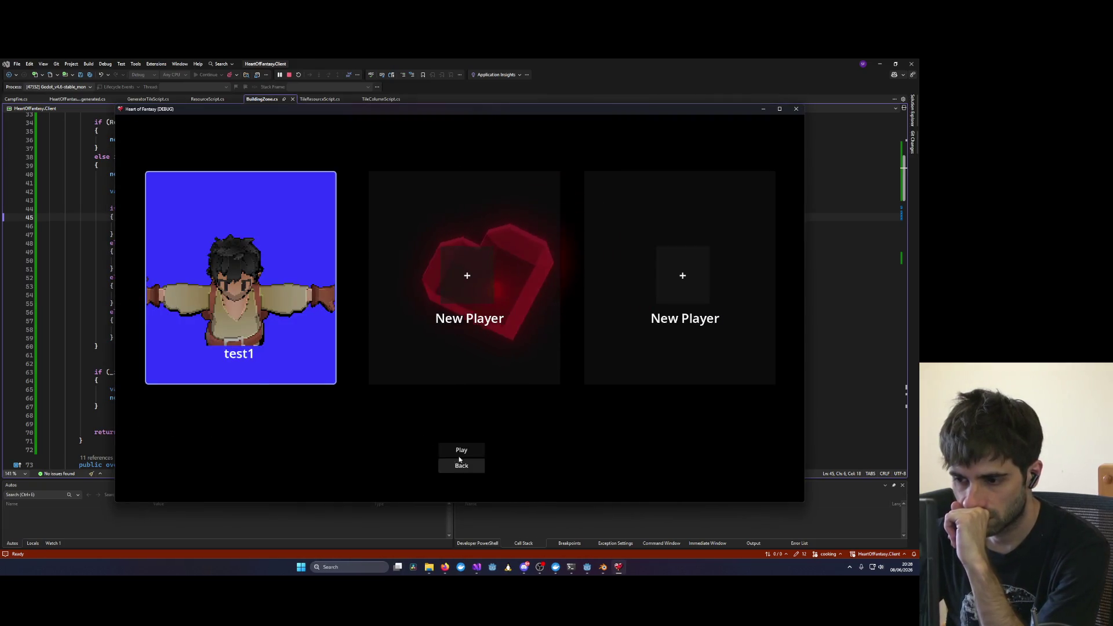
left_click(460, 452)
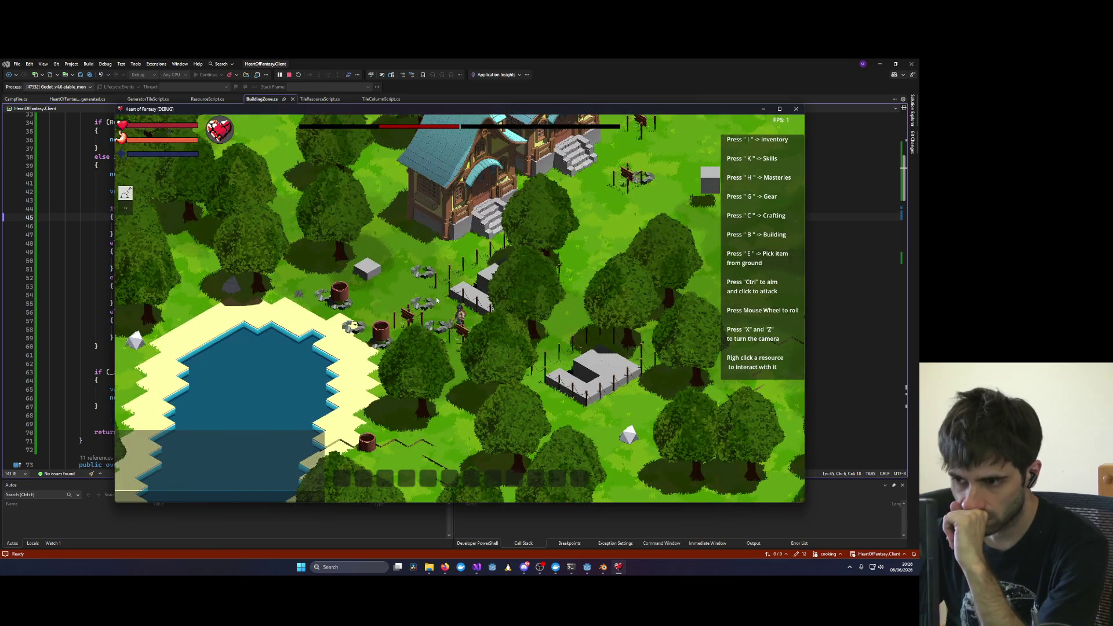
key("x")
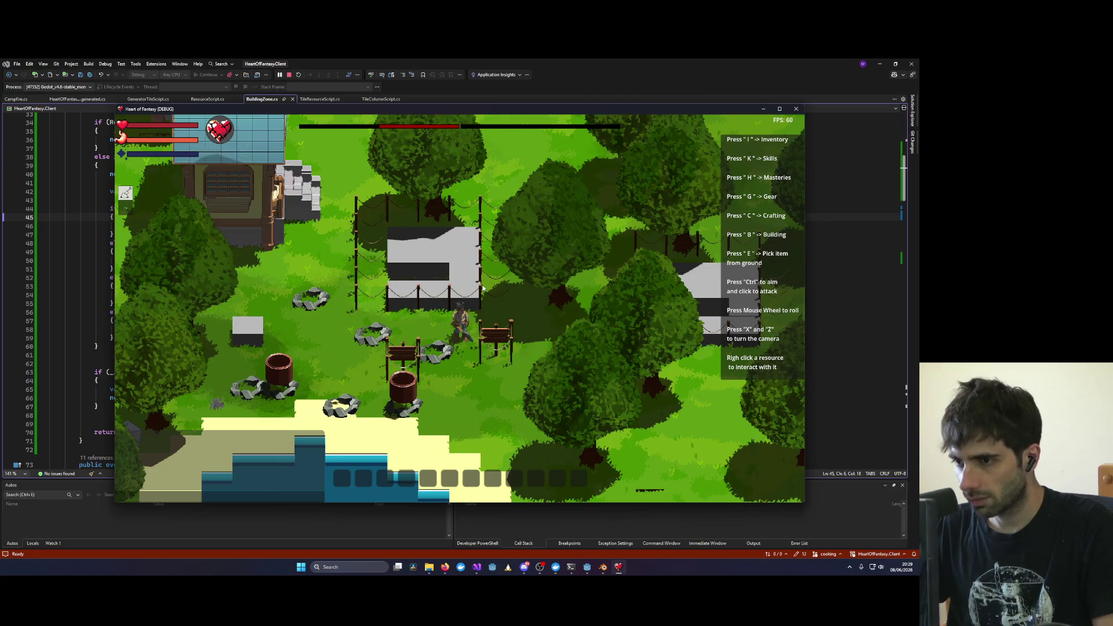
Step: Set the left angle back to 90, relaunch, and view the building zone top-down
double_click(248, 225)
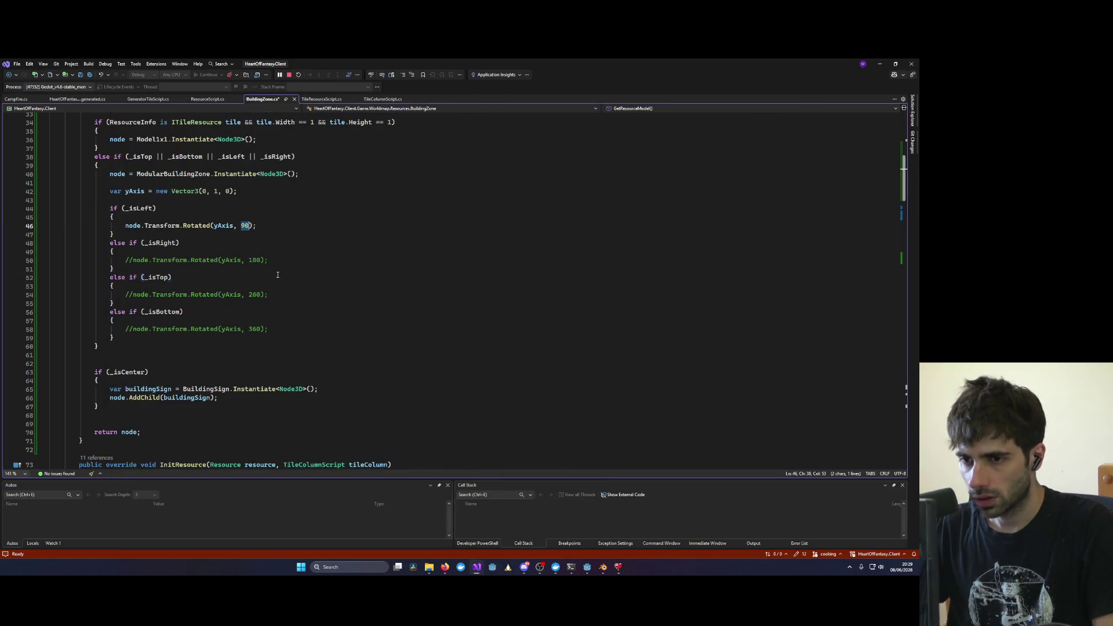
type("90")
left_click(288, 75)
left_click(213, 75)
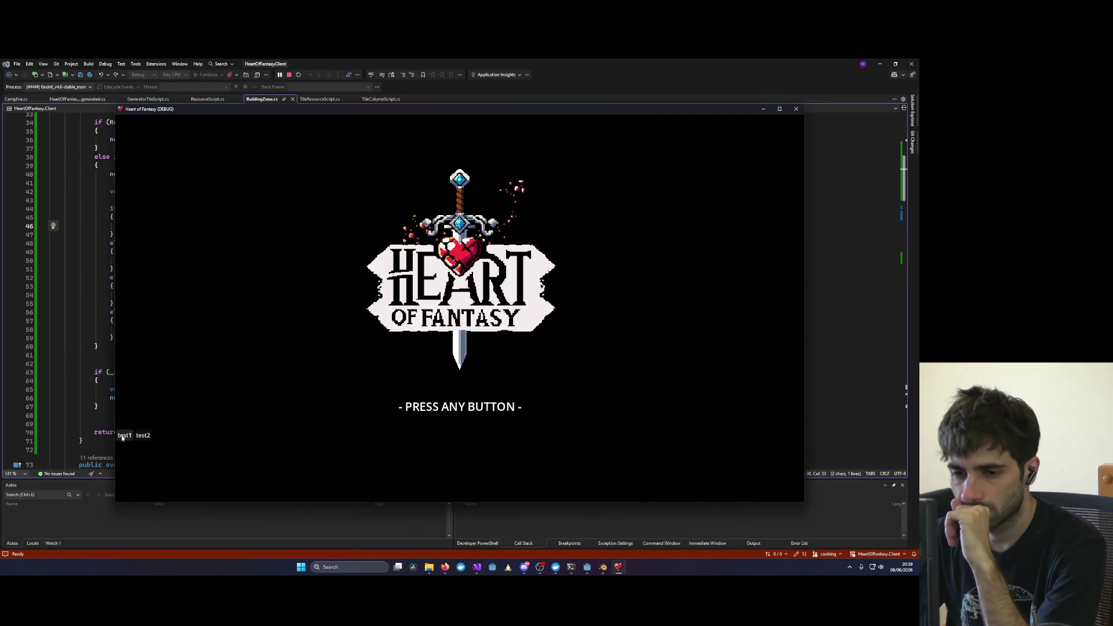
left_click(165, 378)
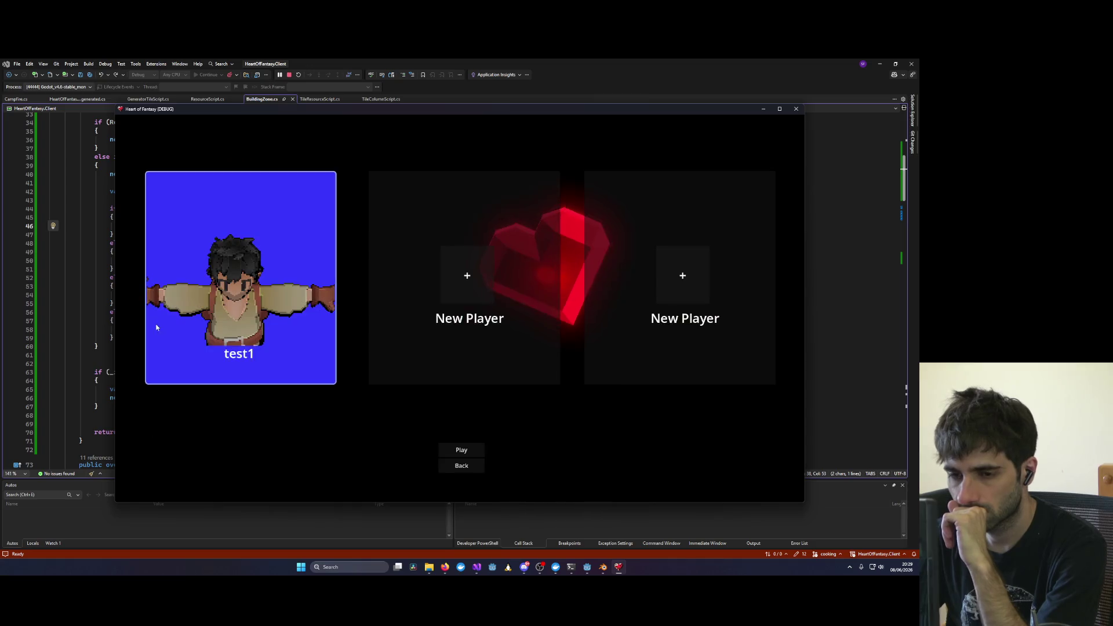
left_click(456, 449)
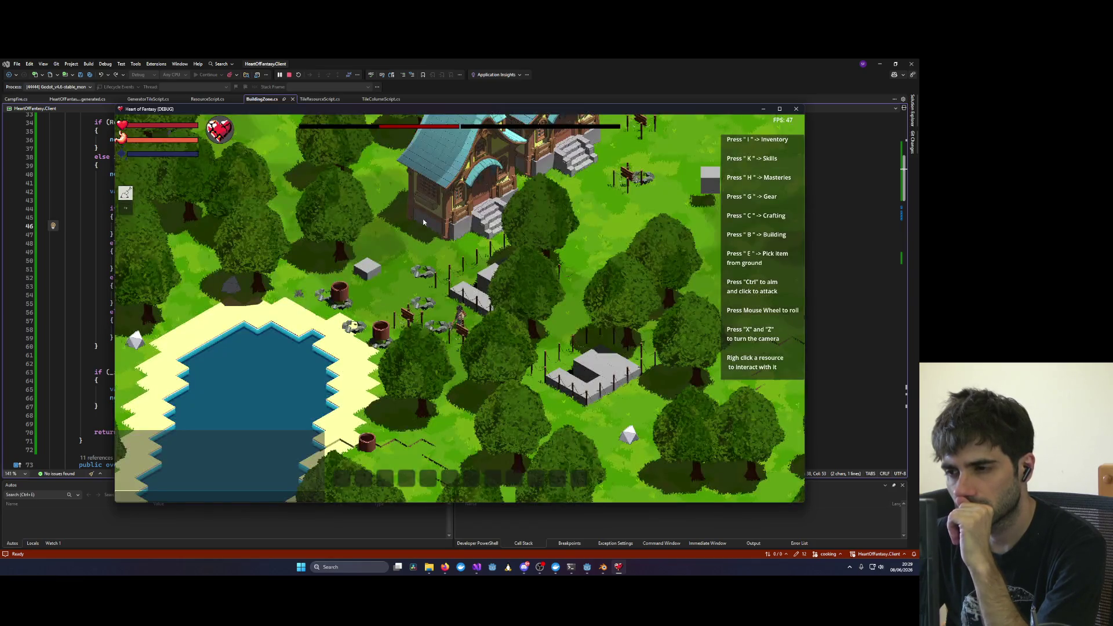
key("x")
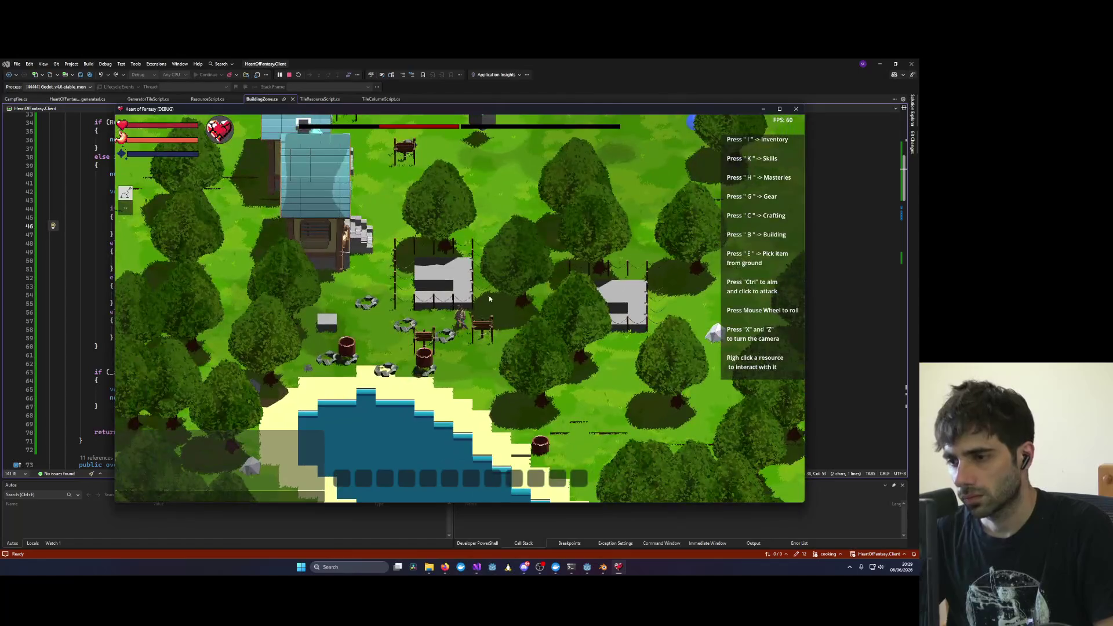
left_click(81, 266)
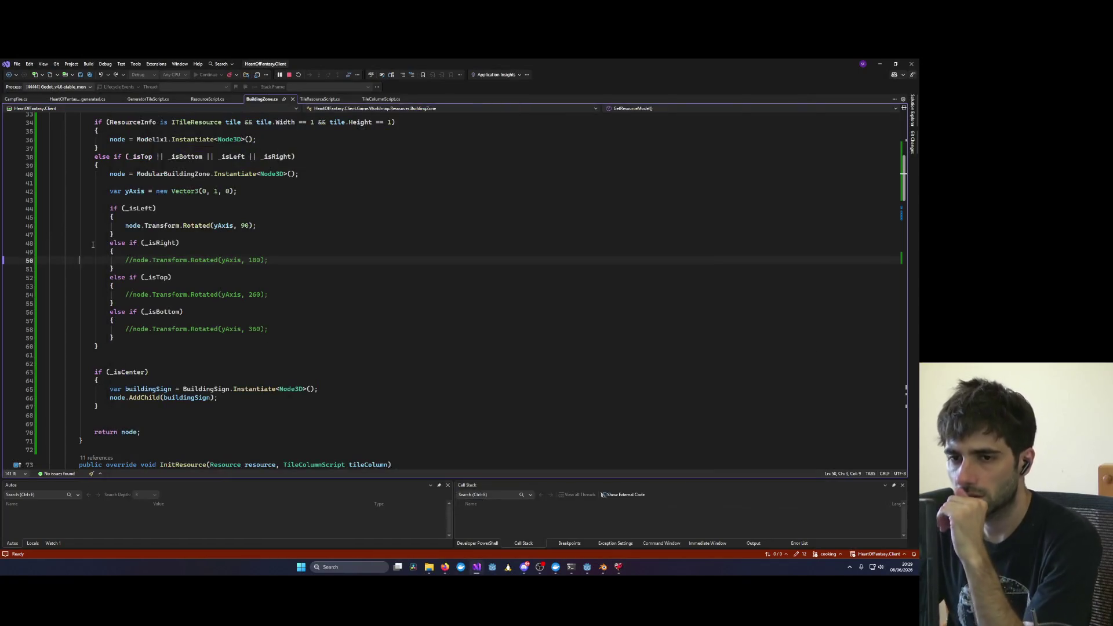
Step: Put a breakpoint on line 46's Rotated(yAxis, 90) call and launch the game under the debugger
left_click(8, 227)
mouse_move(8, 228)
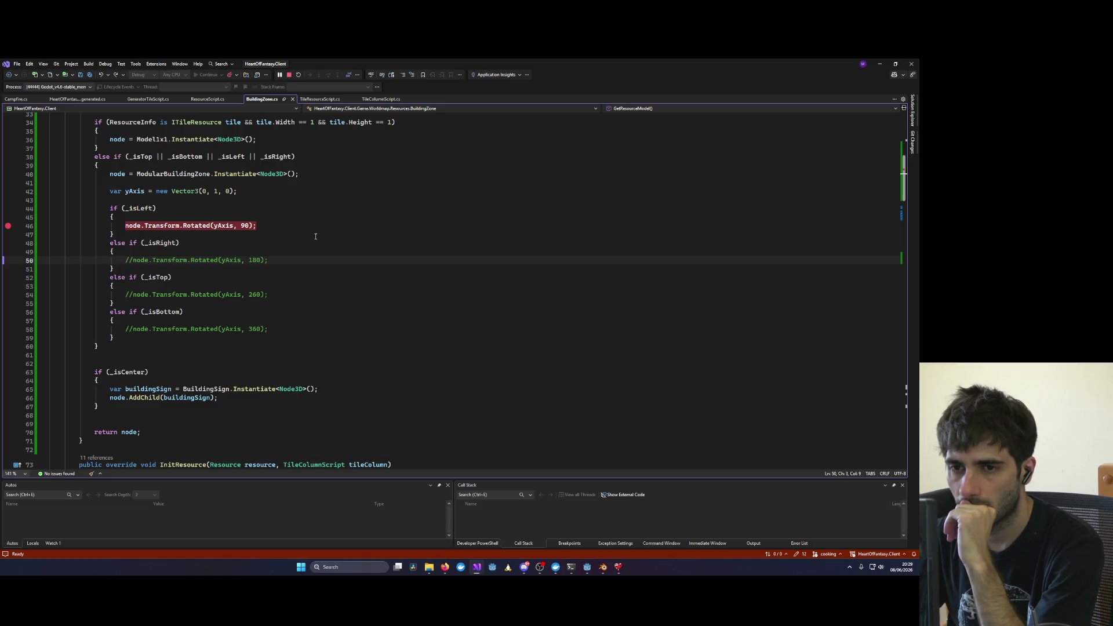
scroll(315, 236, "down", 4)
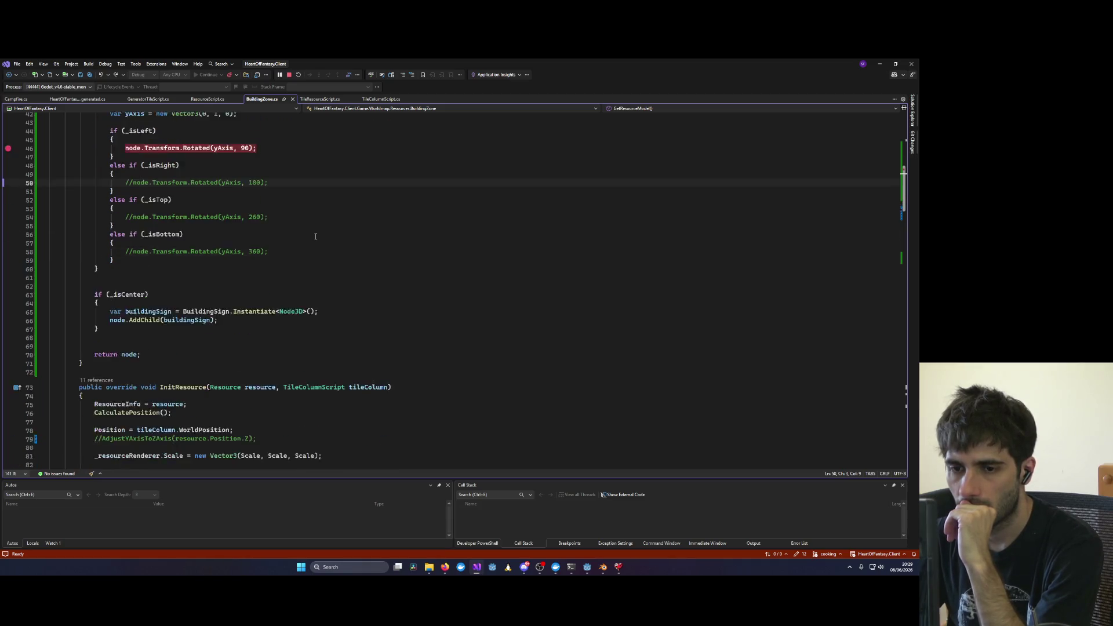
triple_click(145, 294)
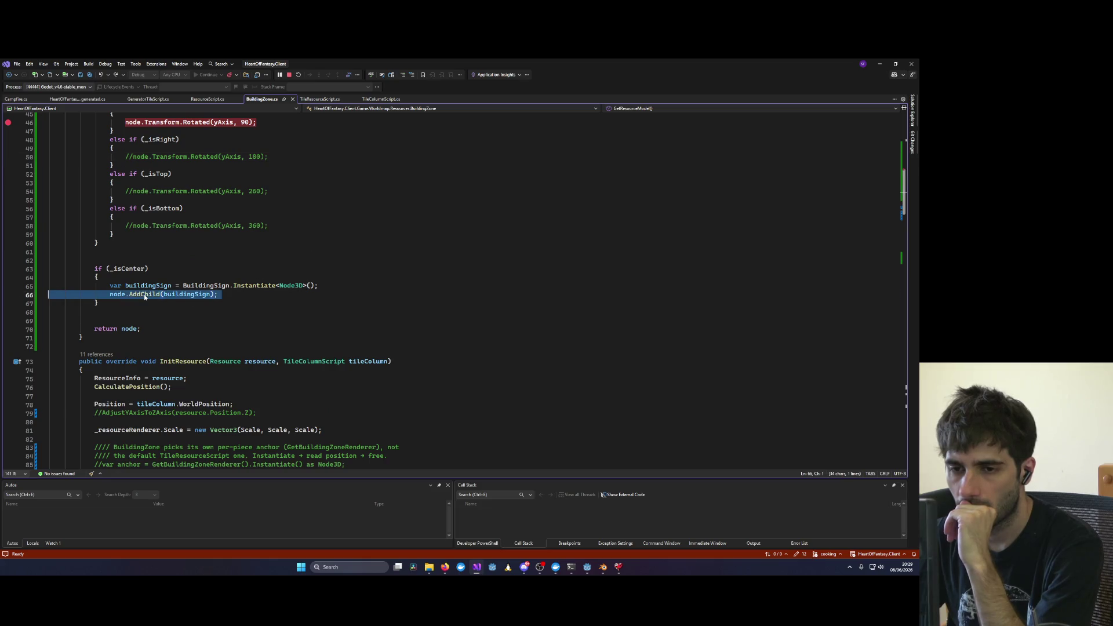
scroll(266, 286, "up", 7)
left_click(266, 286)
left_click(194, 296)
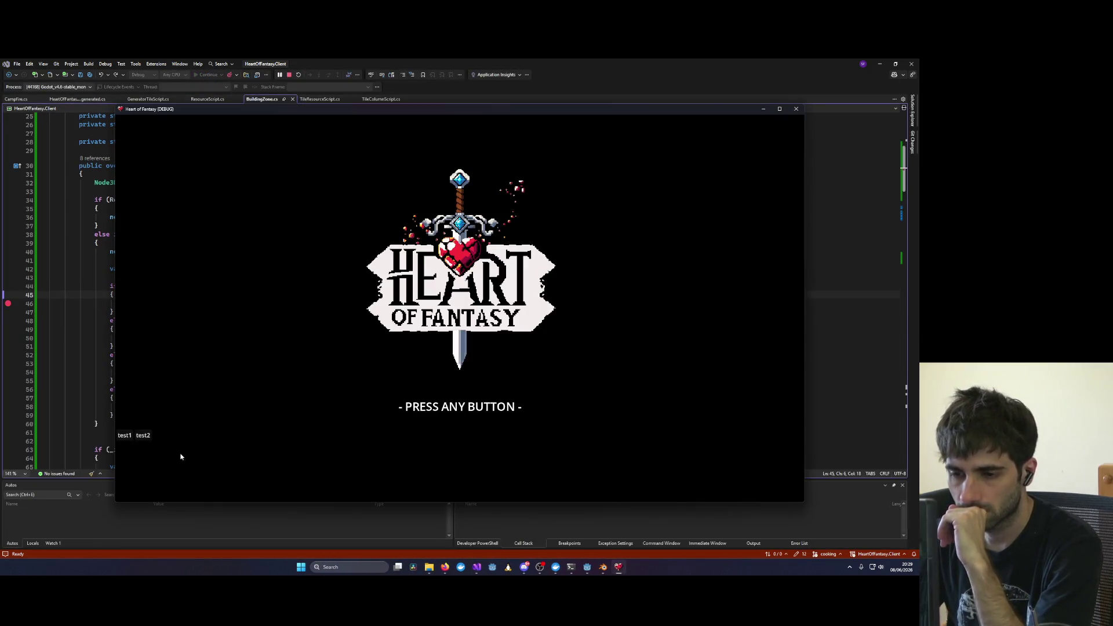
left_click(125, 436)
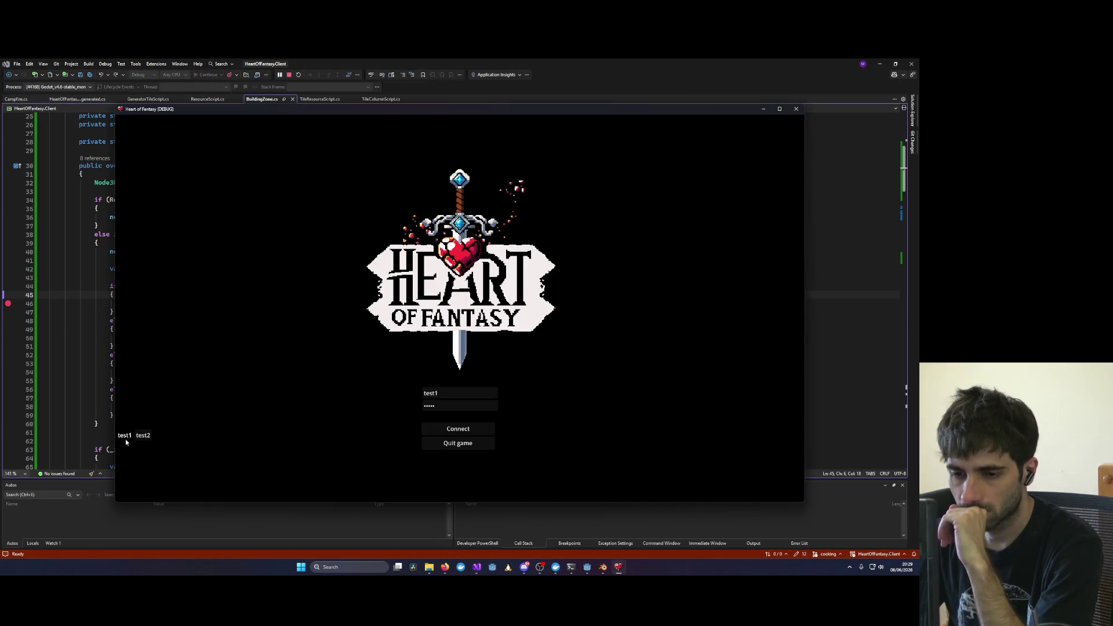
Step: Log in and enter the world, continue past the line 46 breakpoint, then close the game
left_click(452, 435)
left_click(158, 376)
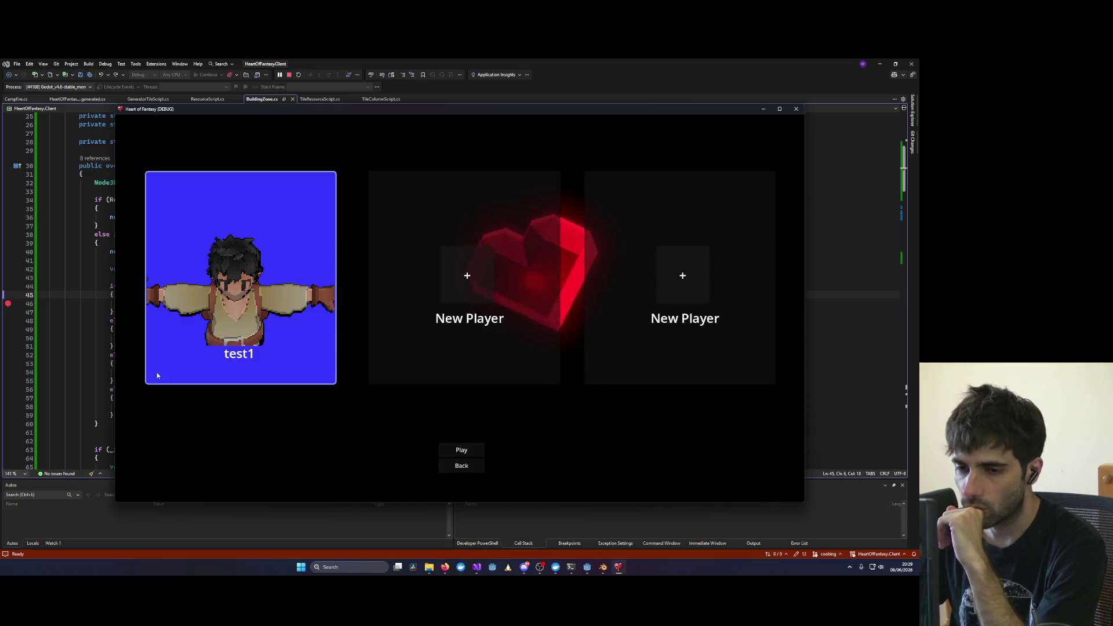
left_click(447, 455)
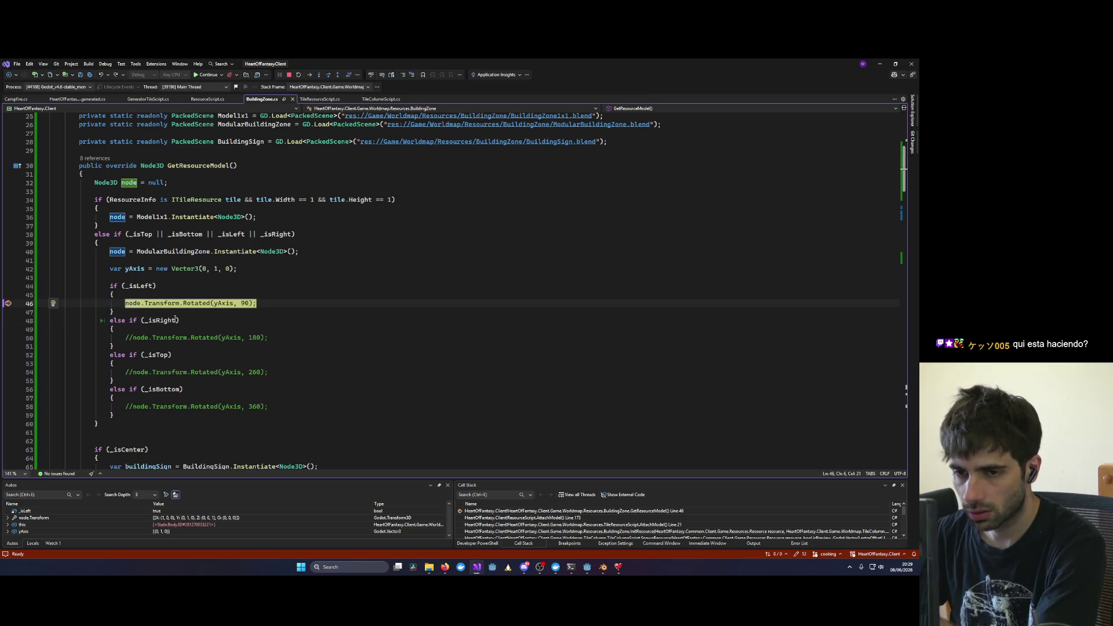
key("F5")
left_click(244, 294)
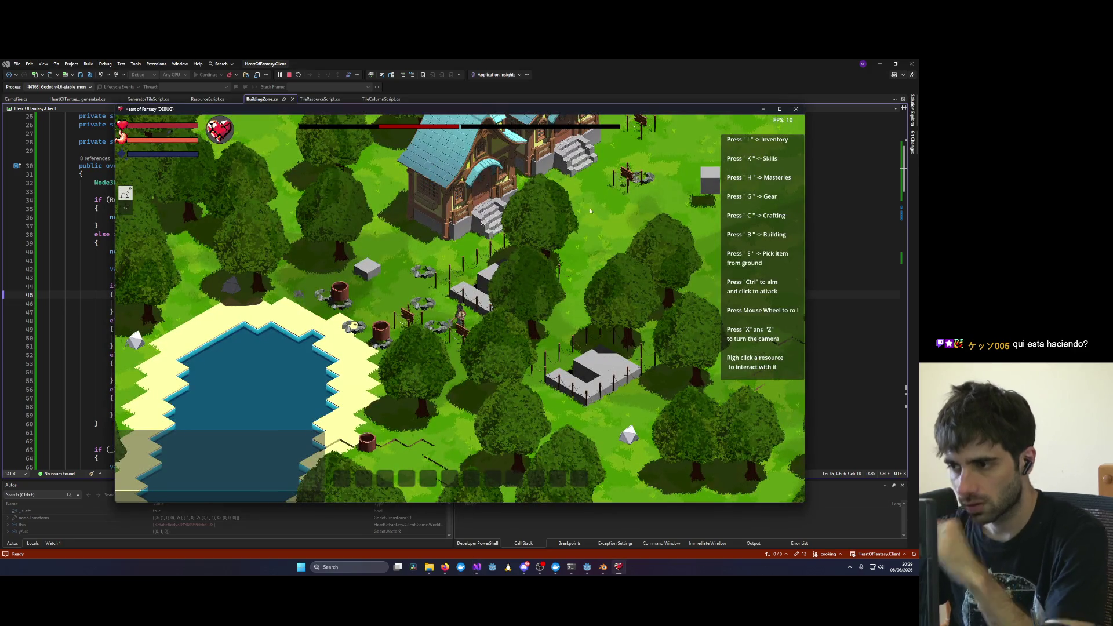
left_click(797, 109)
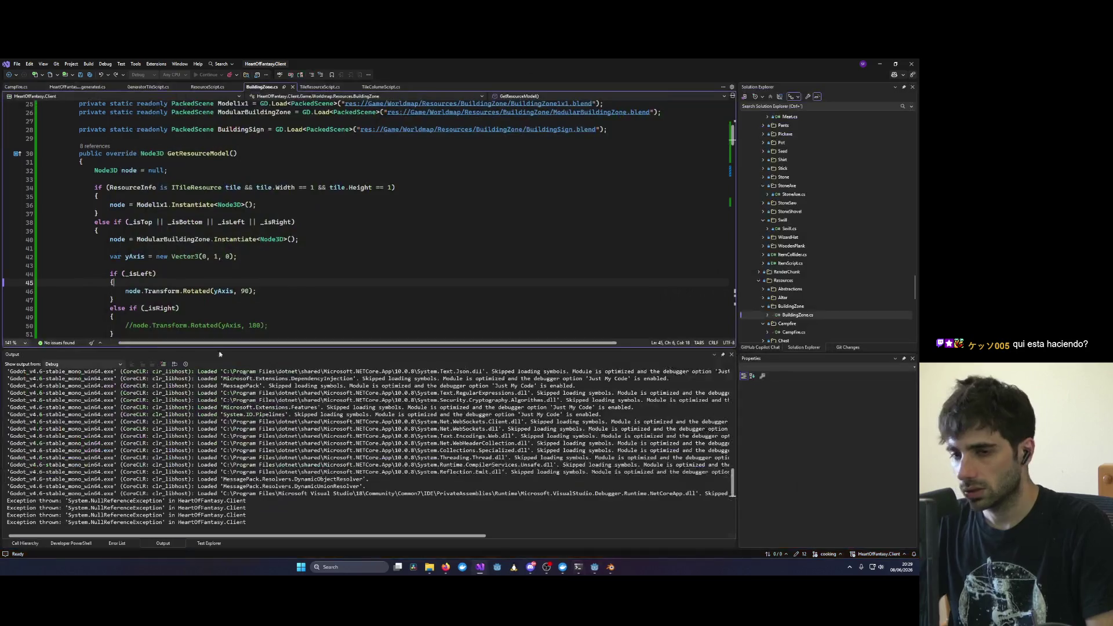
Step: Change line 46 to RotatedLocal(yAxis, 90), save, and relaunch the game
double_click(193, 293)
type("RotatedL")
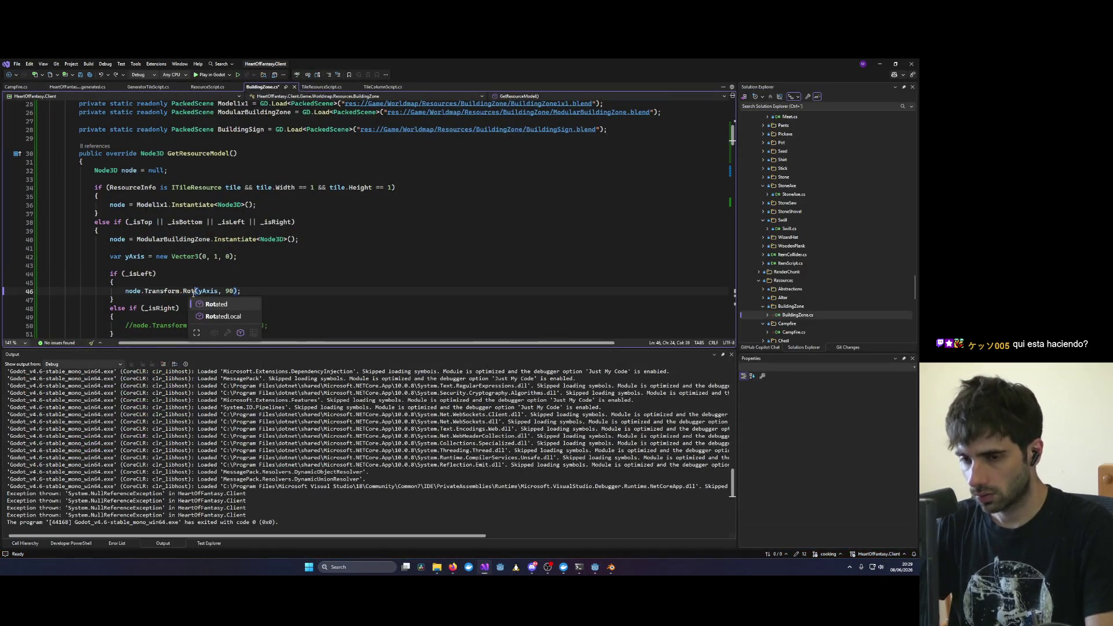
key("Tab")
key("ctrl+s")
key("F5")
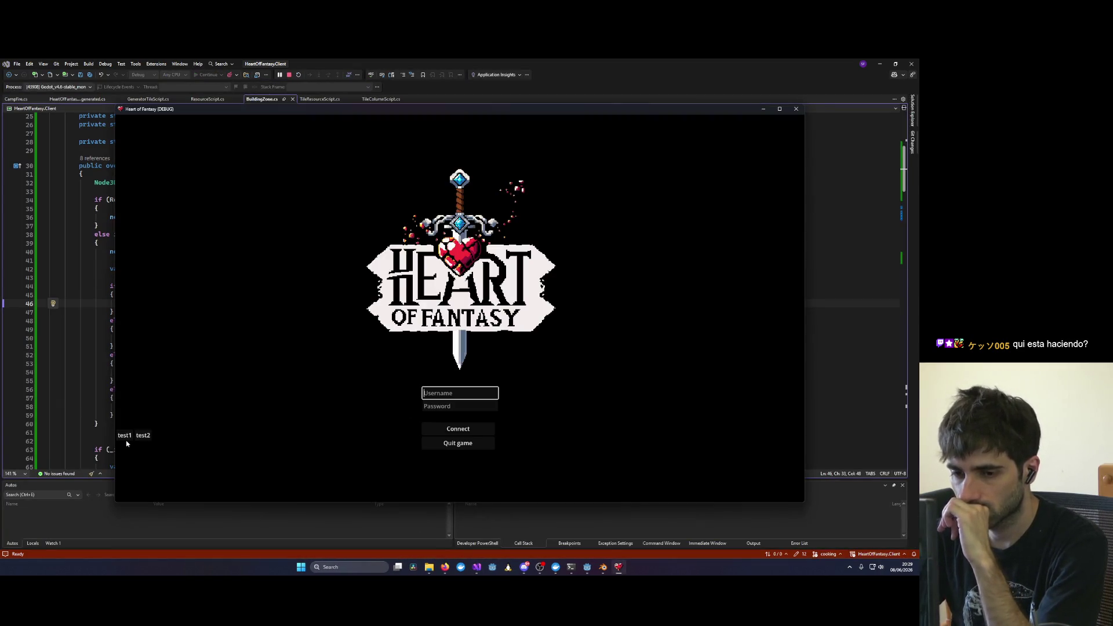
Step: Log in with the quick test account, enter the world, and view the village top-down
left_click(126, 442)
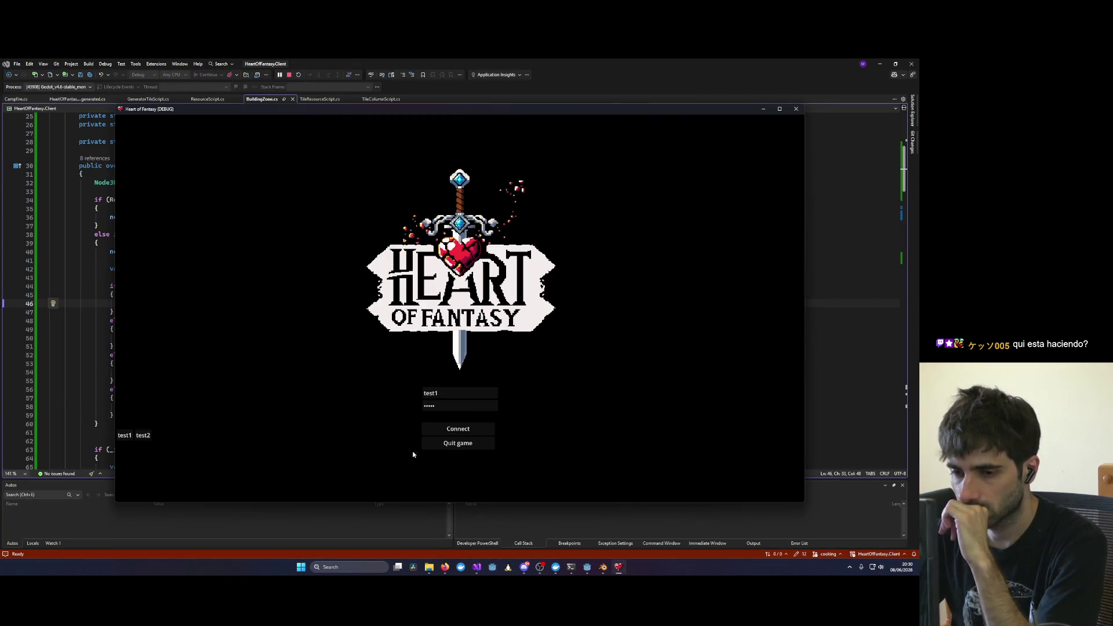
left_click(429, 428)
left_click(165, 378)
double_click(181, 276)
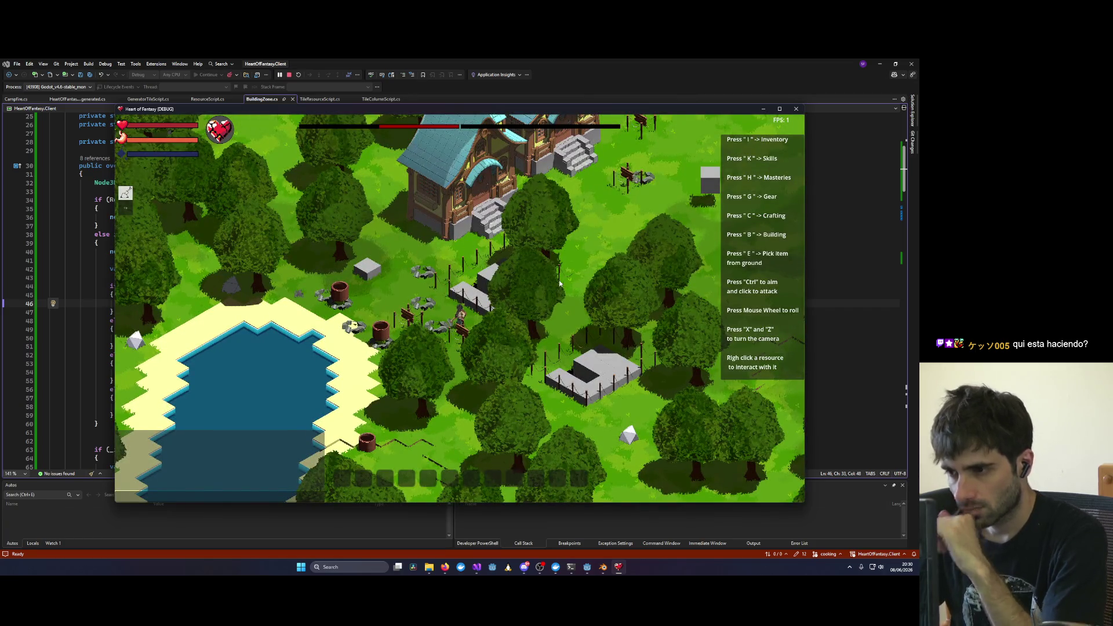
key("x")
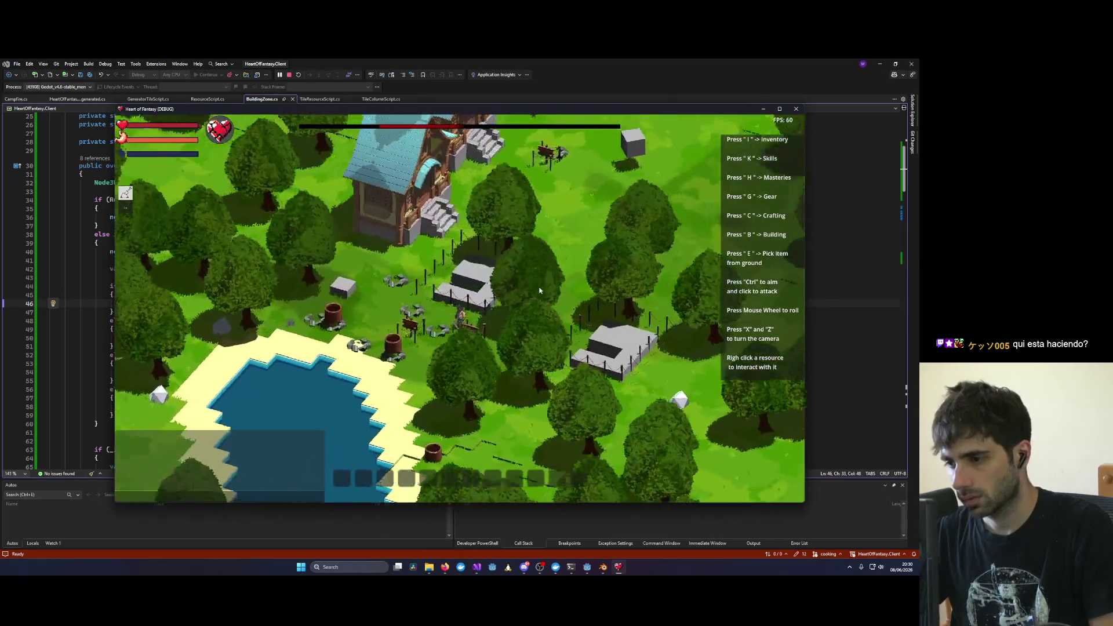
scroll(429, 276, "up", 3)
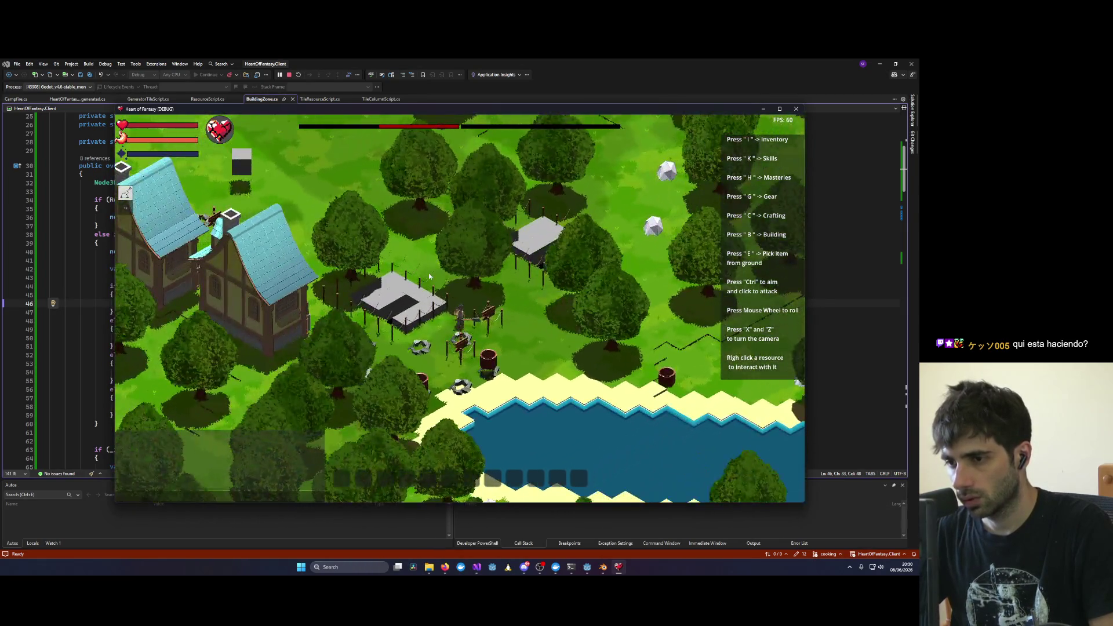
scroll(429, 277, "down", 3)
key("x")
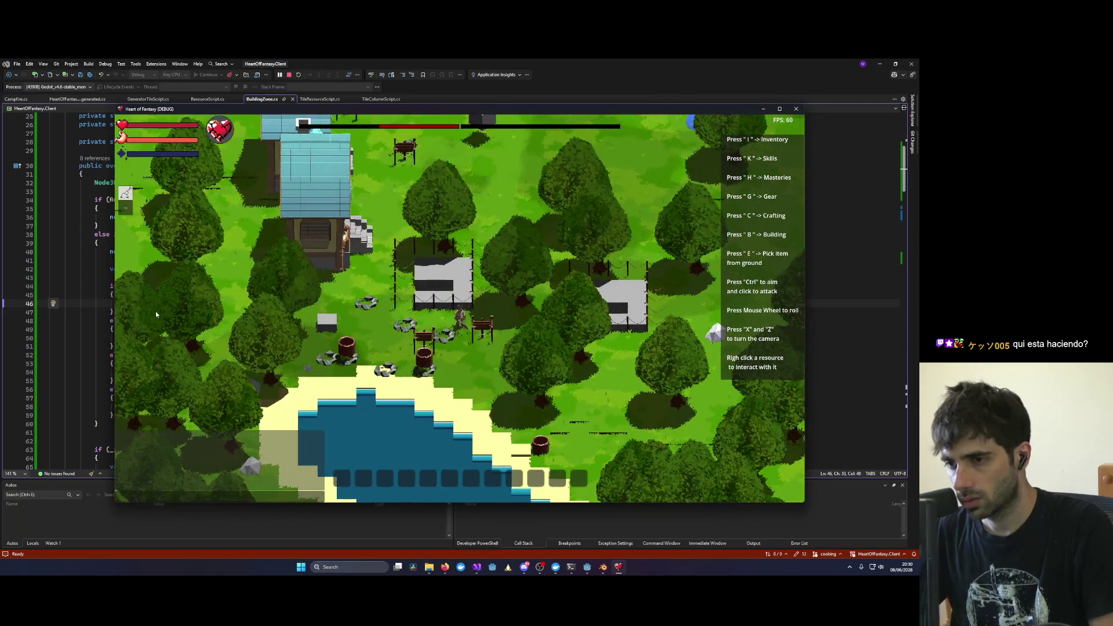
Step: Review the ModularBuildingZone code, stop debugging, and bring up the terminal's shell options
left_click(83, 279)
left_click(213, 276)
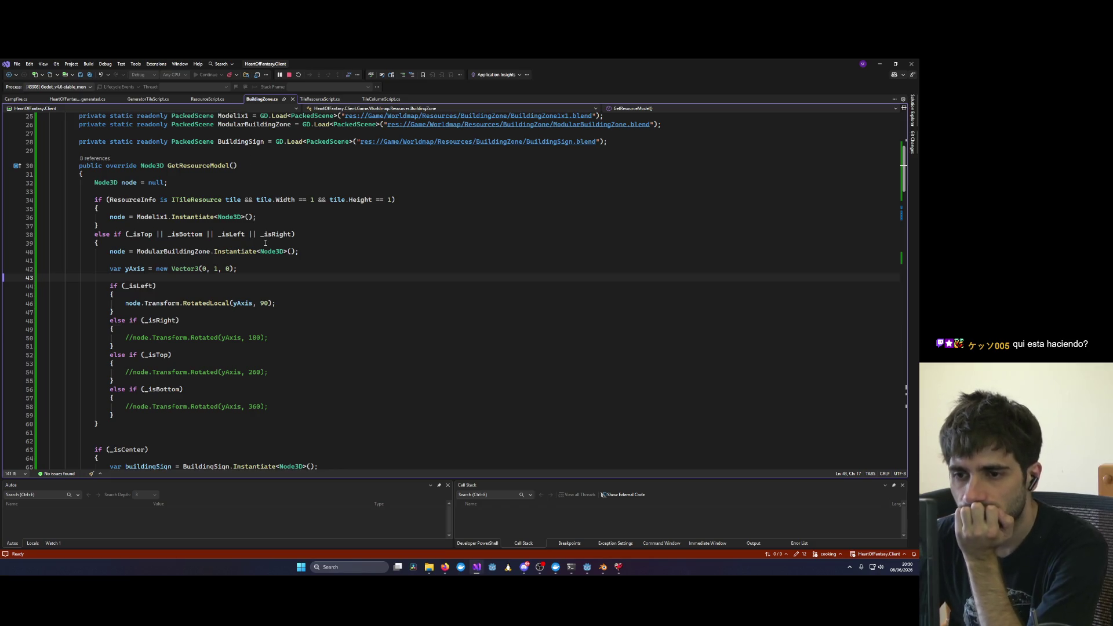
double_click(183, 254)
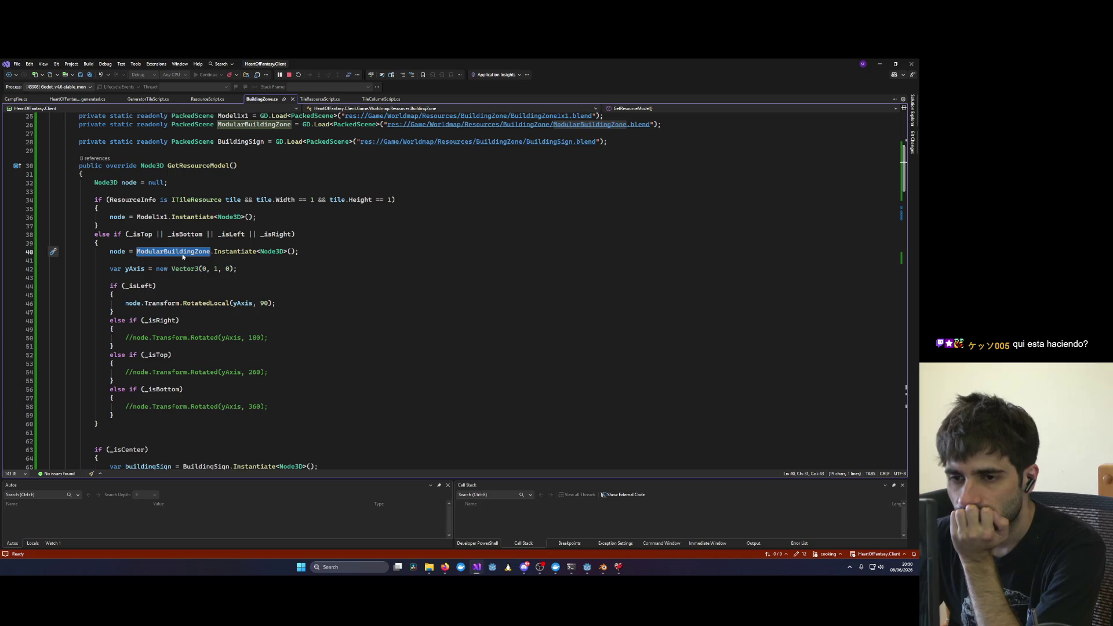
left_click(288, 75)
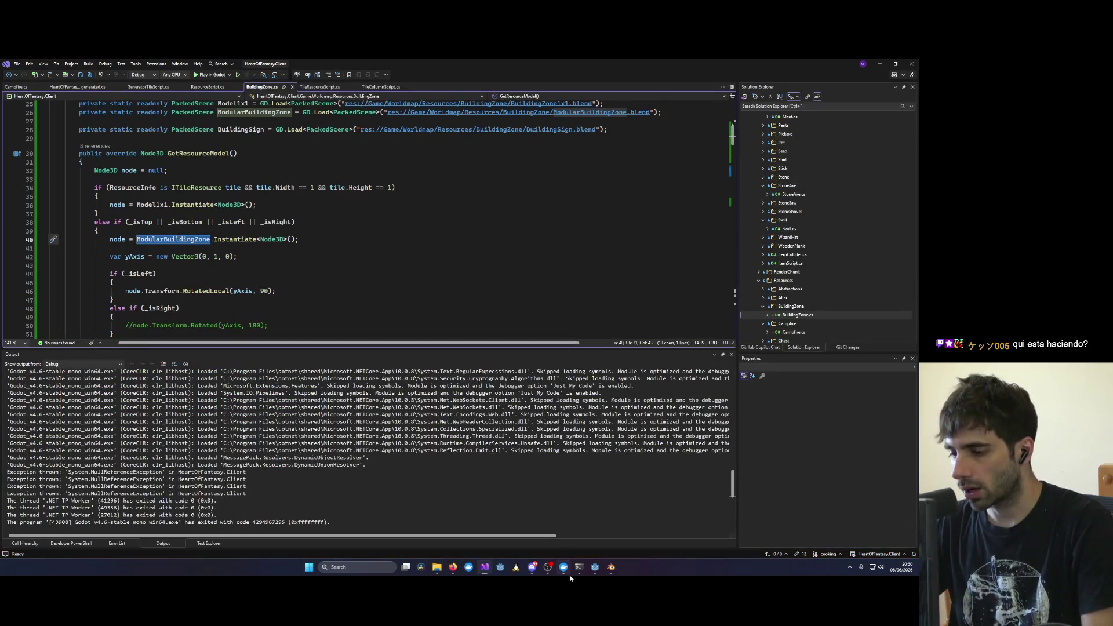
right_click(578, 574)
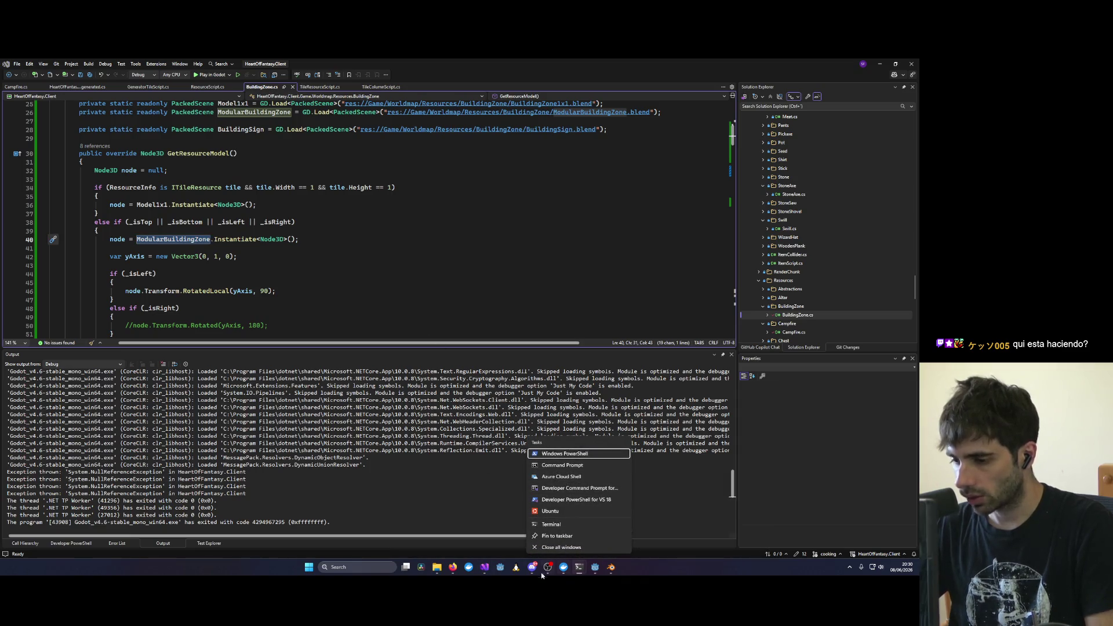
Step: Start Claude Code in a new shell in the project folder
left_click(551, 524)
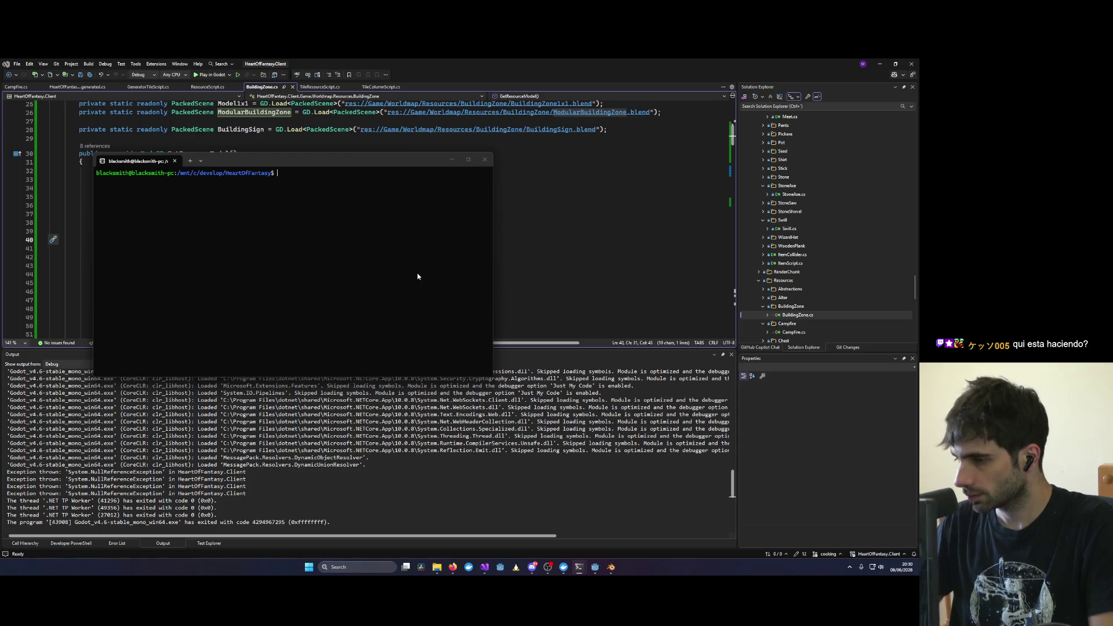
type("claude")
key("Return")
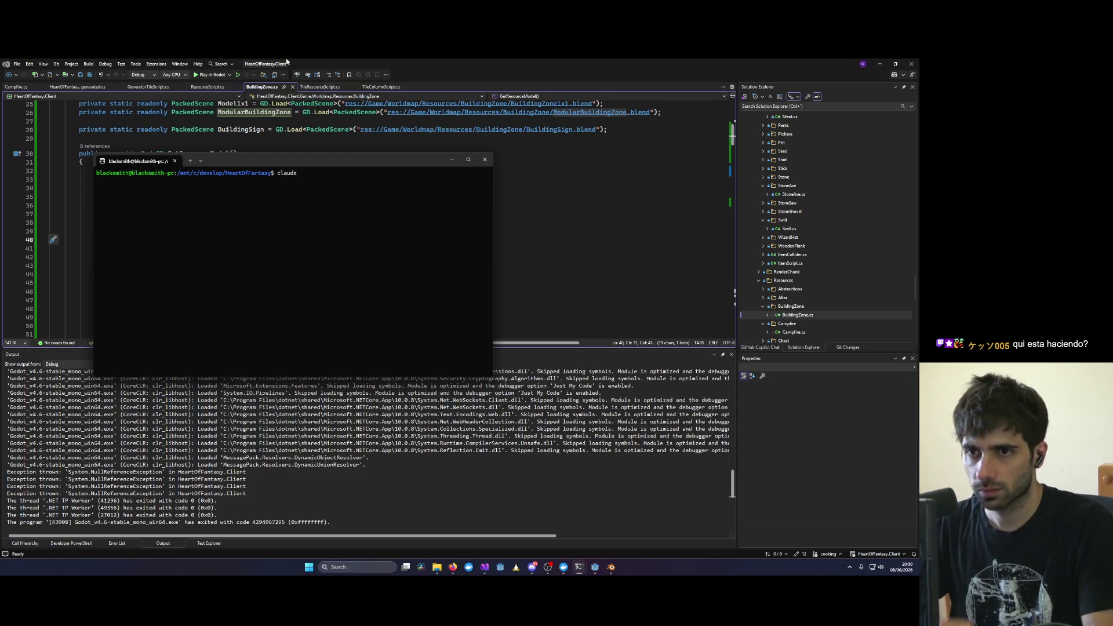
left_click_drag(313, 165, 532, 133)
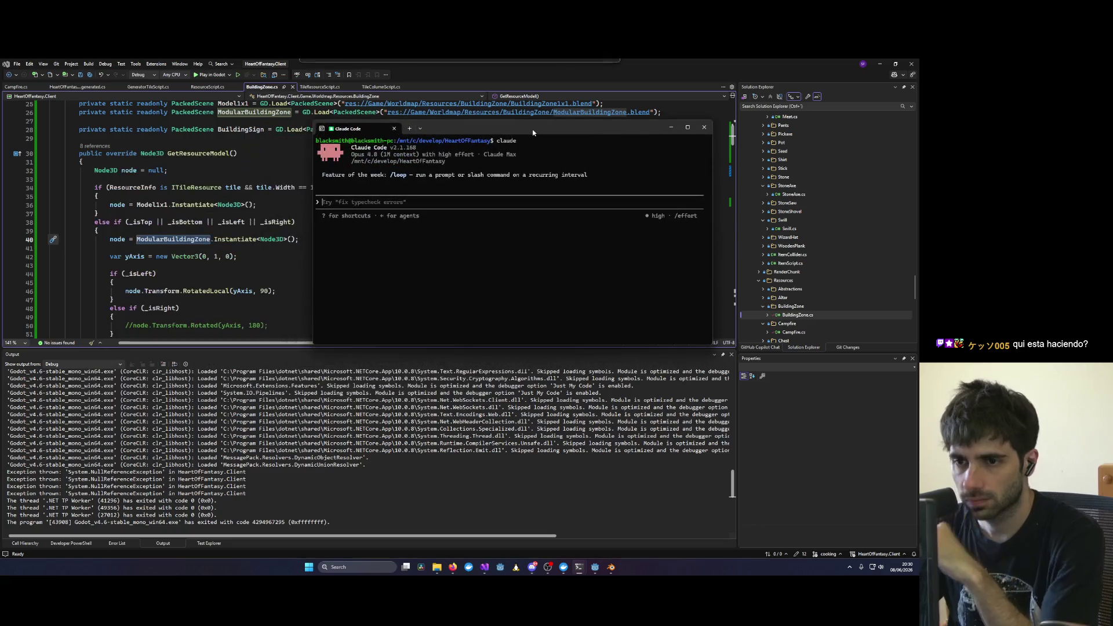
type("mira ")
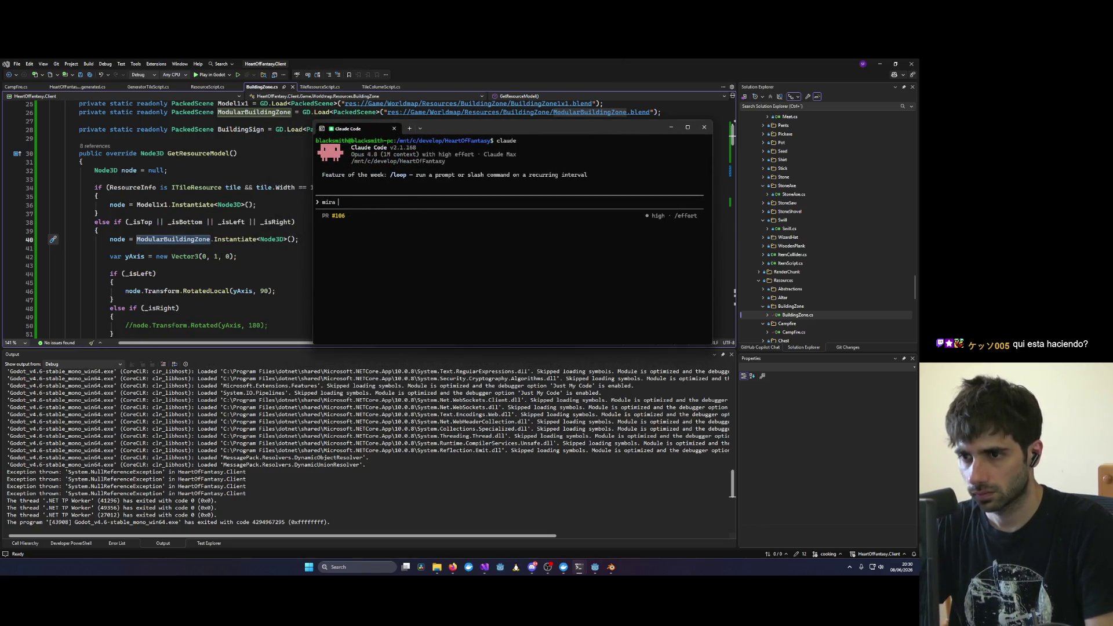
type("la clase @")
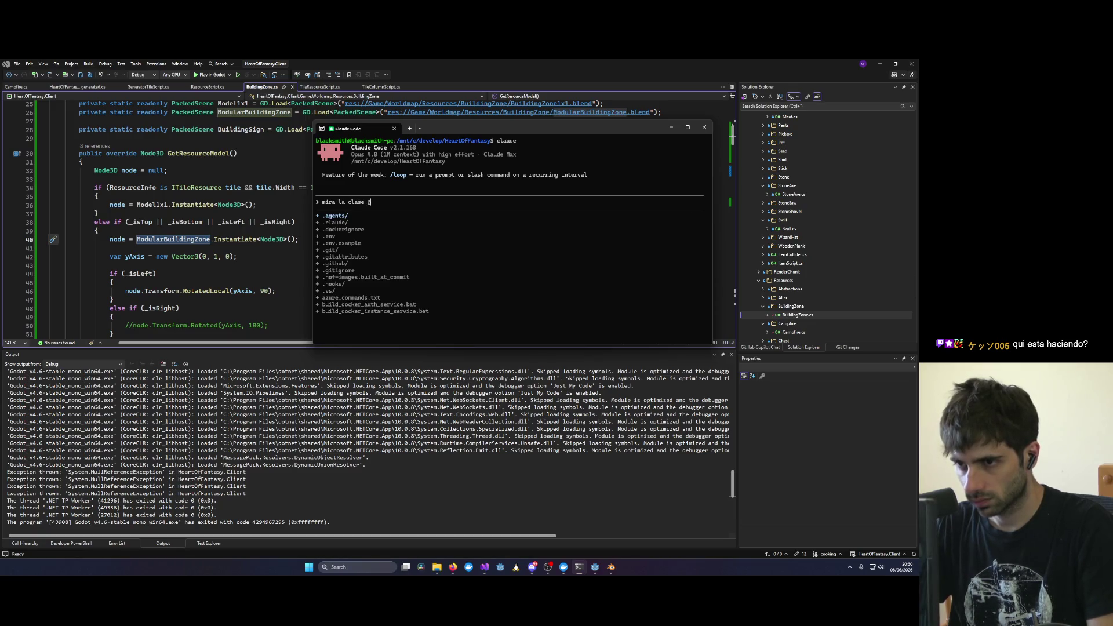
key("BackSpace")
type("Building")
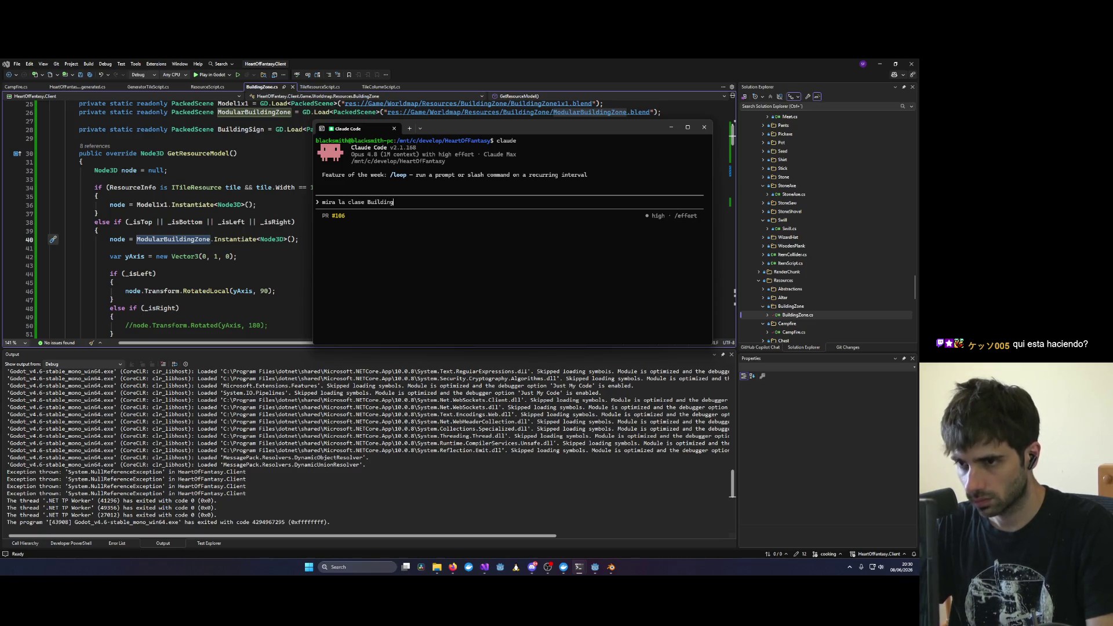
type("Zone en @HeartOfFantasy.S")
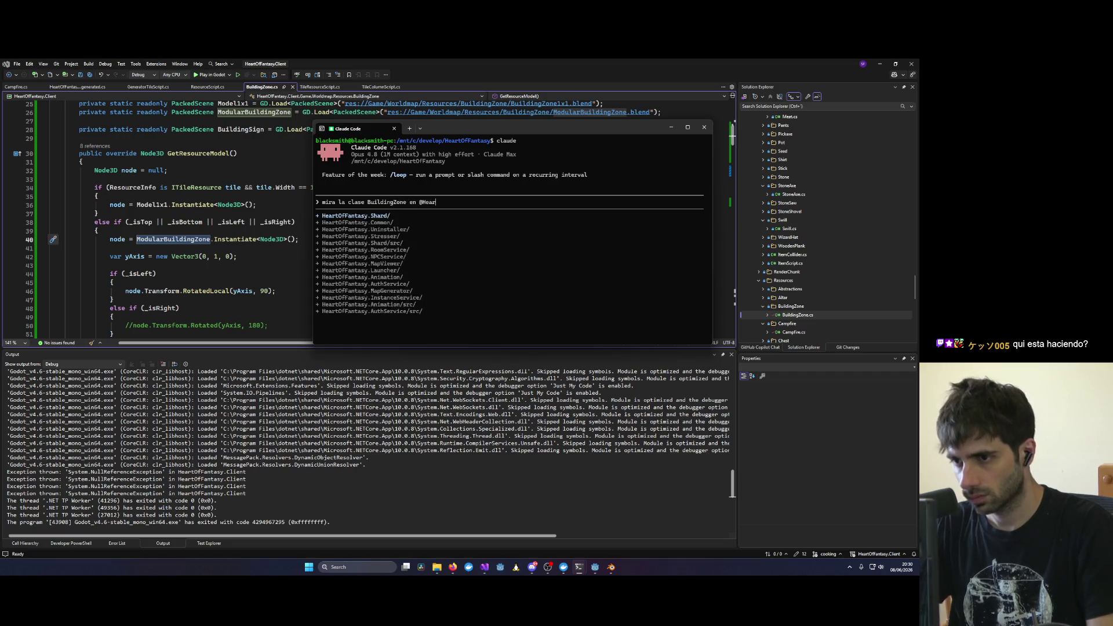
key("BackSpace")
type("Cli")
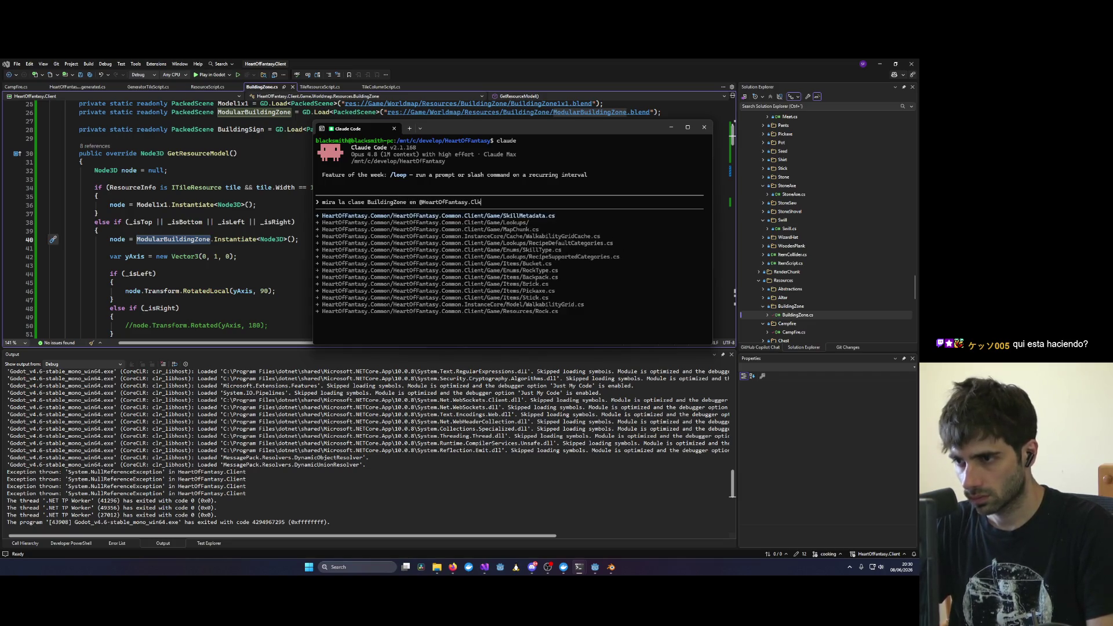
type("ent, por que")
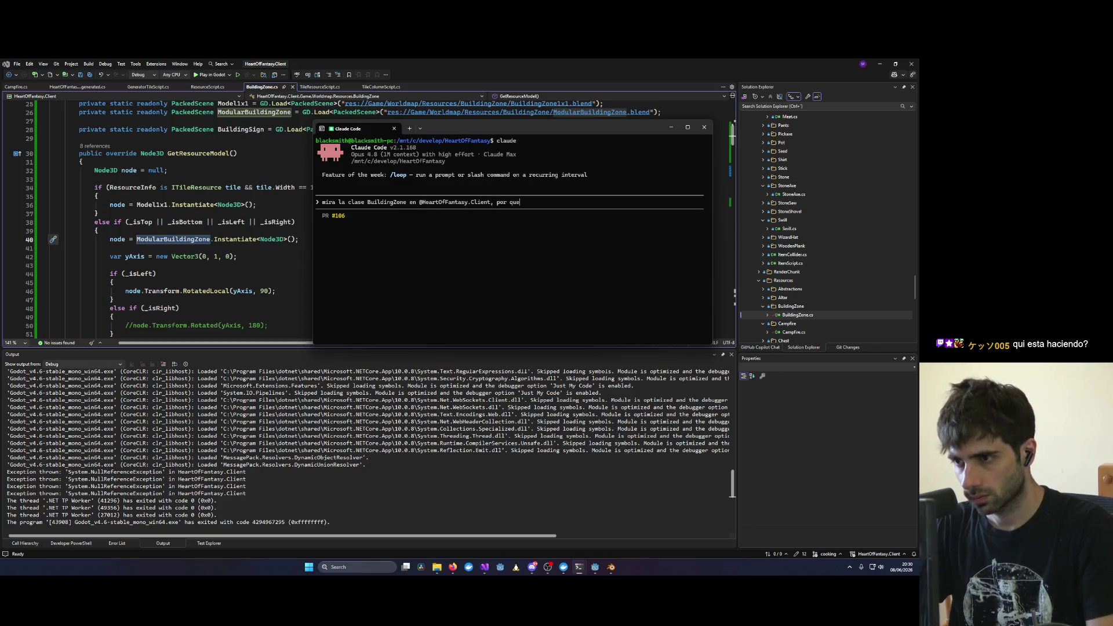
type(" no rota")
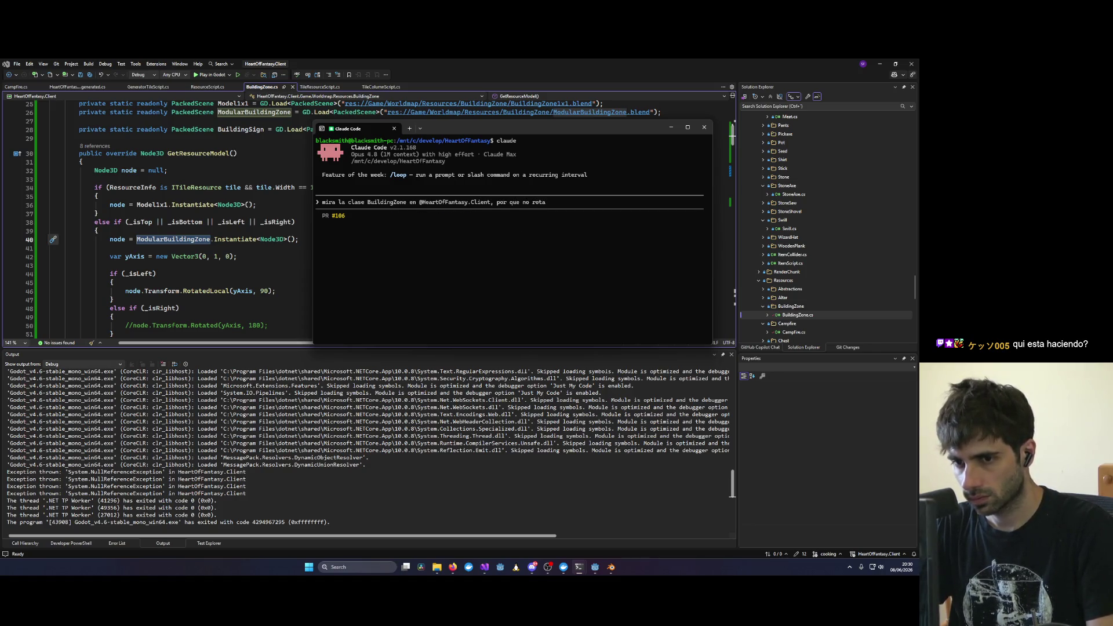
type("n la")
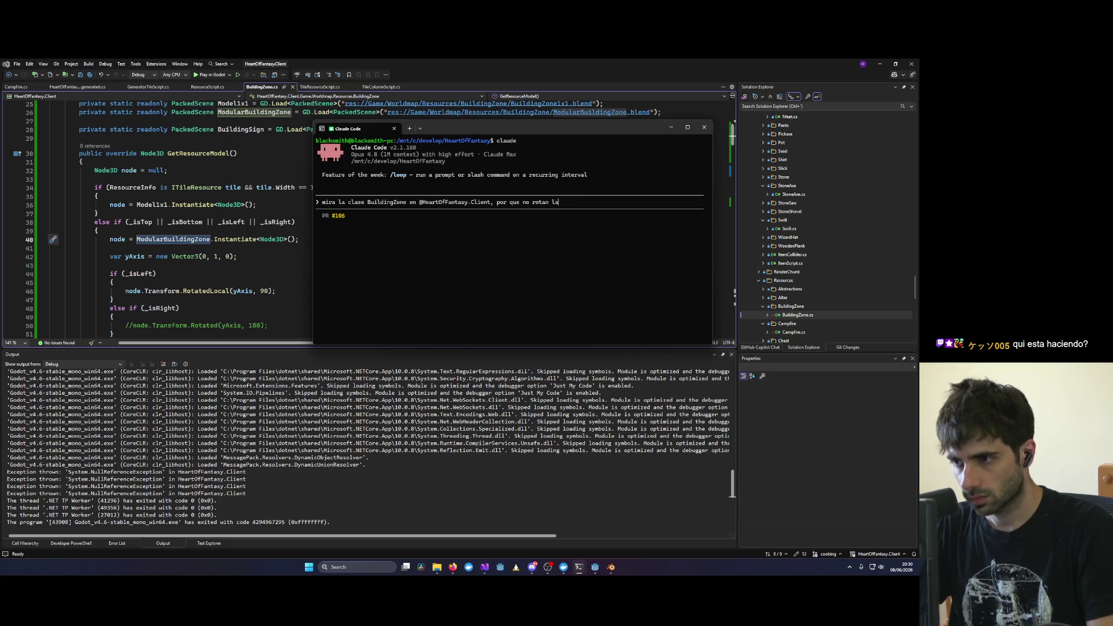
type("s left? no t")
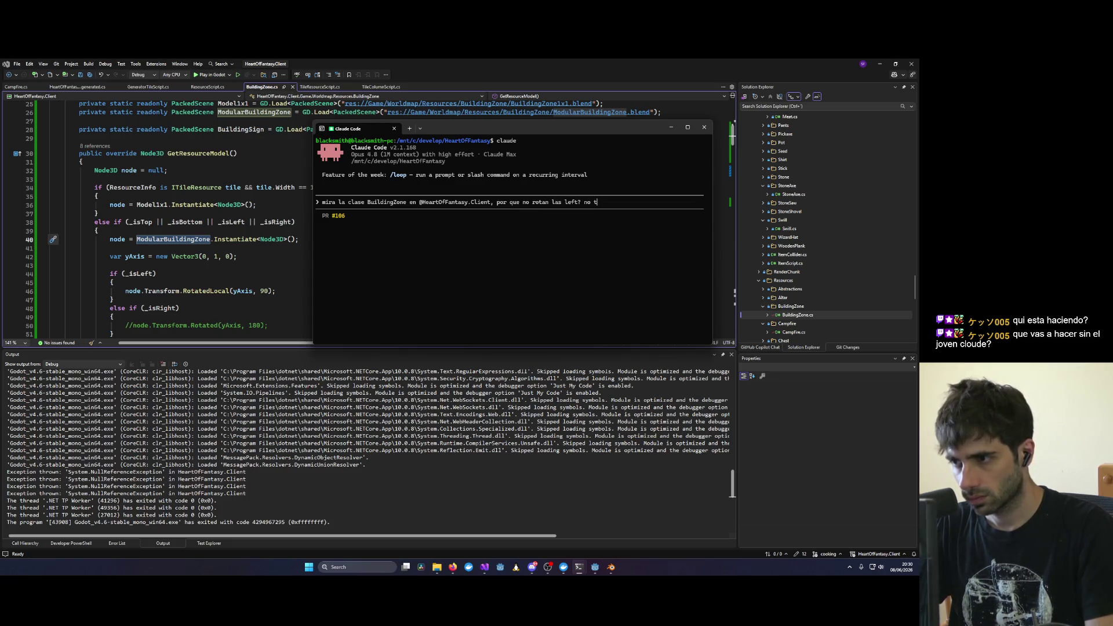
type("o rota nada")
key("Return")
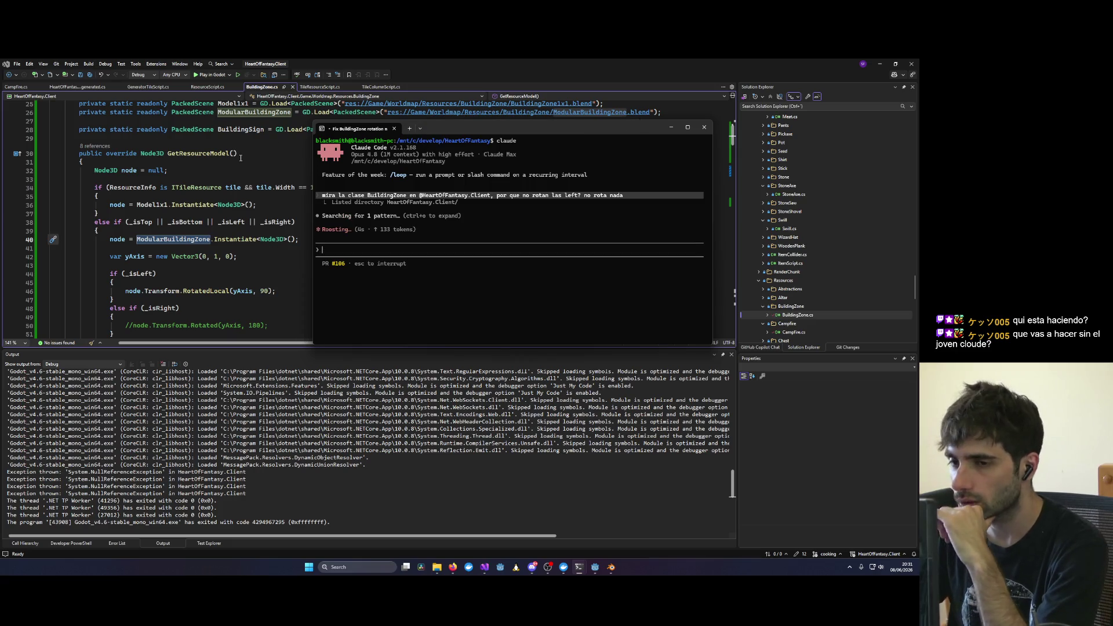
Step: Review the GetResourceModel and InitResource rotation code in BuildingZone.cs, down to the _isBottom branch
left_click(232, 205)
scroll(244, 200, "down", 4)
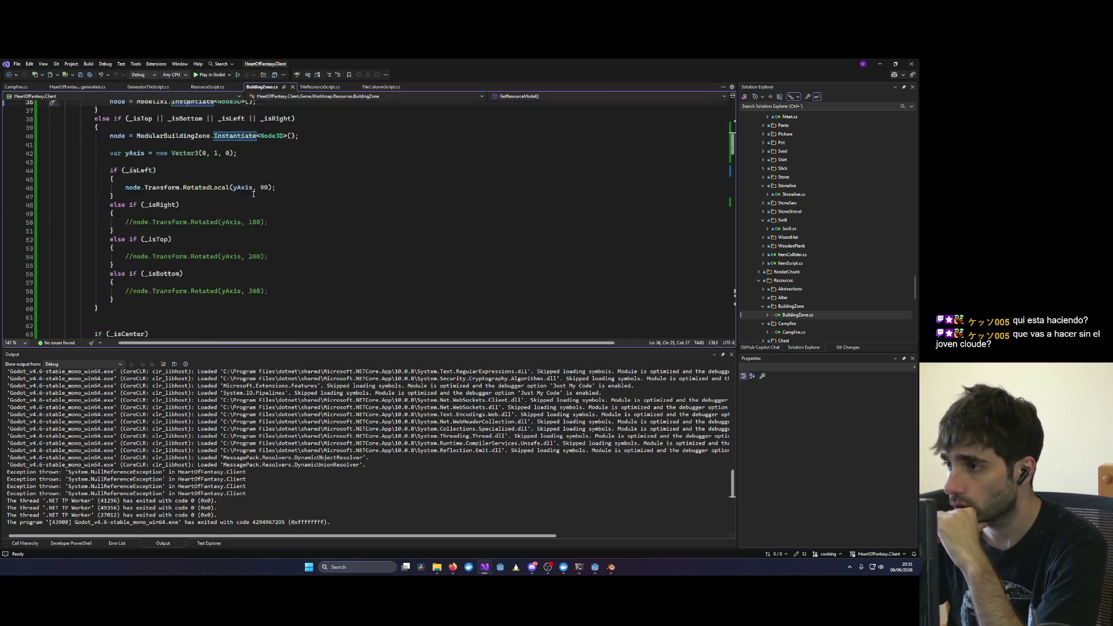
scroll(253, 194, "down", 1)
scroll(253, 195, "up", 4)
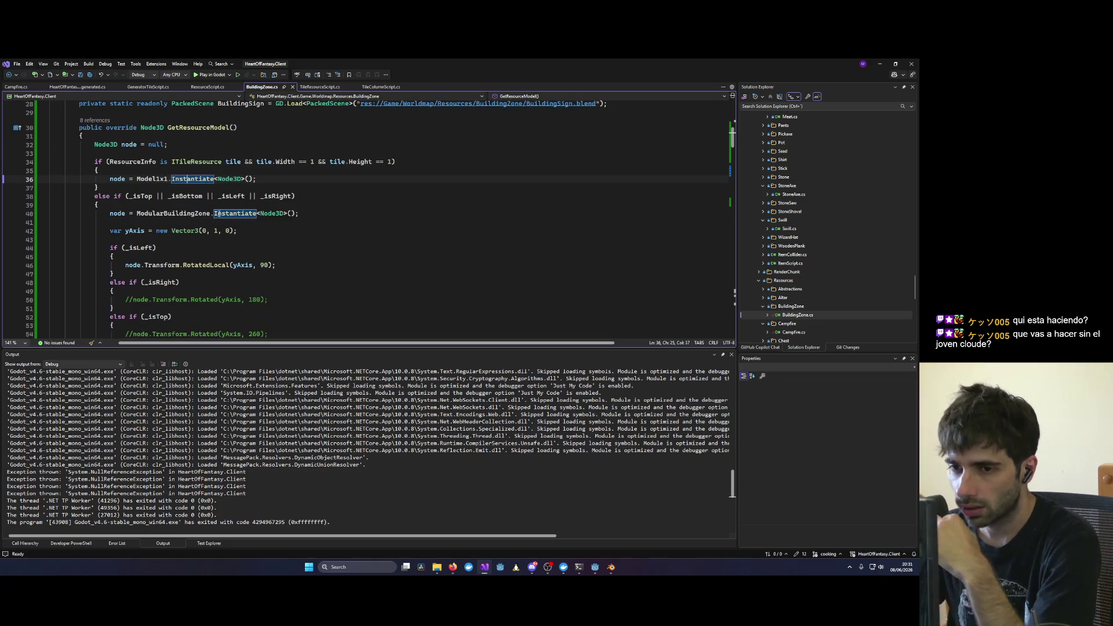
scroll(228, 218, "down", 3)
scroll(229, 218, "down", 6)
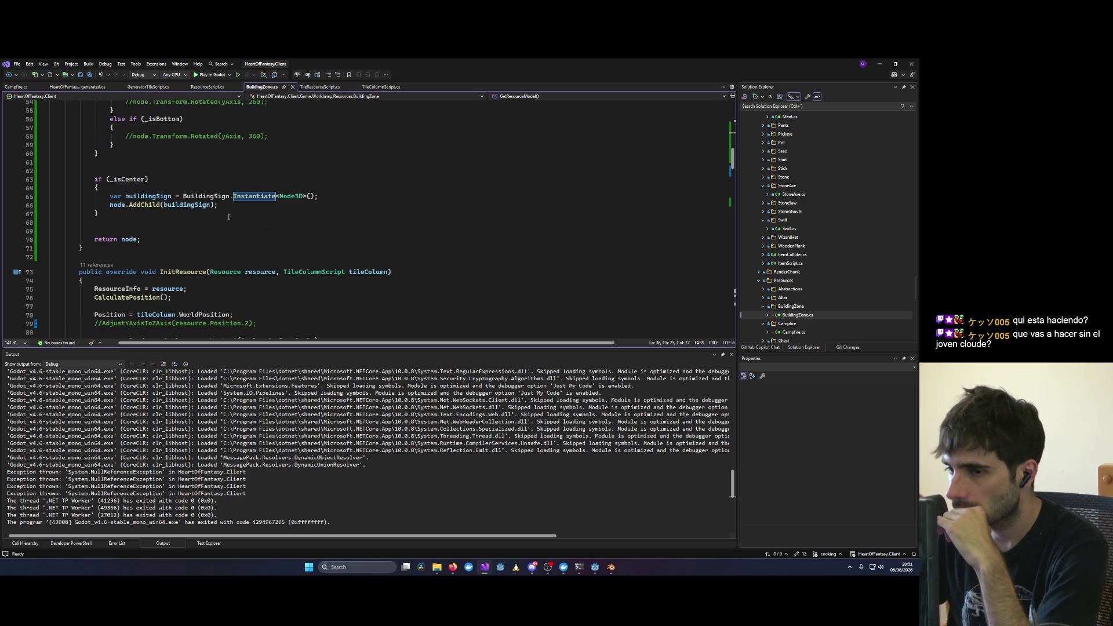
scroll(229, 218, "down", 2)
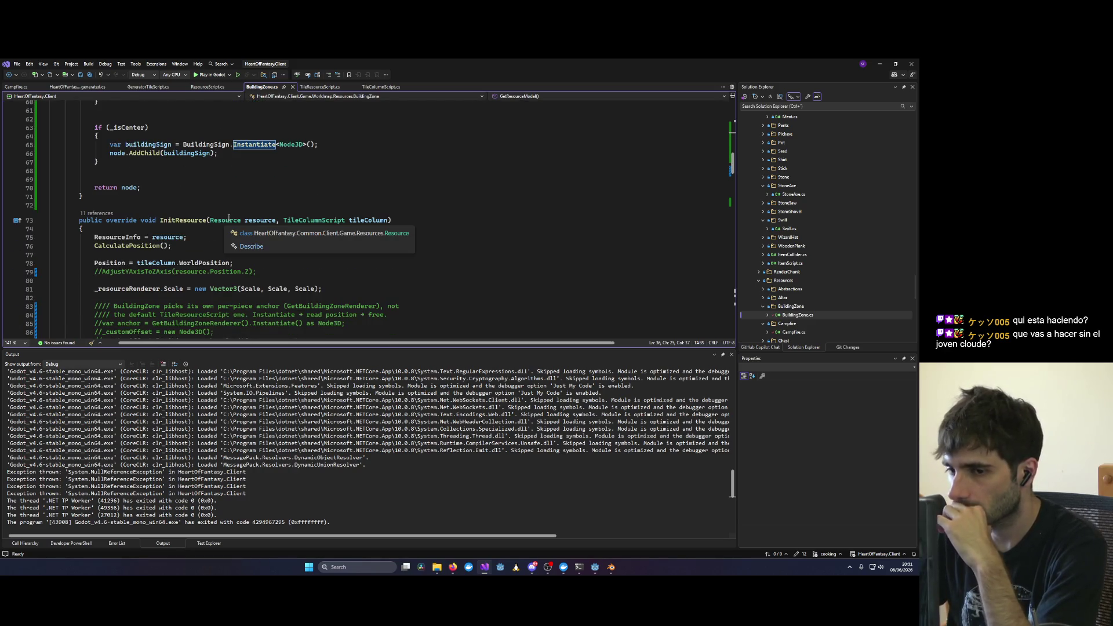
scroll(228, 218, "up", 8)
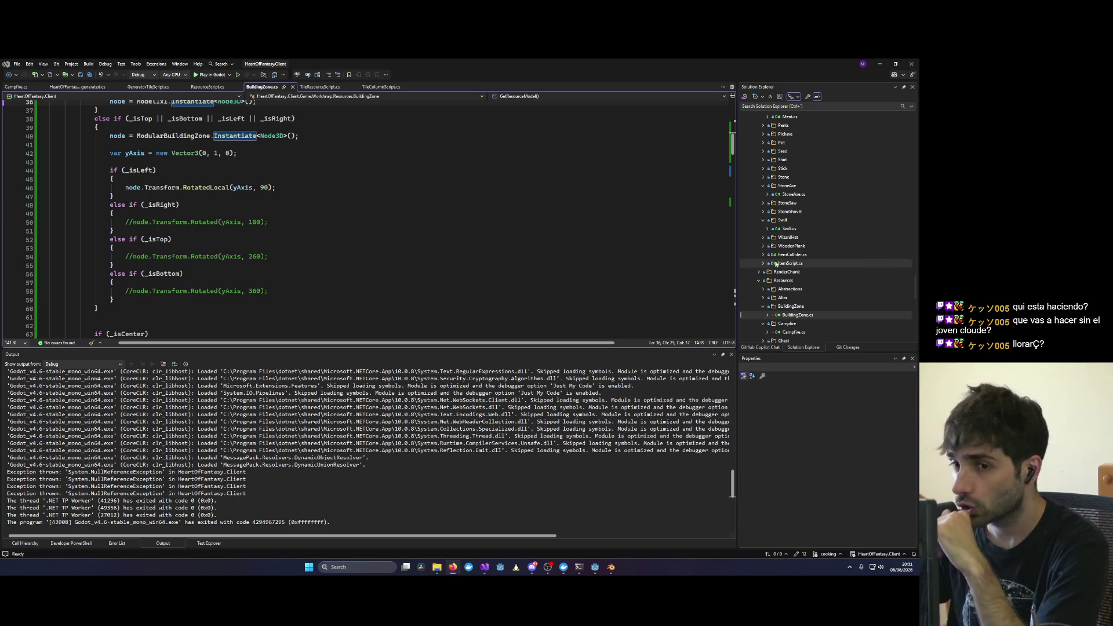
left_click(466, 275)
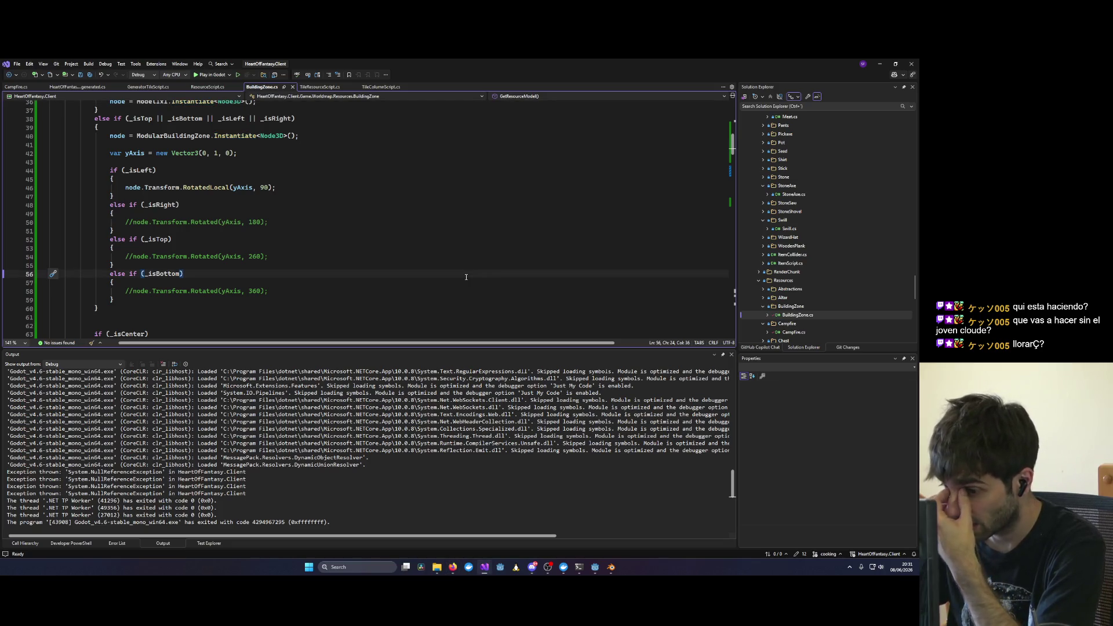
mouse_move(604, 567)
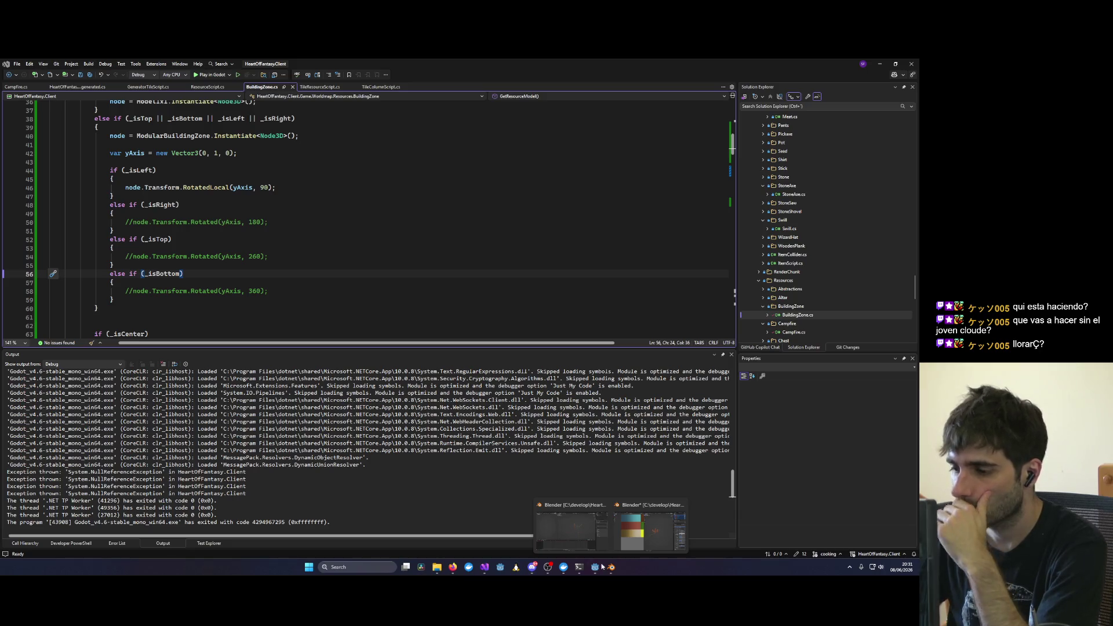
Step: Review Claude's proposed rotation fix and accept it with 'Yes, allow all edits'
left_click(426, 531)
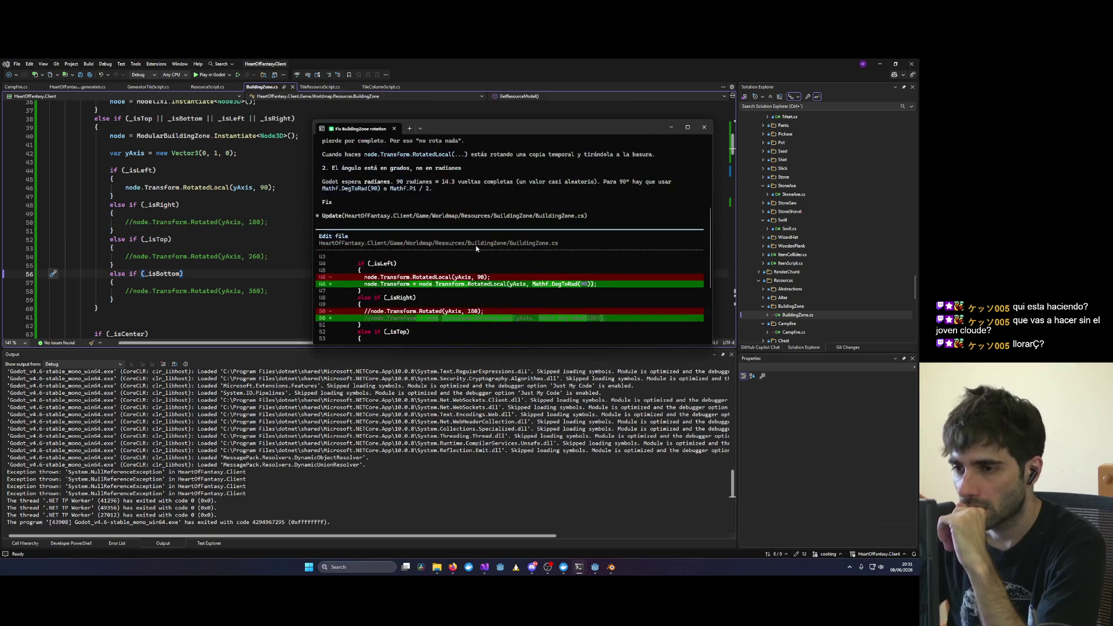
scroll(472, 250, "up", 3)
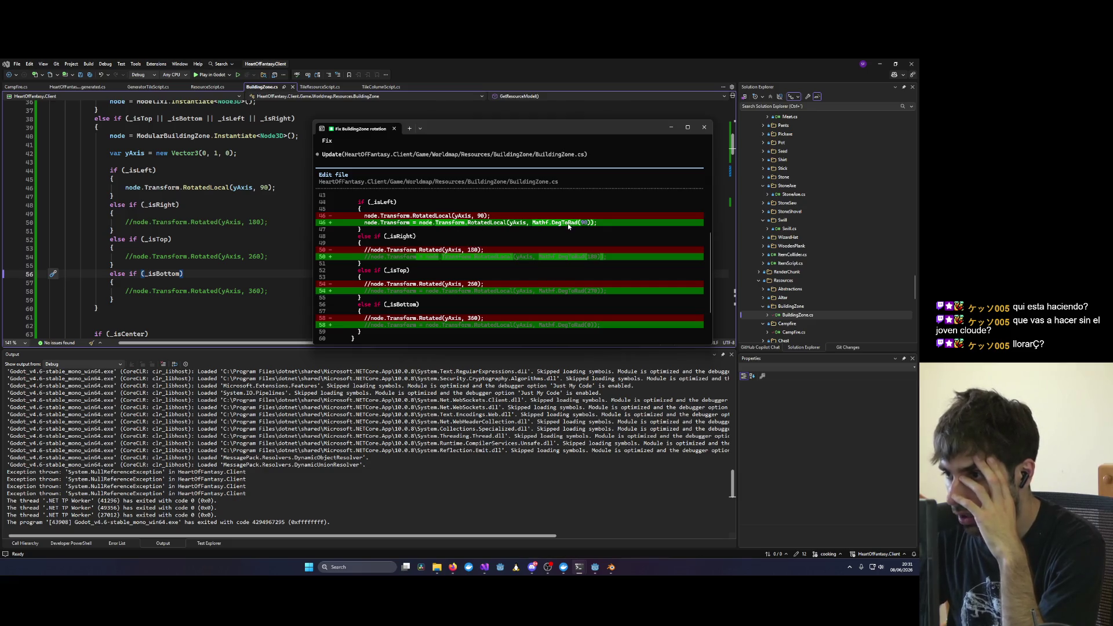
scroll(451, 267, "down", 3)
key("Down")
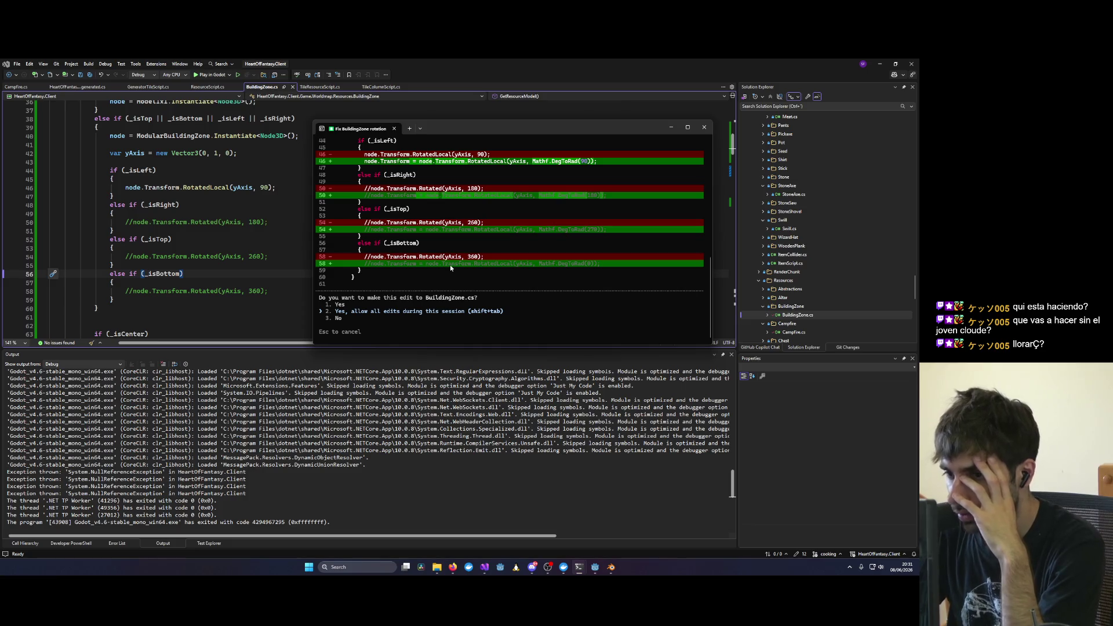
key("Return")
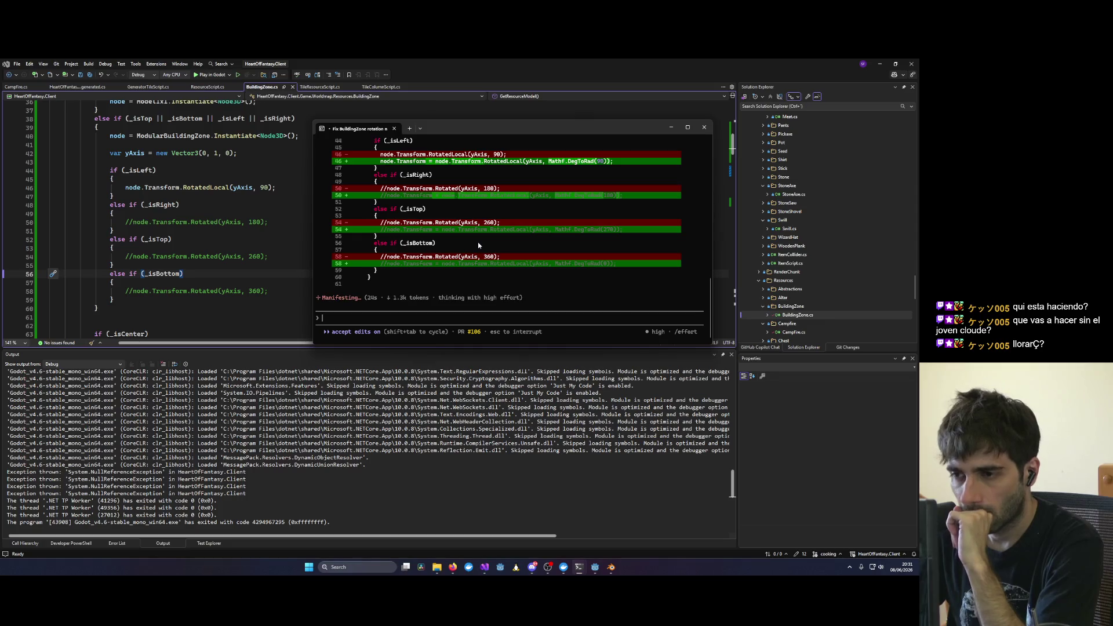
Step: Check the edited line 46 using Mathf.DegToRad(90), then launch the game to its main menu
left_click(286, 233)
left_click(271, 187)
double_click(364, 187)
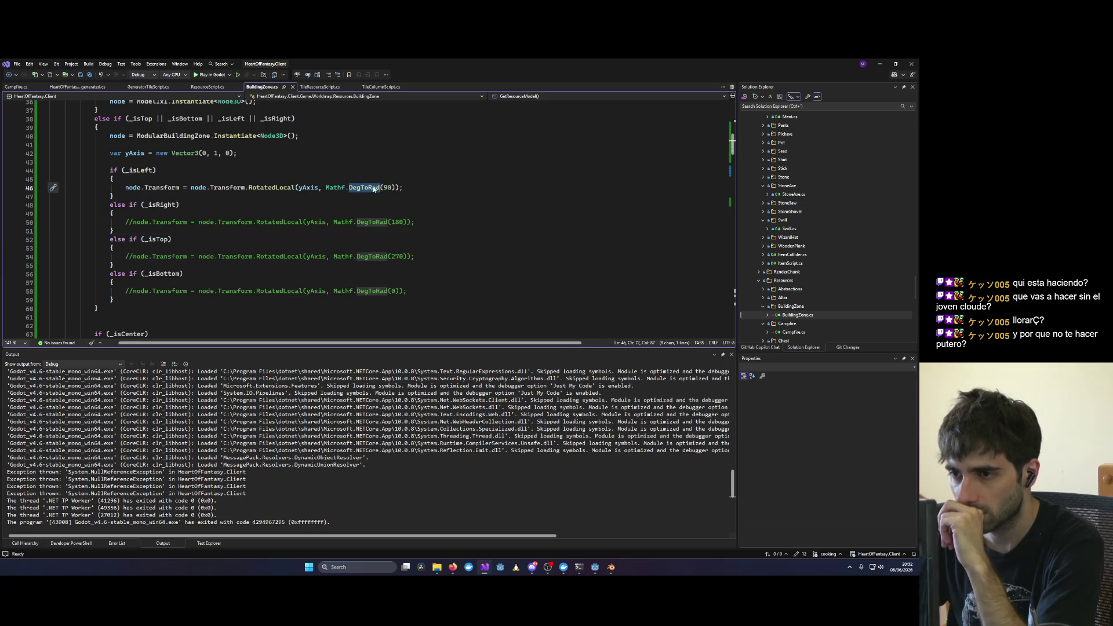
left_click(223, 76)
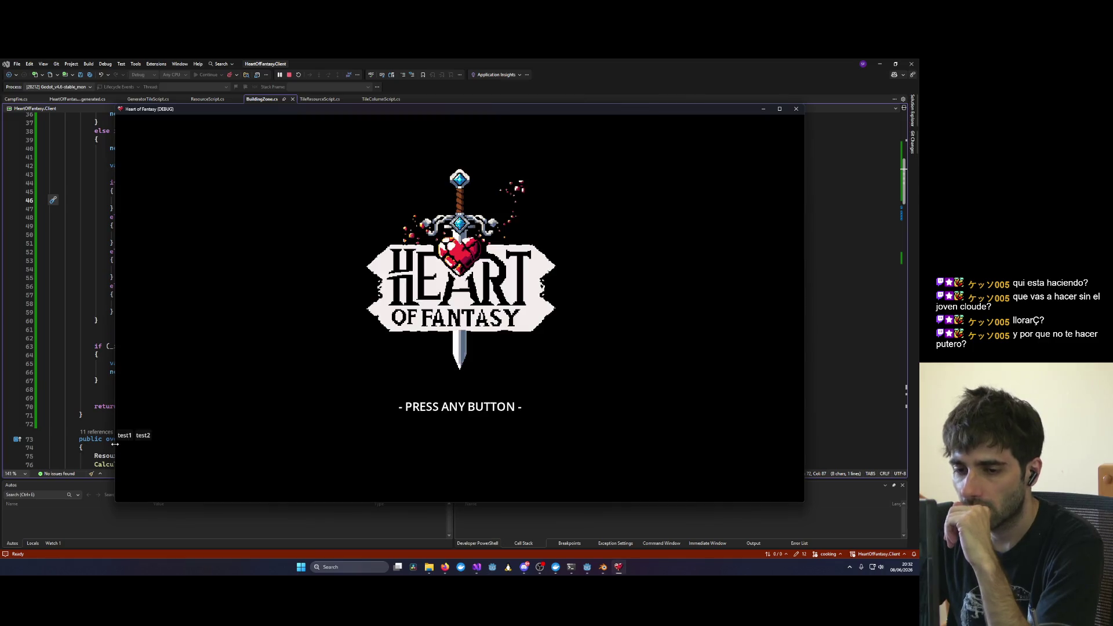
left_click(397, 450)
left_click(451, 429)
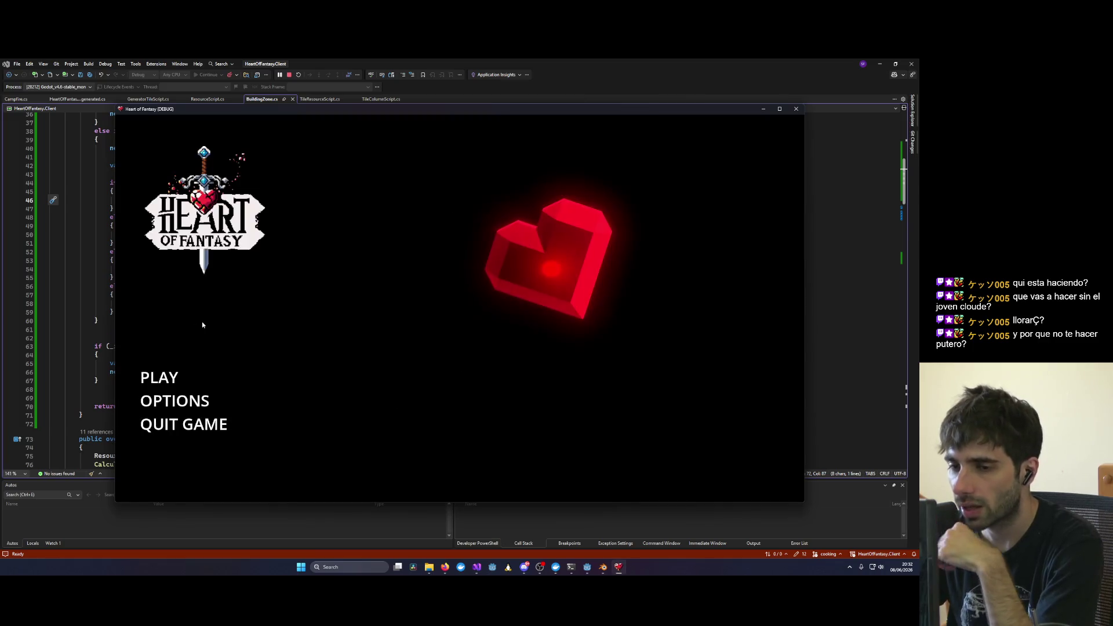
Step: Enter the world as the test1 character and check the RotatedLocal tooltip while it loads
left_click(160, 378)
left_click(325, 360)
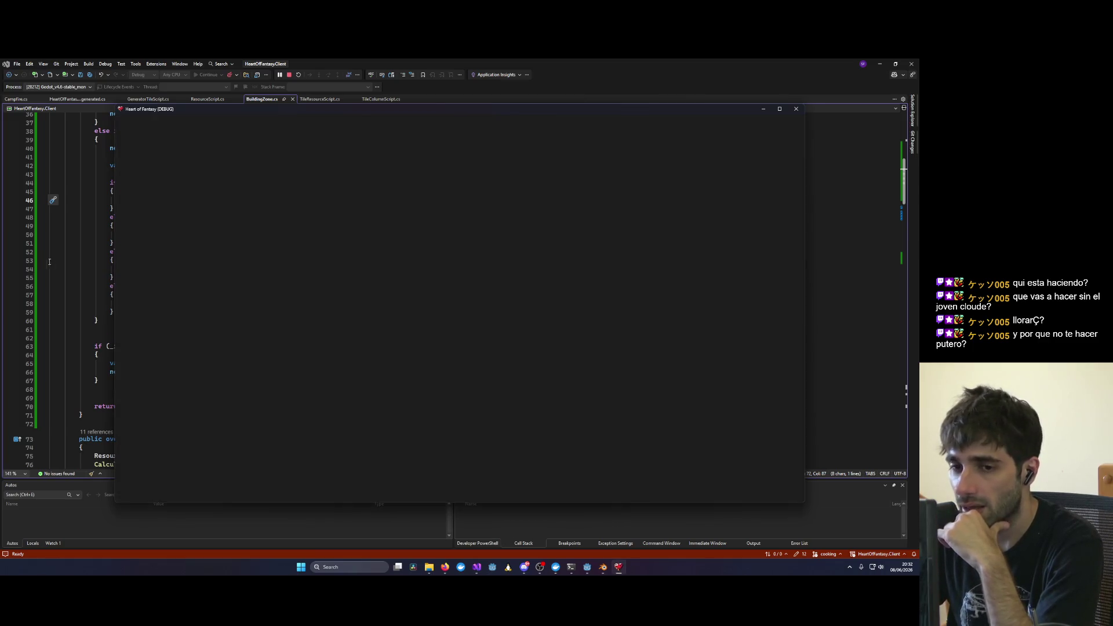
left_click(50, 262)
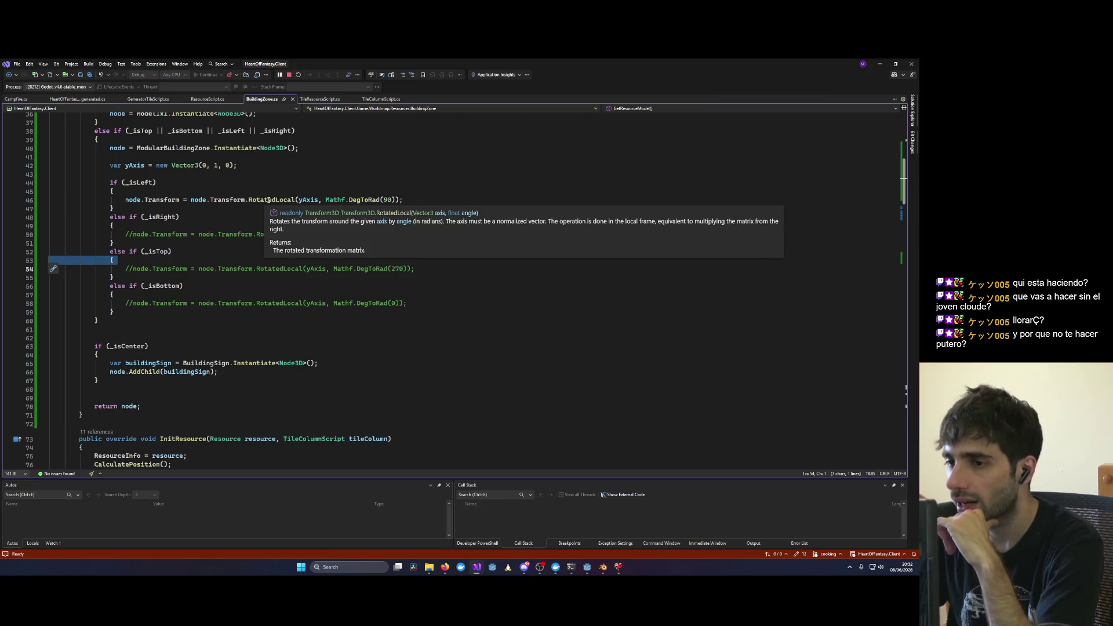
mouse_move(288, 199)
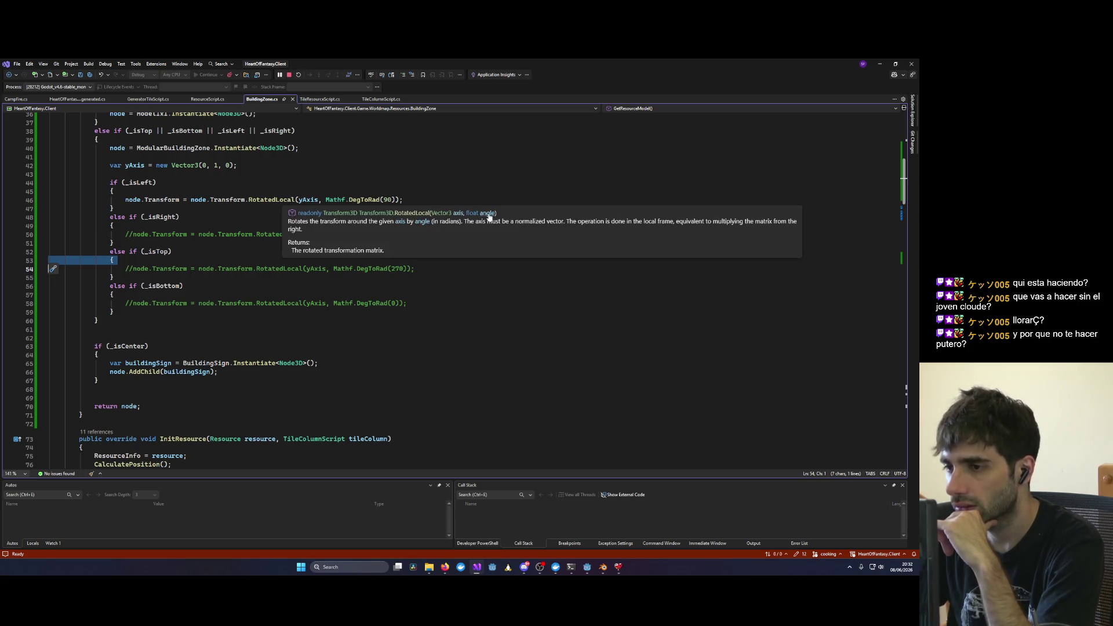
Step: Turn the game camera with X/Z to face the building zone, then close the game
left_click(618, 567)
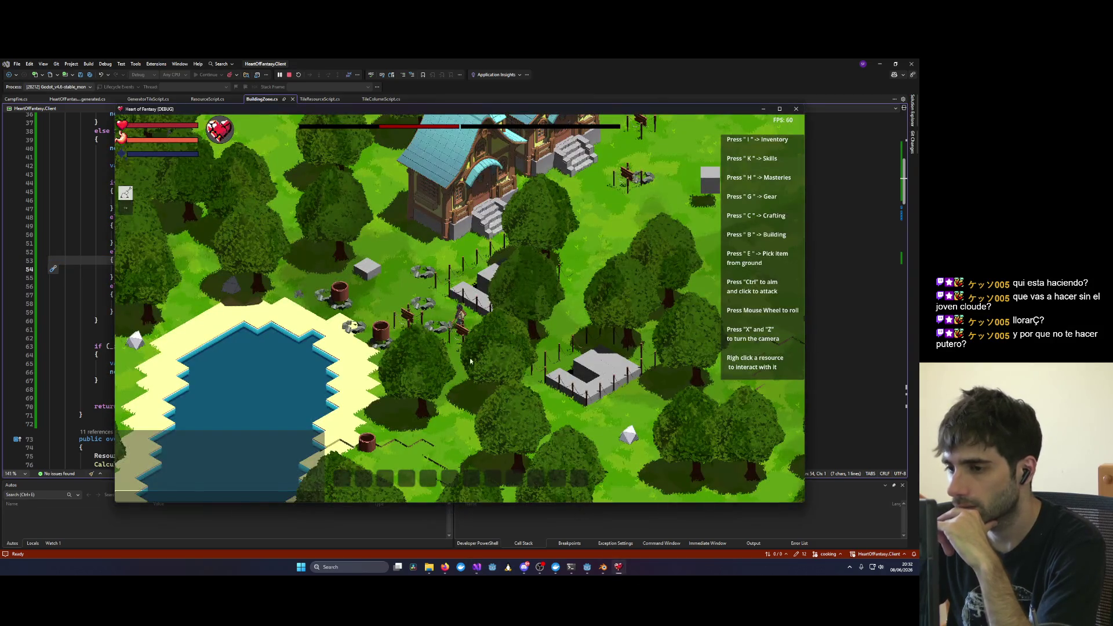
key("x")
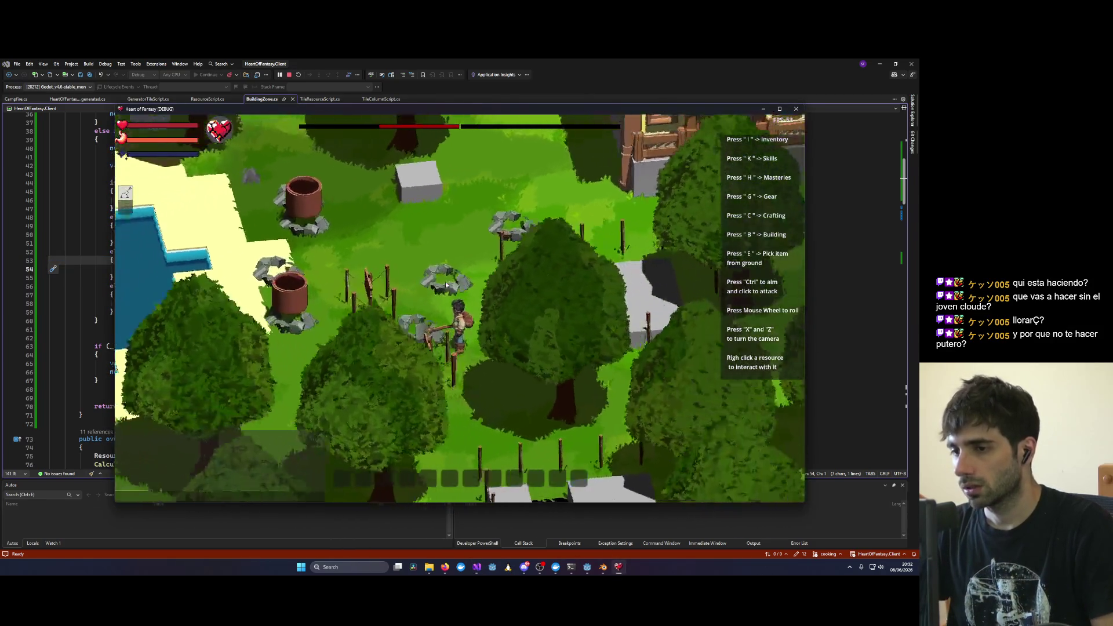
key("z")
key("x")
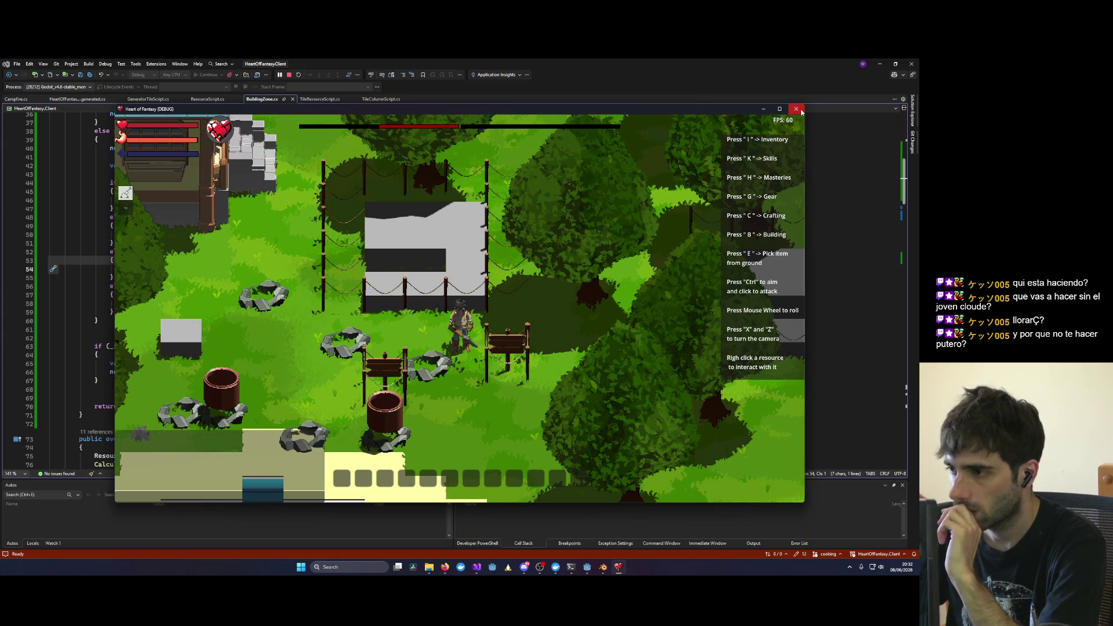
key("alt+F4")
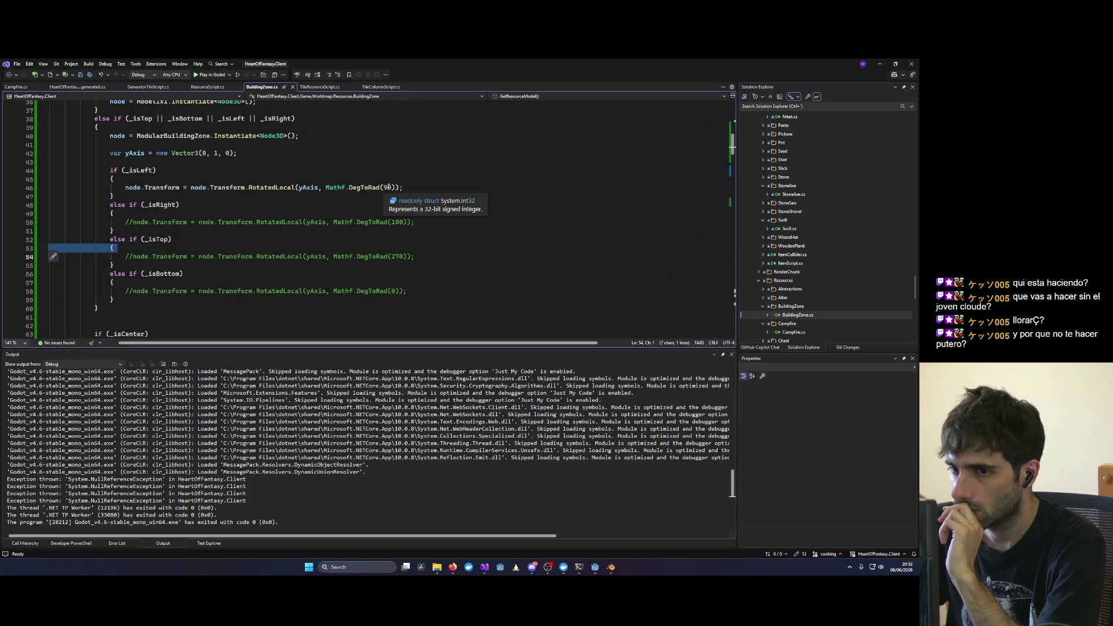
Step: Change the left rotation on line 46 to Mathf.DegToRad(180), save, and start a new build
double_click(388, 187)
left_click(625, 176)
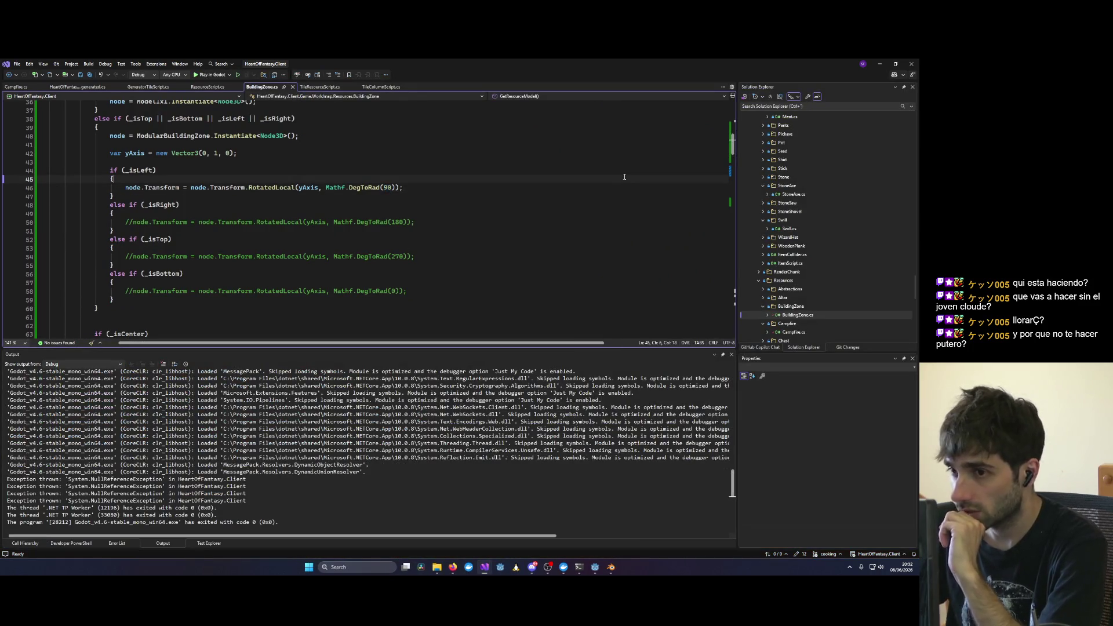
double_click(387, 187)
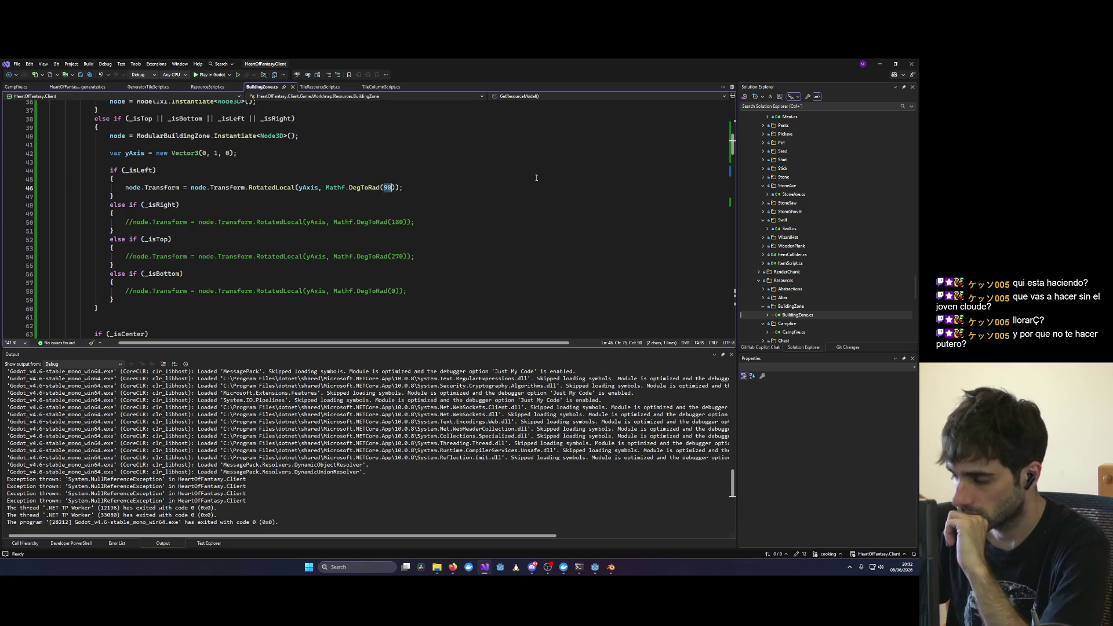
type("180 ")
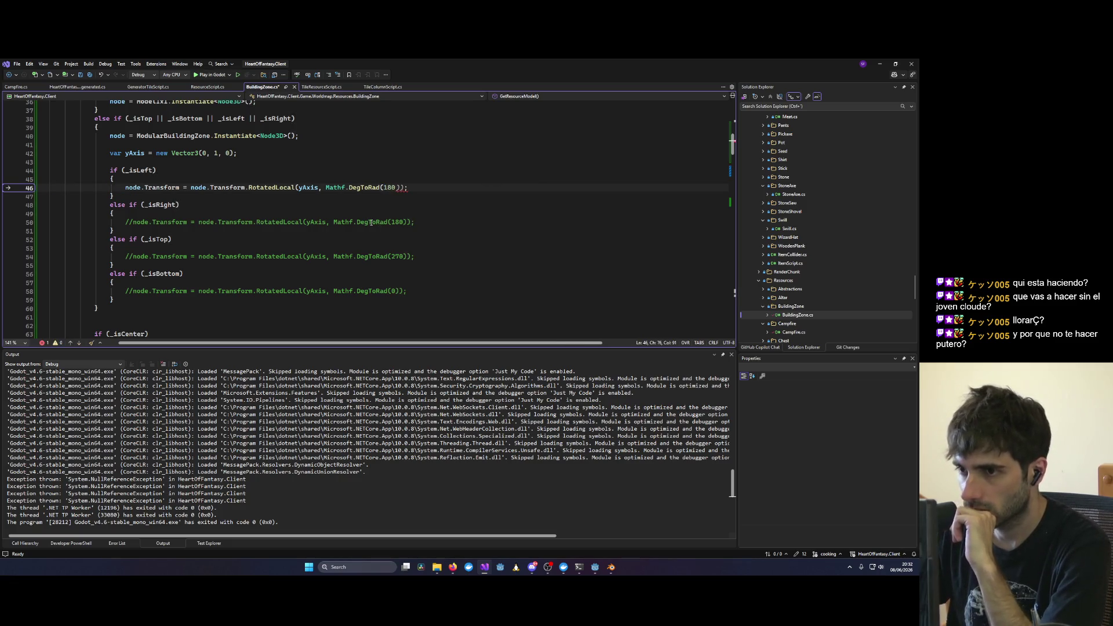
type("));")
key("Down")
key("Down")
key("Down")
key("ctrl+s")
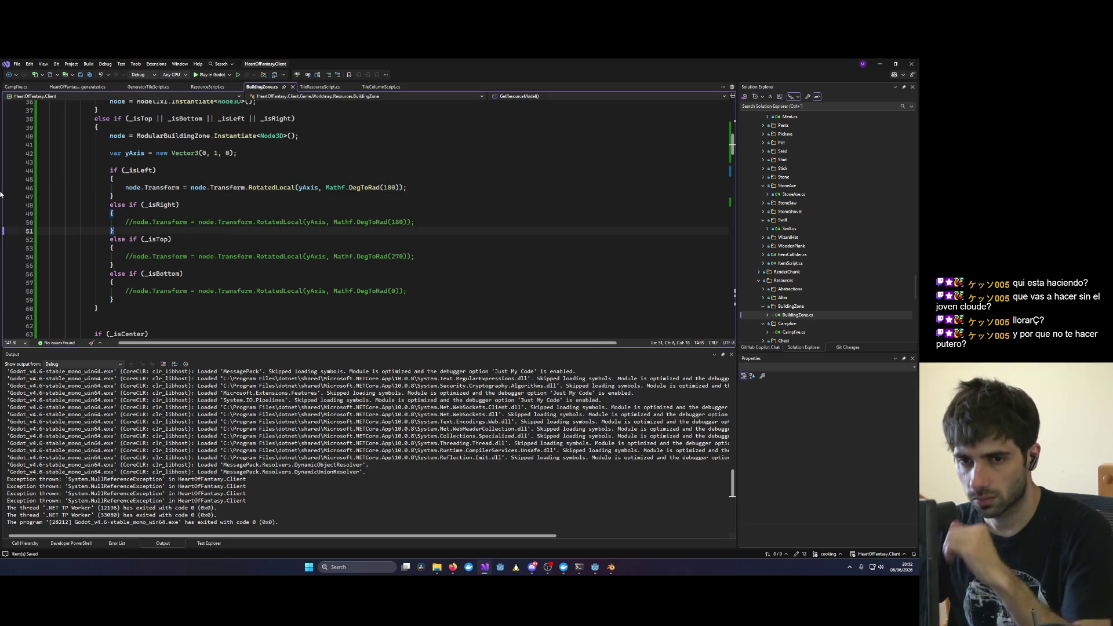
left_click(7, 188)
left_click(204, 76)
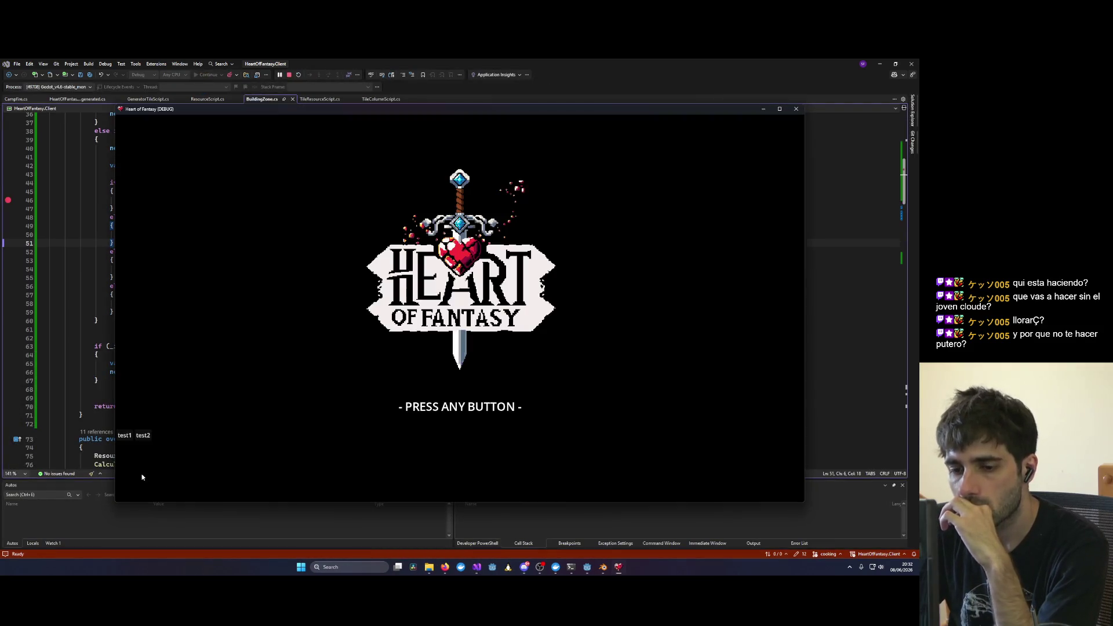
Step: Log in as test1 and enter the world, then remove the line 46 breakpoint and continue
left_click(133, 437)
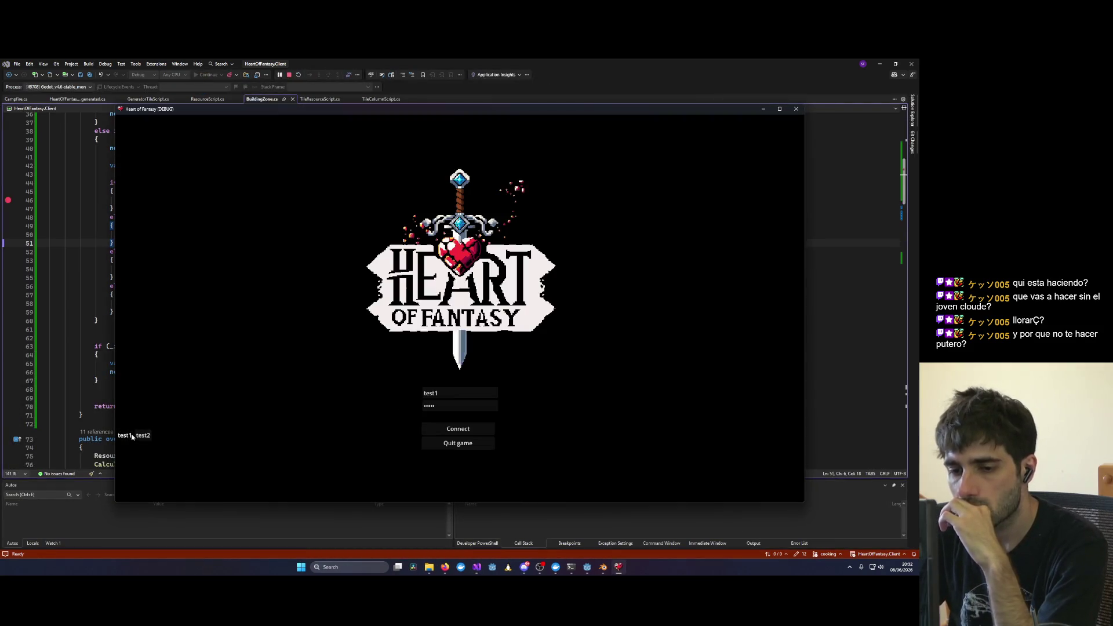
left_click(182, 378)
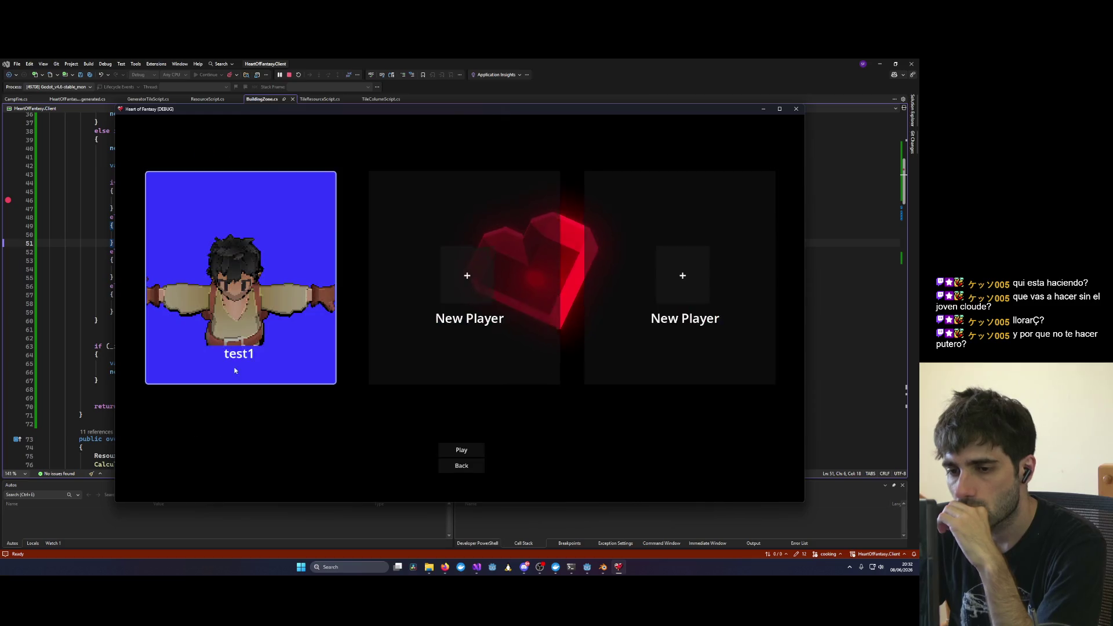
left_click(479, 452)
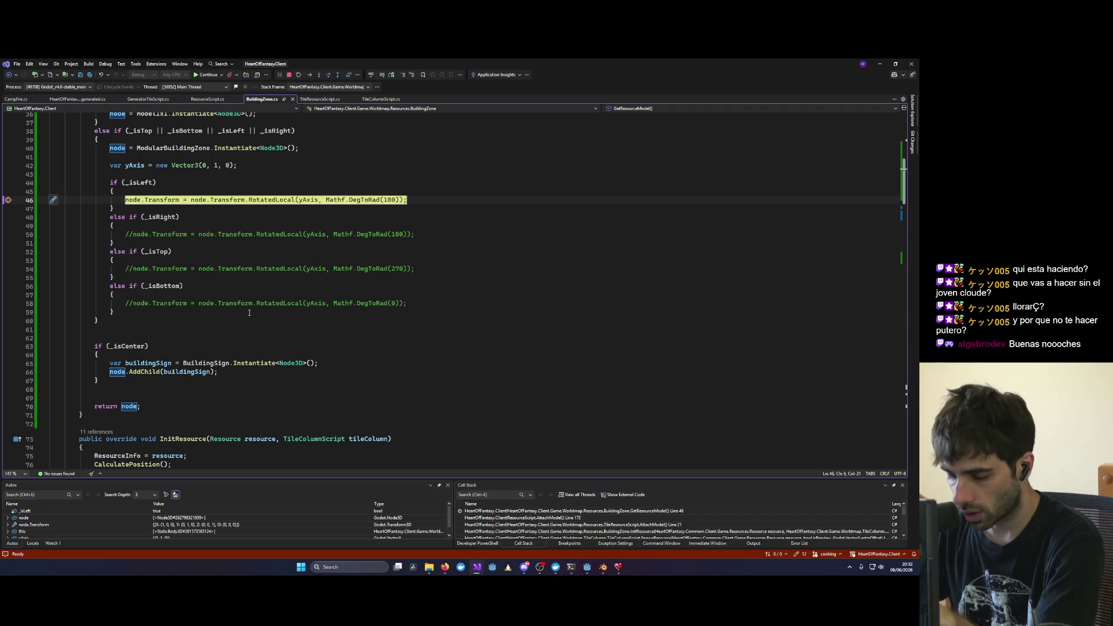
key("F5")
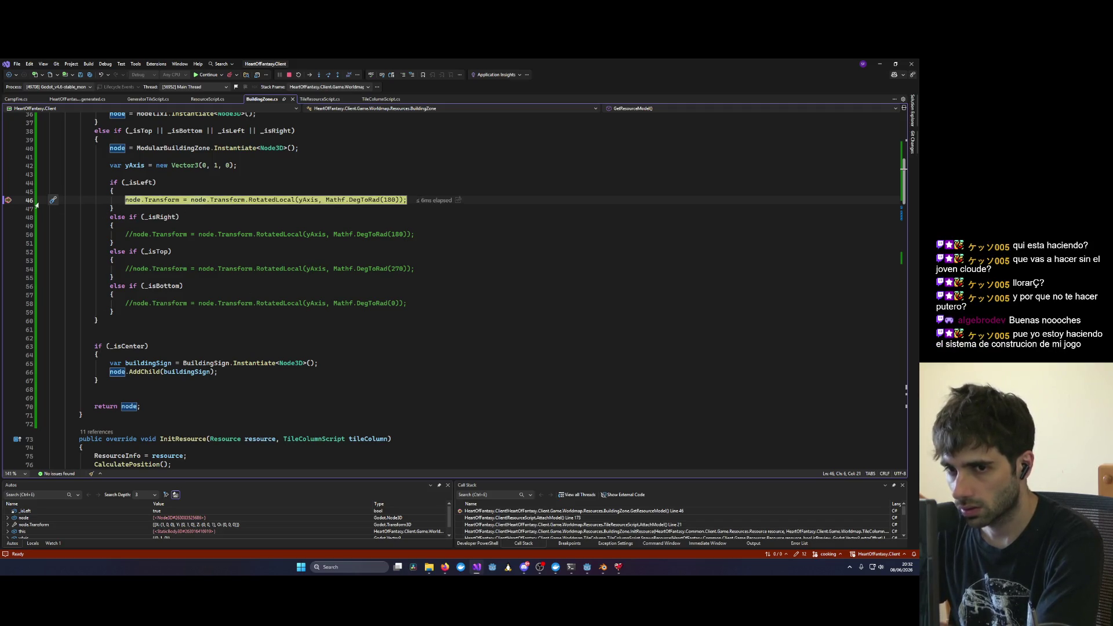
left_click(10, 200)
key("F5")
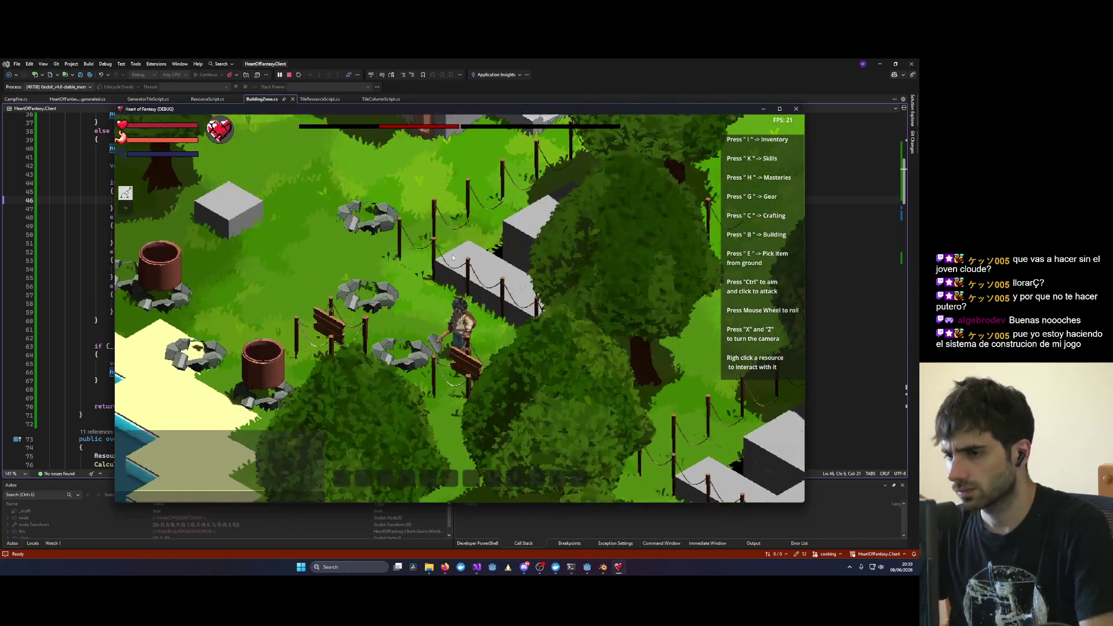
Step: Rotate the camera around the player to inspect the 180-degree building-zone pieces, then quit the game
key("x")
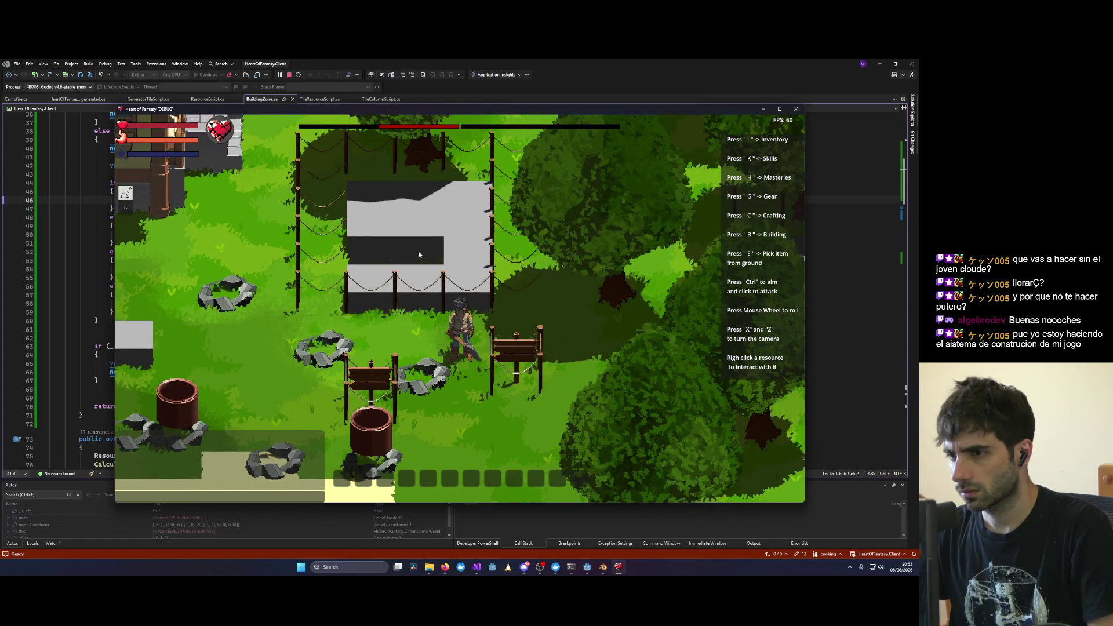
key("x")
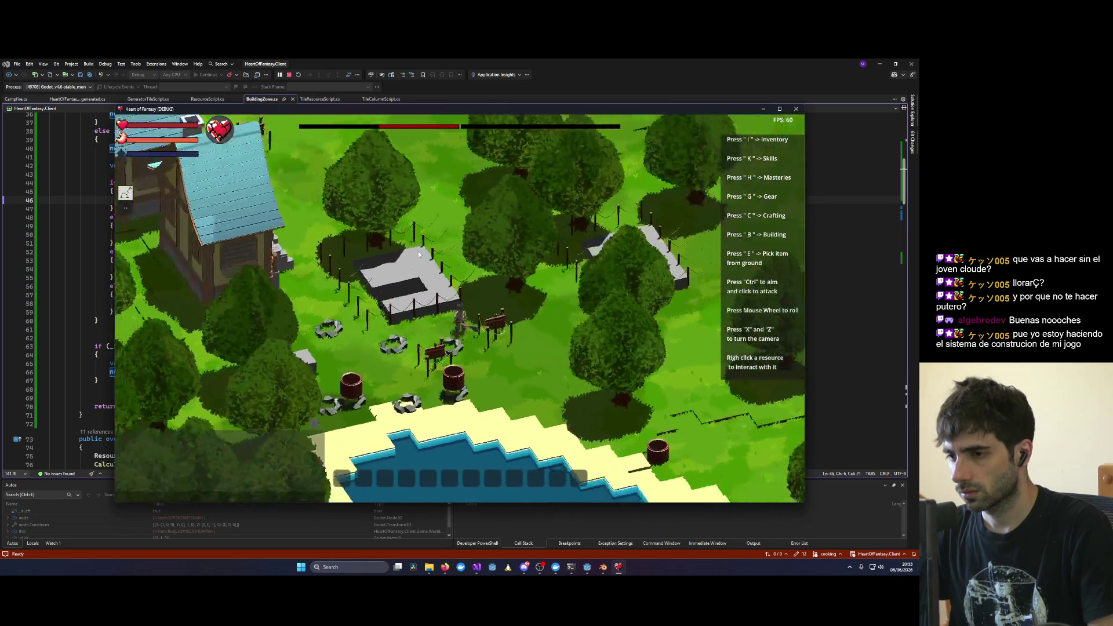
key("x")
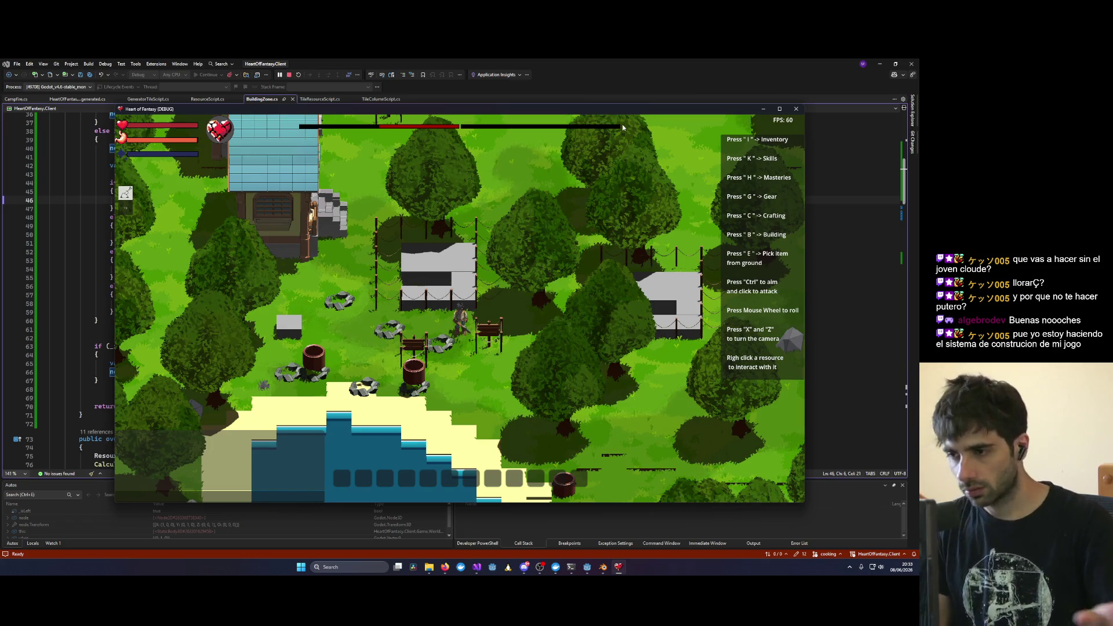
scroll(426, 328, "up", 3)
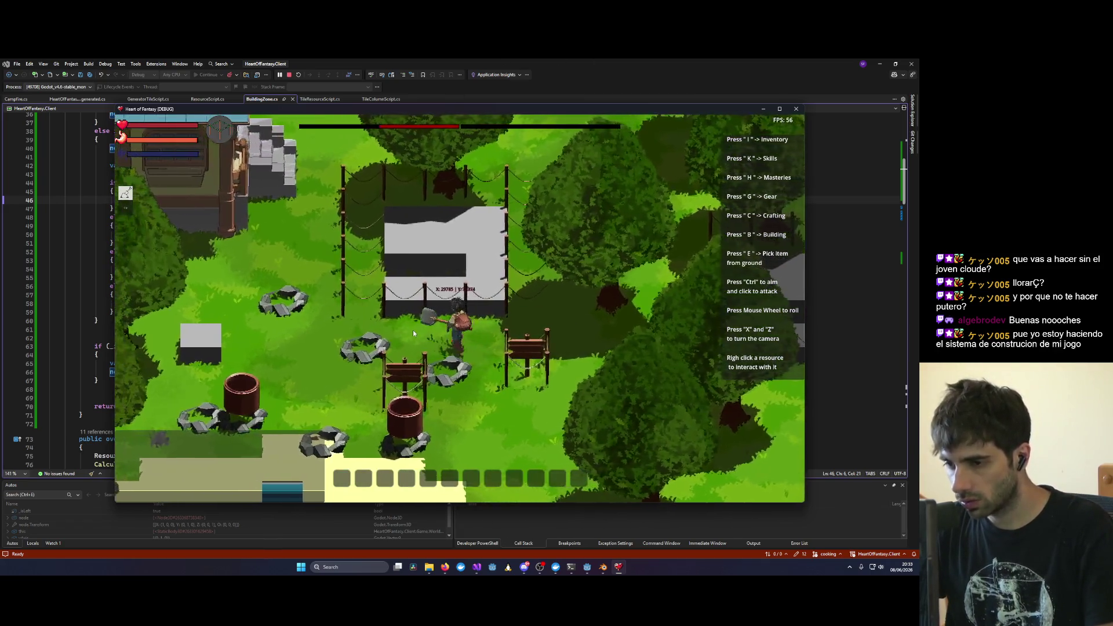
key("x")
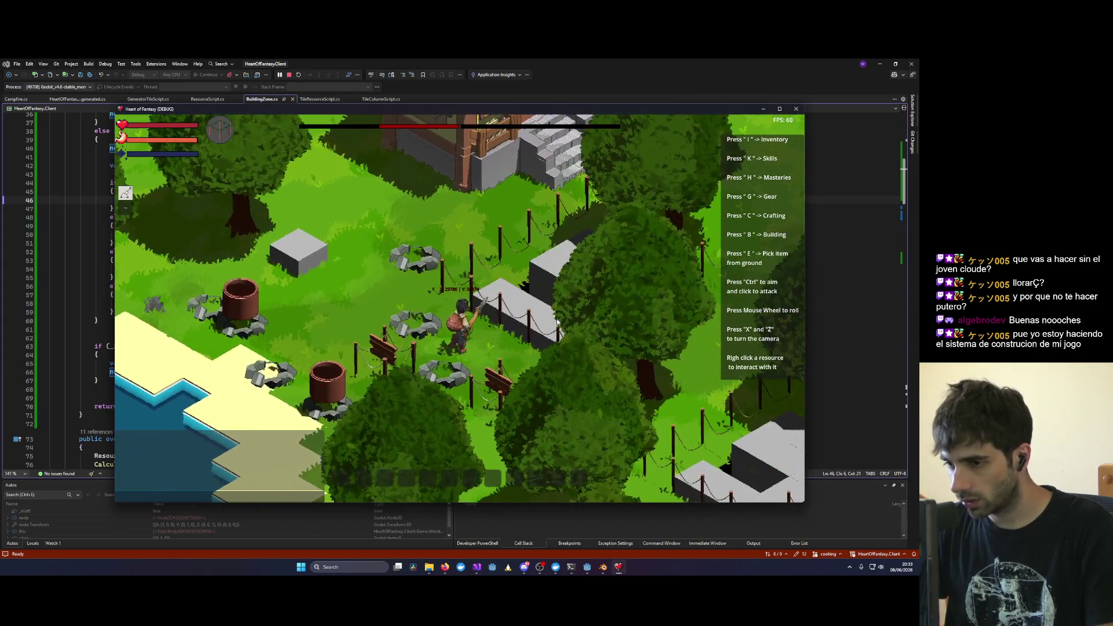
key("x")
scroll(557, 322, "up", 2)
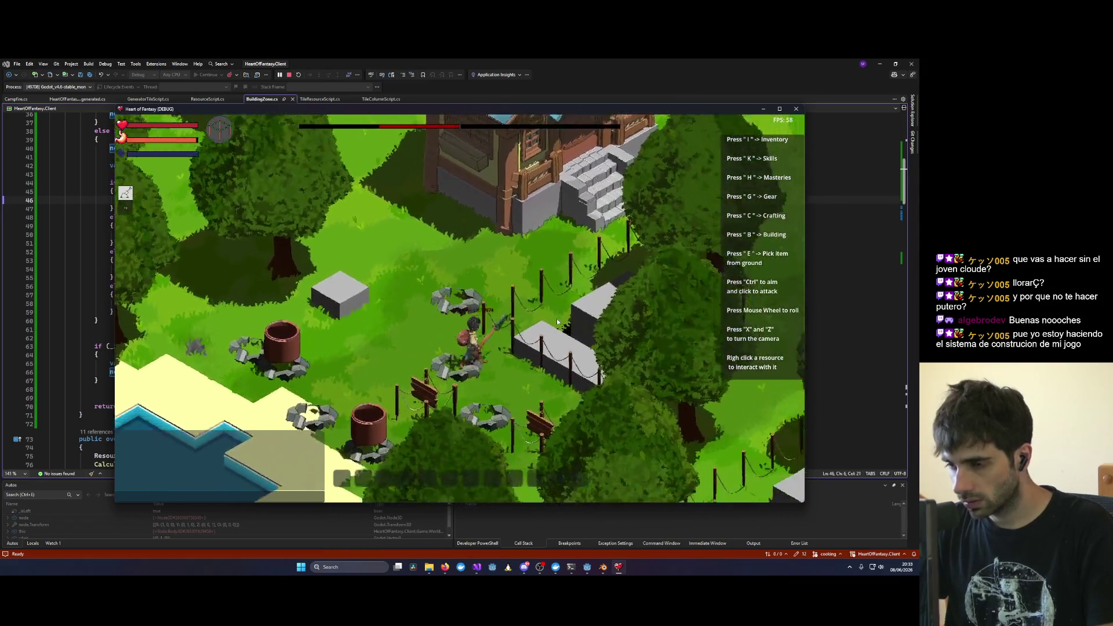
key("x")
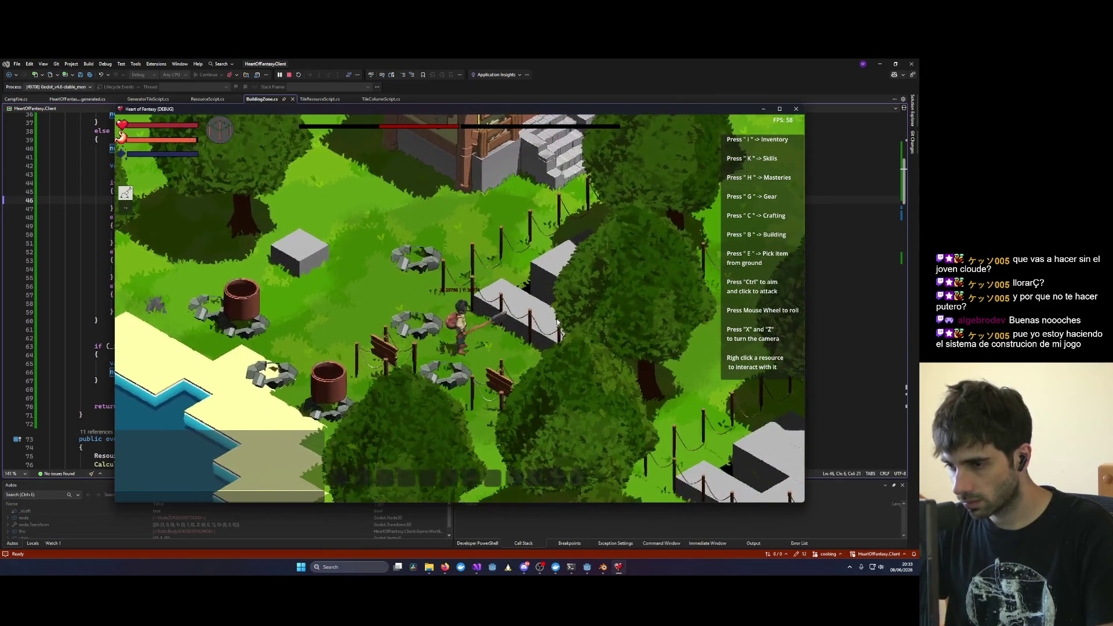
key("x")
key("z")
key("x")
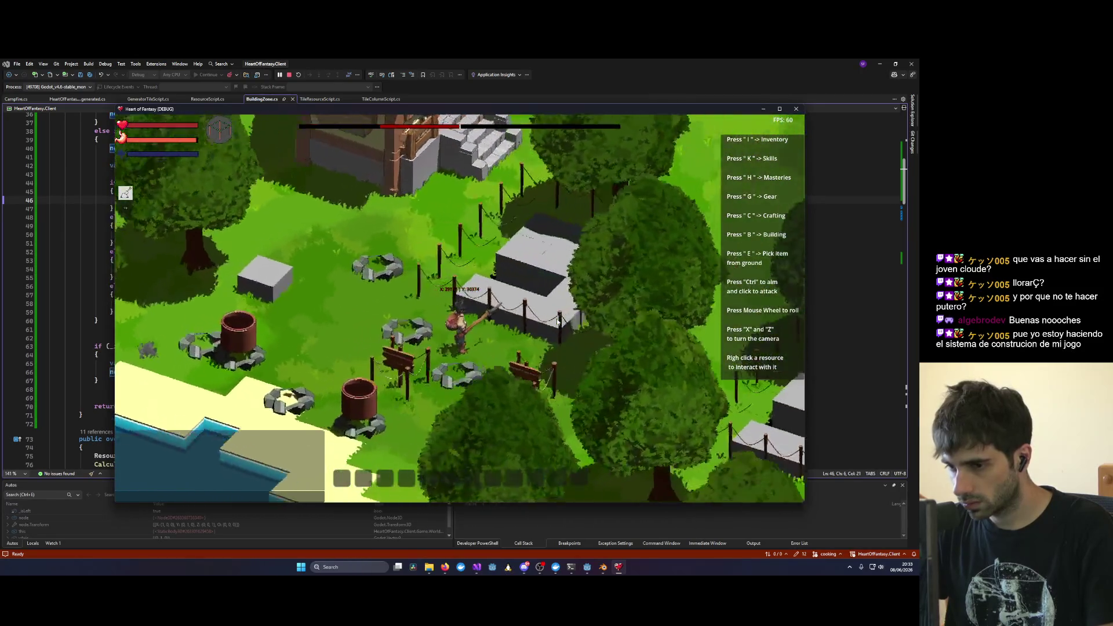
key("x")
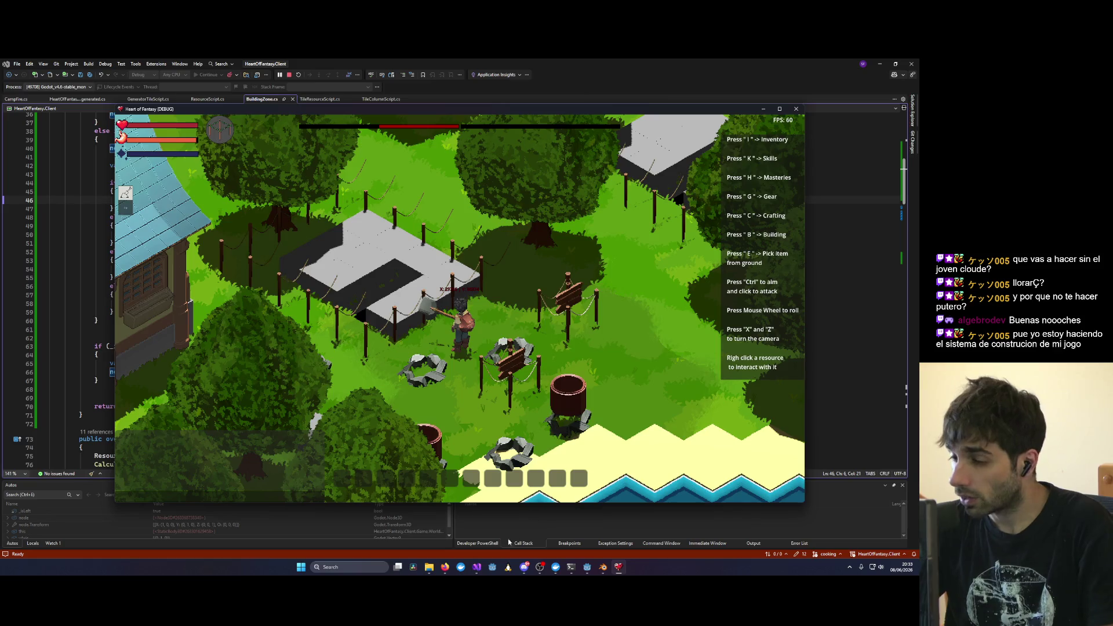
key("alt+F4")
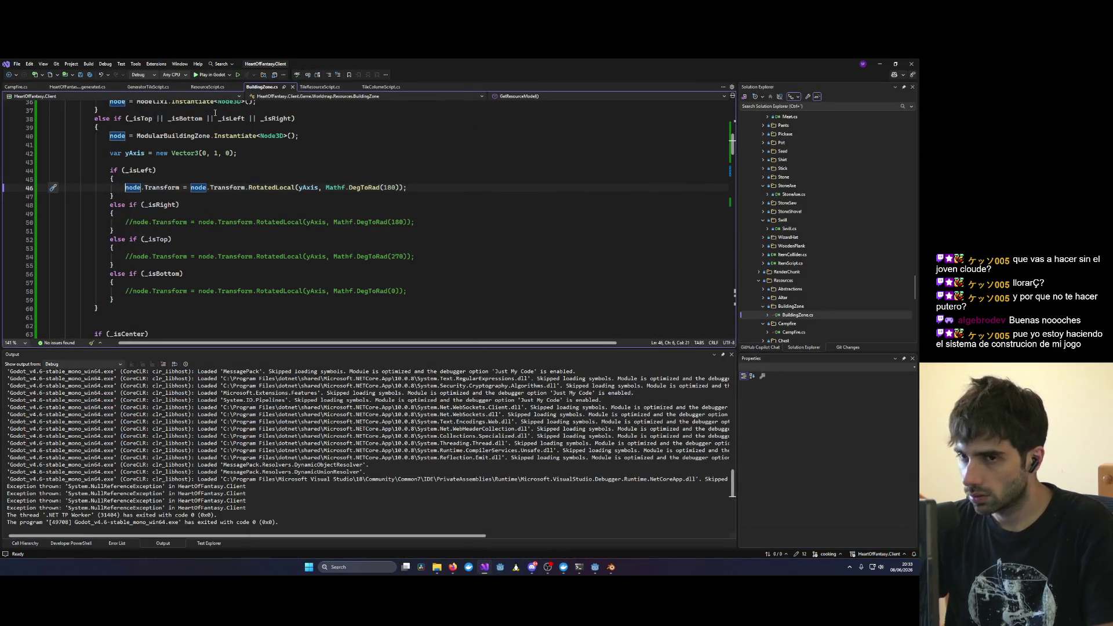
Step: Close the Visual Studio-launched game and clear the old errors in Godot's Errors tab
left_click(211, 75)
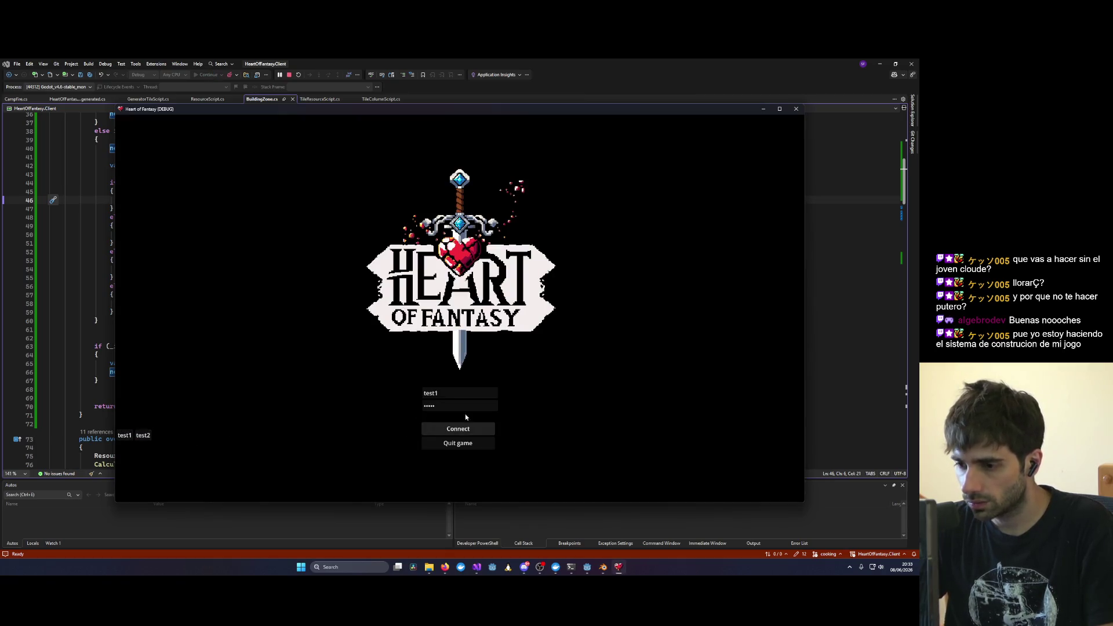
left_click(796, 109)
key("alt+Tab")
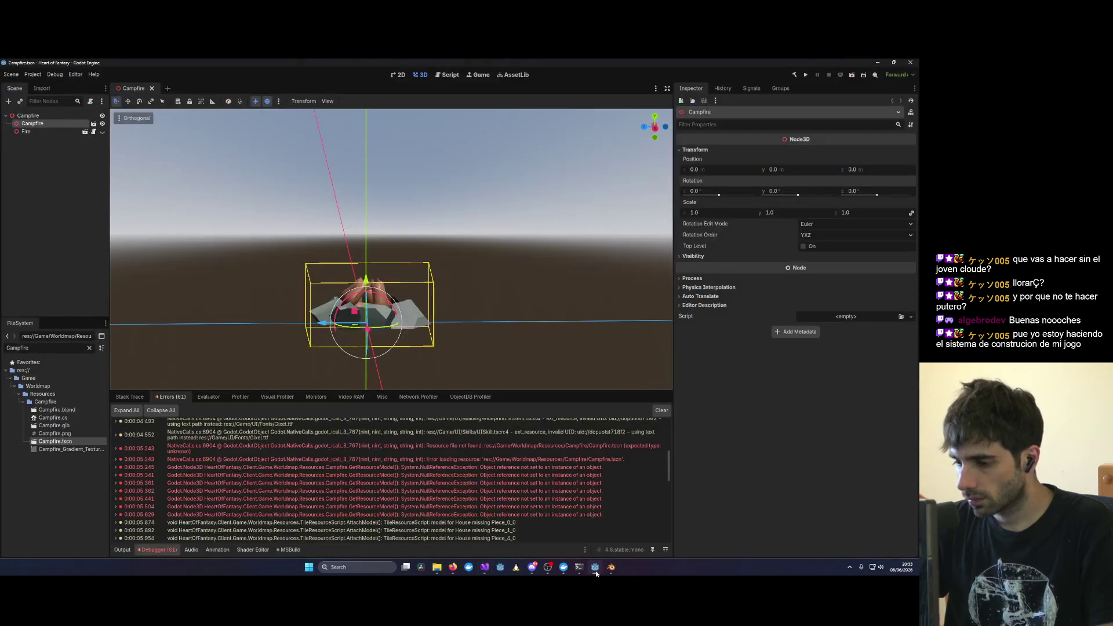
left_click(662, 410)
Step: Run the project from Godot, log in as test1, enter the world, then quit
left_click(806, 75)
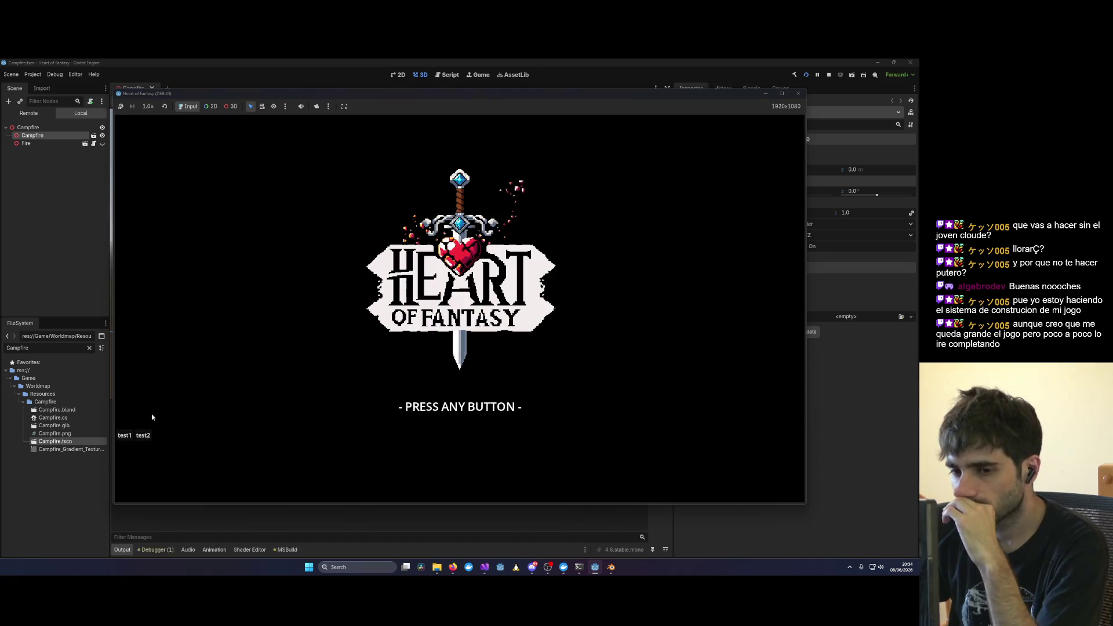
left_click(130, 436)
left_click(130, 437)
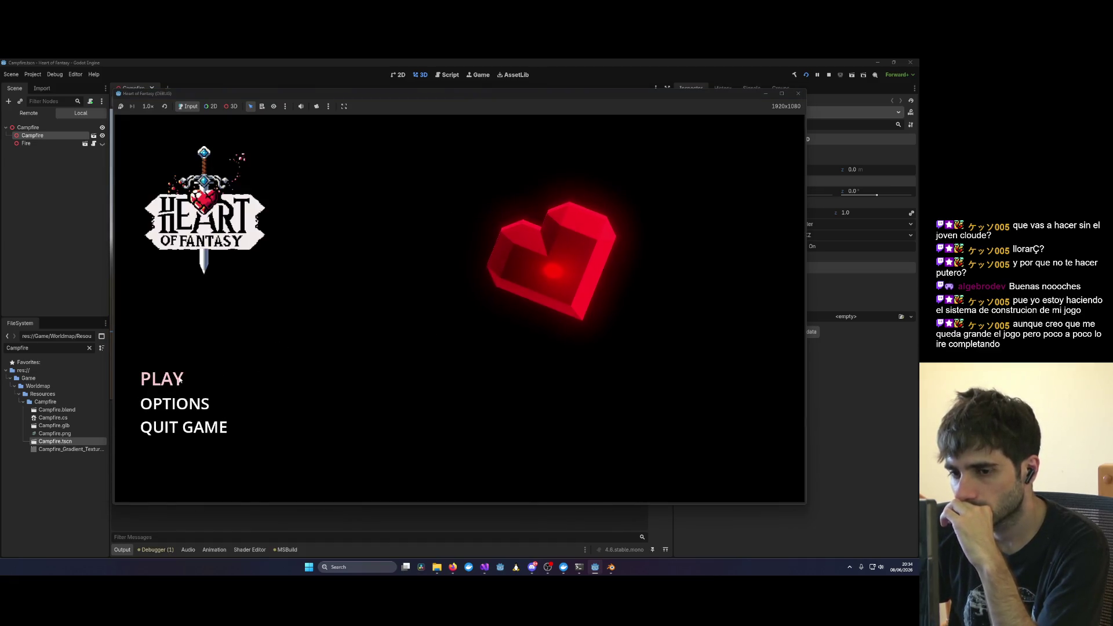
left_click(152, 378)
left_click(444, 451)
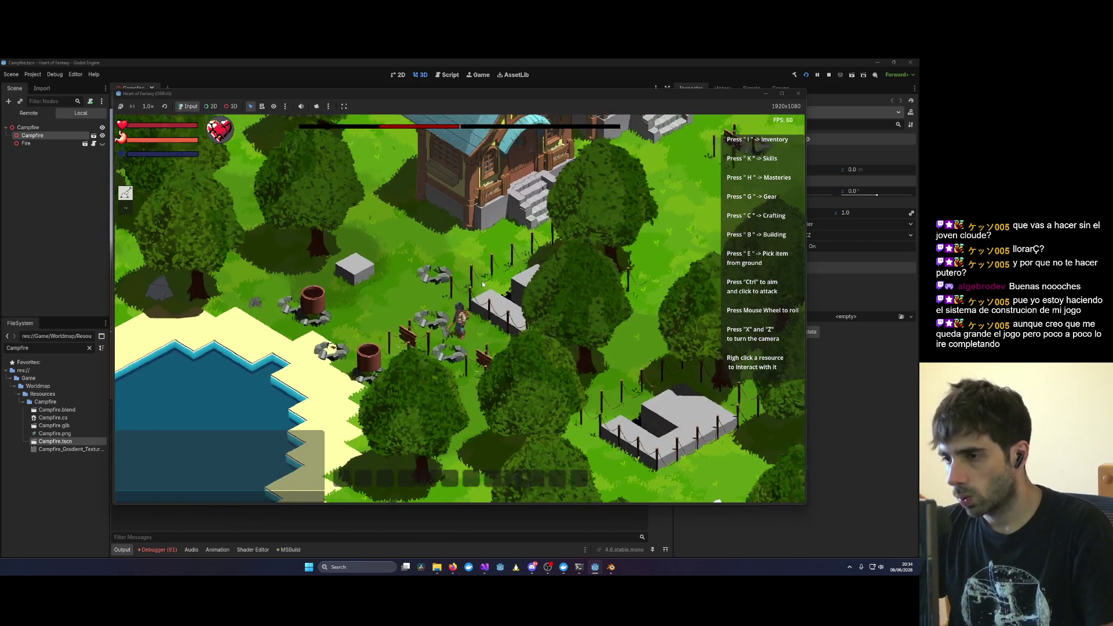
key("F8")
scroll(257, 478, "down", 10)
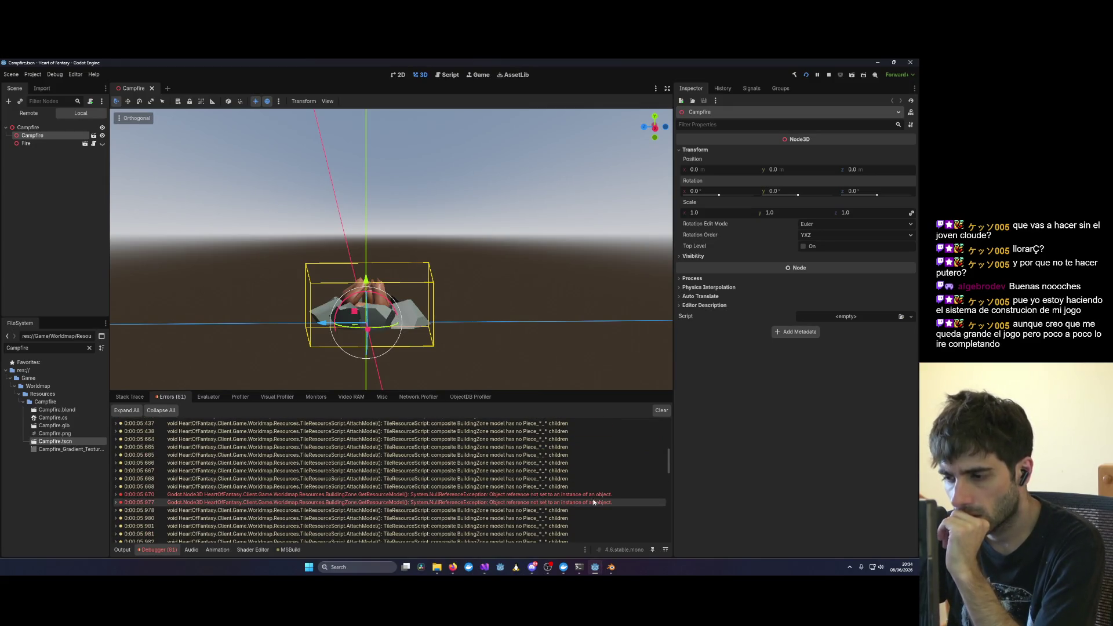
Step: Read the BuildingZone NullReferenceException stack trace in the Errors list, then minimize Godot
mouse_move(596, 495)
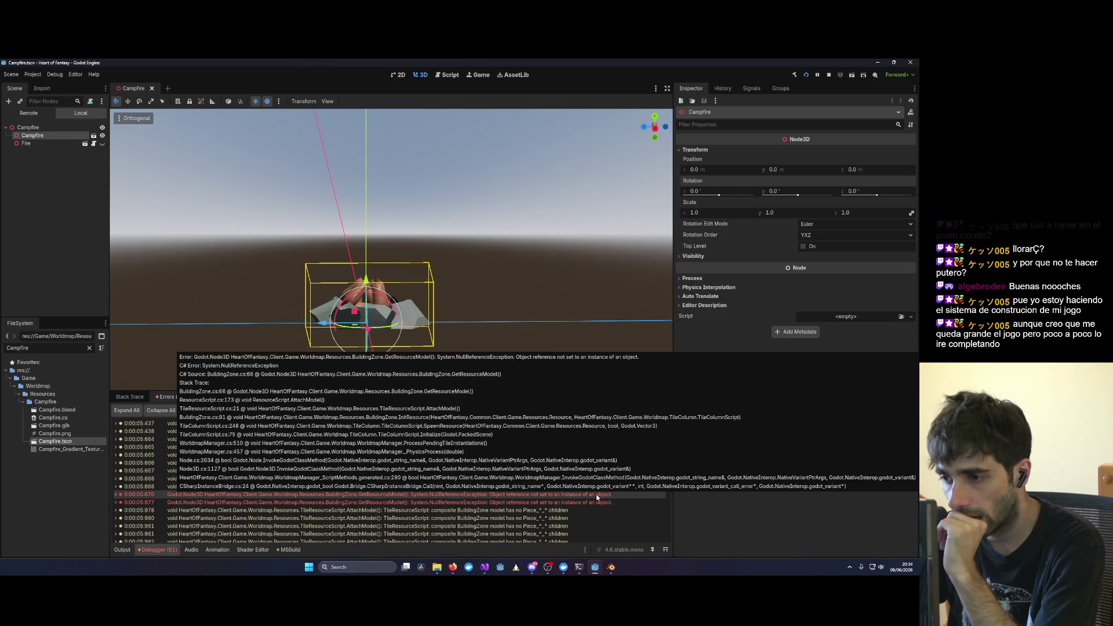
scroll(596, 494, "down", 1)
scroll(596, 492, "down", 5)
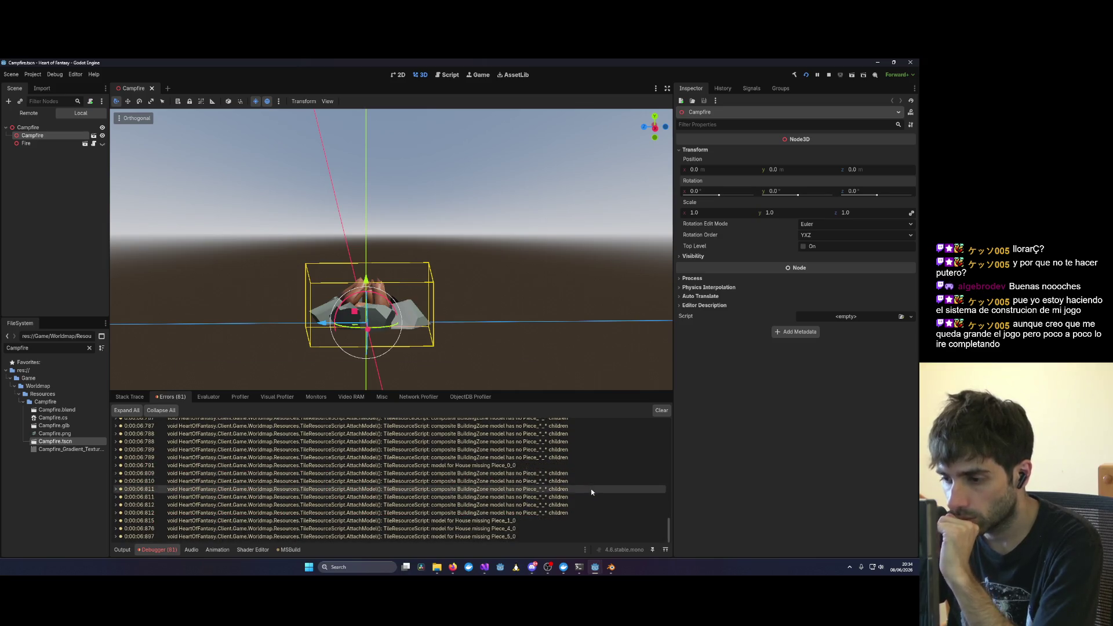
left_click(877, 62)
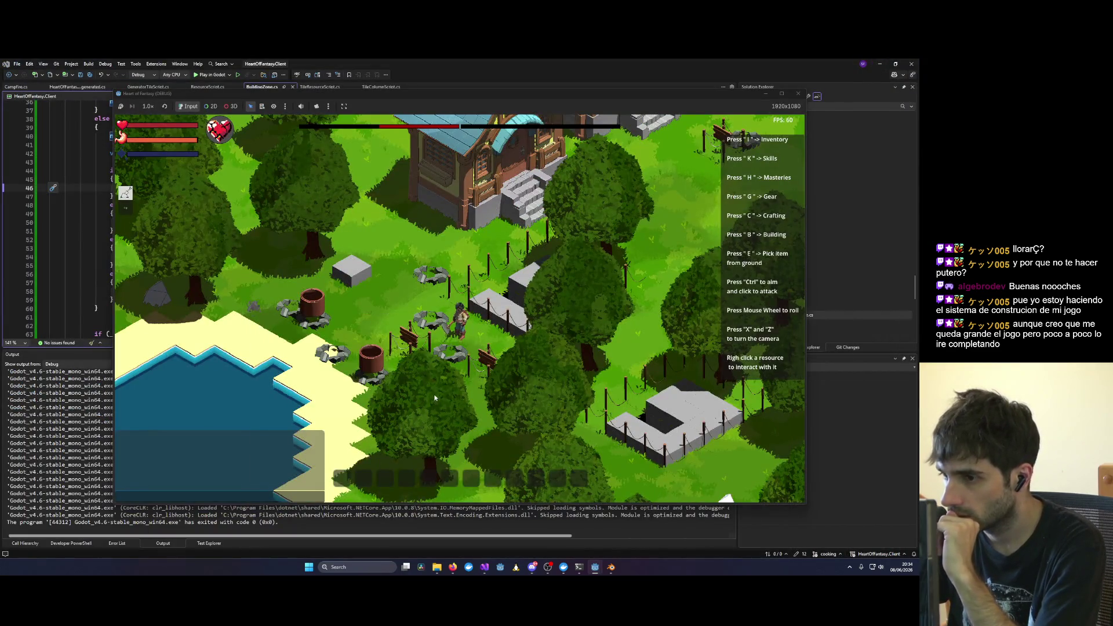
Step: Start a new debug session with breaking on Common Language Runtime Exceptions enabled
mouse_move(595, 567)
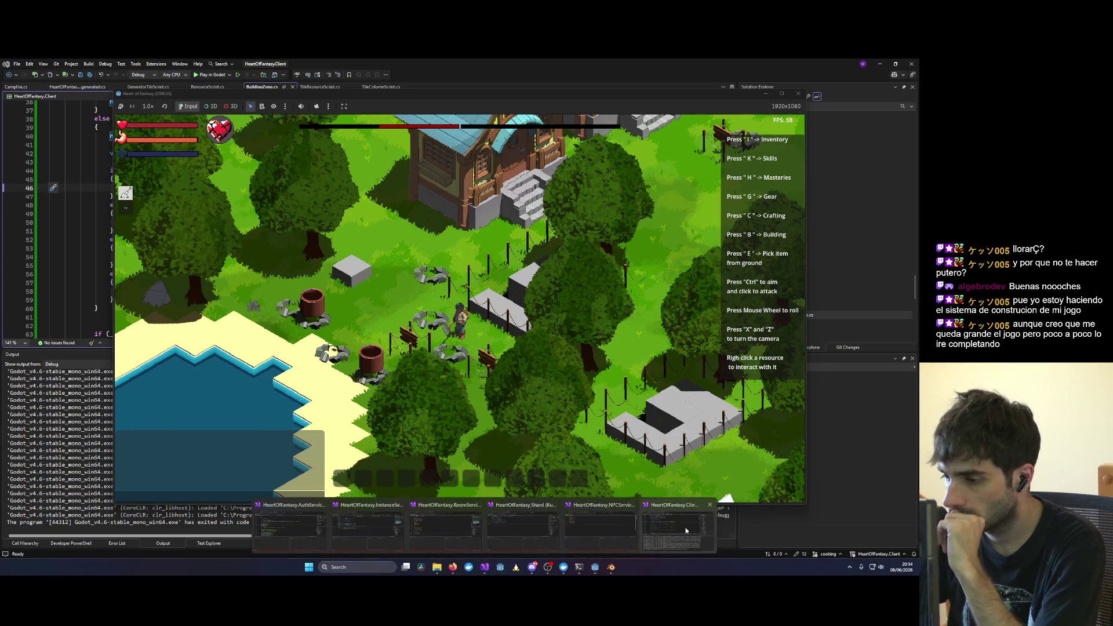
left_click(678, 524)
key("Down")
key("Down")
key("Down")
left_click(201, 75)
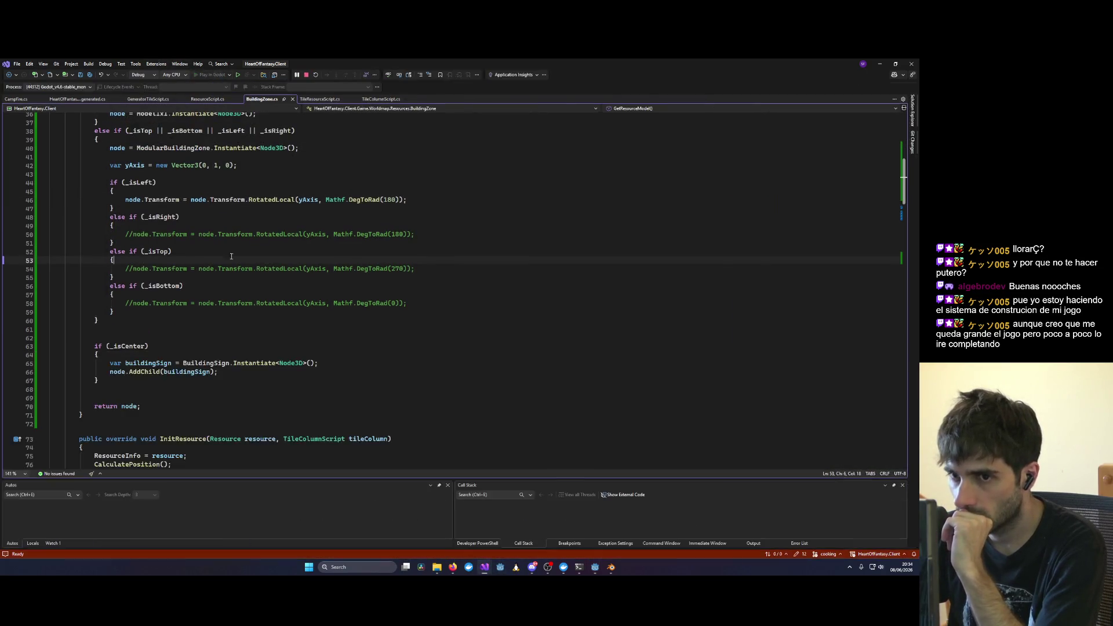
left_click(616, 544)
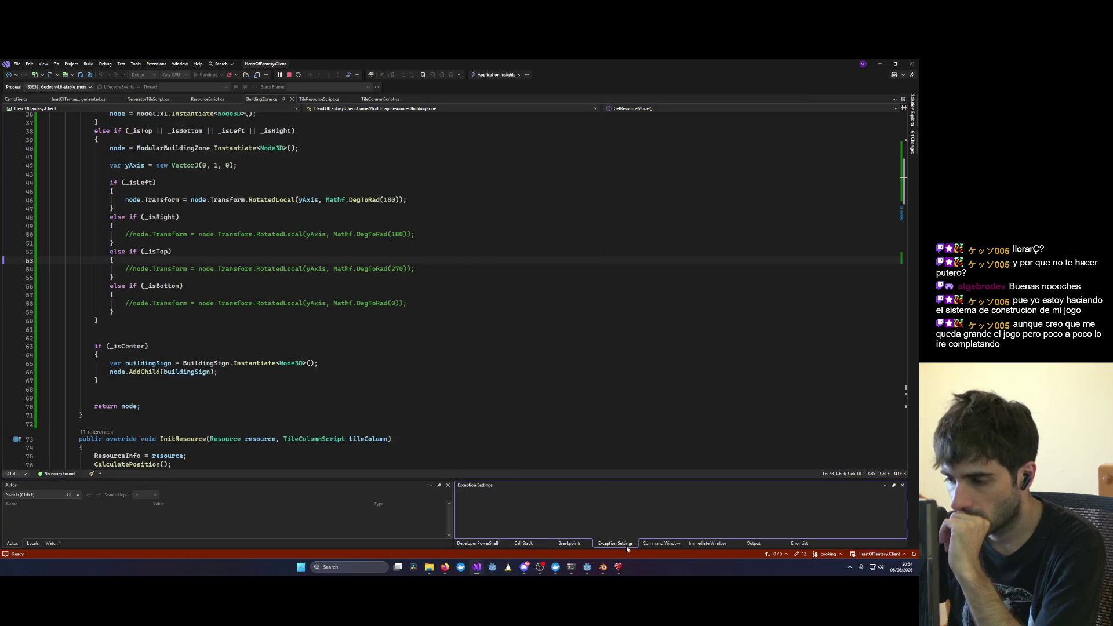
left_click(471, 523)
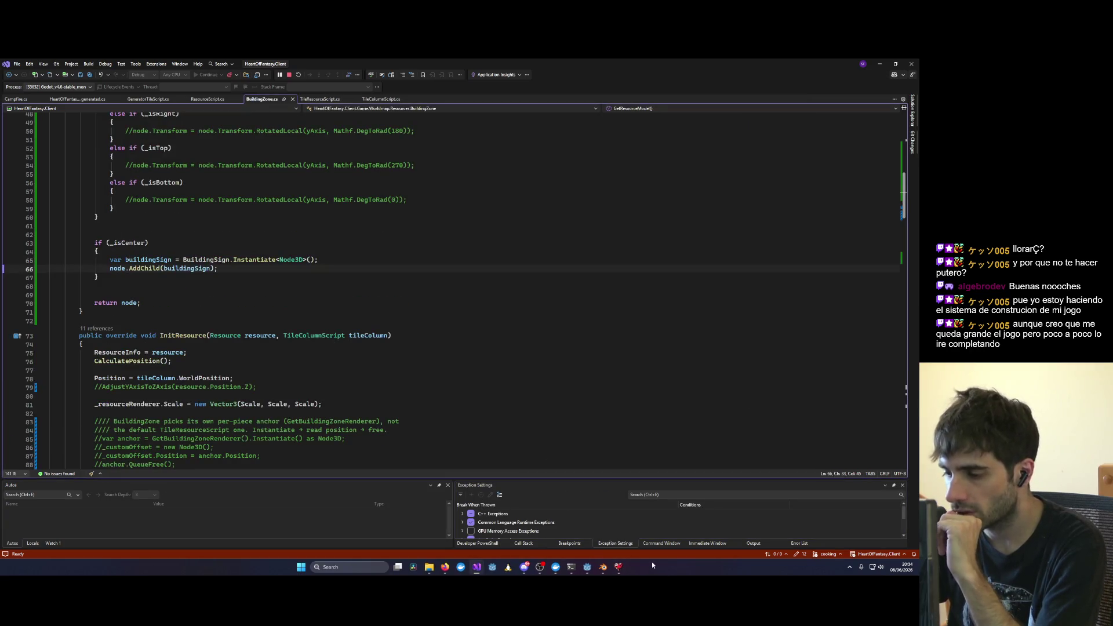
Step: Log in with the saved test account and enter the world with the existing character
left_click(619, 567)
right_click(619, 567)
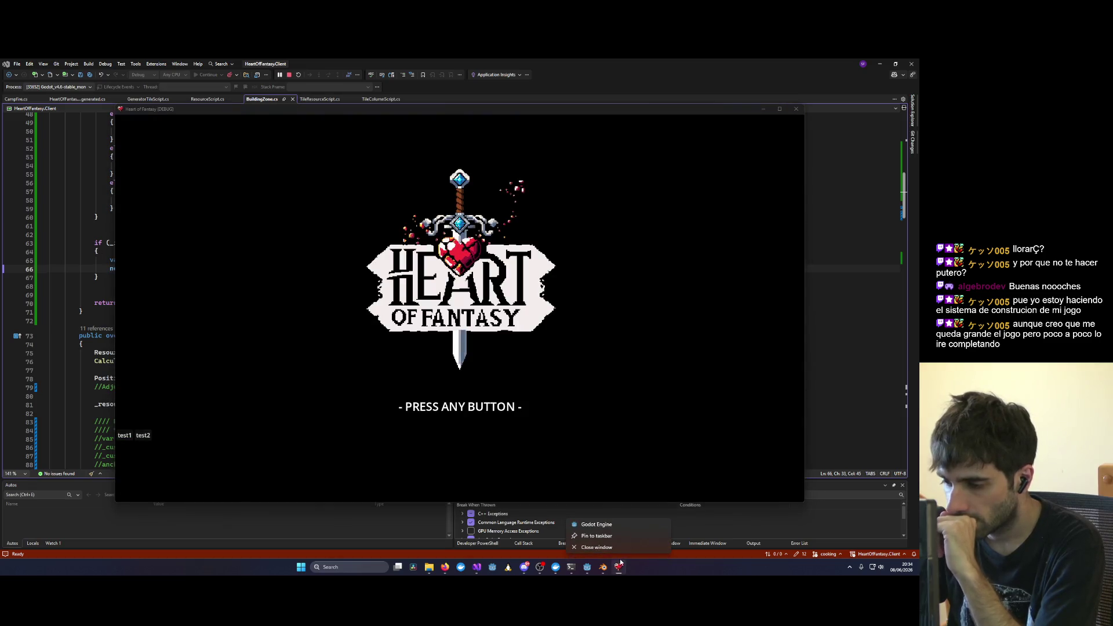
left_click(628, 534)
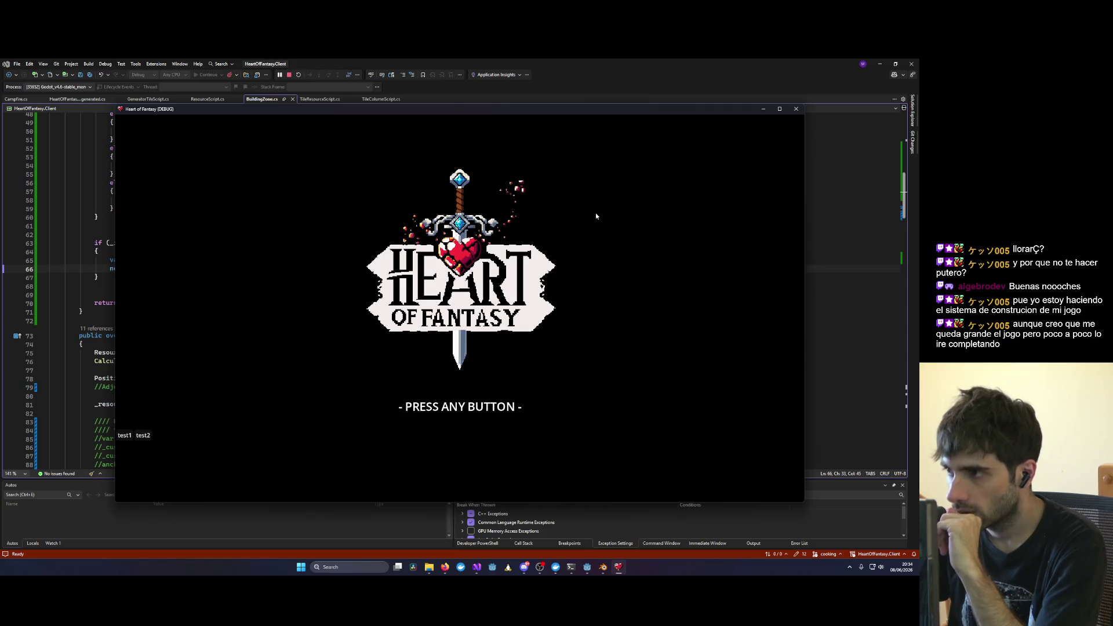
left_click(218, 412)
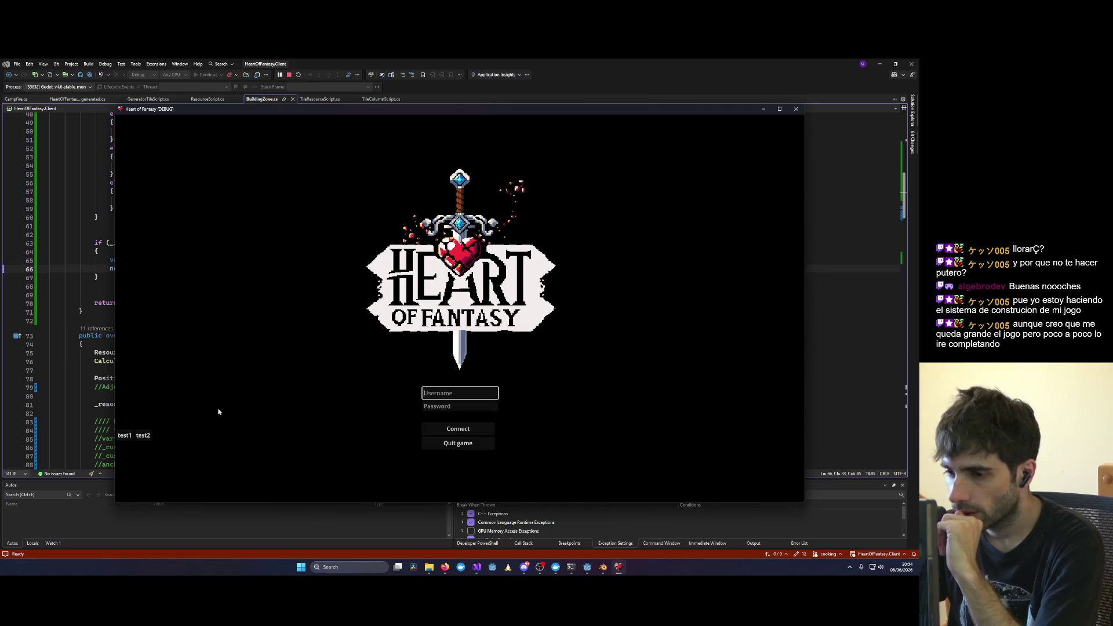
left_click(130, 443)
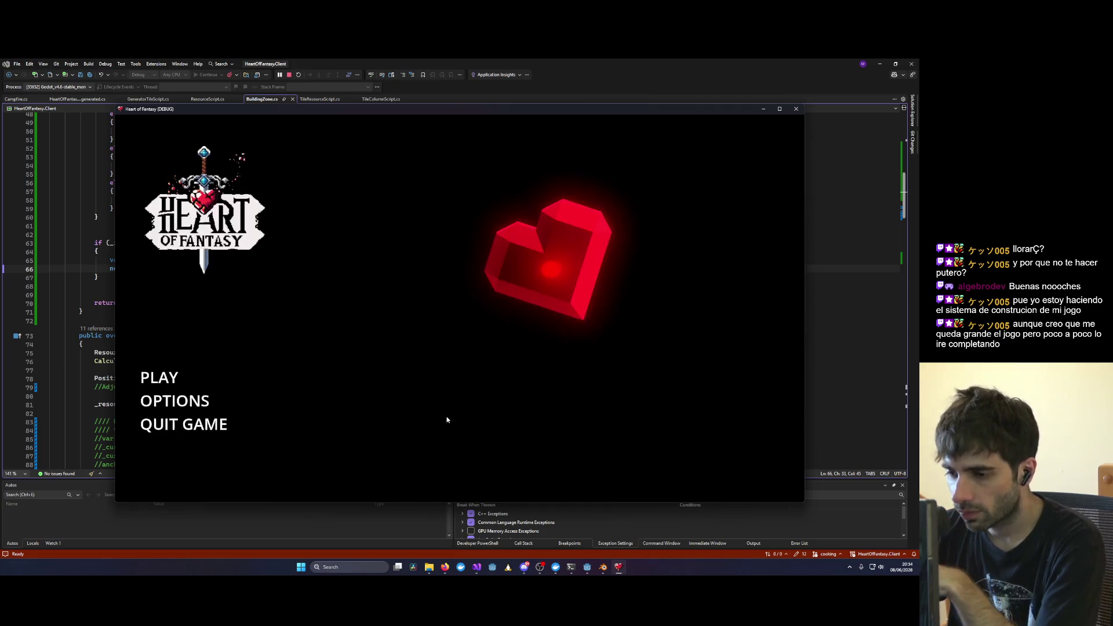
left_click(162, 379)
left_click(148, 359)
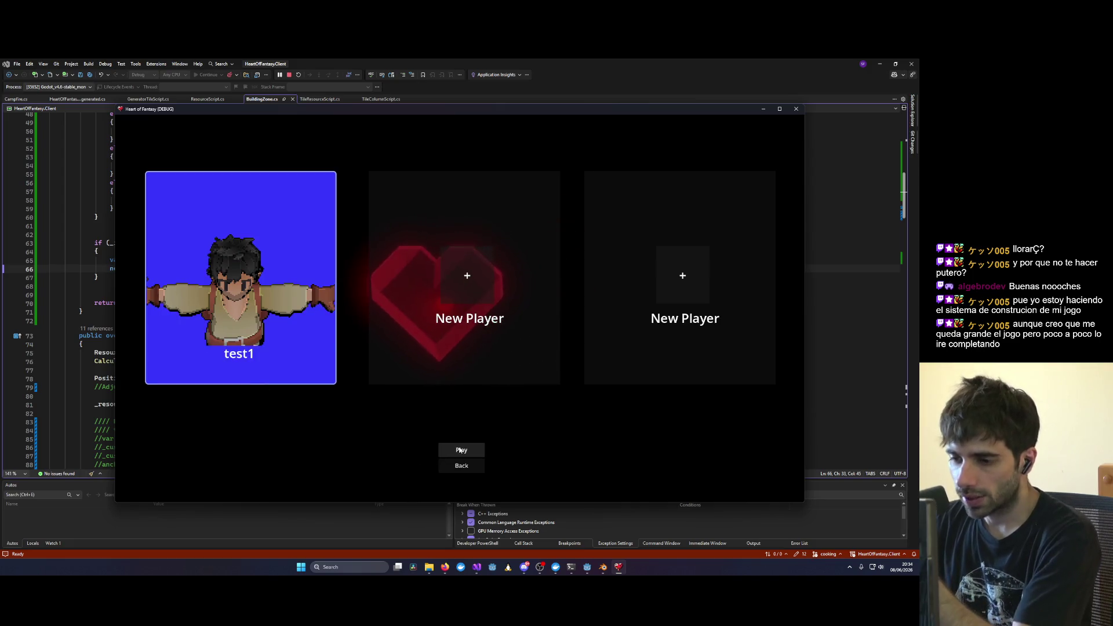
double_click(307, 382)
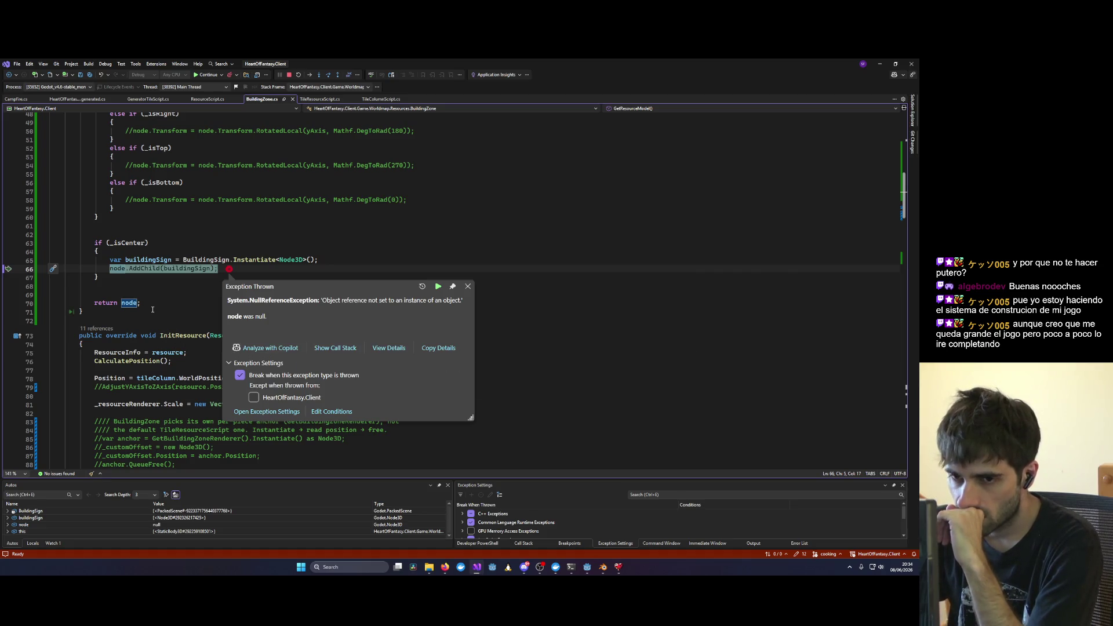
Step: Inspect the null node variable from the exception and stop debugging
double_click(118, 268)
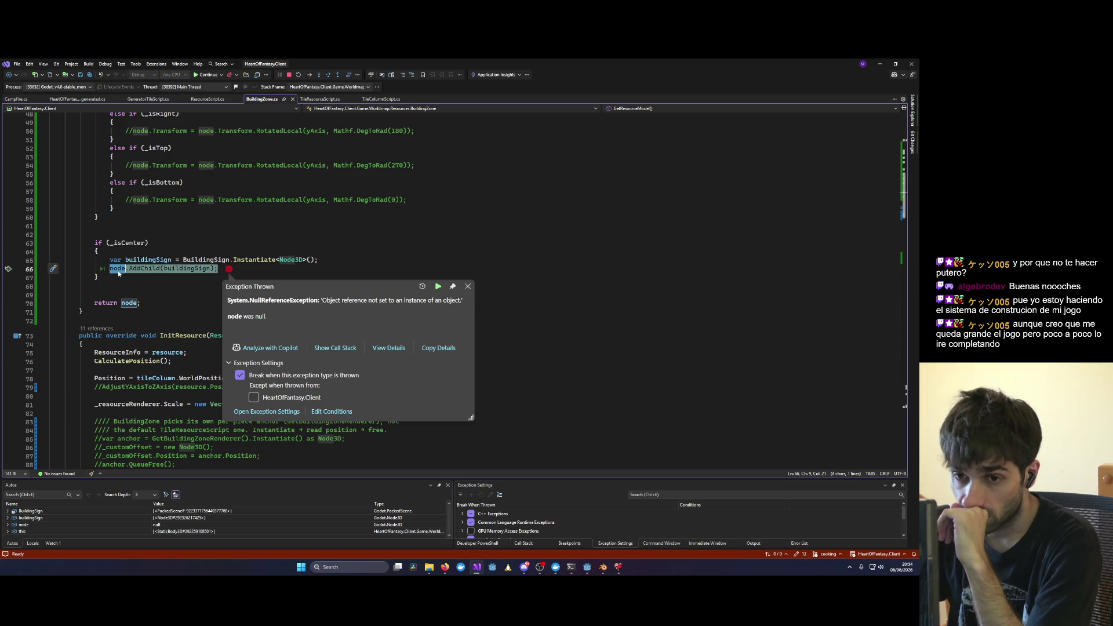
scroll(119, 279, "up", 3)
scroll(118, 279, "up", 5)
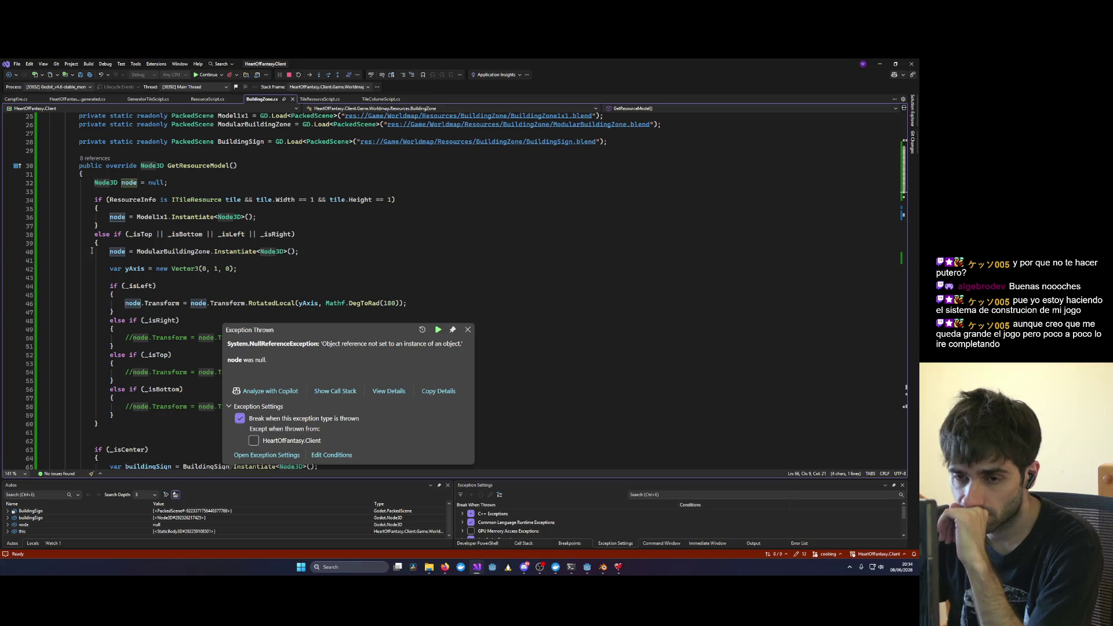
left_click(289, 75)
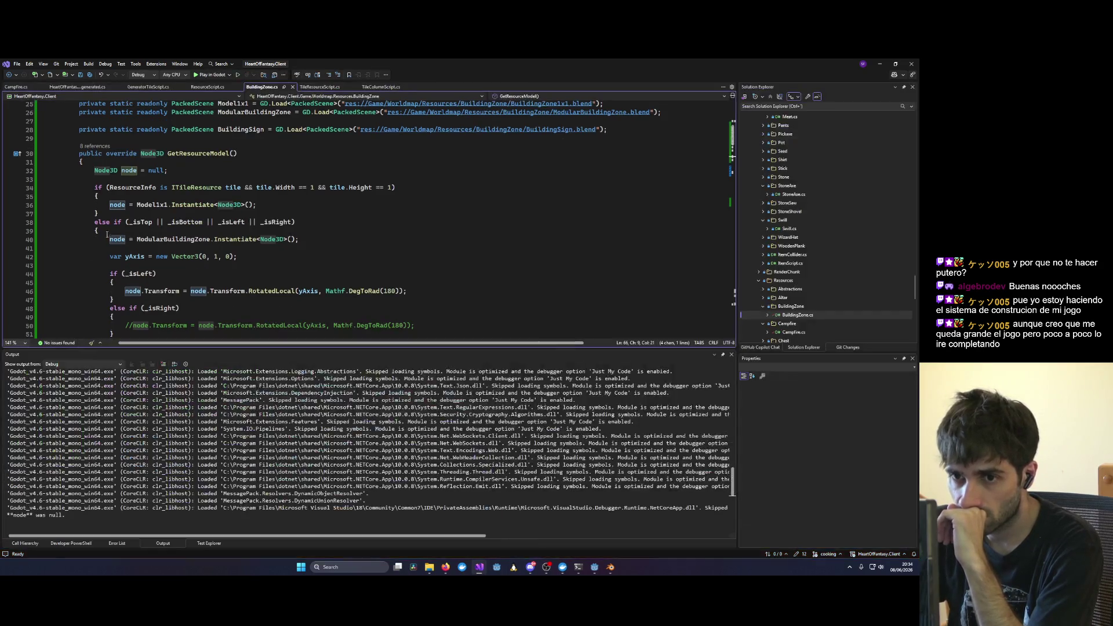
Step: Review GetResourceModel's branches, briefly deleting and restoring the 'if' on line 38
double_click(117, 222)
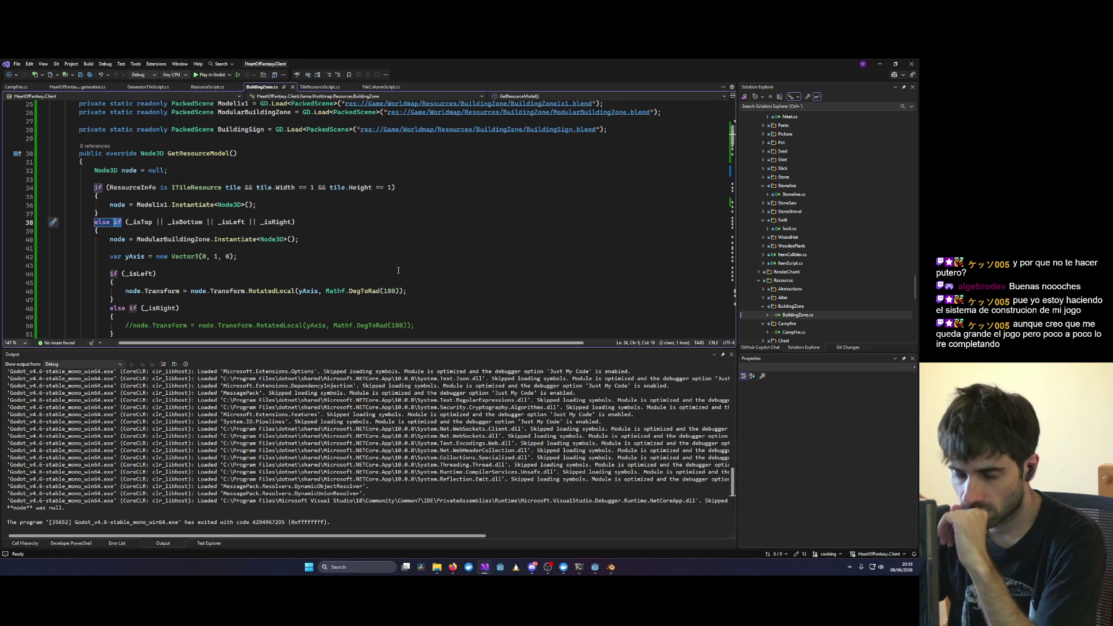
key("BackSpace")
key("ctrl+z")
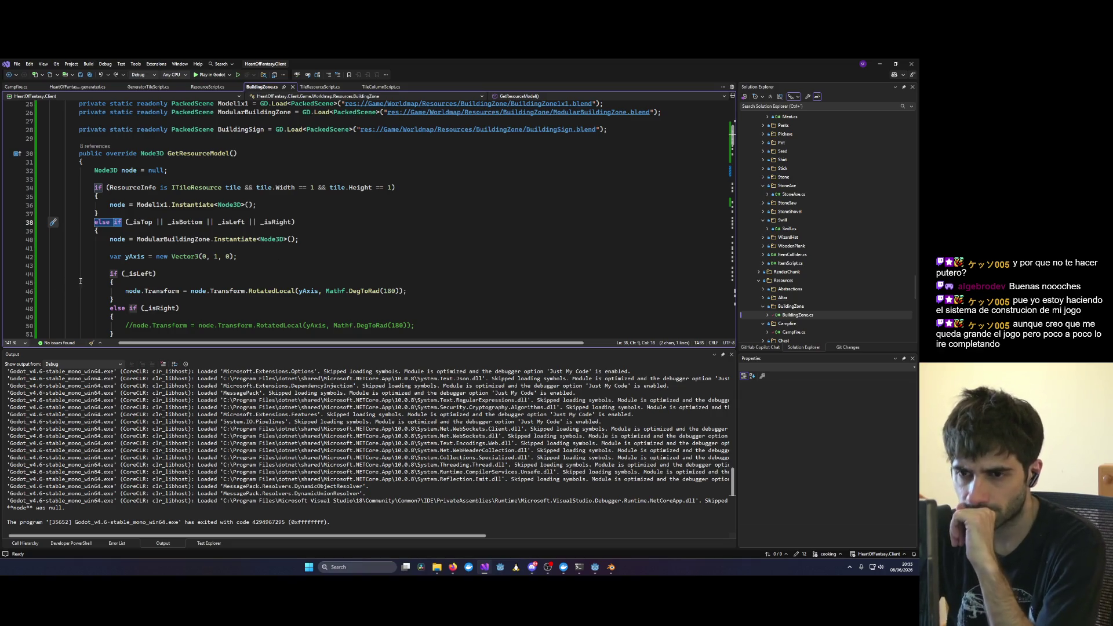
scroll(39, 237, "down", 6)
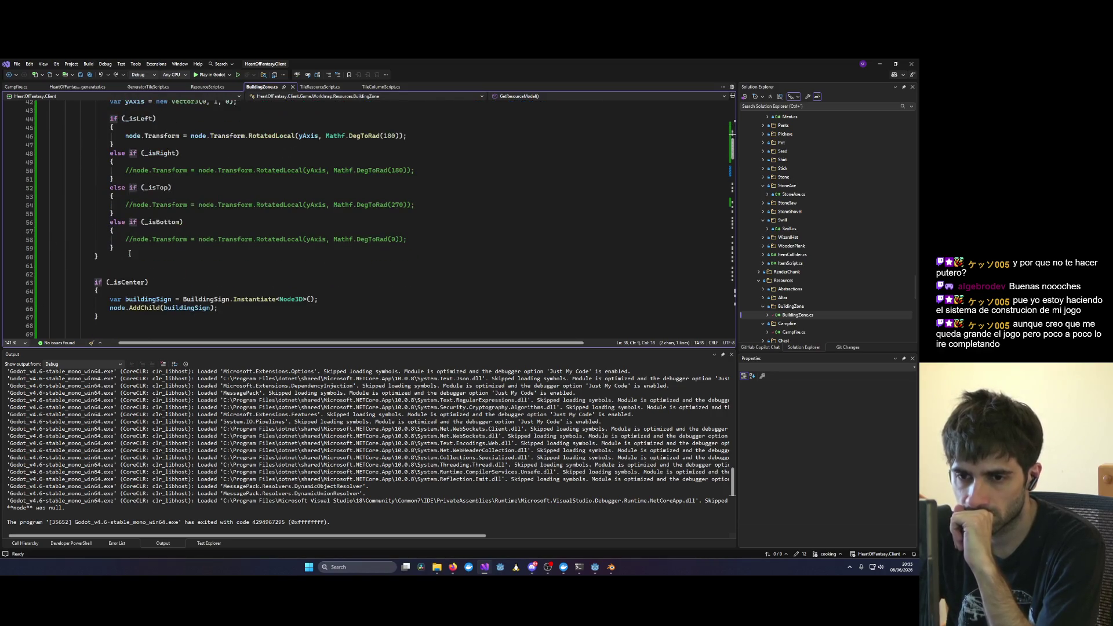
scroll(129, 253, "up", 4)
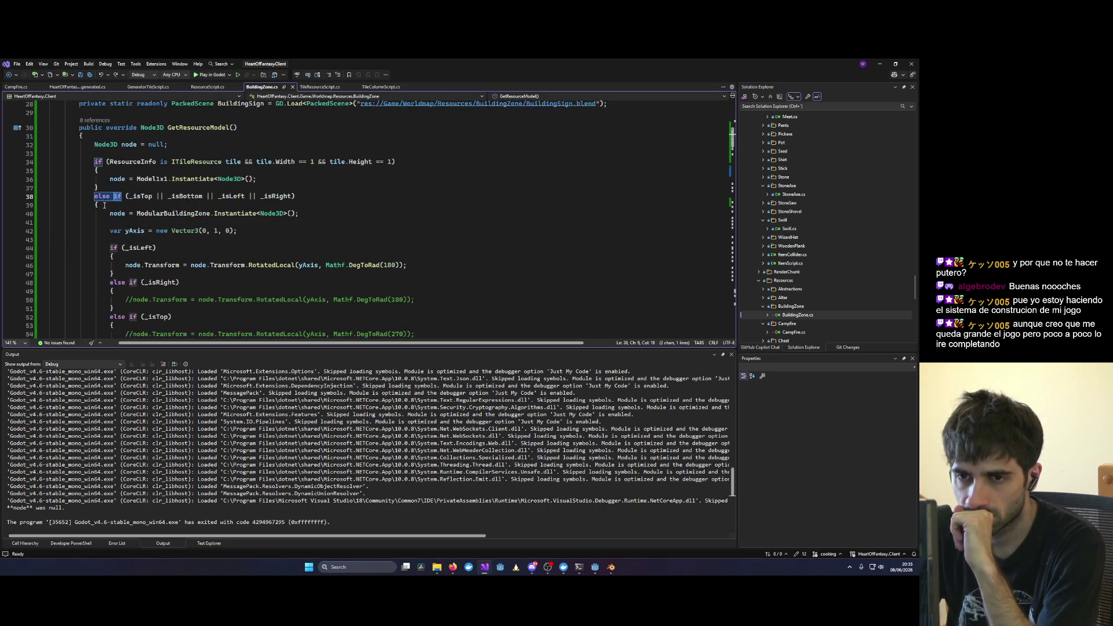
scroll(124, 231, "down", 4)
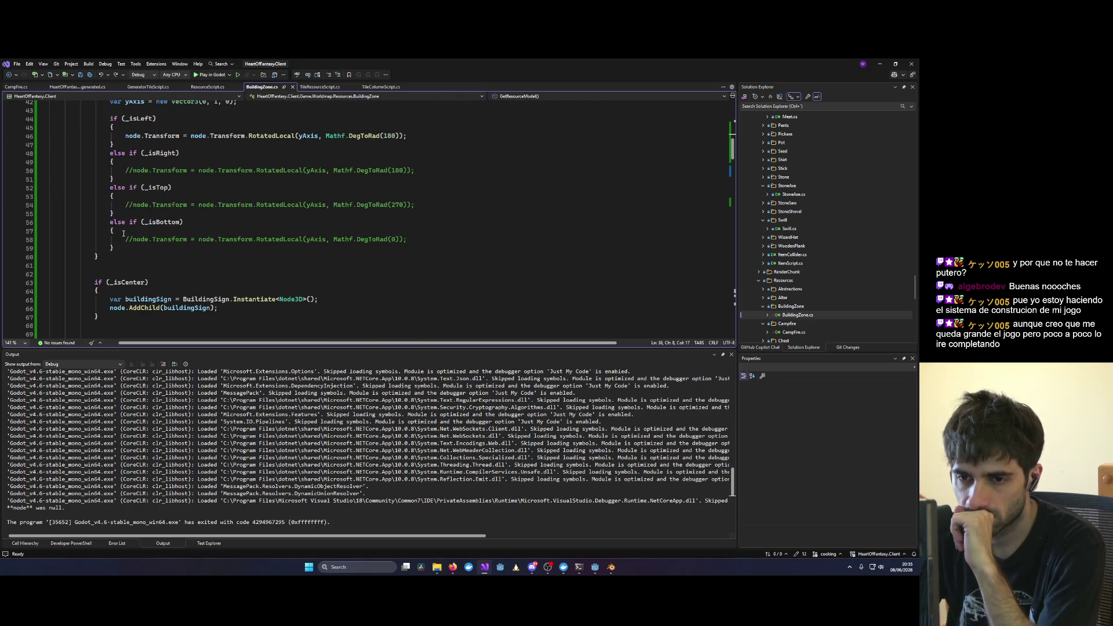
scroll(124, 233, "down", 1)
scroll(124, 262, "down", 2)
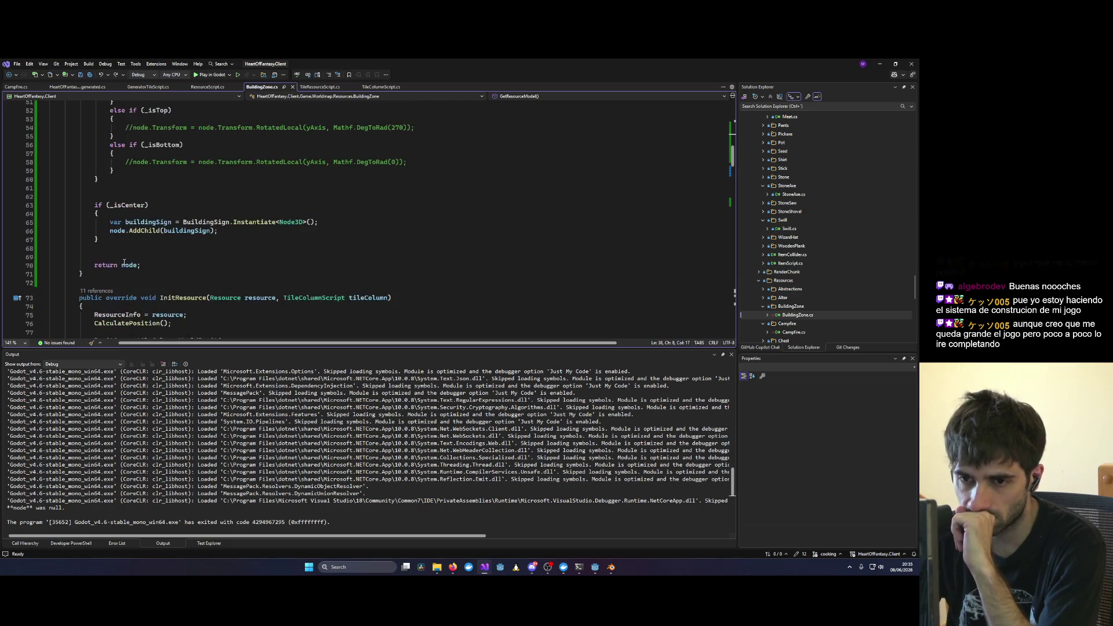
mouse_move(141, 230)
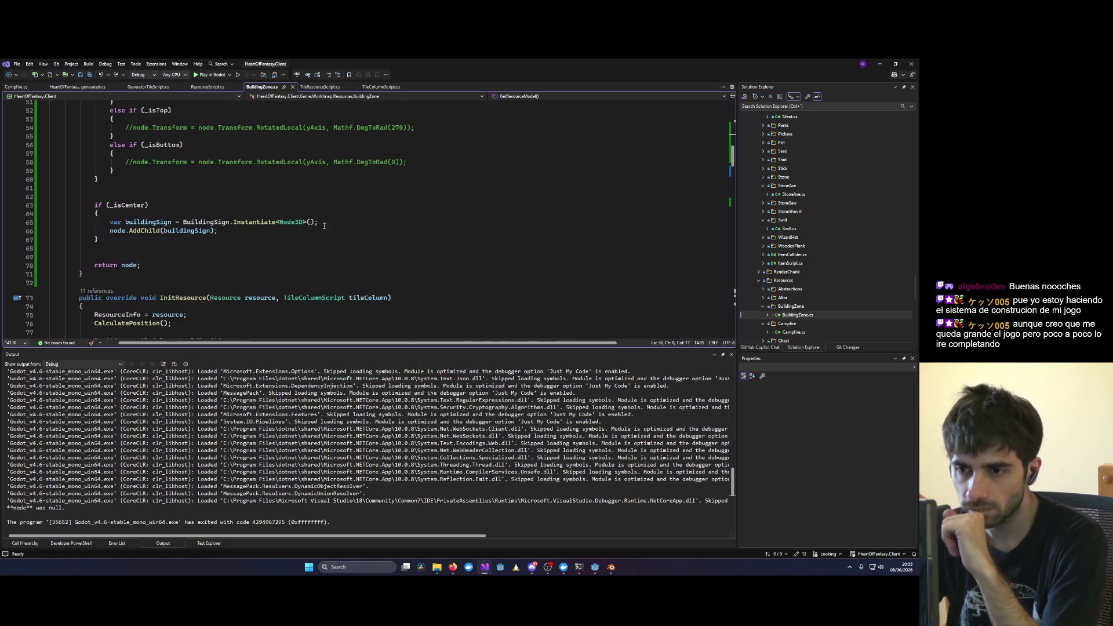
Step: Try a null-conditional node?.AddChild(buildingSign) on line 66, then remove the '?'
left_click(126, 230)
type("?")
key("ctrl+s")
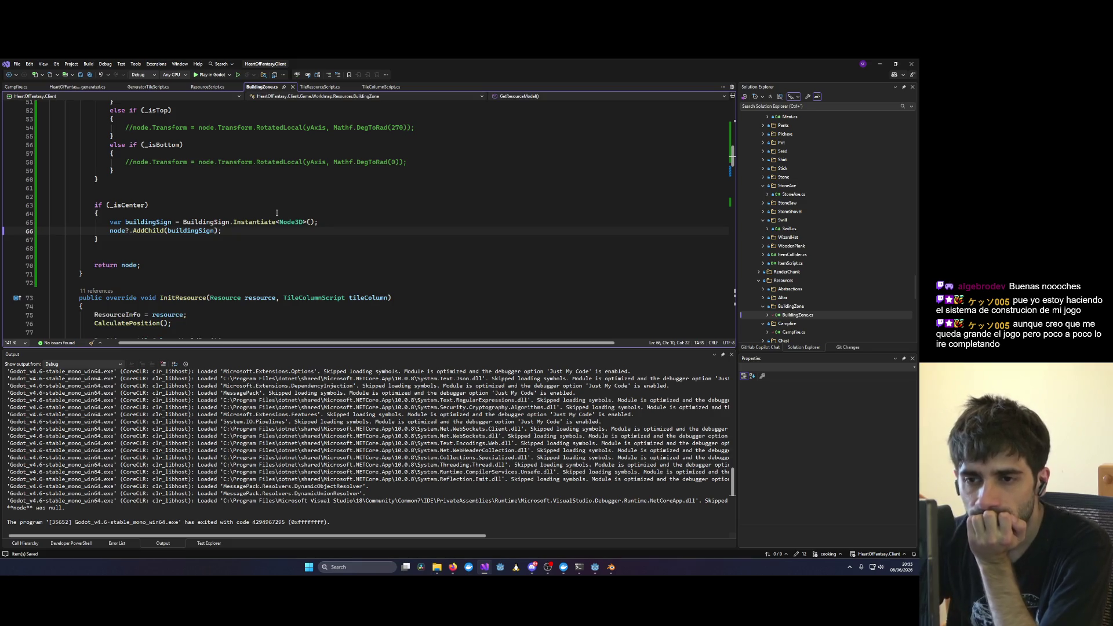
double_click(188, 232)
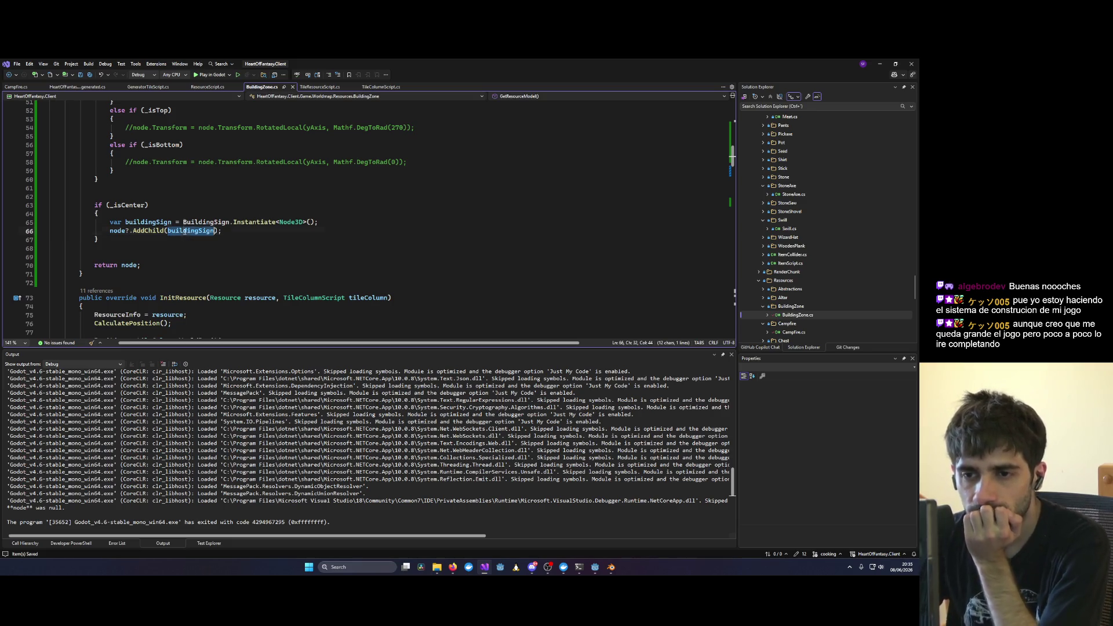
left_click(128, 231)
key("BackSpace")
Step: Insert an 'if (node != null)' check above the AddChild call
key("ctrl+Return")
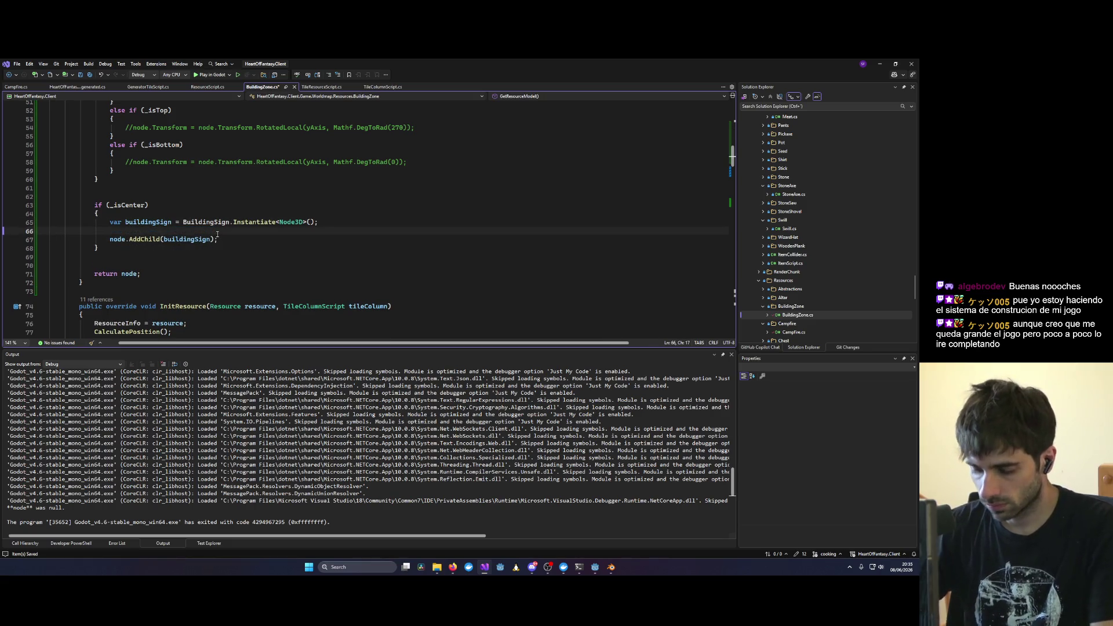
type("if")
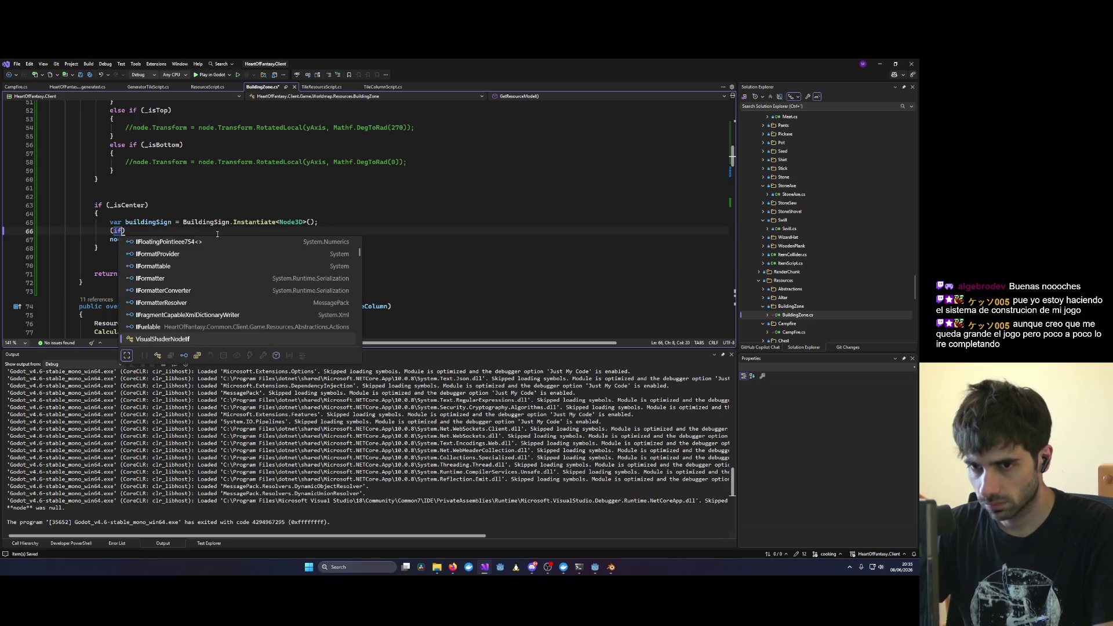
key("ctrl+z")
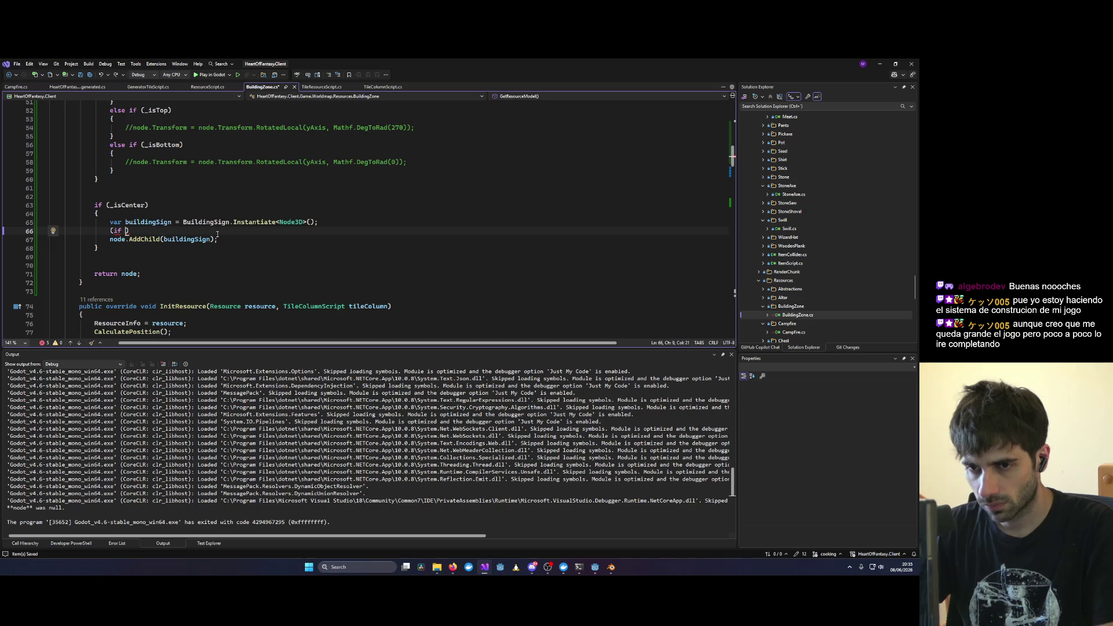
type("ode")
key("Tab")
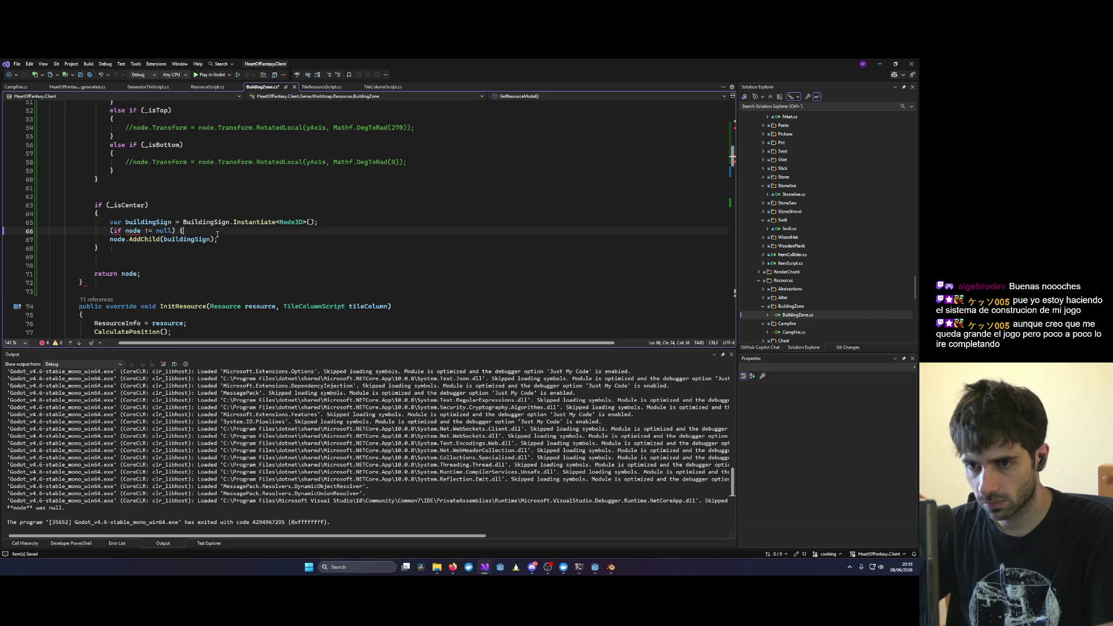
key("Return")
key("Return")
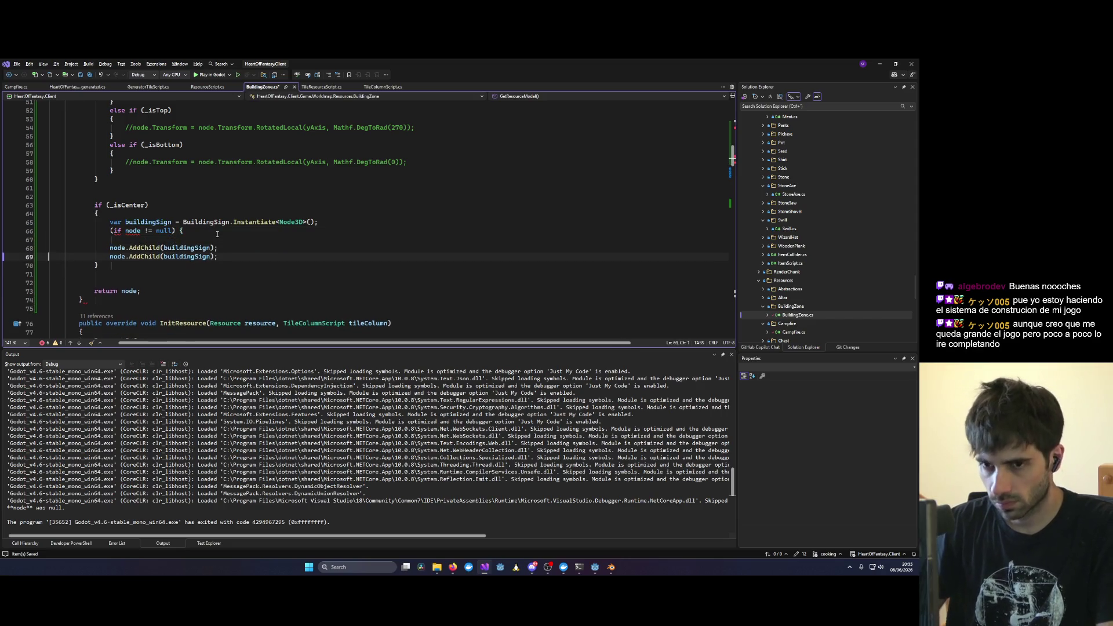
type("}")
Step: Fix the null check's parentheses and braces and indent AddChild inside it
left_click(218, 234)
key("Home")
key("Delete")
type("(")
key("Left")
key("Return")
key("Down")
key("Down")
key("Down")
key("alt+Up")
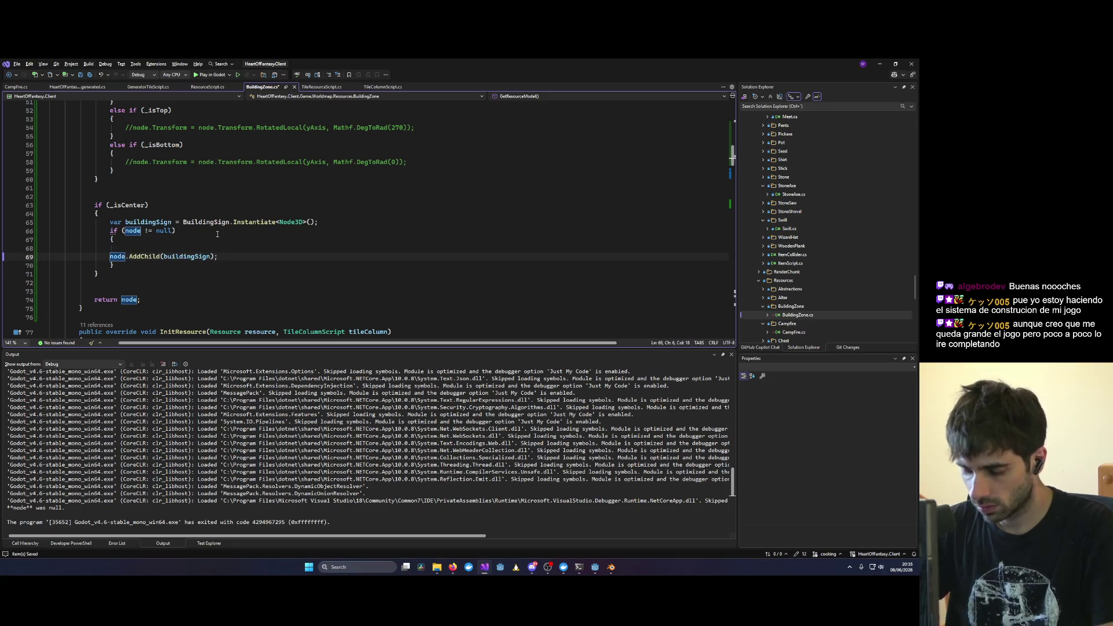
key("Tab")
Step: Add an else branch that returns buildingSign
key("Down")
key("End")
key("Return")
type("else{")
key("Return")
key("ctrl+s")
type("node = buildingSign;")
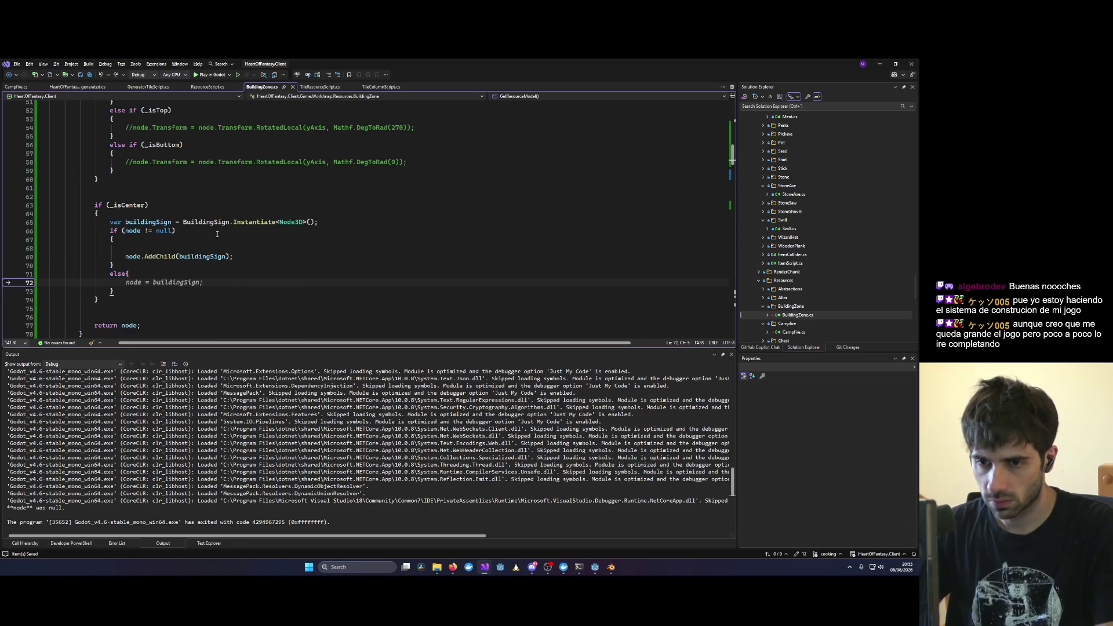
key("shift+Home")
type("return bui")
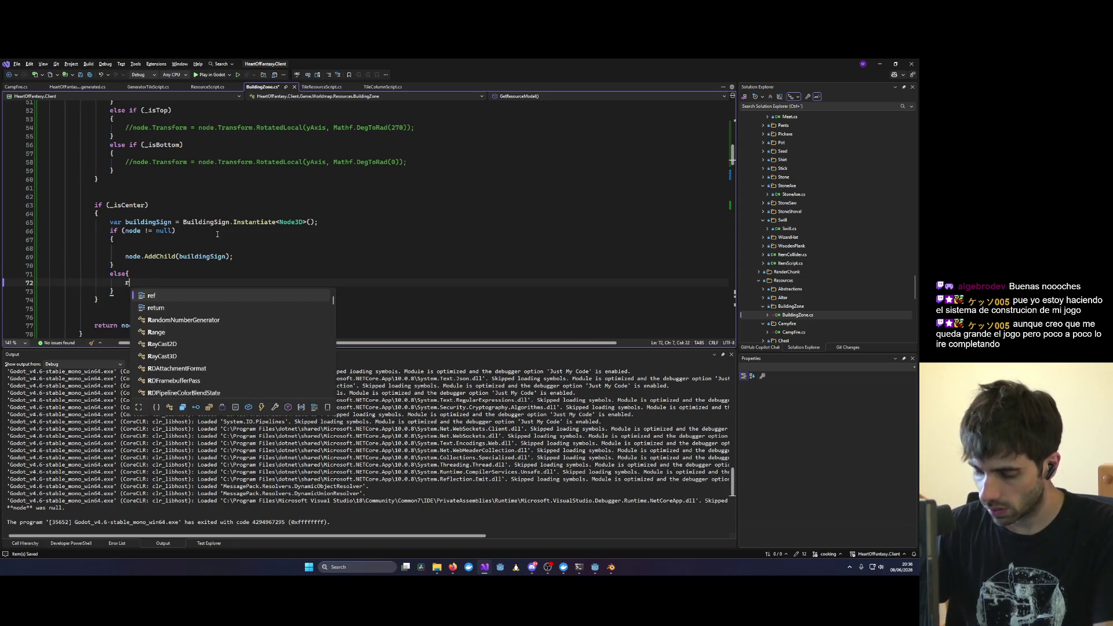
key("space")
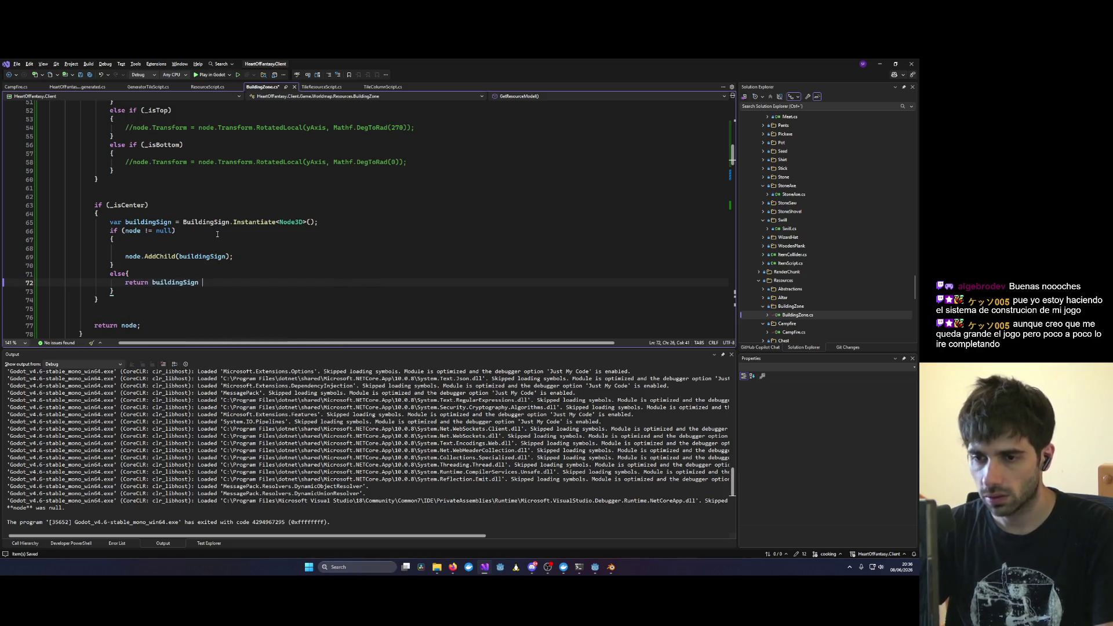
type(";")
Step: Remove extra blank lines, save BuildingZone.cs, and start debugging with F5
left_click(210, 300)
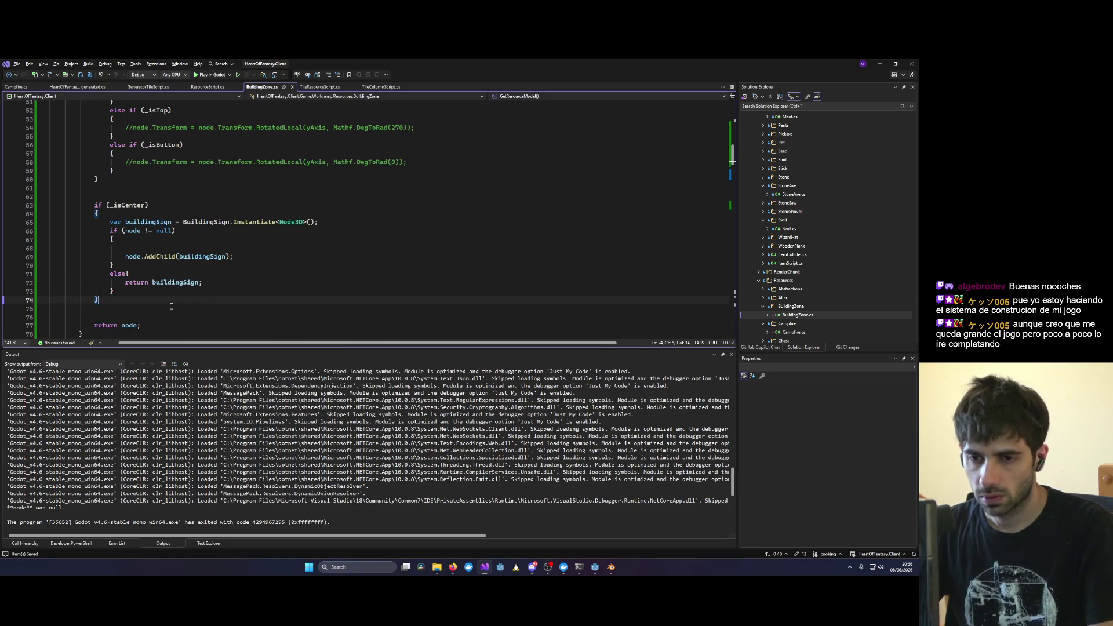
key("Down")
key("Delete")
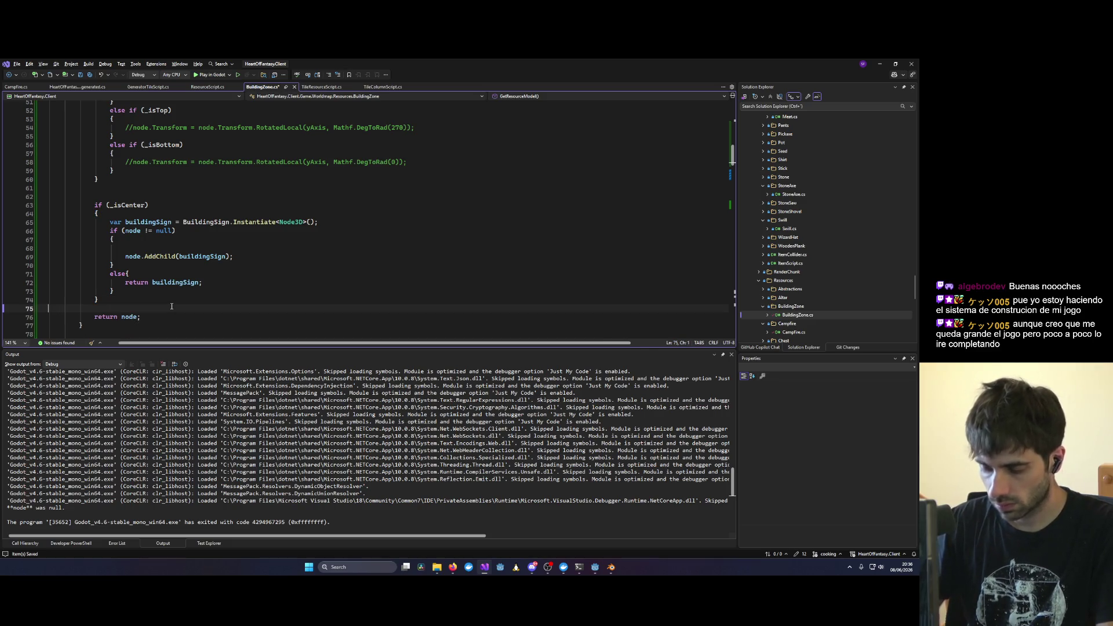
key("ctrl+s")
left_click(203, 247)
key("Delete")
key("ctrl+s")
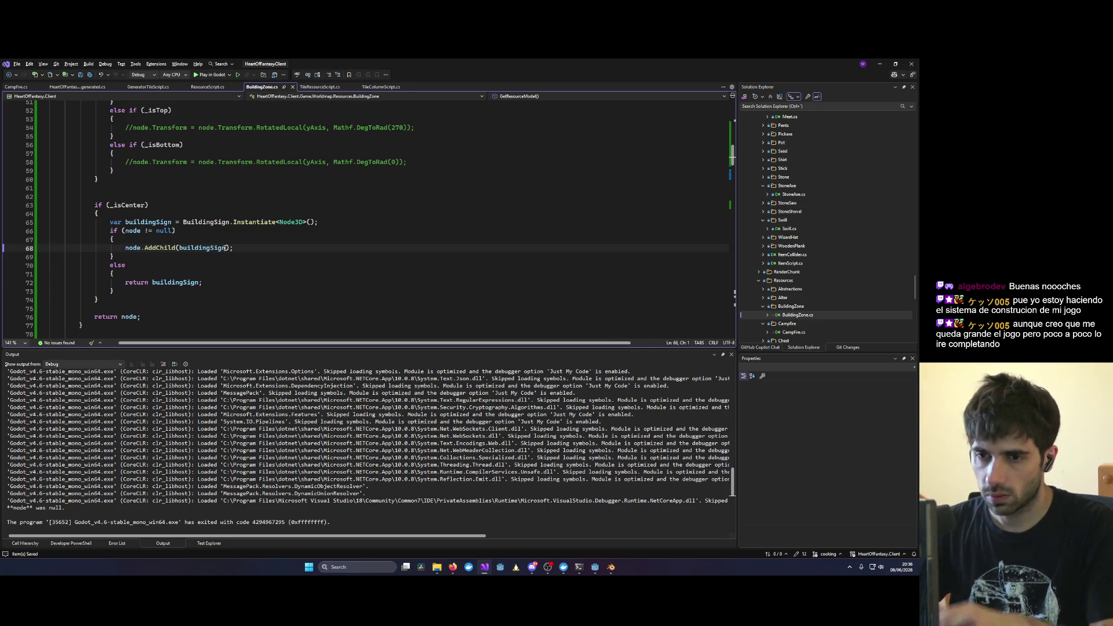
left_click(151, 222)
key("End")
key("F5")
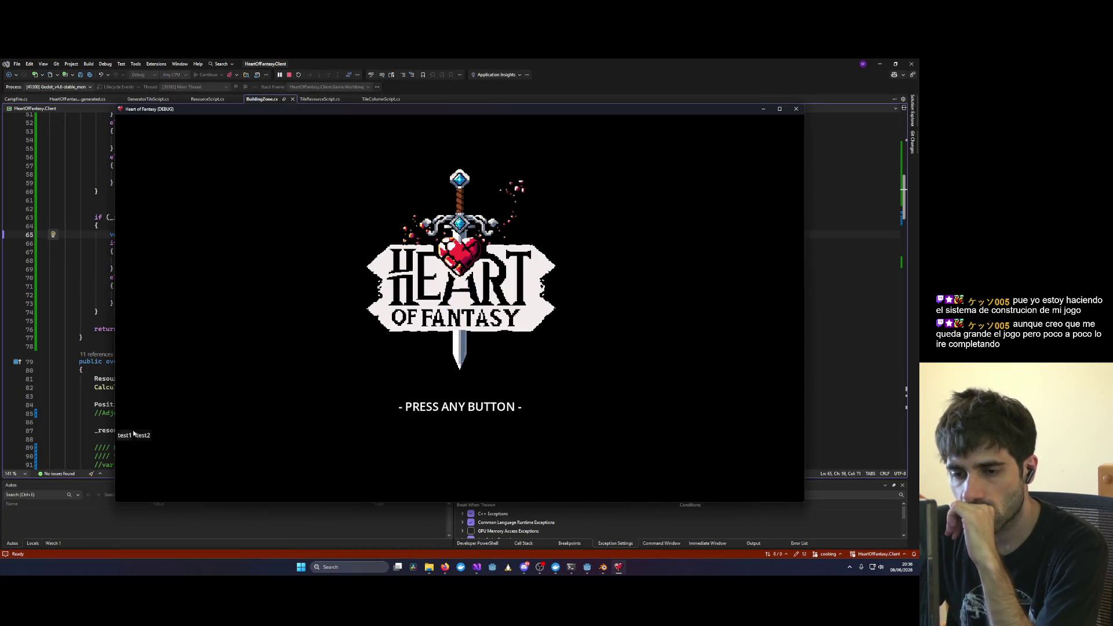
Step: Log in as test1, enter the world, view the zone's wooden signs, and return to Visual Studio
left_click(203, 443)
left_click(124, 435)
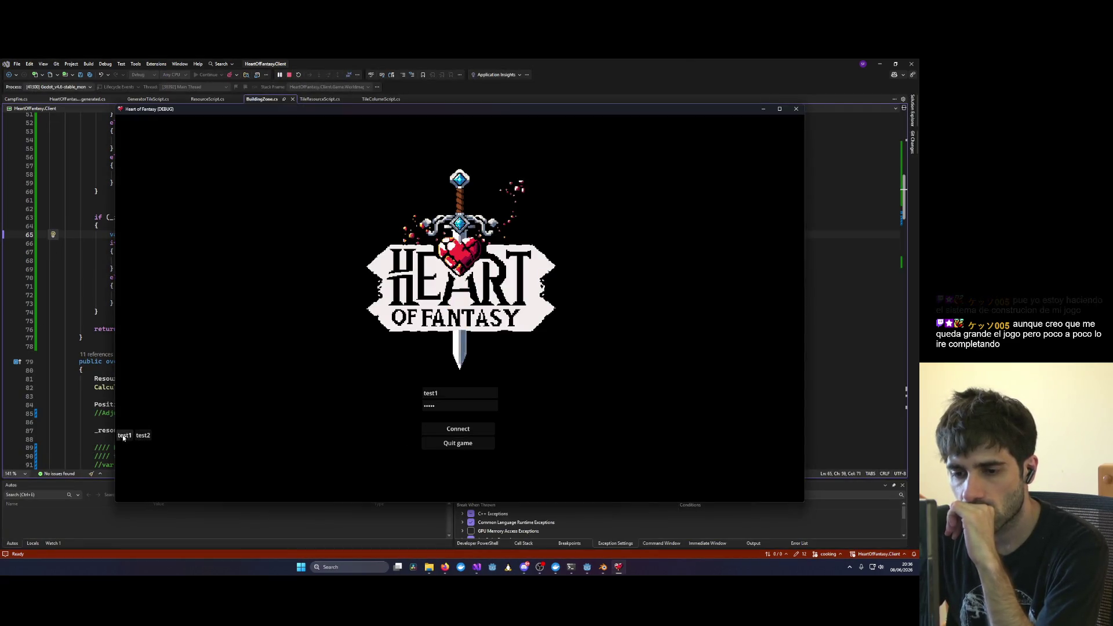
left_click(453, 429)
left_click(162, 379)
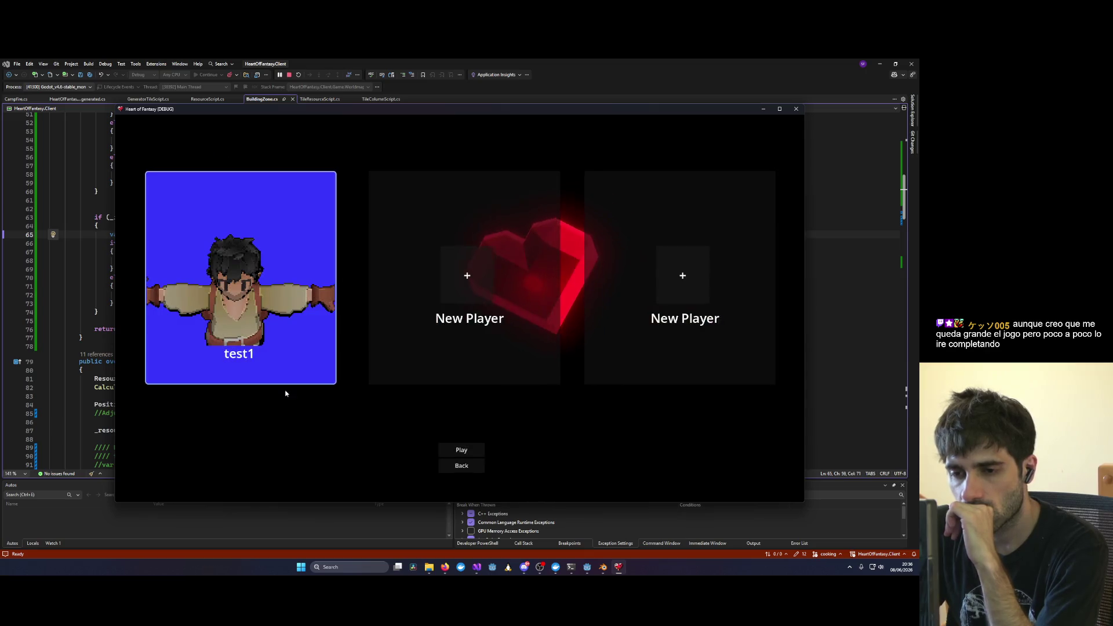
double_click(211, 322)
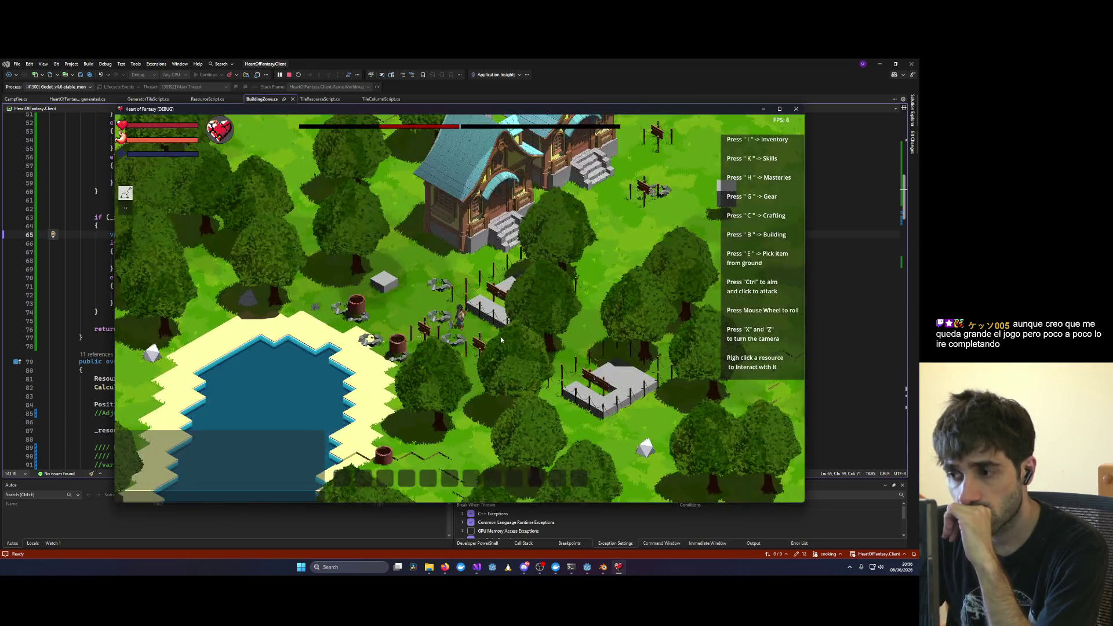
scroll(552, 322, "up", 3)
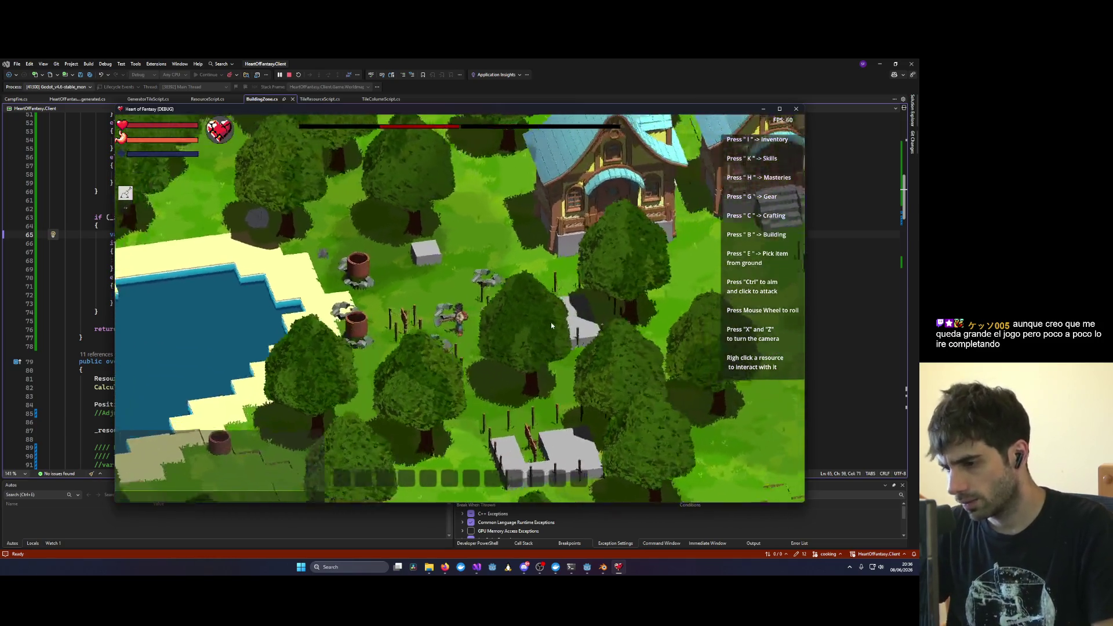
key("x")
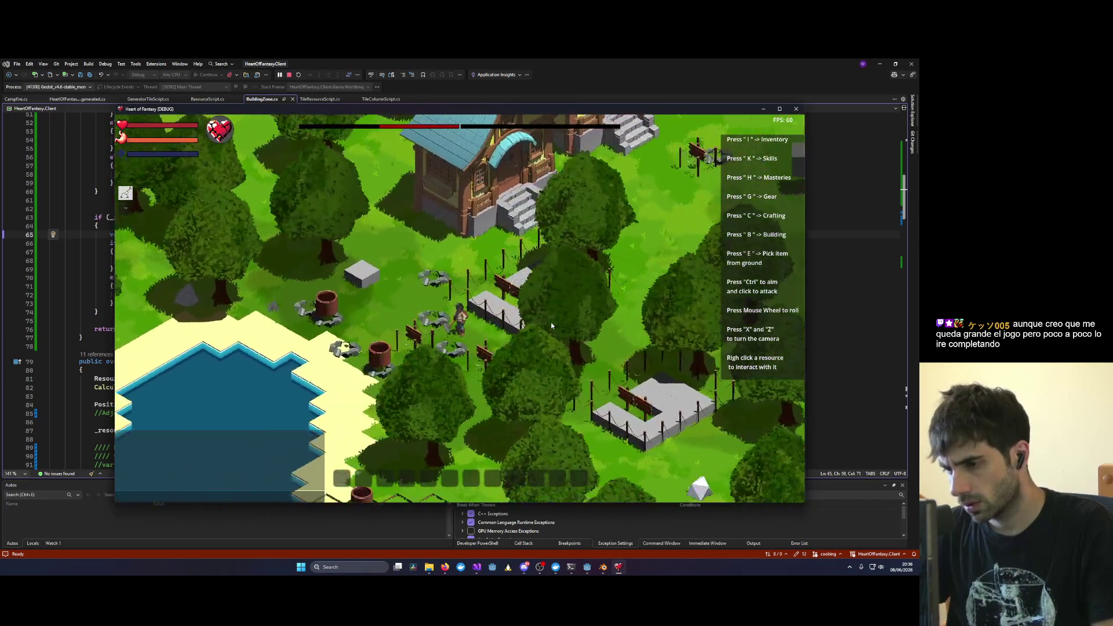
scroll(508, 306, "up", 1)
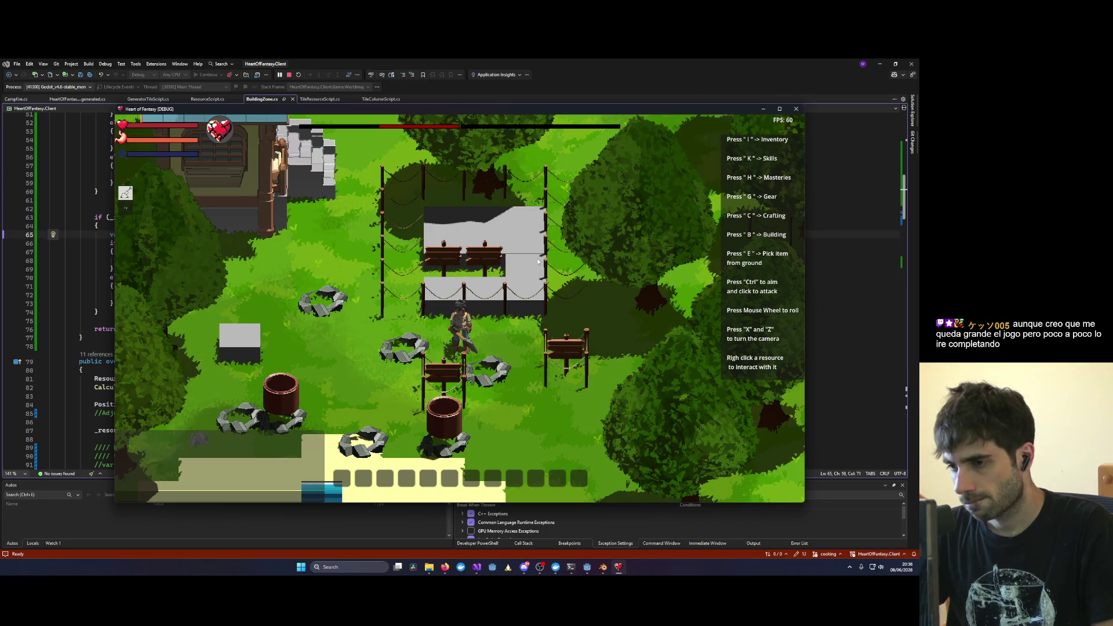
left_click(74, 320)
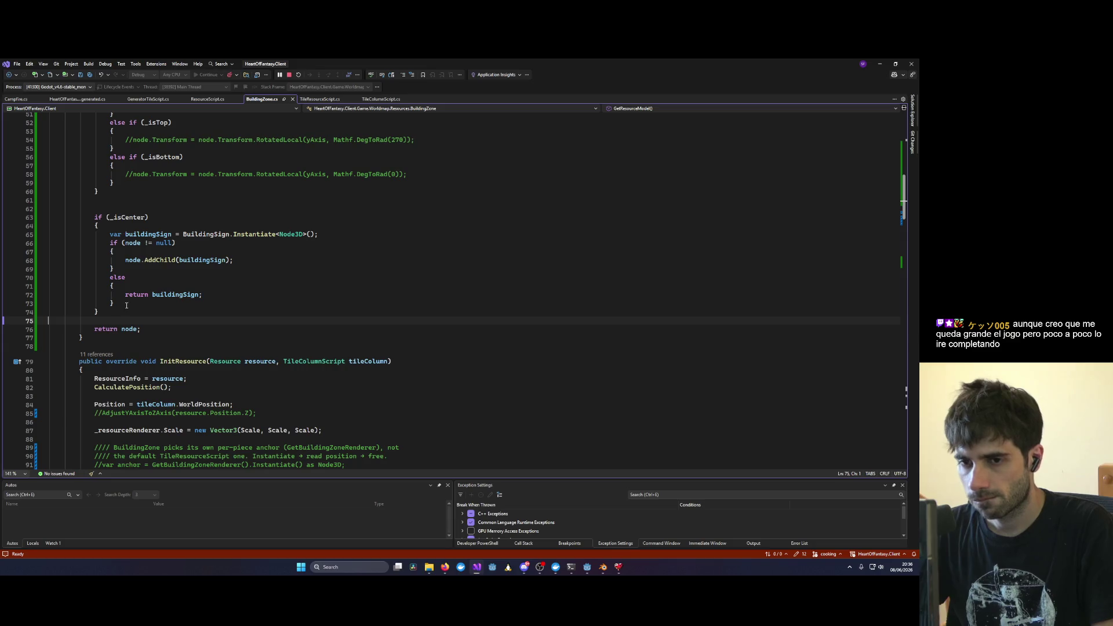
Step: Highlight the node variable's uses and scroll through BuildingZone.cs to review them
double_click(129, 329)
scroll(203, 309, "up", 9)
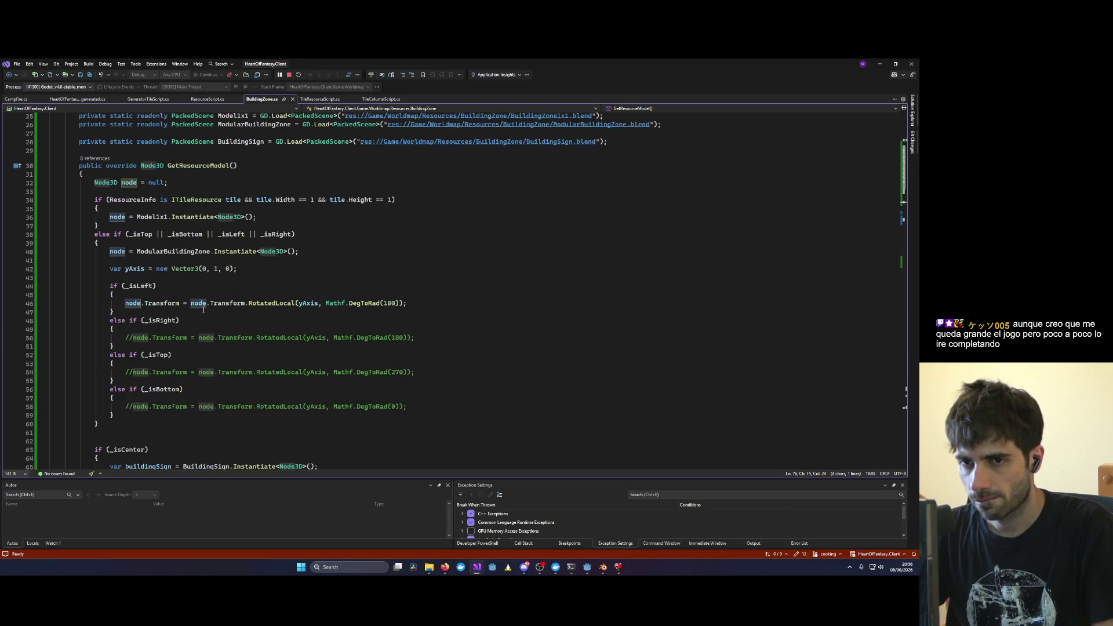
scroll(203, 309, "down", 11)
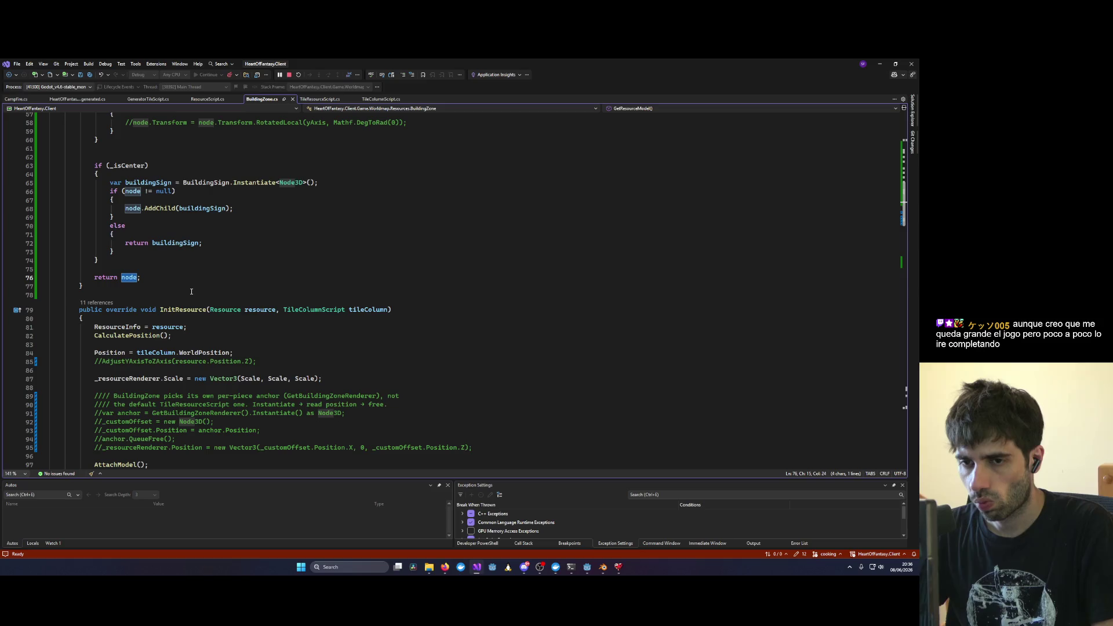
scroll(191, 291, "up", 6)
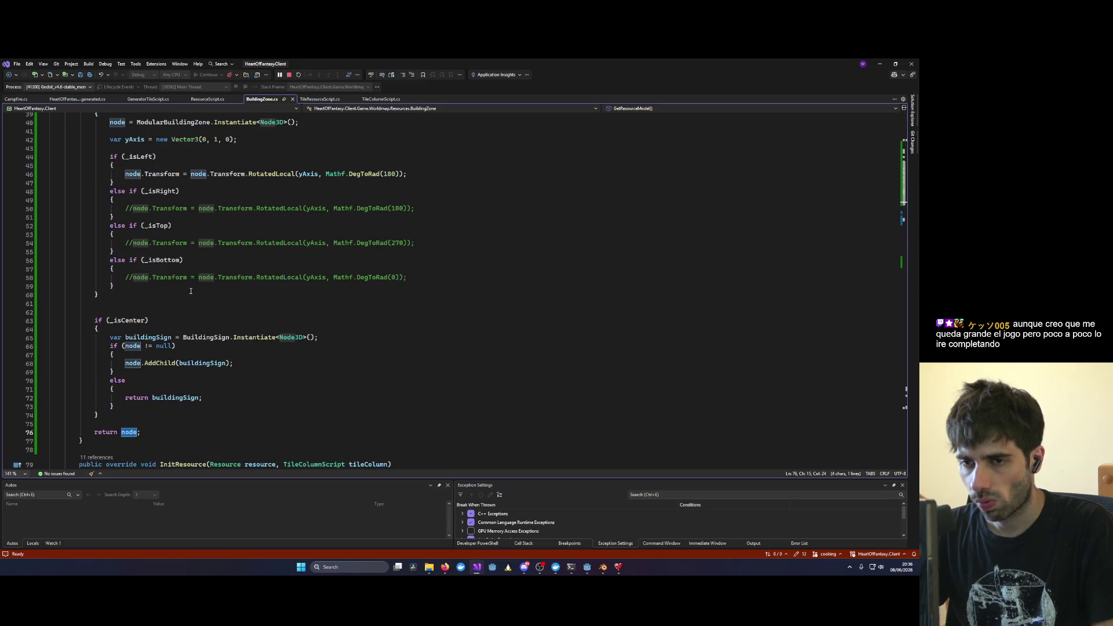
scroll(174, 285, "up", 4)
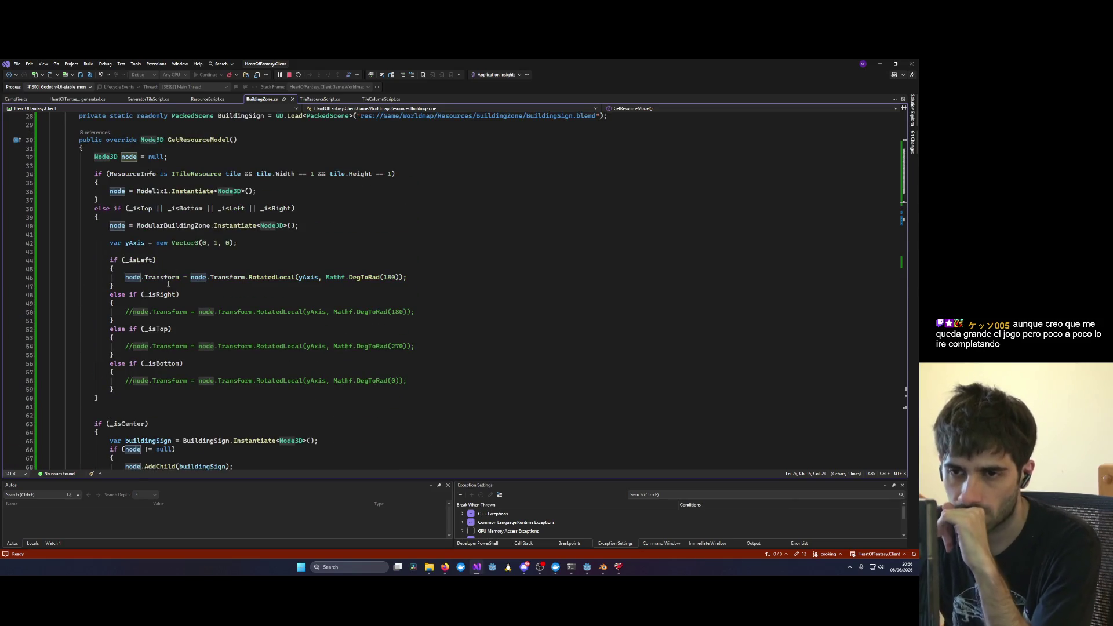
scroll(168, 284, "down", 6)
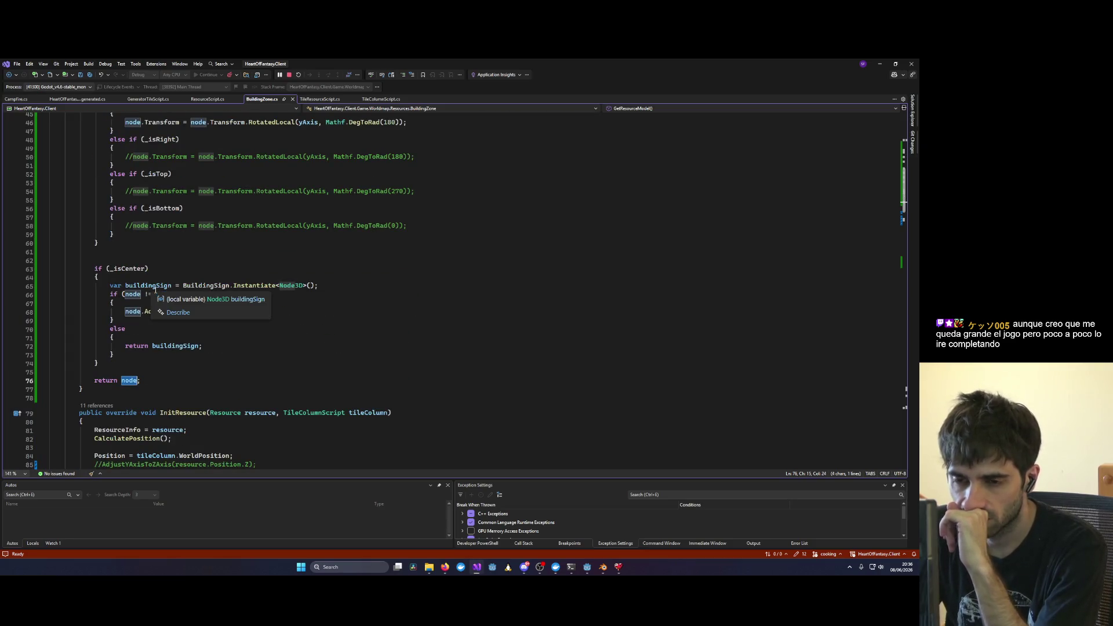
mouse_move(145, 294)
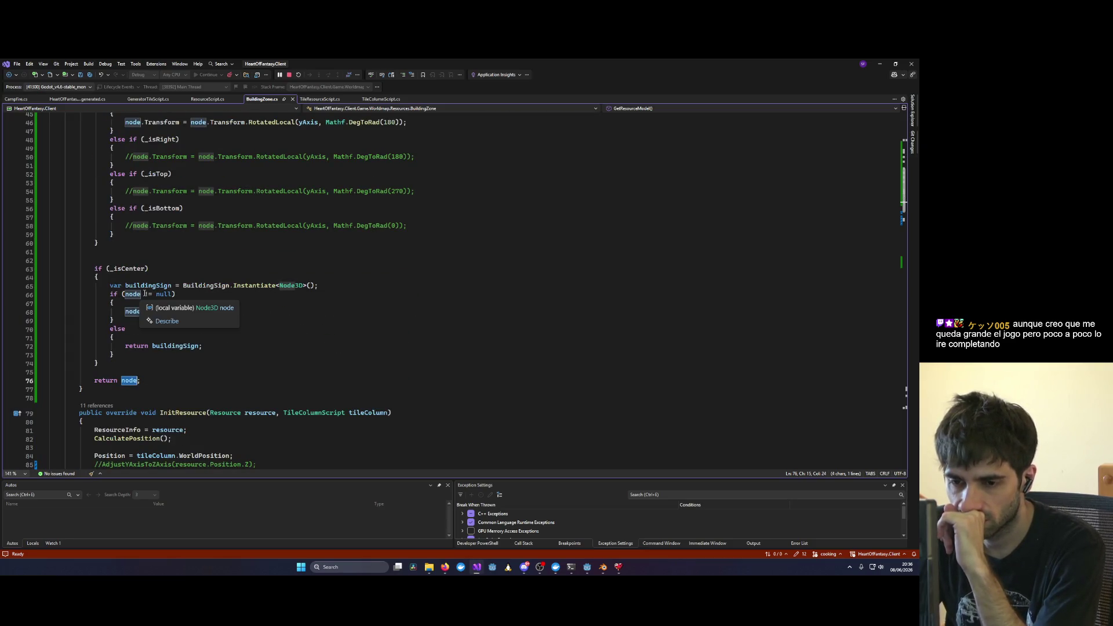
scroll(139, 298, "up", 5)
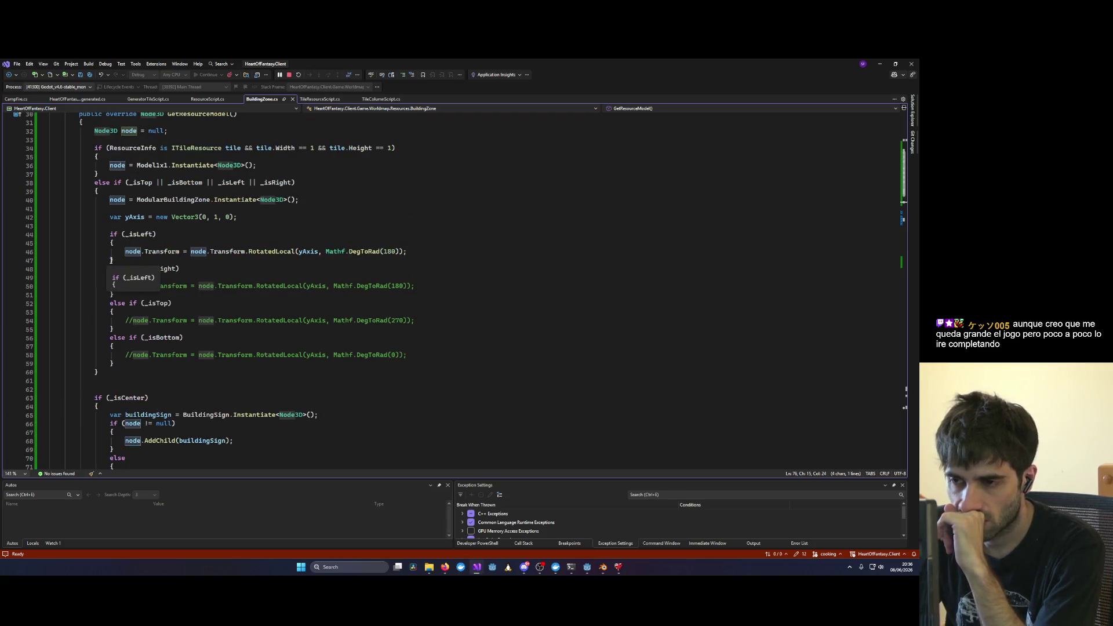
Step: Change line 46's rotation angle from 180 to 35 degrees, save, and restart the debug build
double_click(389, 251)
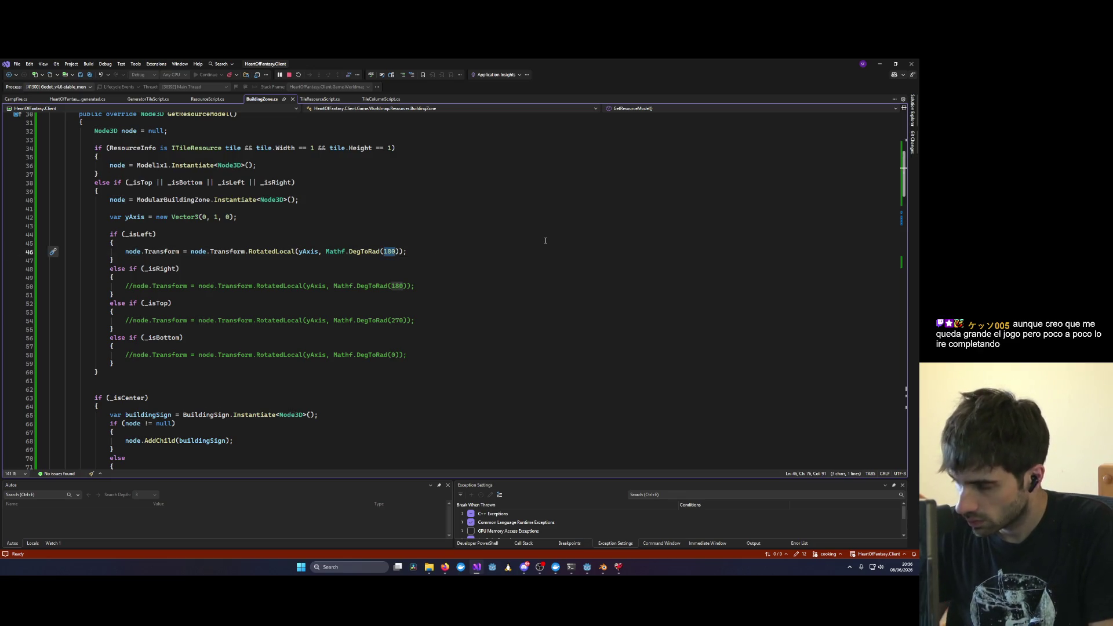
type("35")
key("ctrl+s")
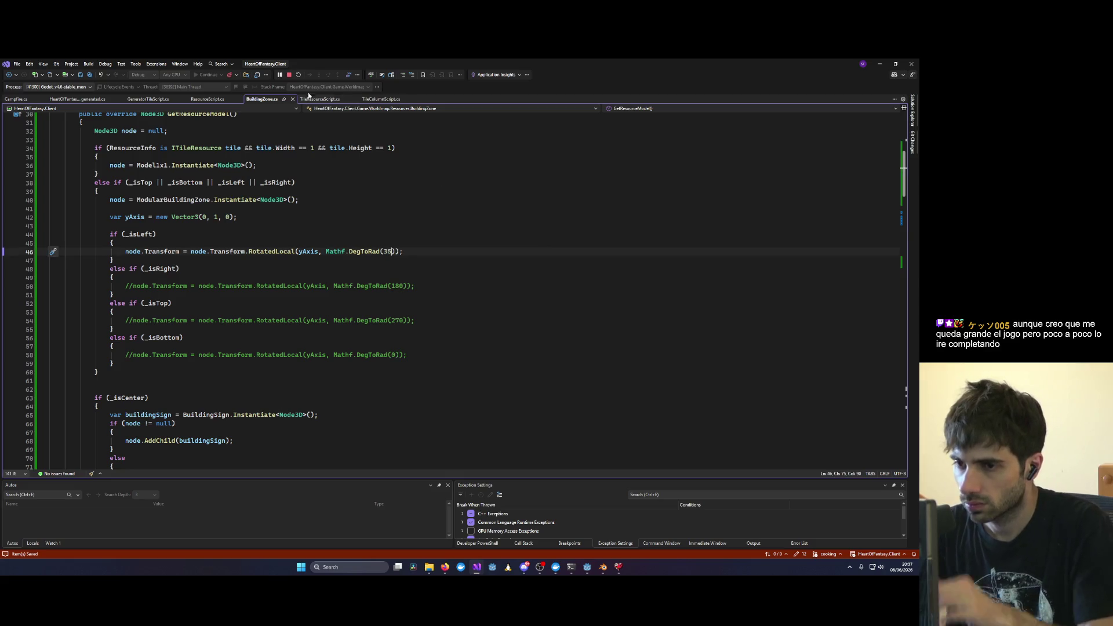
left_click(281, 75)
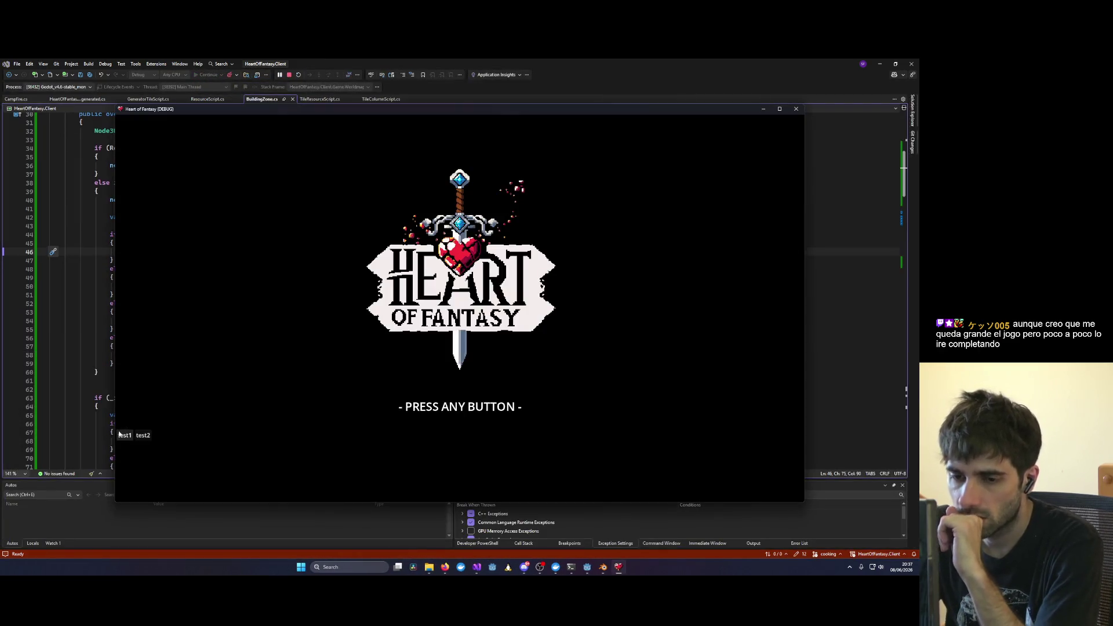
Step: Log in as test1, enter the world, and rotate the camera to view the 35° building zone
left_click(373, 428)
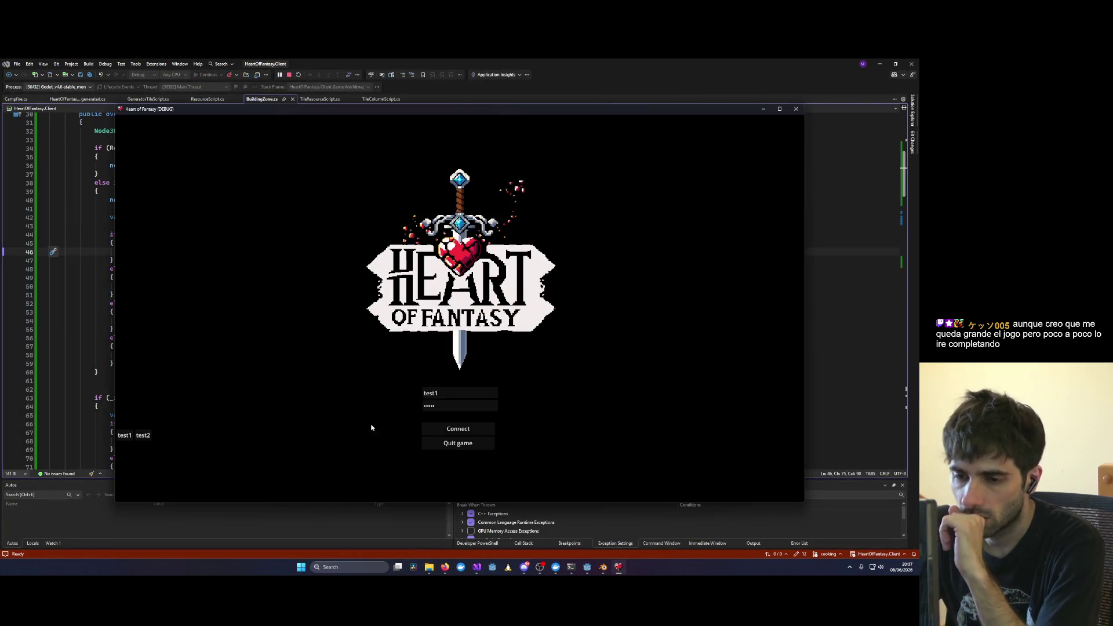
left_click(431, 429)
left_click(168, 377)
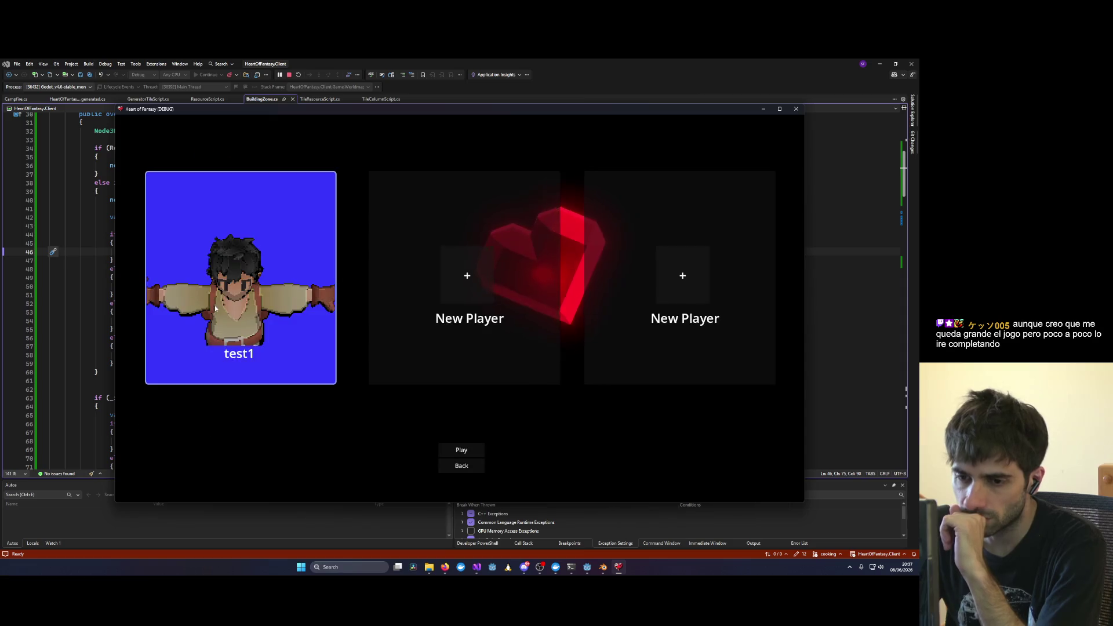
left_click(458, 450)
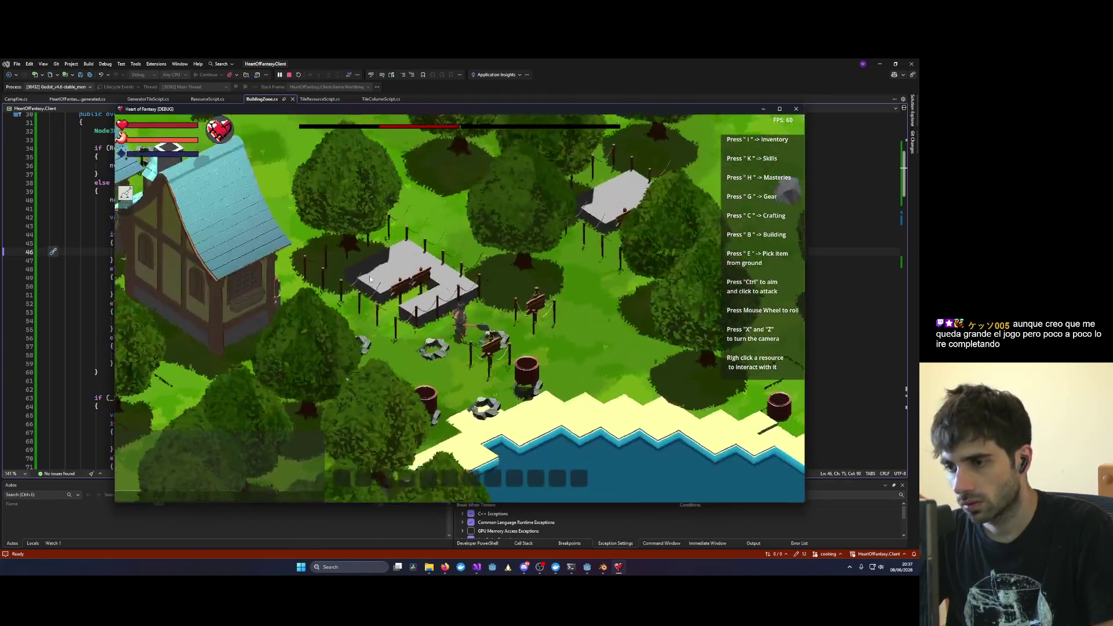
key("x")
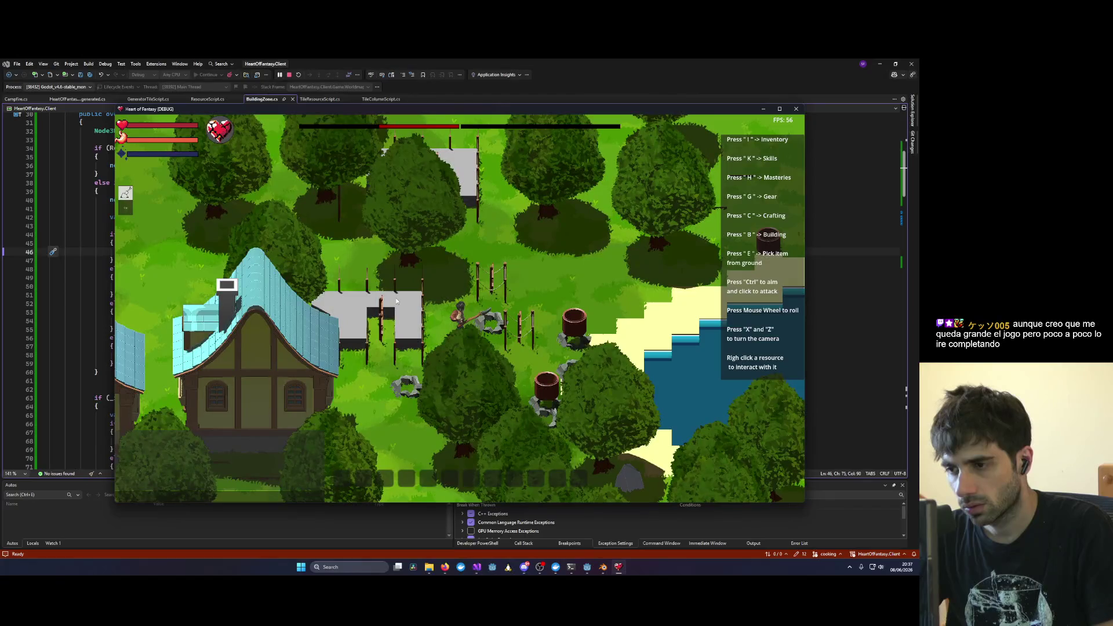
key("x")
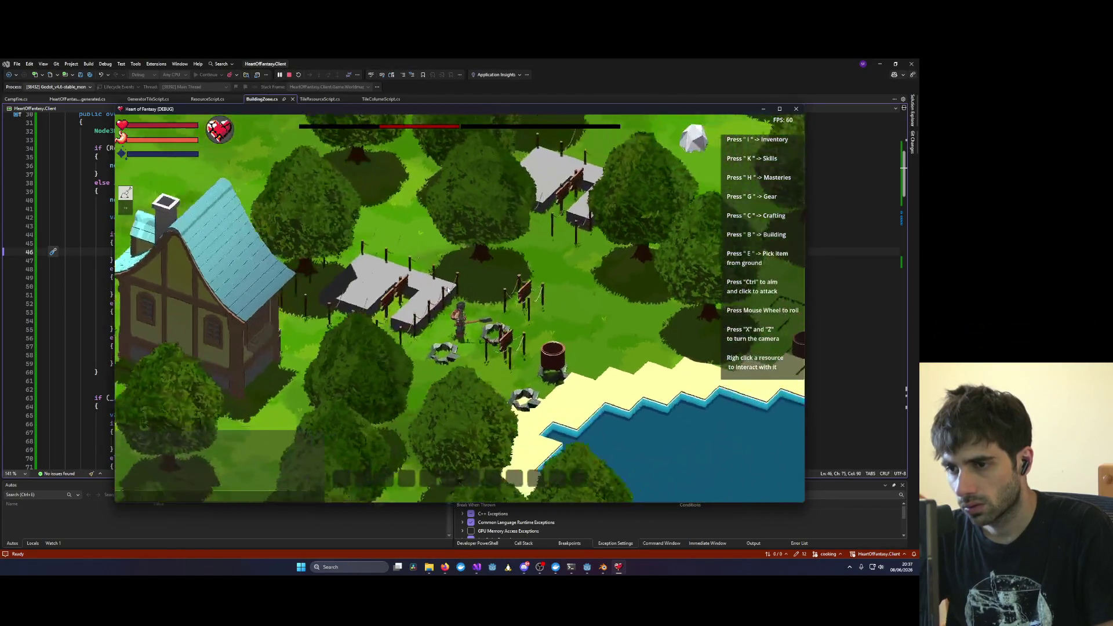
key("x")
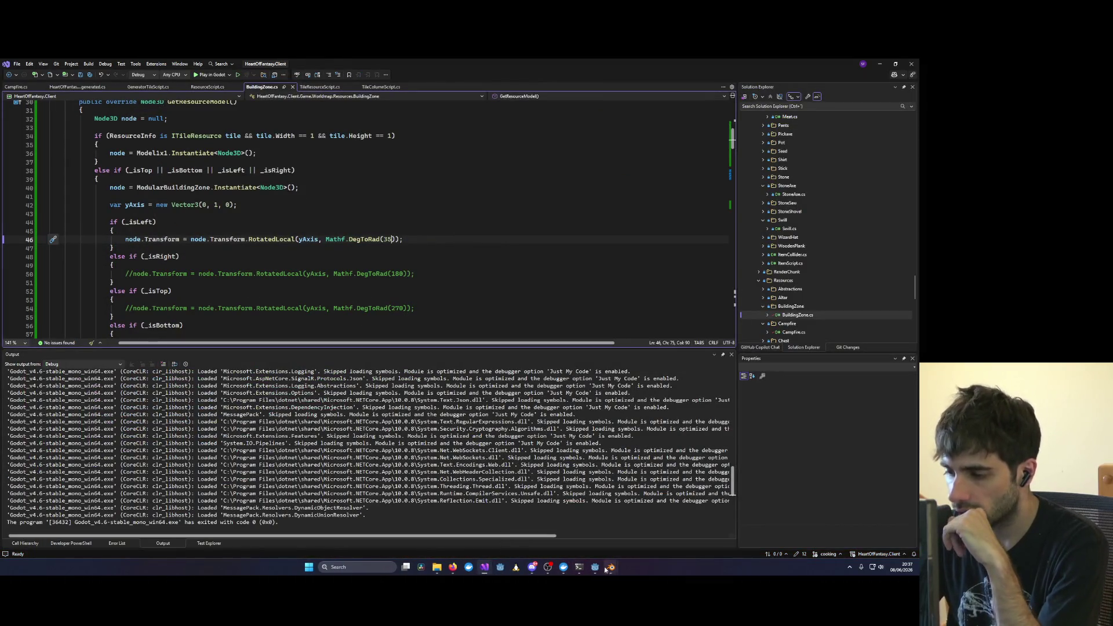
Step: Run the project from the Godot editor and enter the world with the test character
left_click(595, 568)
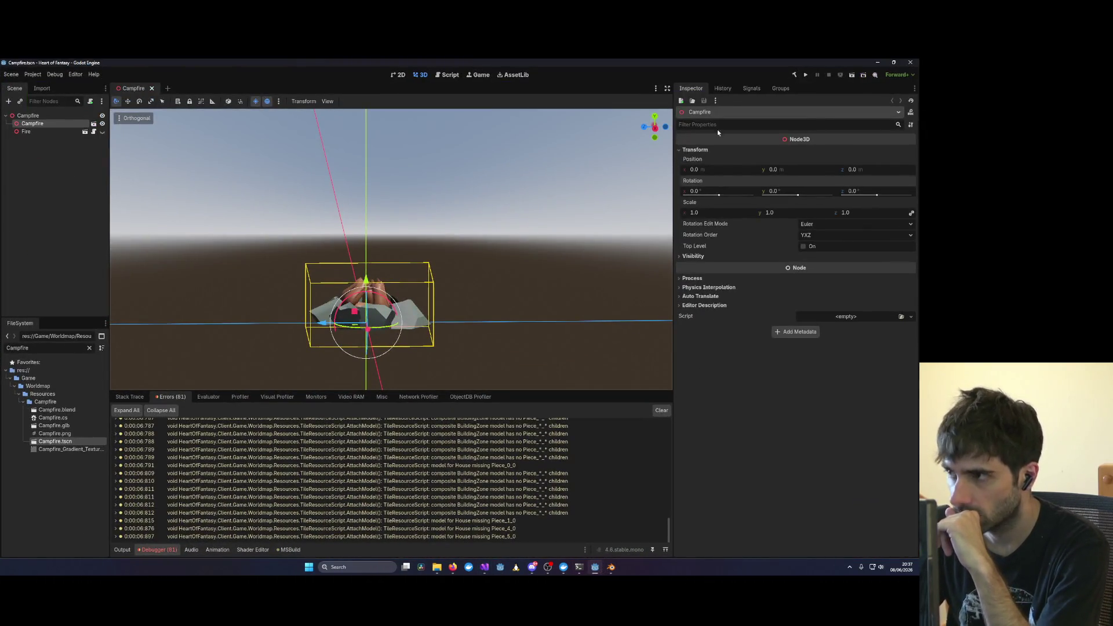
left_click(807, 75)
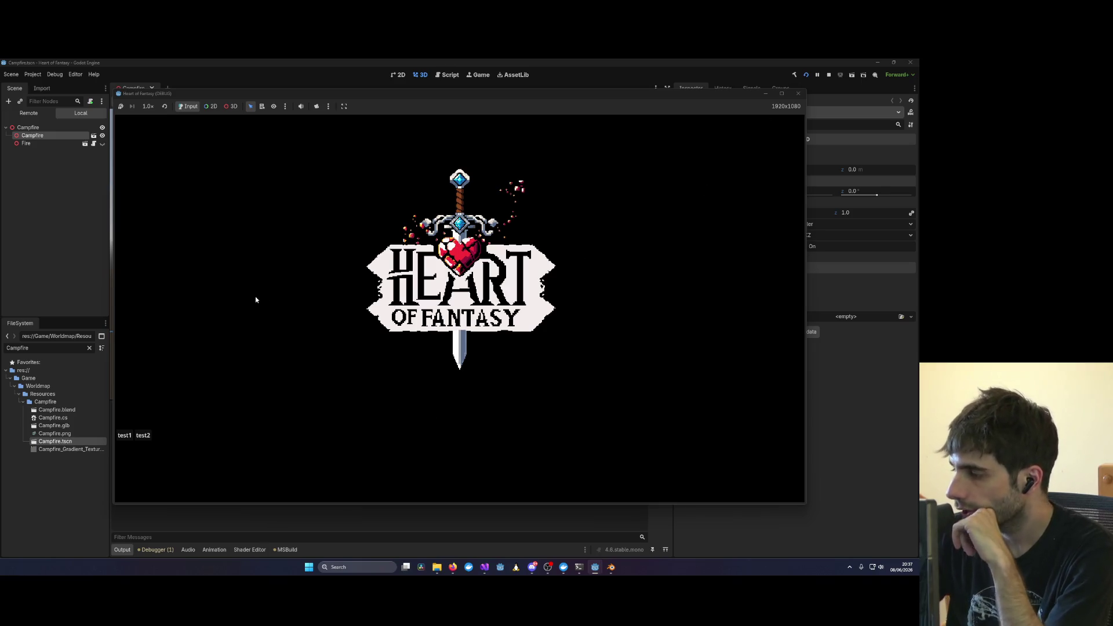
left_click(247, 347)
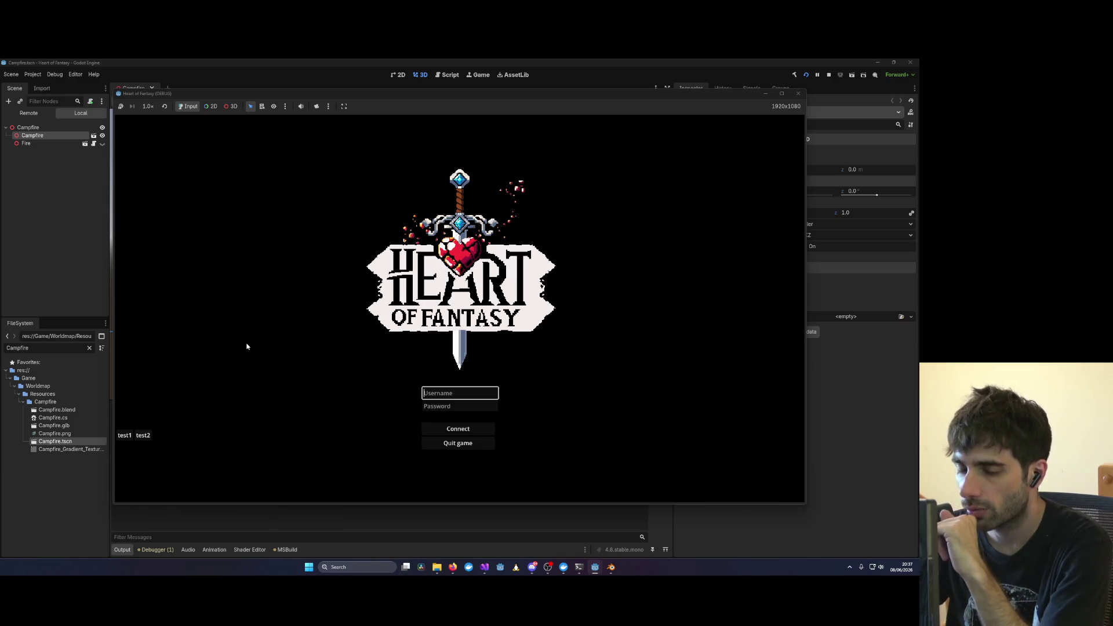
left_click(124, 434)
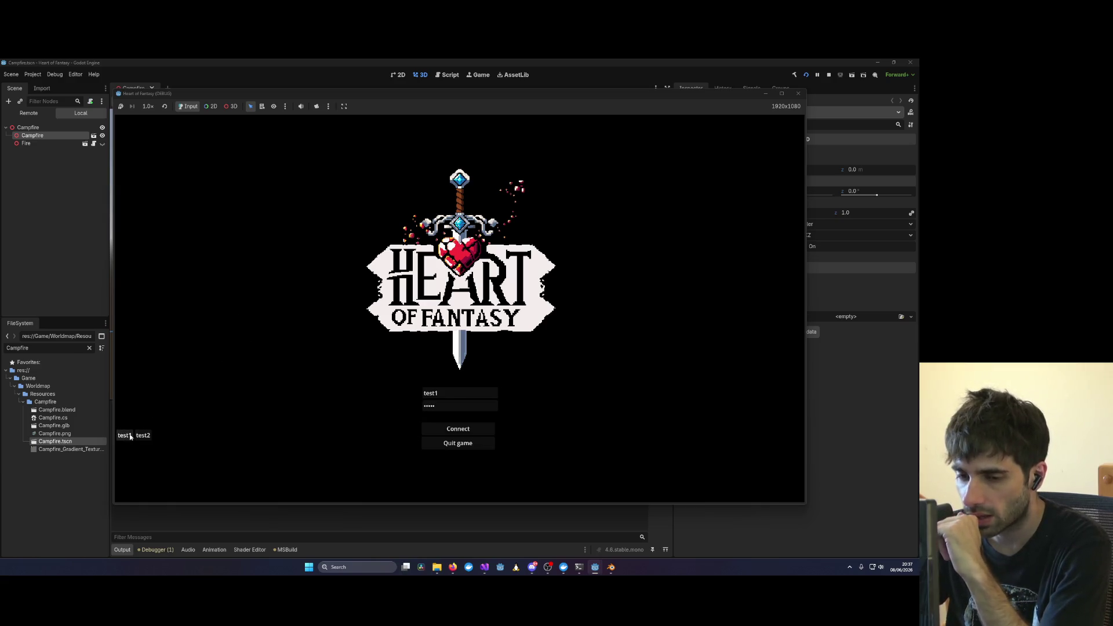
left_click(453, 427)
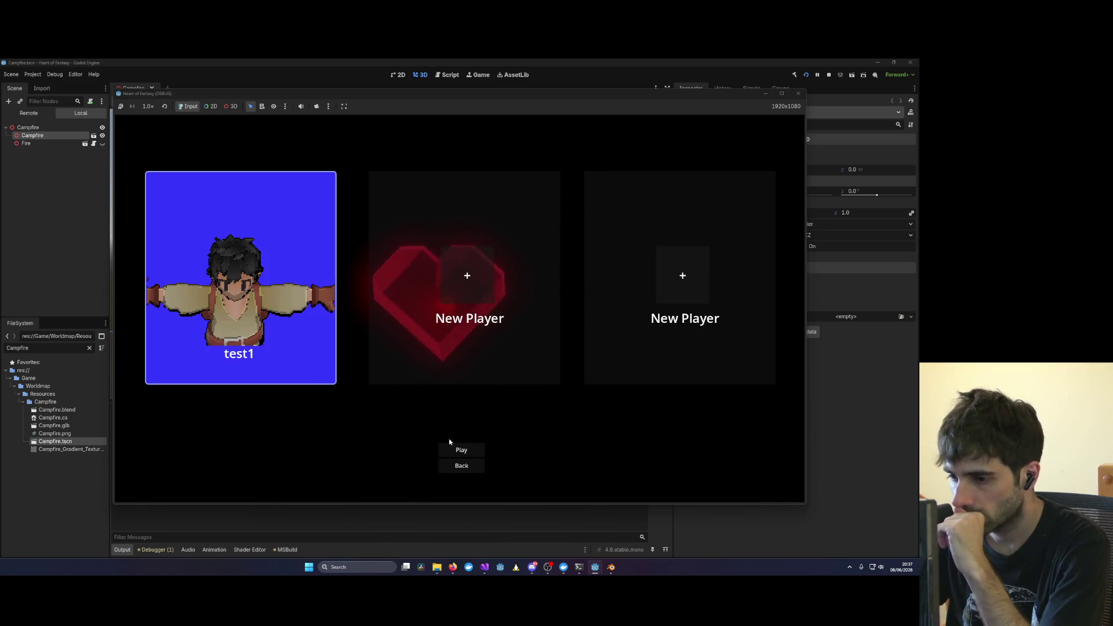
left_click(455, 449)
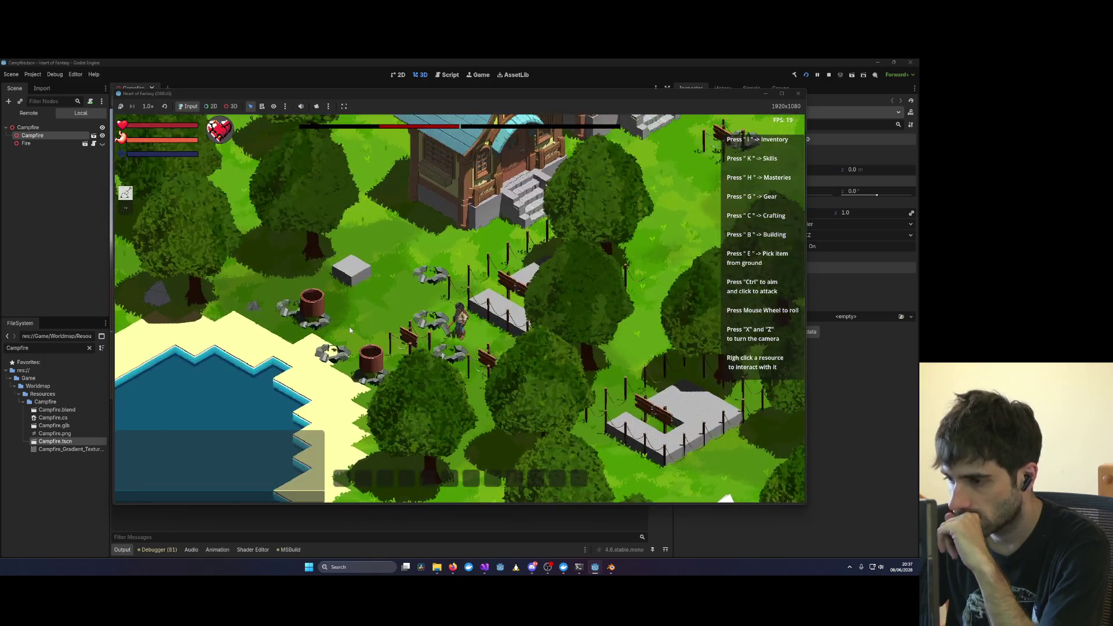
Step: Rotate and zoom the game camera to inspect the building zone, house and lake
key("x")
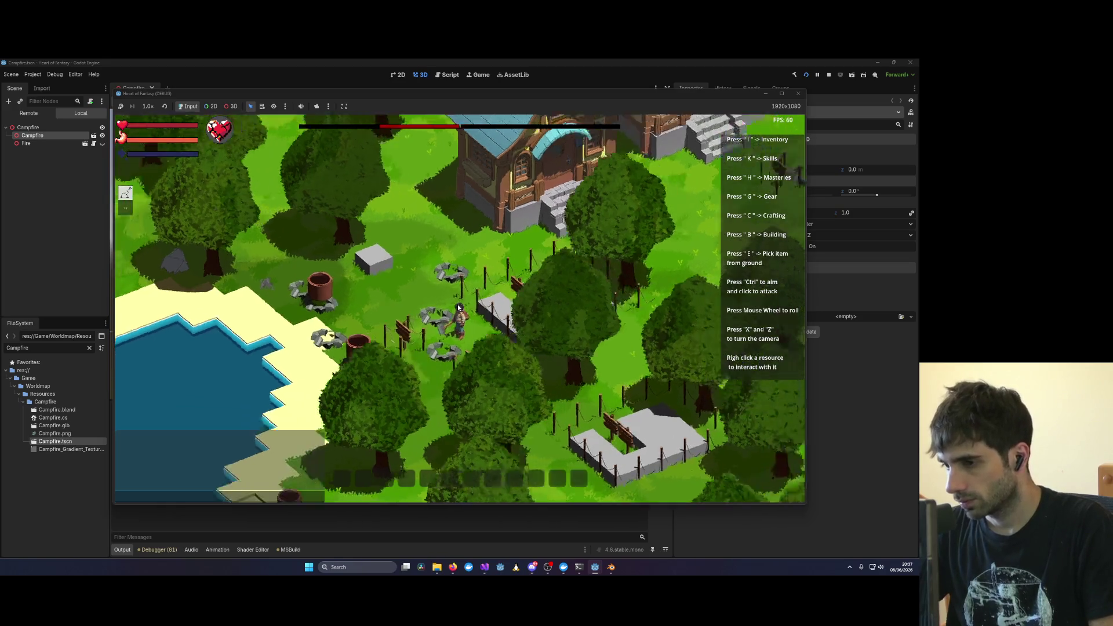
key("z")
key("x")
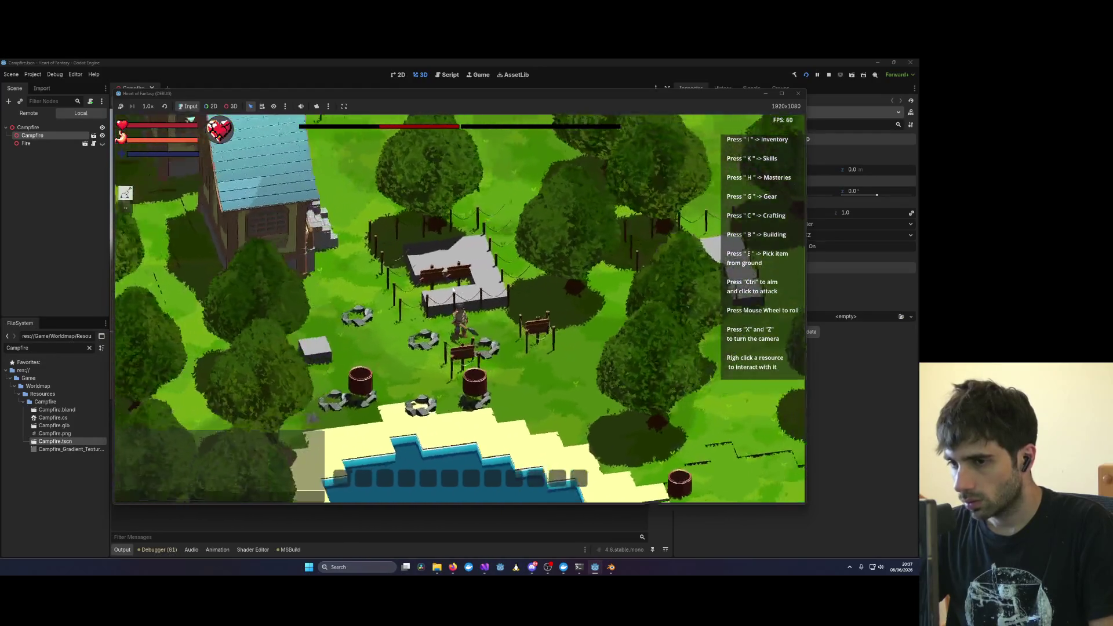
scroll(458, 291, "up", 3)
key("x")
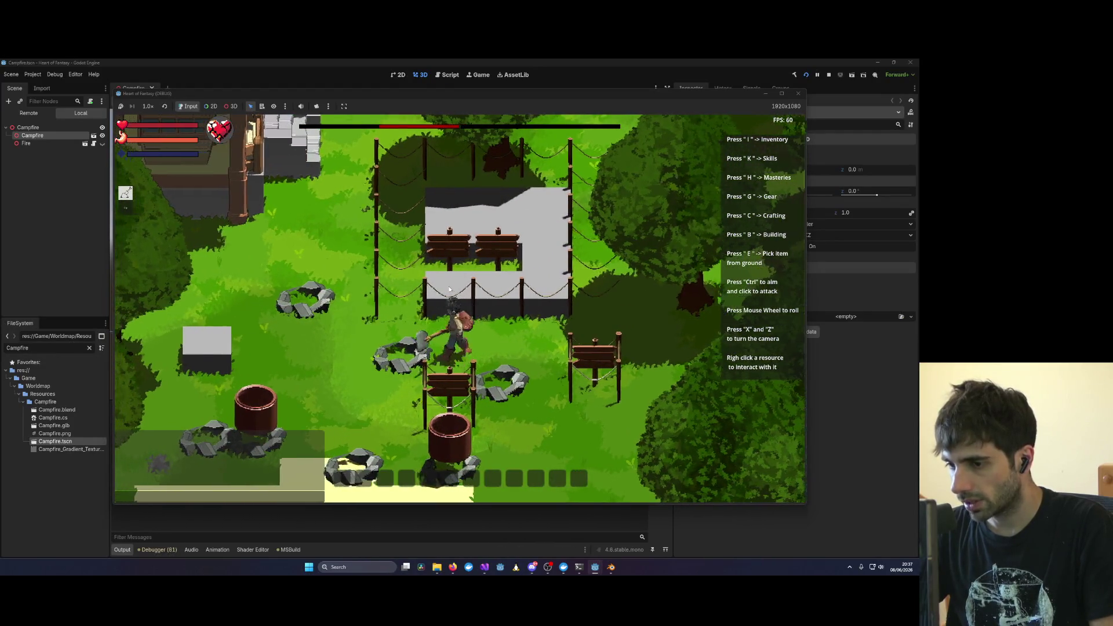
scroll(449, 290, "down", 3)
key("z")
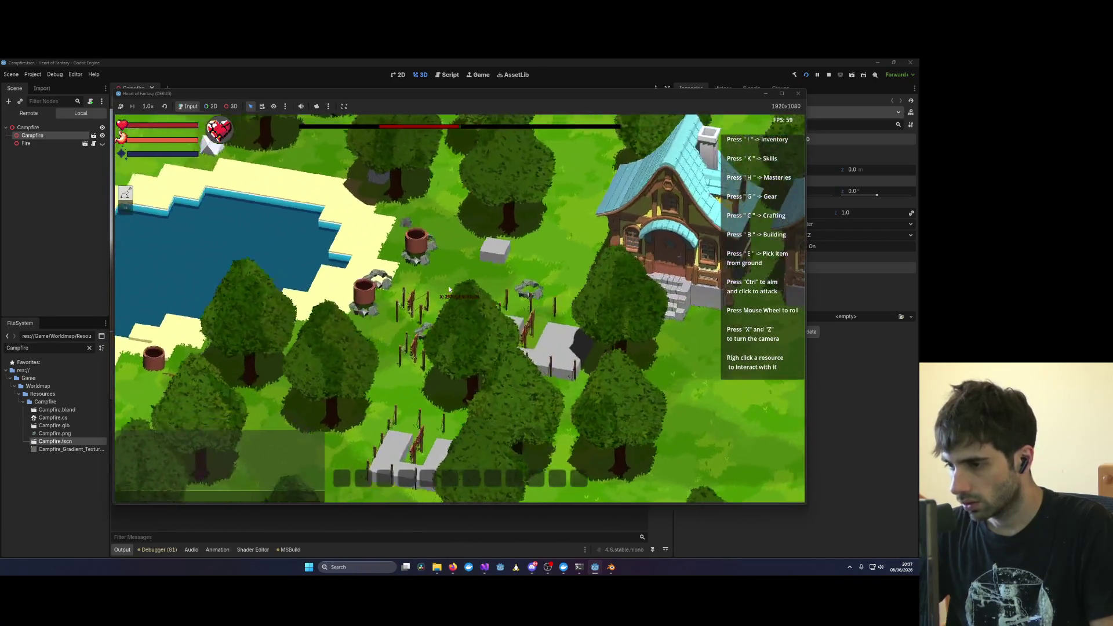
key("x")
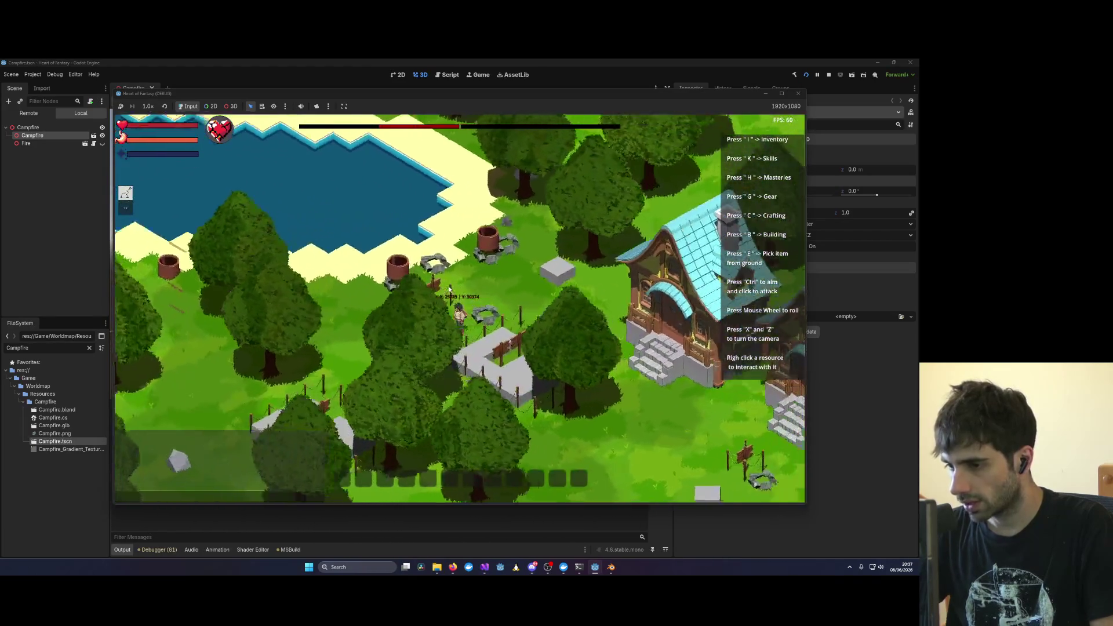
key("x")
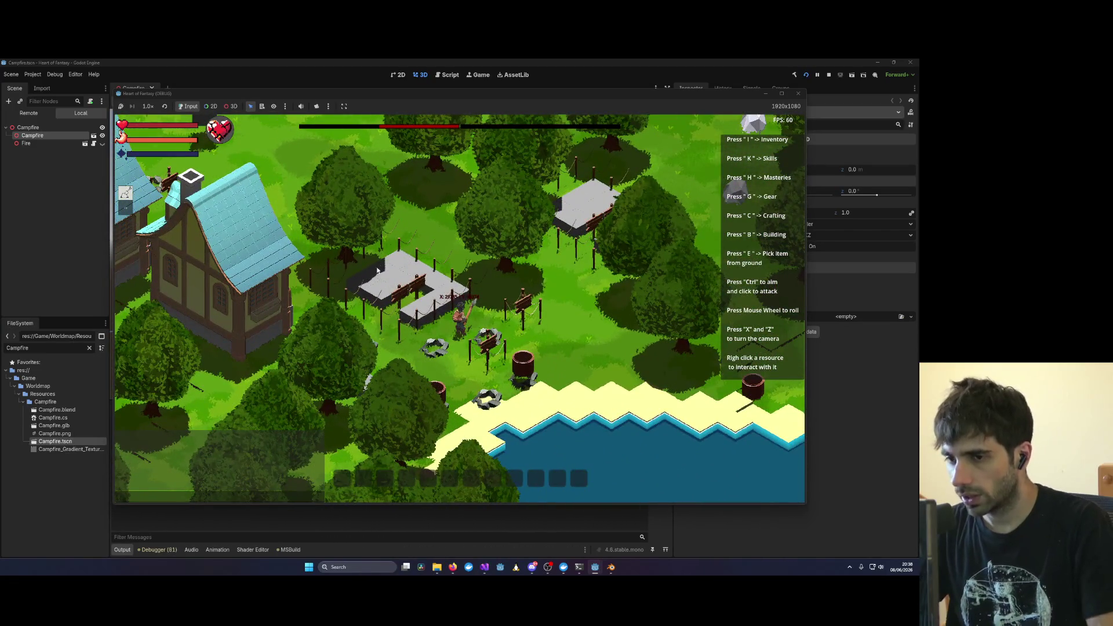
Step: Stop the running game with F8 and switch back to the code editor
key("F8")
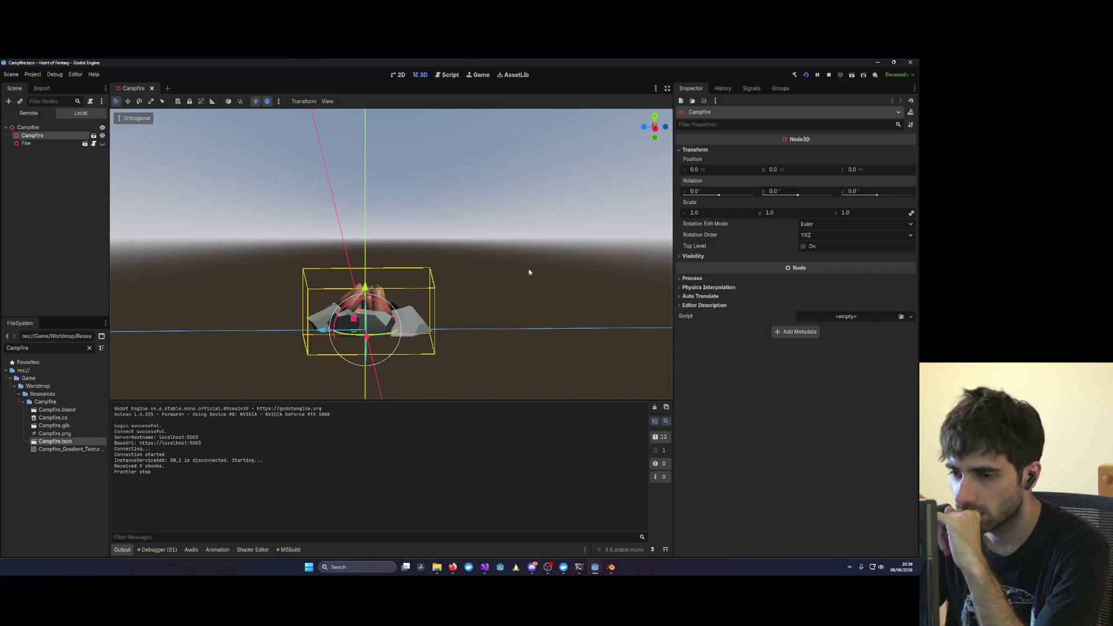
mouse_move(486, 565)
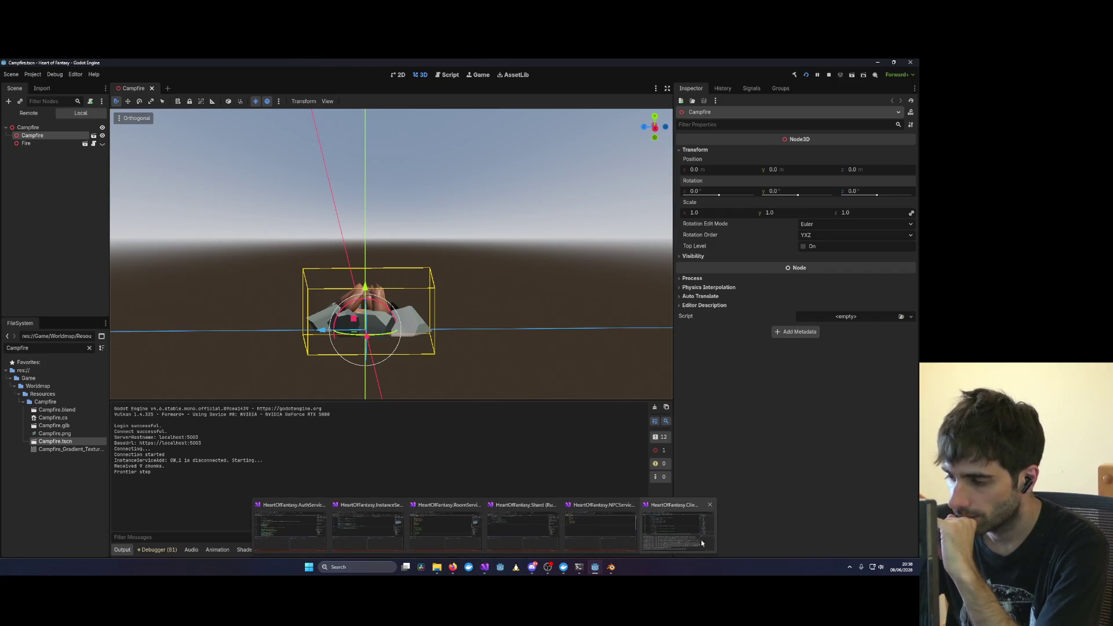
mouse_move(713, 539)
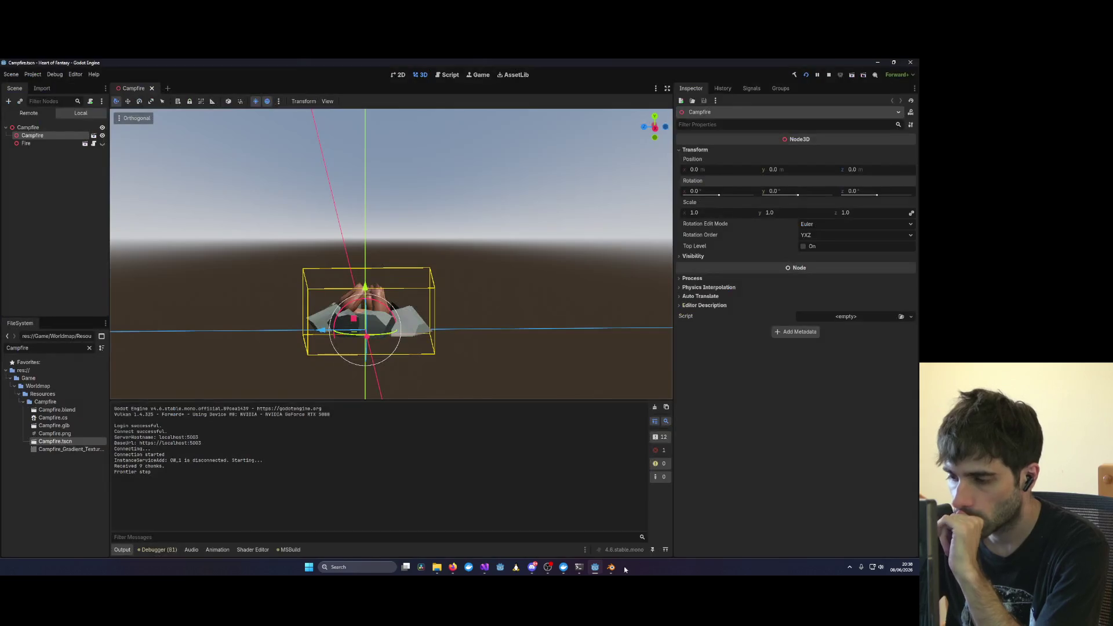
mouse_move(612, 567)
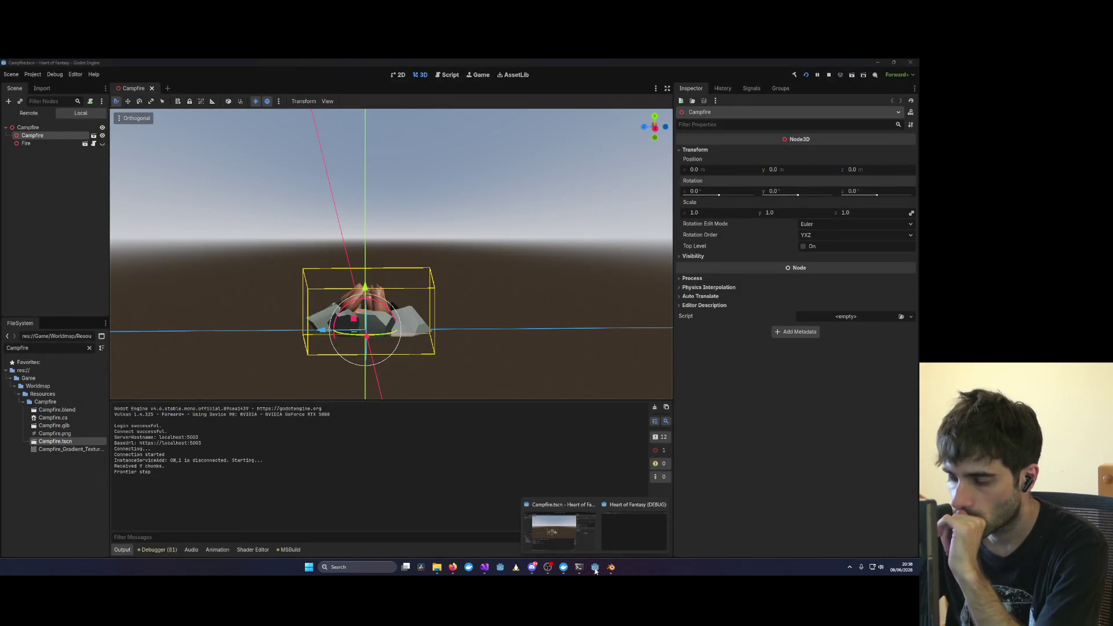
mouse_move(637, 536)
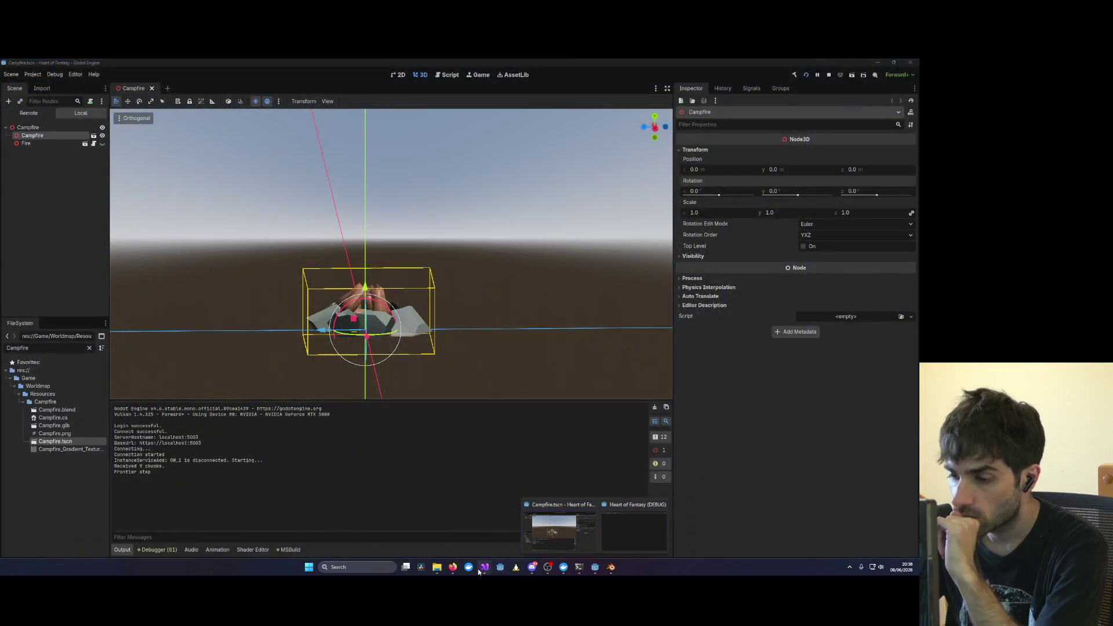
left_click(679, 528)
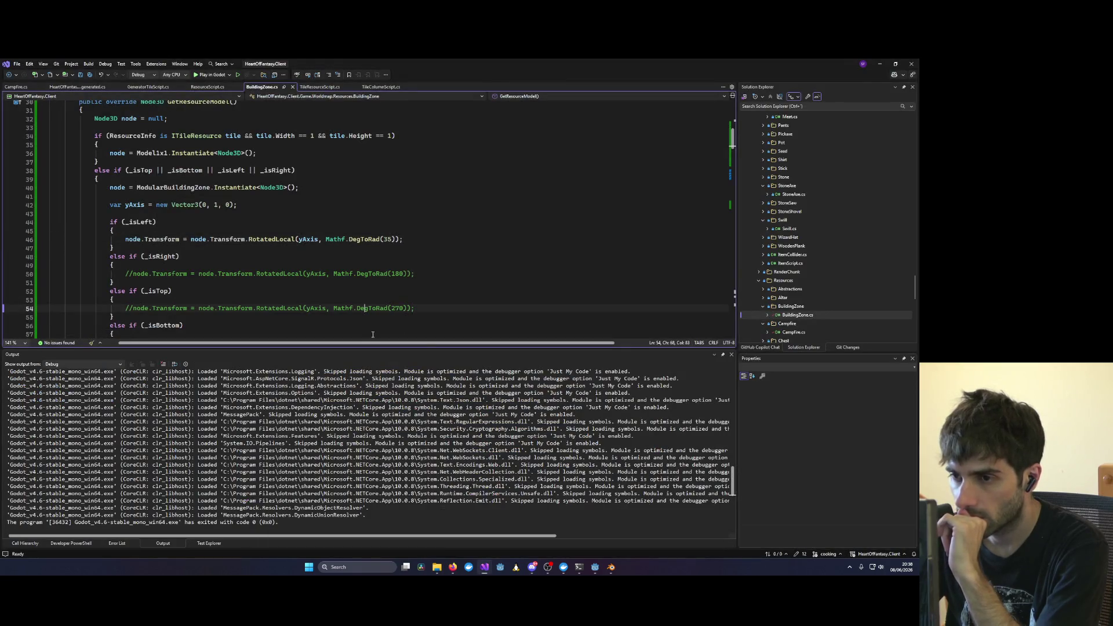
Step: Review the yAxis declaration and replace Transform with Rotate on line 46
left_click(142, 204)
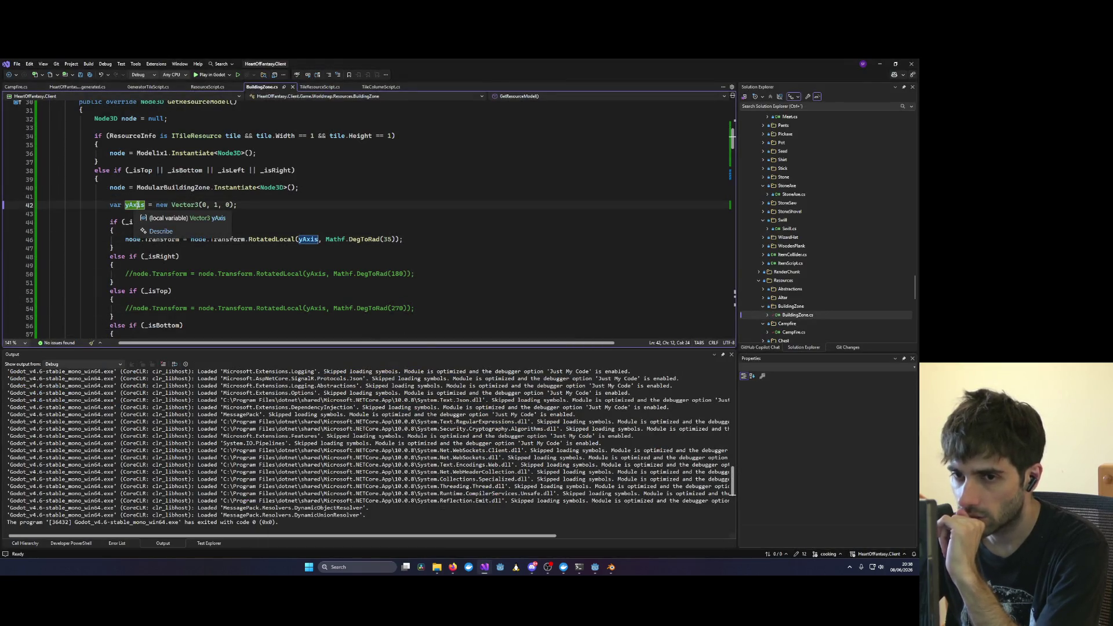
left_click(674, 182)
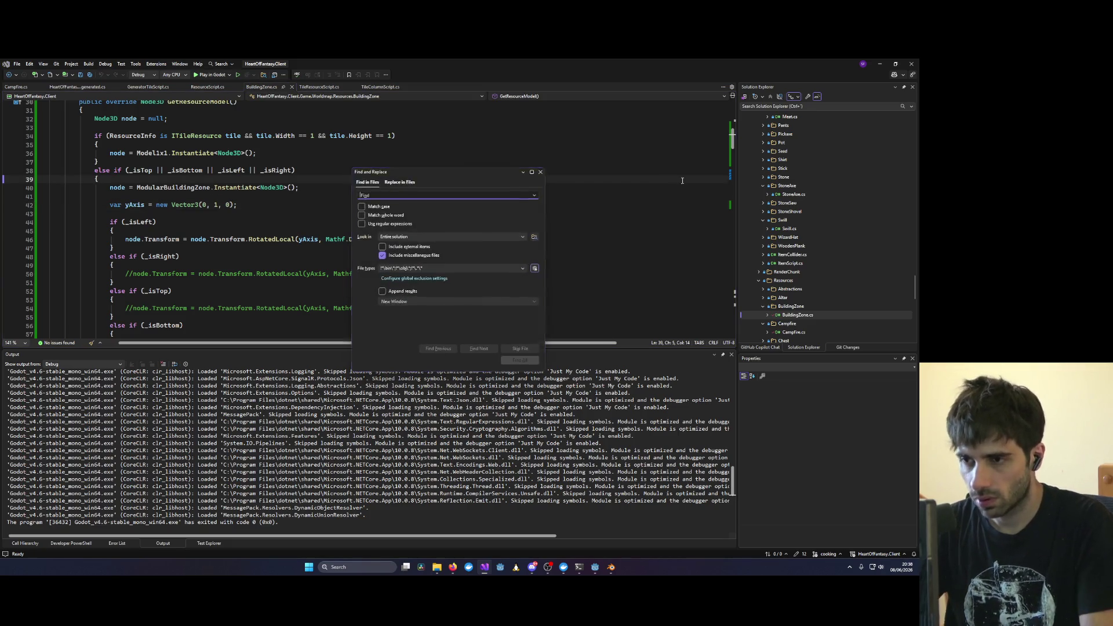
double_click(158, 239)
type("Rotate")
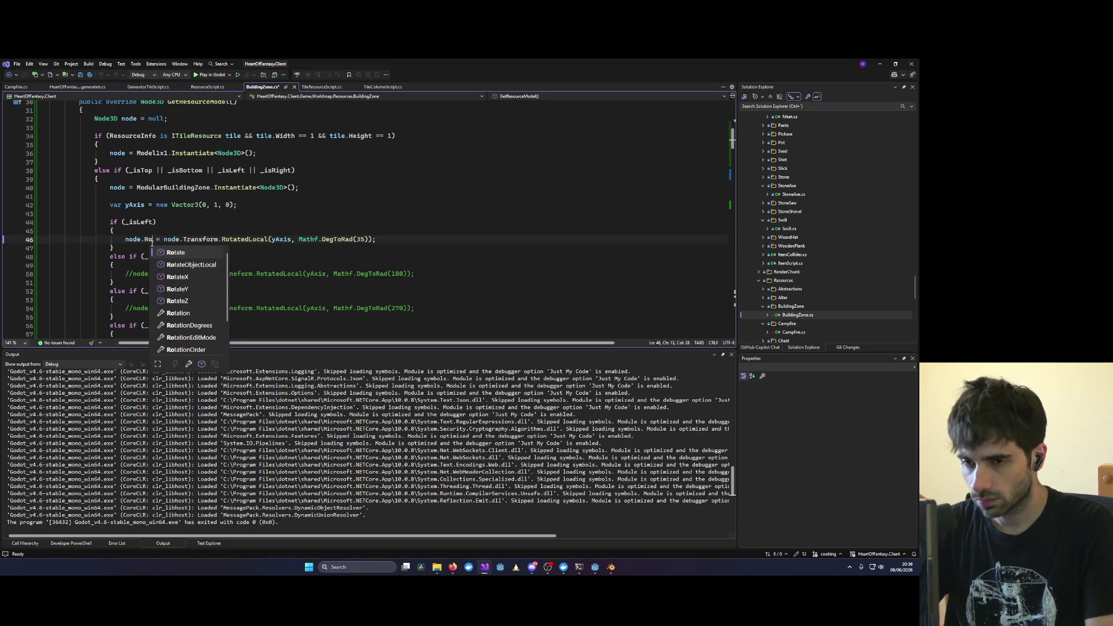
key("Escape")
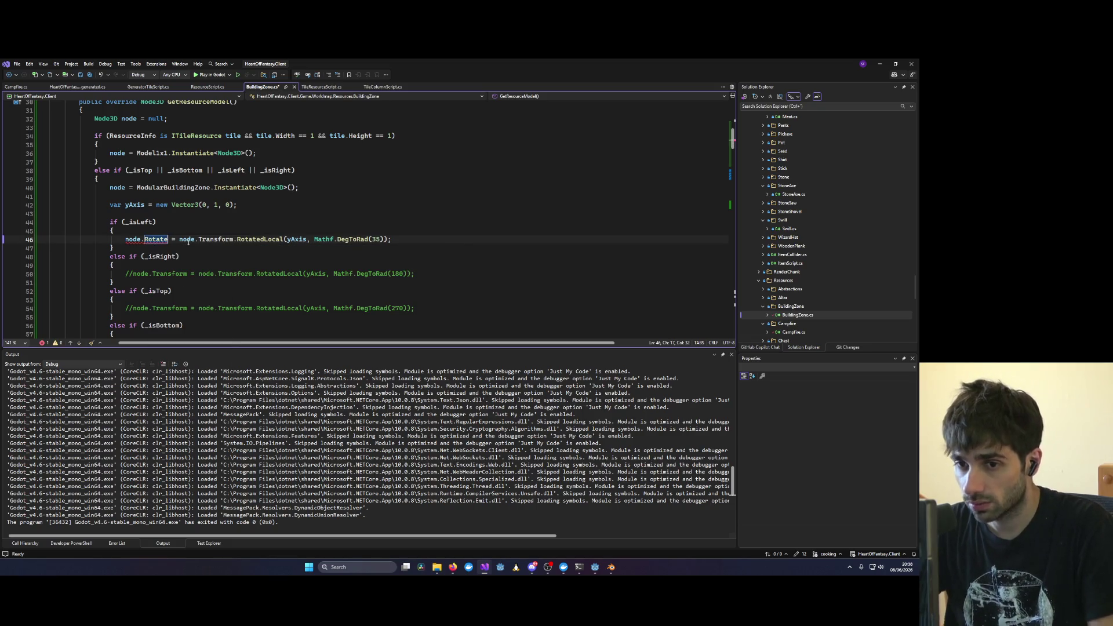
Step: Rewrite line 46 as node.Rotate(yAxis, Mathf.DegToRad(35)), save, and start debugging with F5
double_click(260, 239)
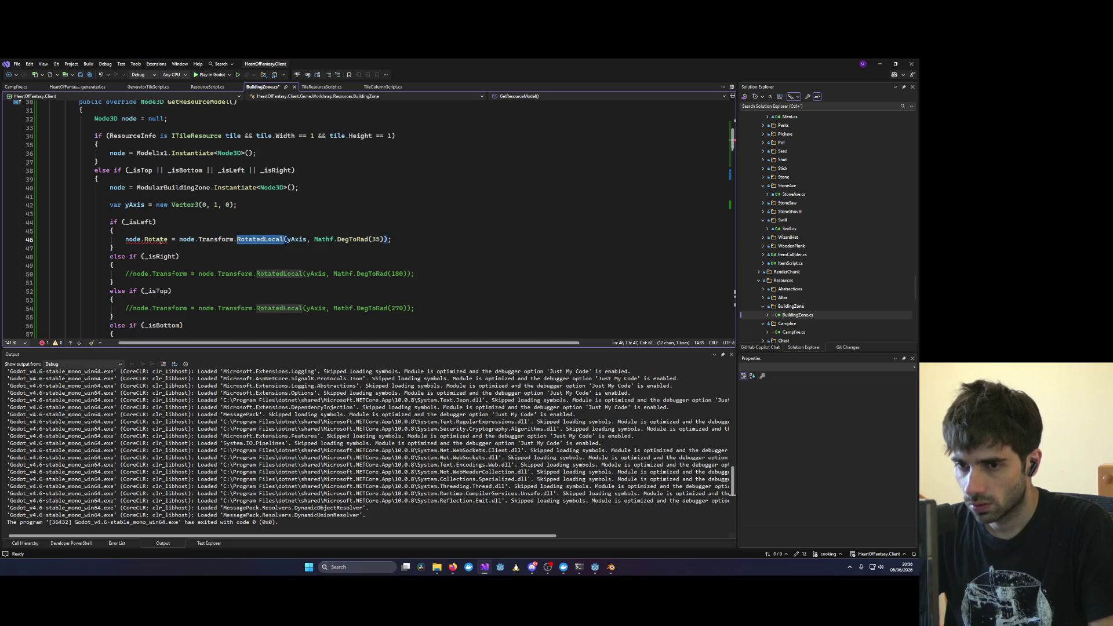
mouse_move(148, 239)
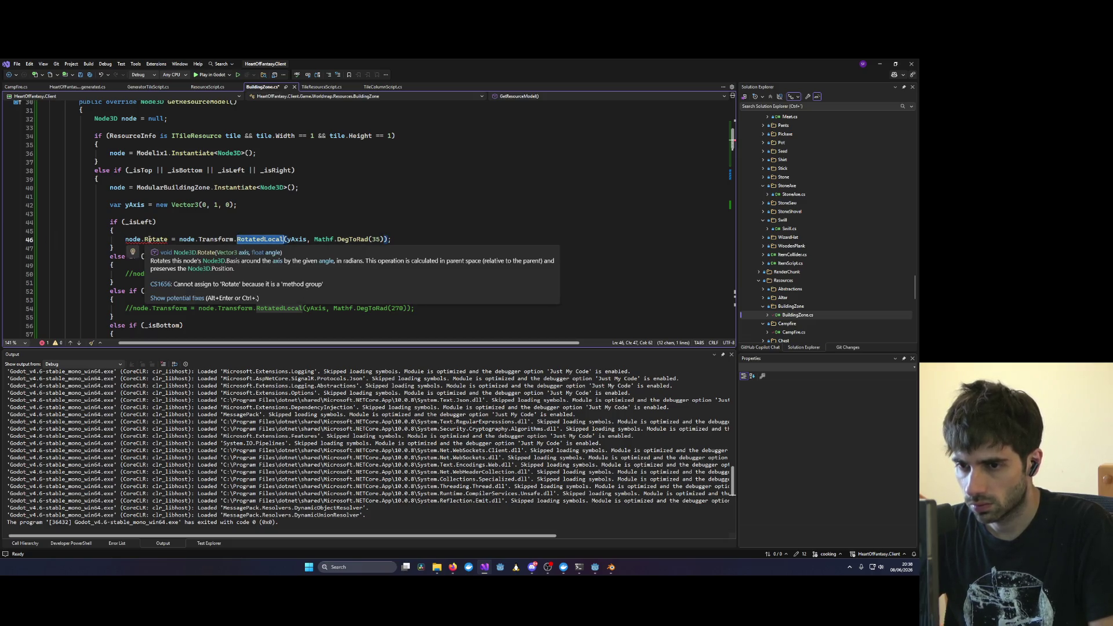
left_click_drag(180, 240, 284, 239)
key("Delete")
key("BackSpace")
key("BackSpace")
key("BackSpace")
key("ctrl+s")
key("Down")
key("Down")
key("Down")
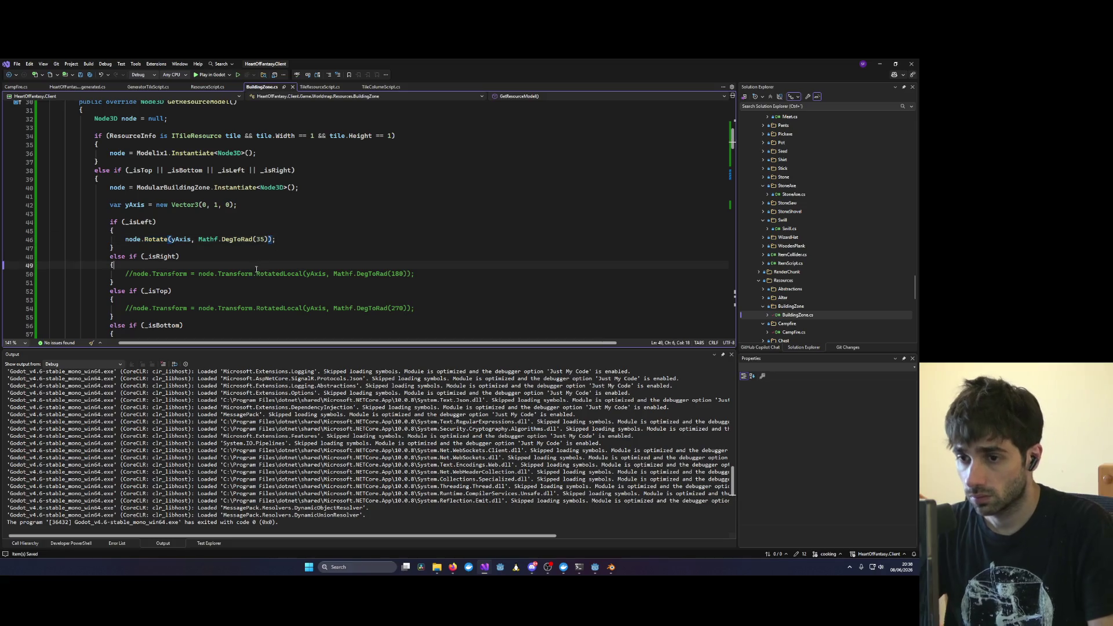
key("F5")
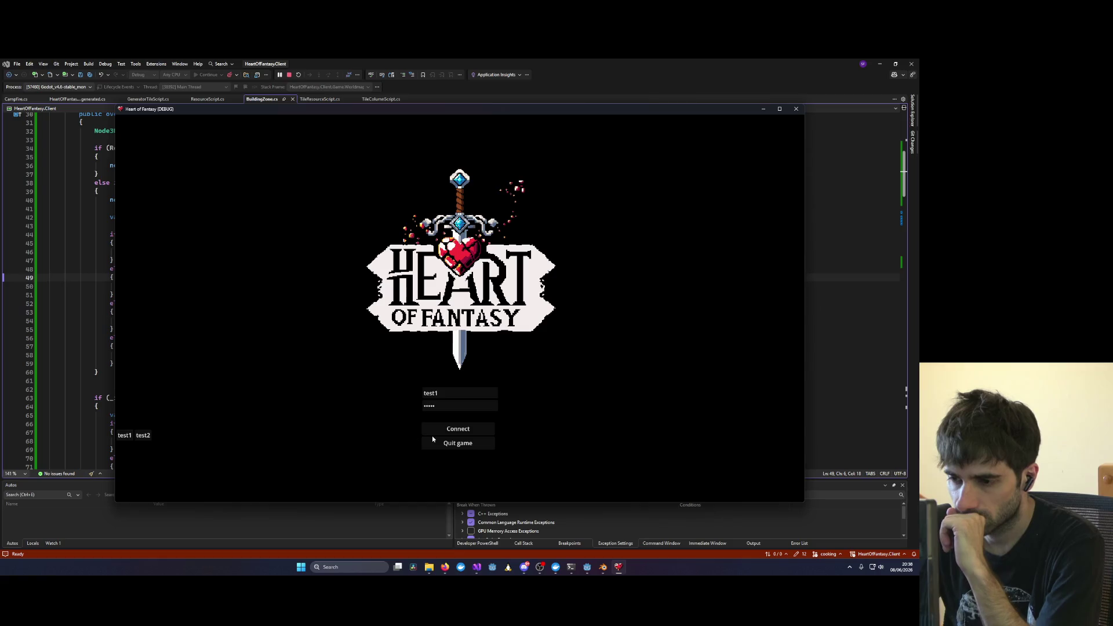
Step: Log in with the test account and enter the world with the existing character
left_click(432, 434)
left_click(159, 378)
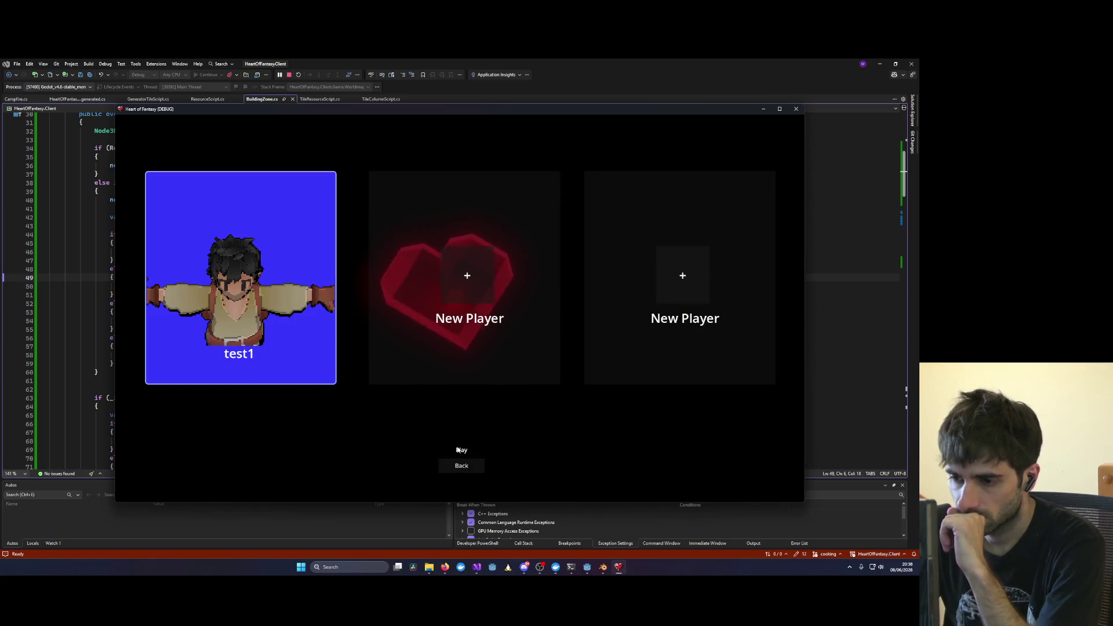
left_click(458, 450)
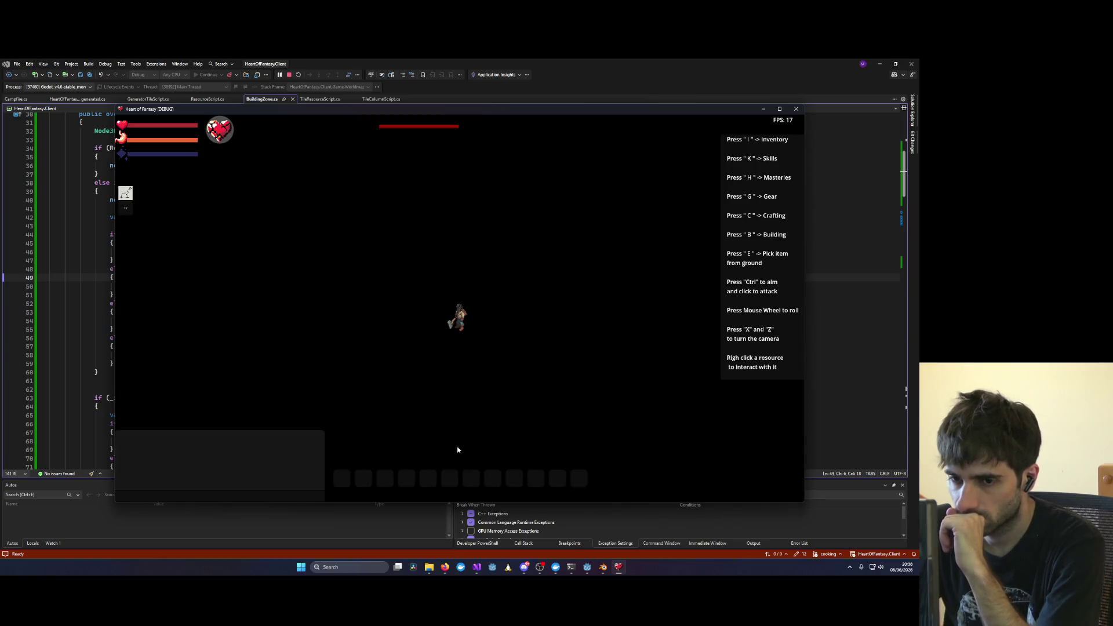
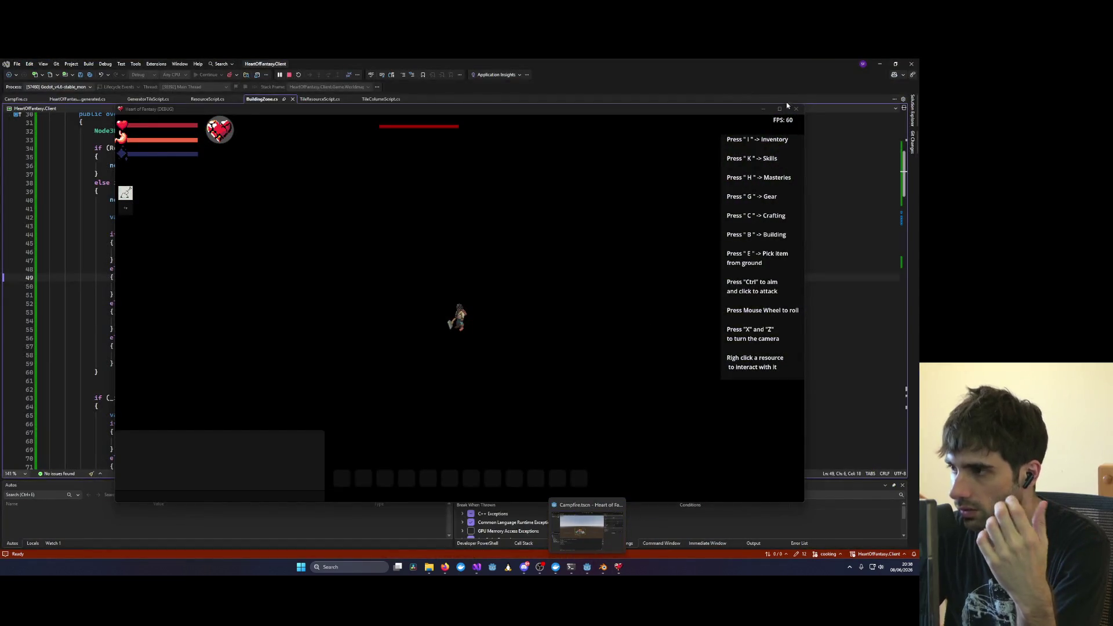
Step: Restart the debug run and enter the game world as test1
left_click(795, 108)
left_click(215, 76)
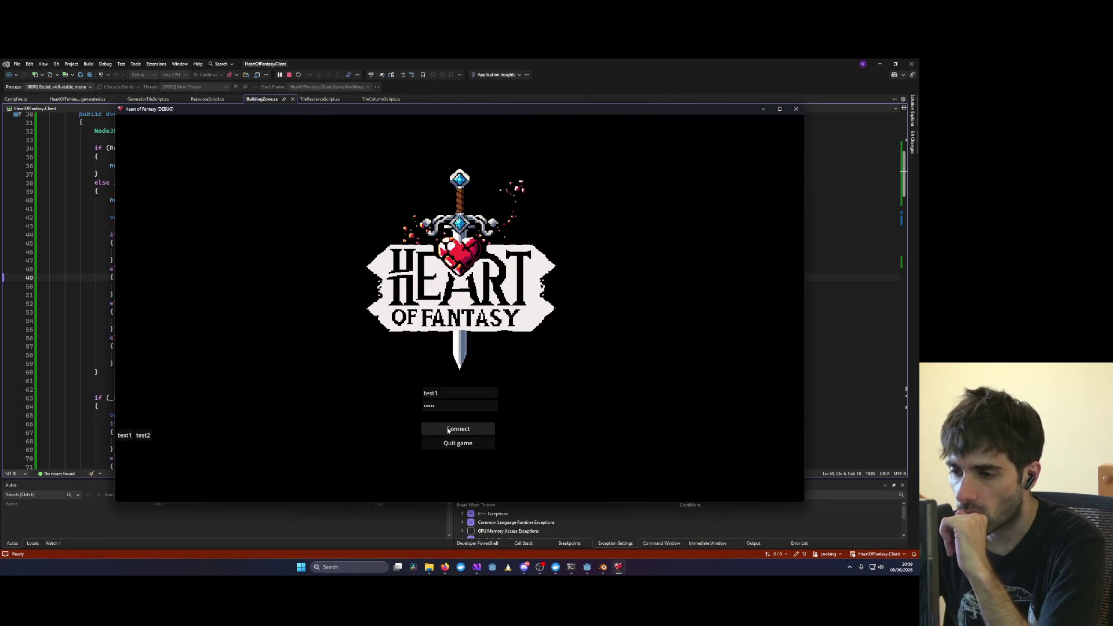
left_click(458, 429)
left_click(158, 378)
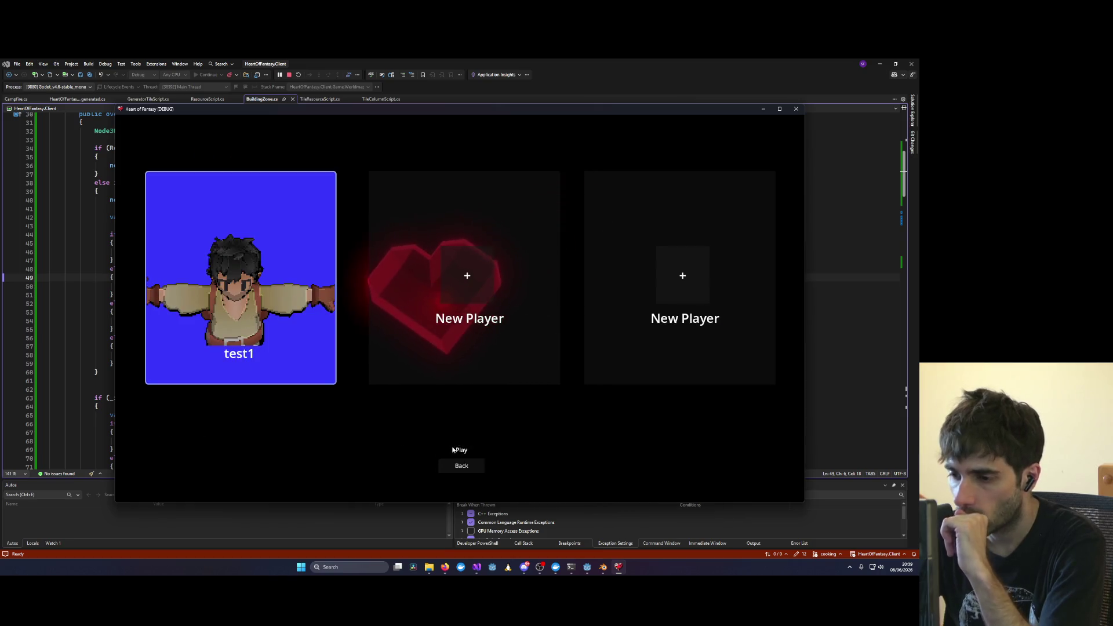
left_click(458, 450)
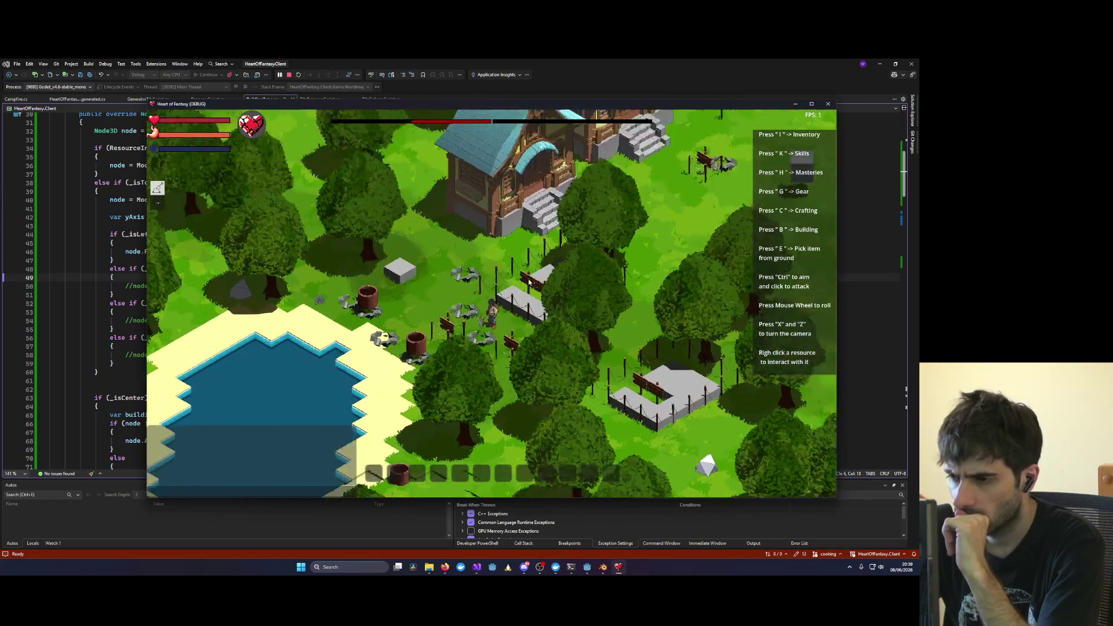
Step: Orbit the camera around the character to inspect the fences, then close the game
key("x")
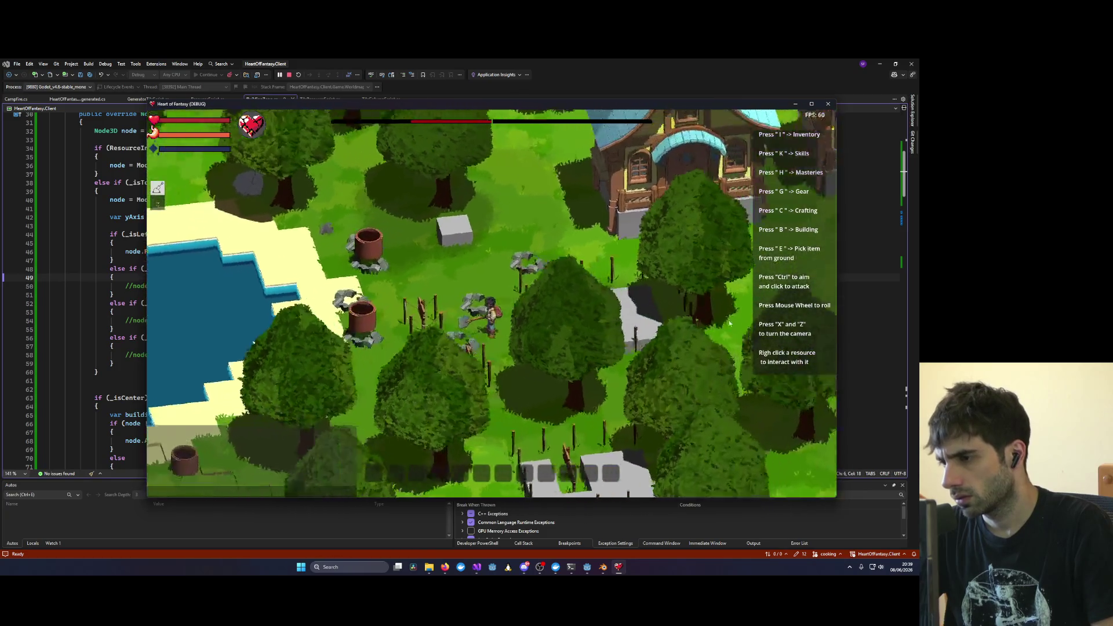
key("x")
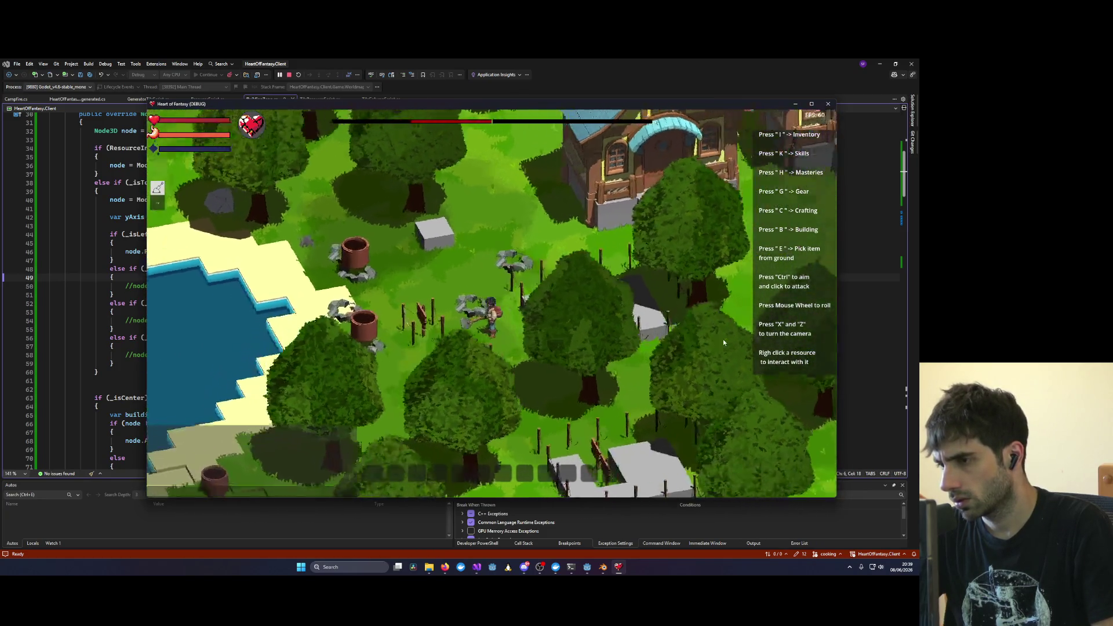
key("x")
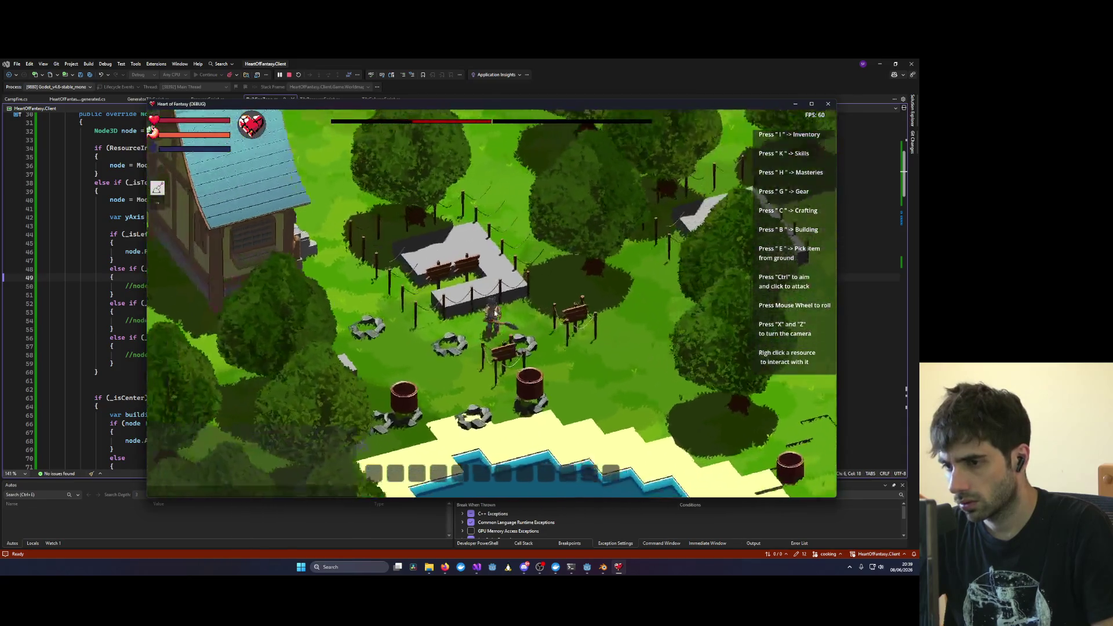
scroll(450, 311, "up", 2)
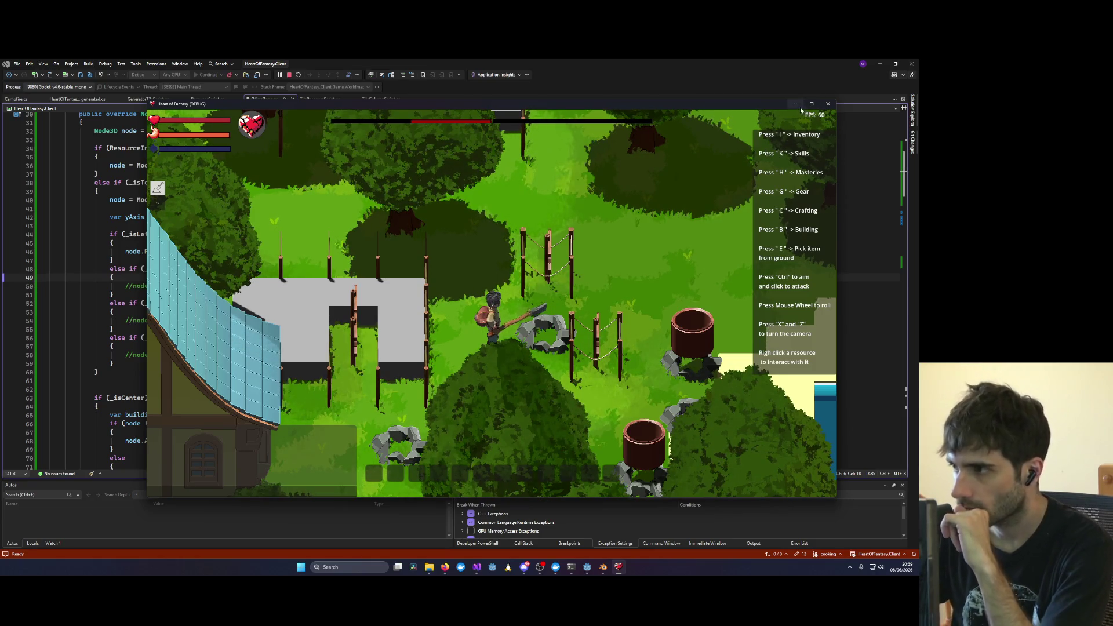
left_click(828, 104)
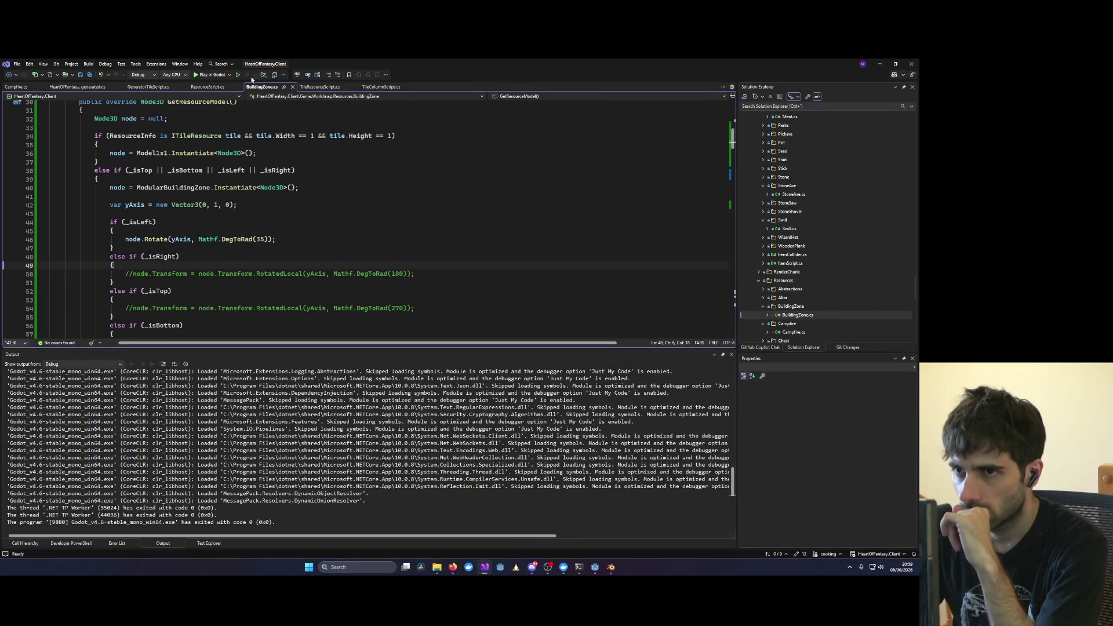
Step: Rebuild and run Heart of Fantasy from the Godot editor with F5, reaching the main menu
scroll(348, 232, "down", 1)
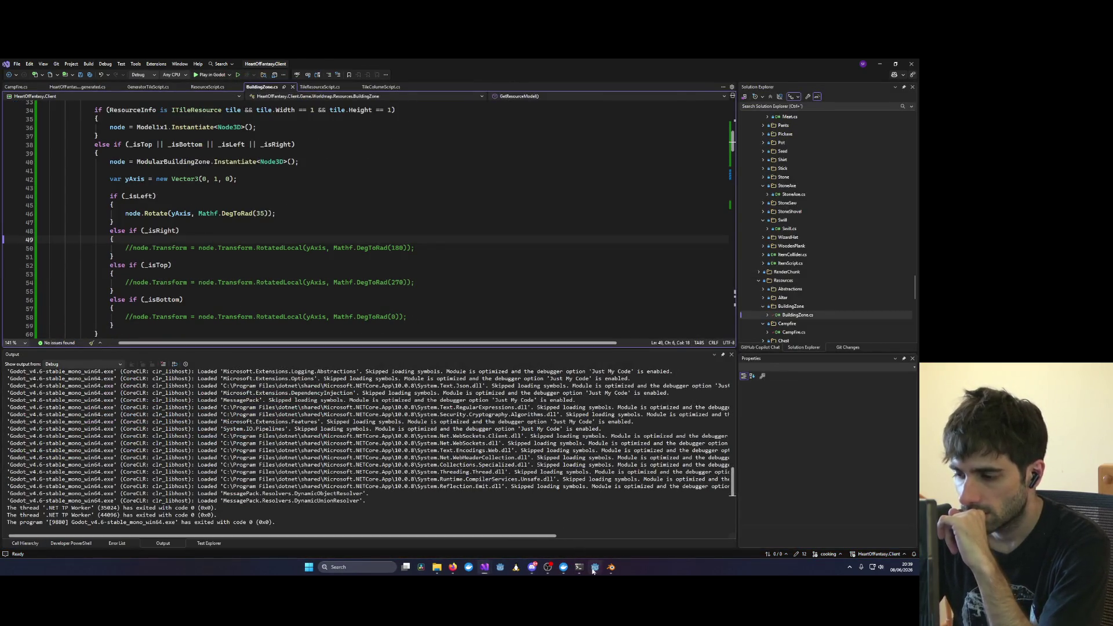
left_click(595, 567)
key("F5")
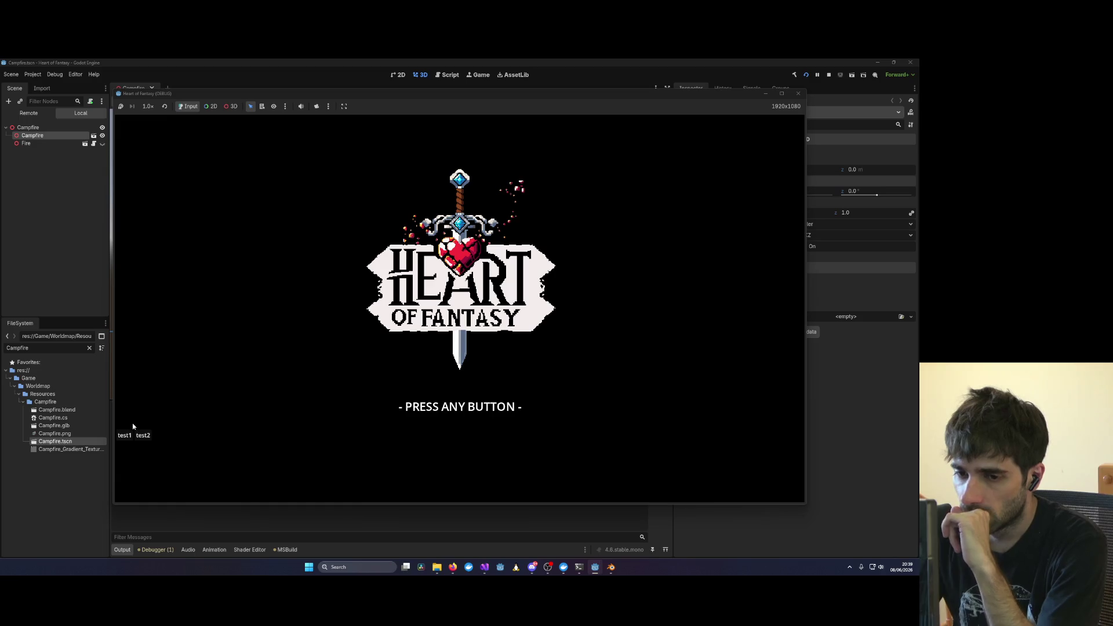
left_click(142, 435)
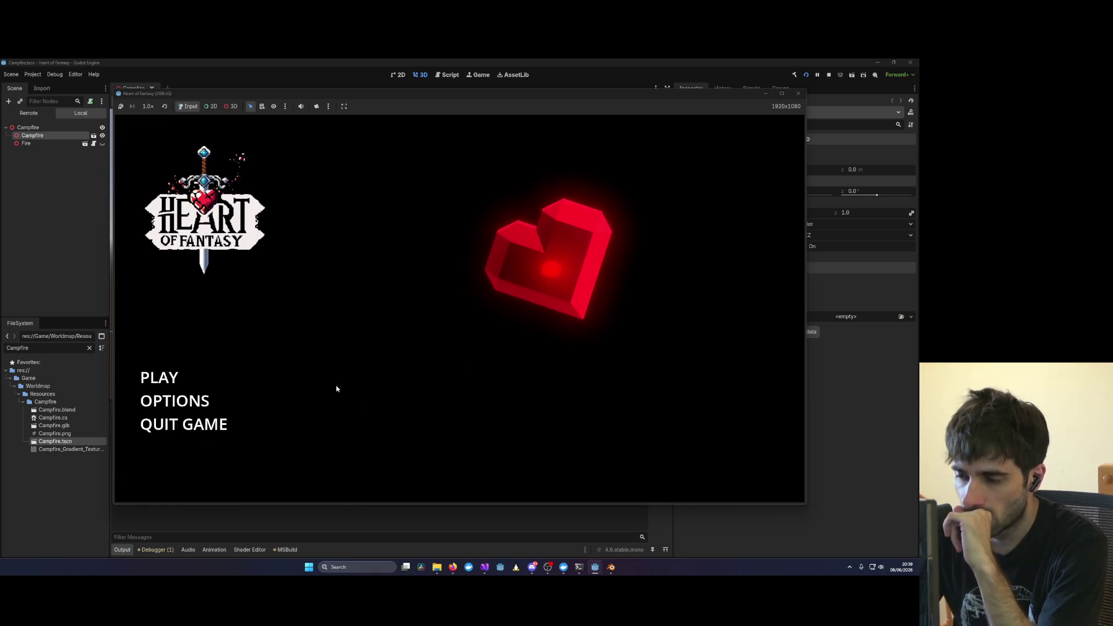
Step: Pick the test1 character and enter the game world
left_click(160, 378)
left_click(302, 359)
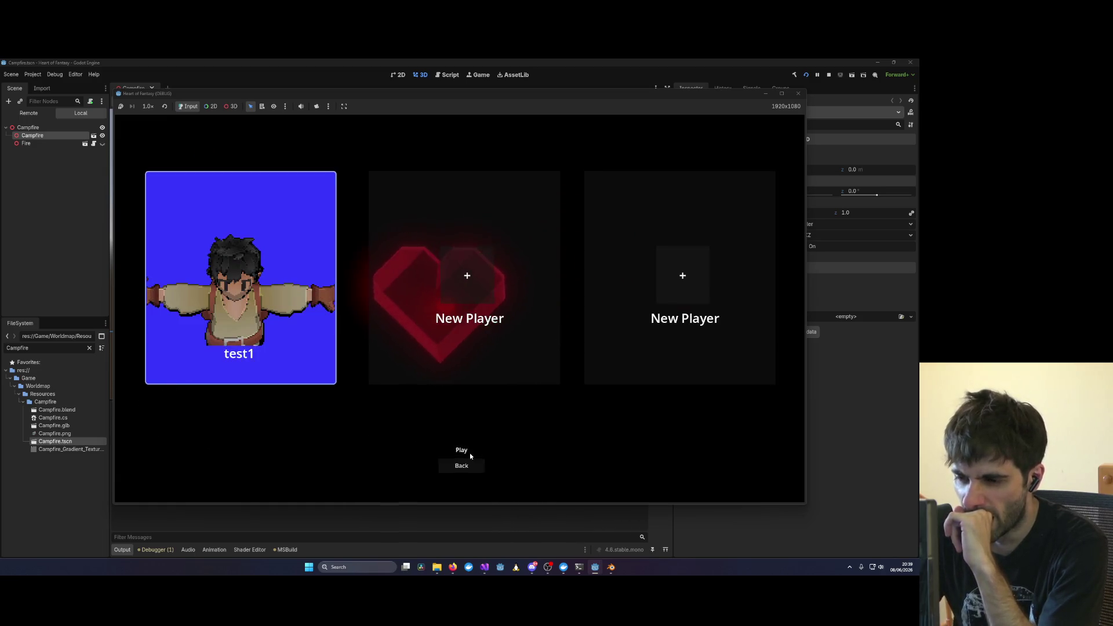
left_click(462, 451)
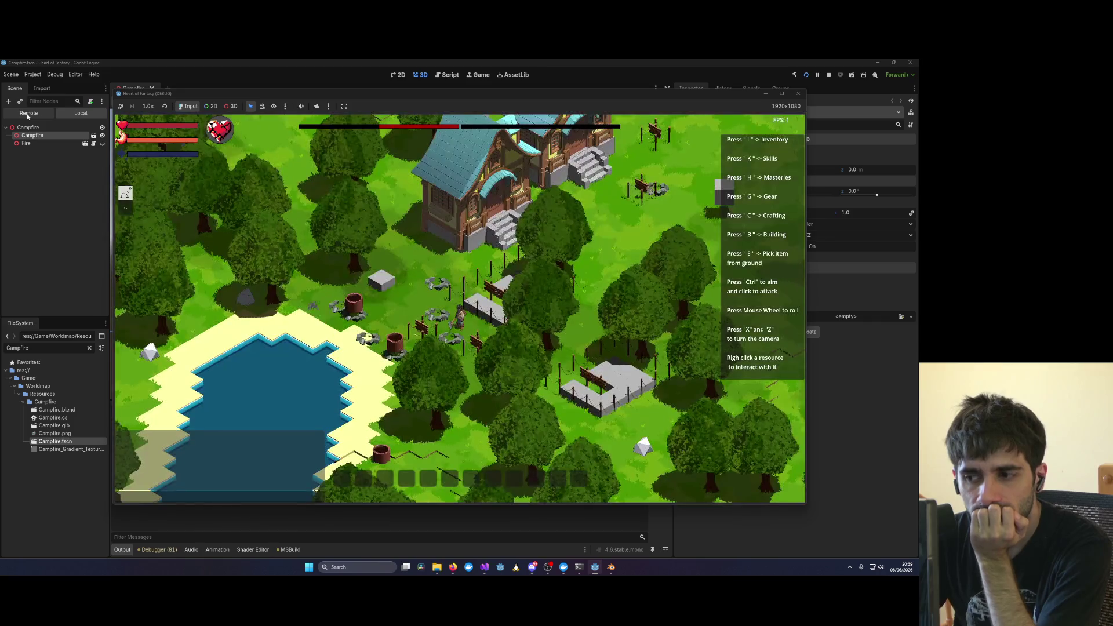
Step: Filter the Remote scene tree for 'Modular' and select a ModularBuildingZone node
left_click(27, 113)
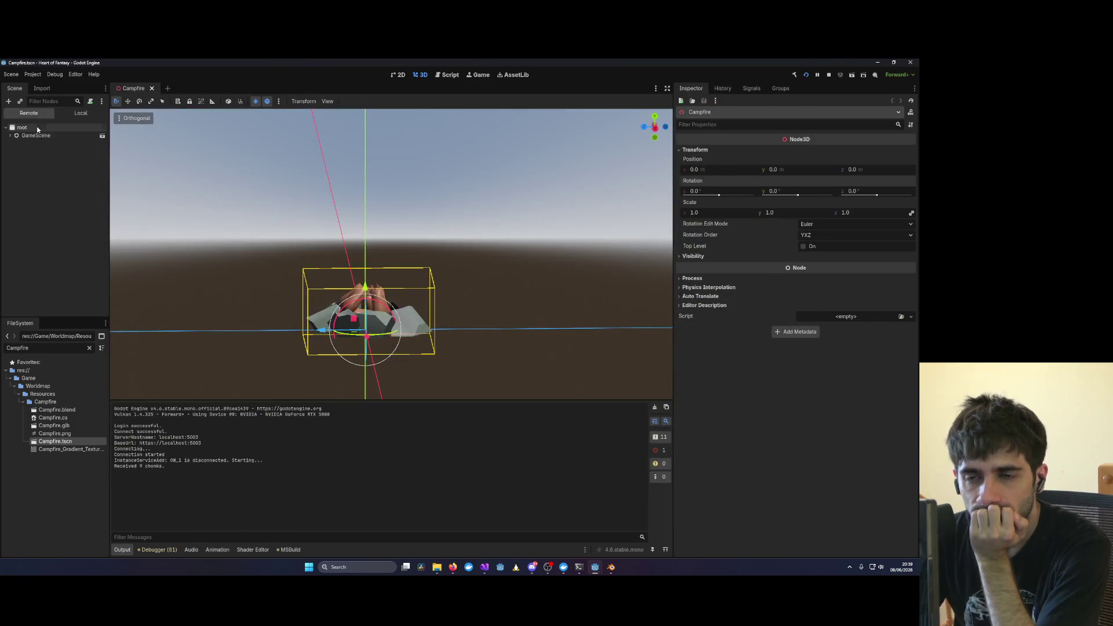
left_click(42, 102)
type("Mod")
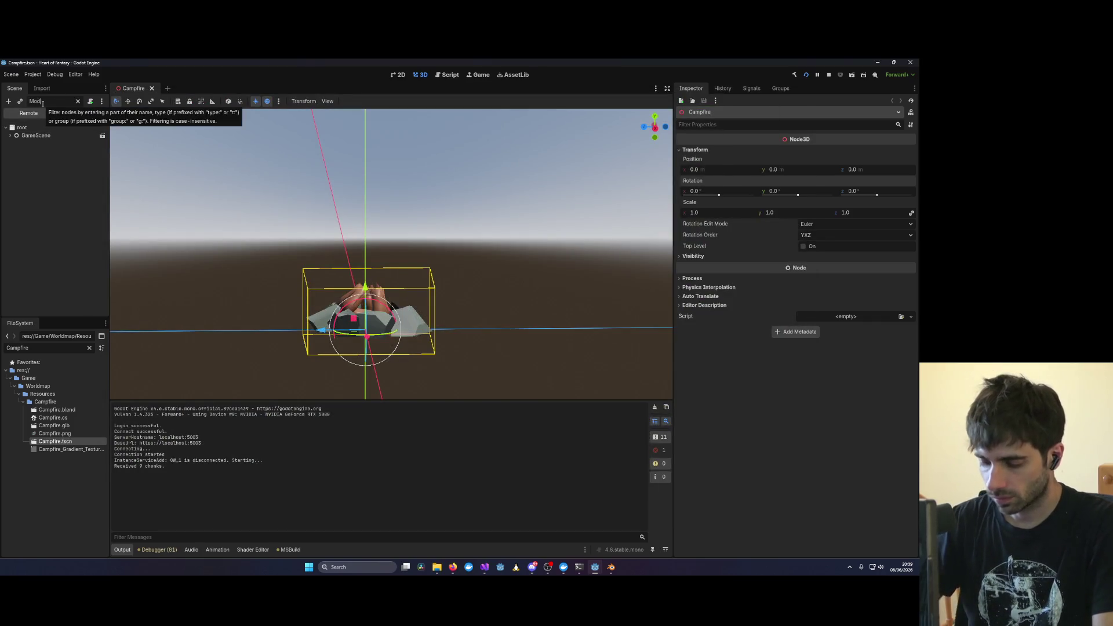
type("ular")
left_click(42, 143)
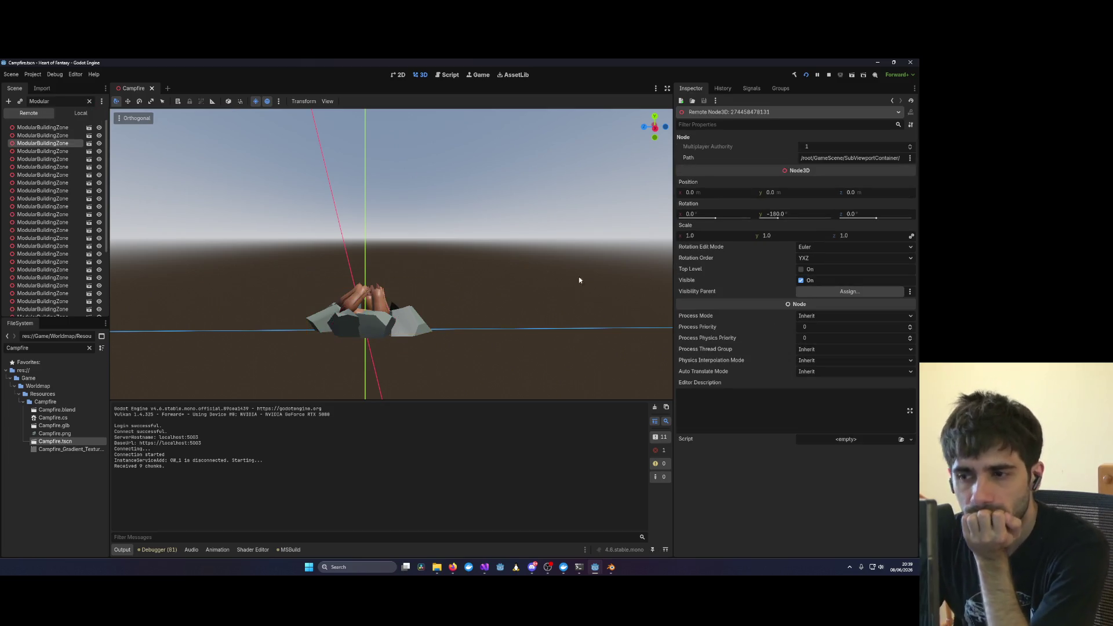
Step: Place the Godot editor and game window side by side and walk toward the fence
mouse_move(670, 61)
left_mouse_down()
mouse_move(207, 203)
mouse_move(1, 204)
mouse_move(35, 210)
left_mouse_up()
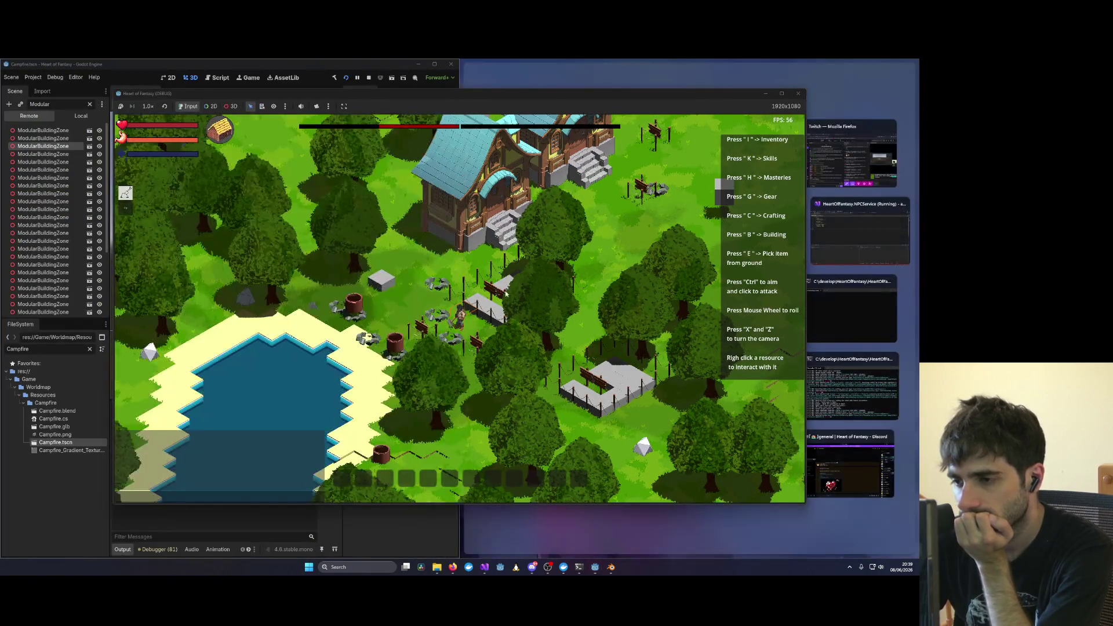
mouse_move(441, 95)
left_mouse_down()
mouse_move(518, 119)
mouse_move(562, 116)
left_mouse_up()
scroll(583, 354, "up", 5)
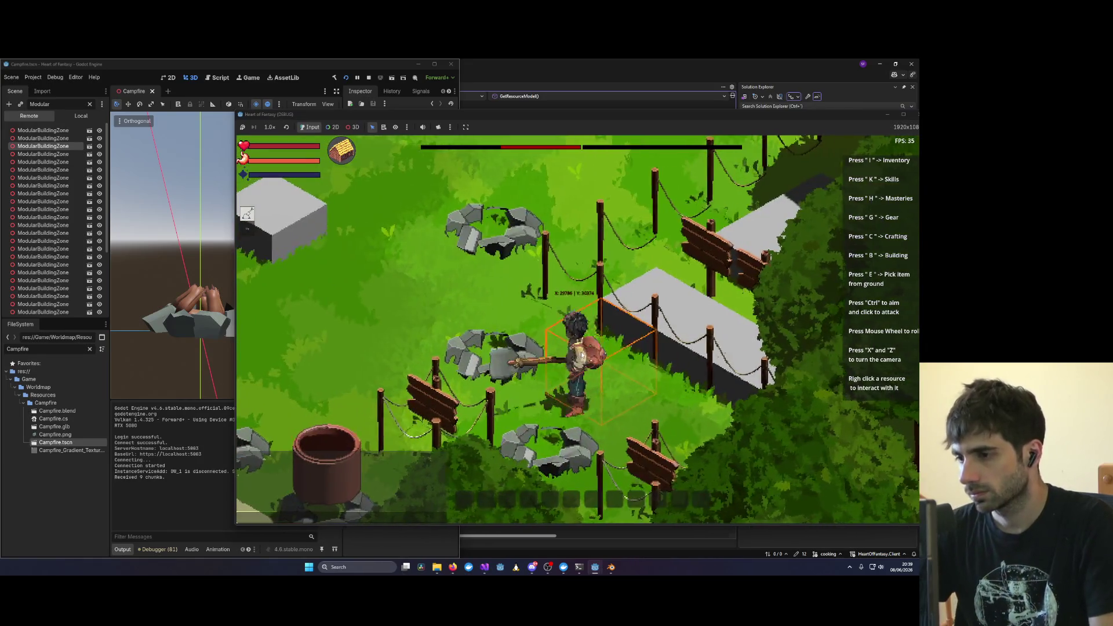
key("a")
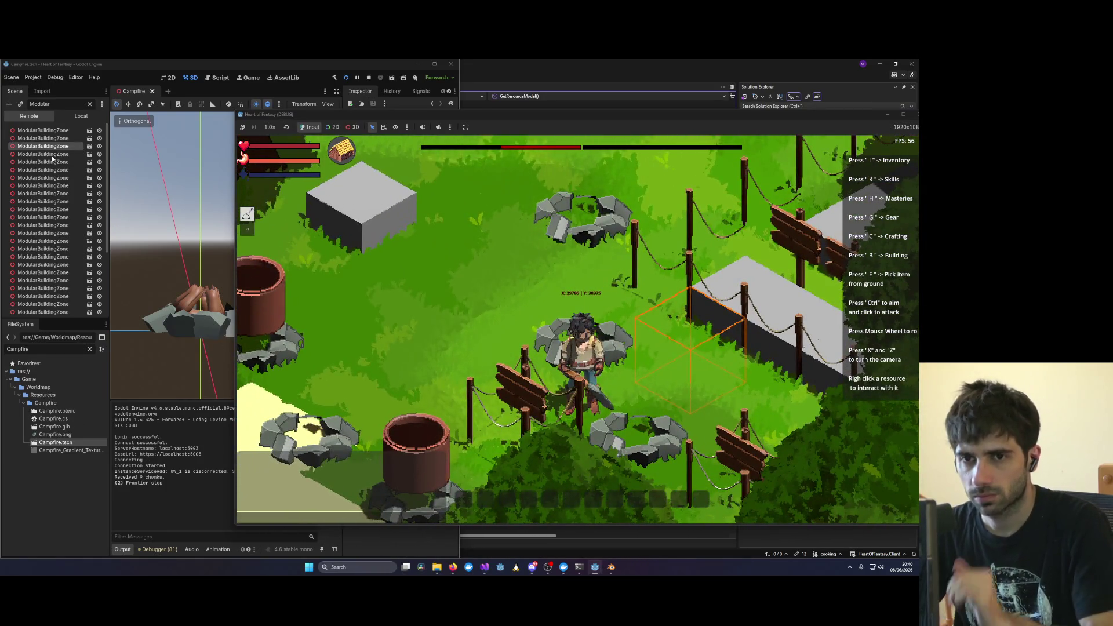
left_click(51, 156)
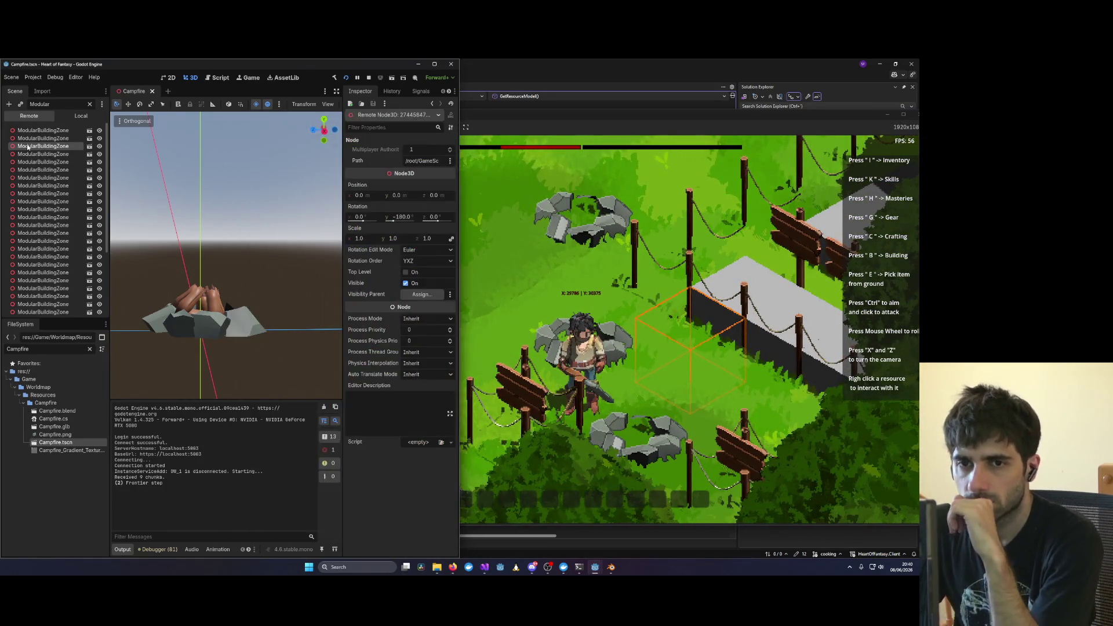
Step: Clear the filter and scrub the zone's Rotation Y through -45 and -279 to -270°
left_click(90, 104)
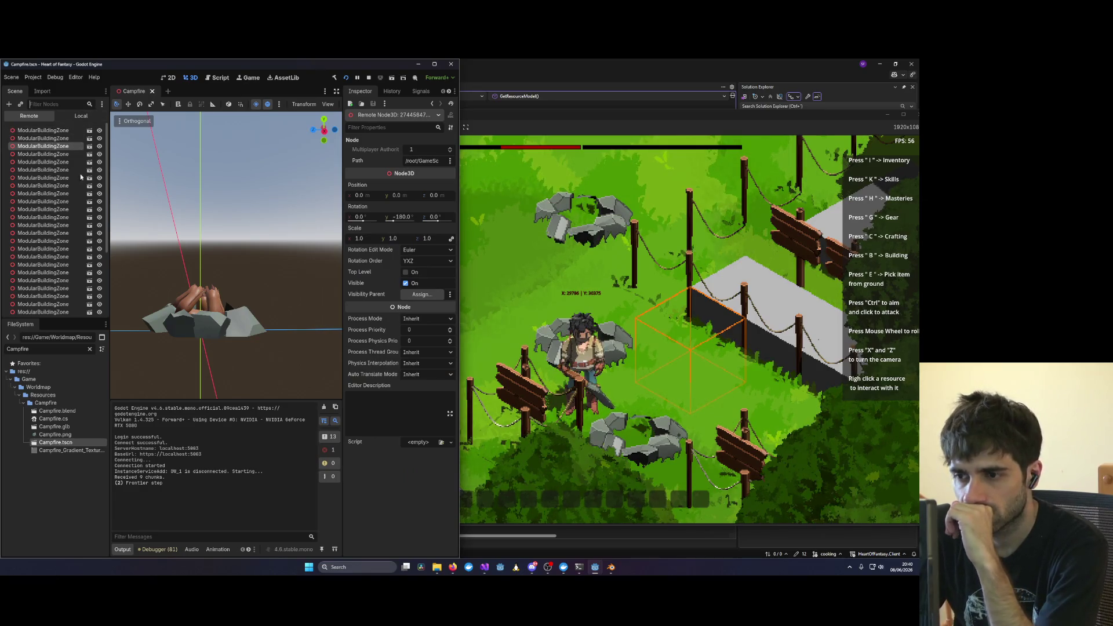
left_click_drag(394, 222, 390, 221)
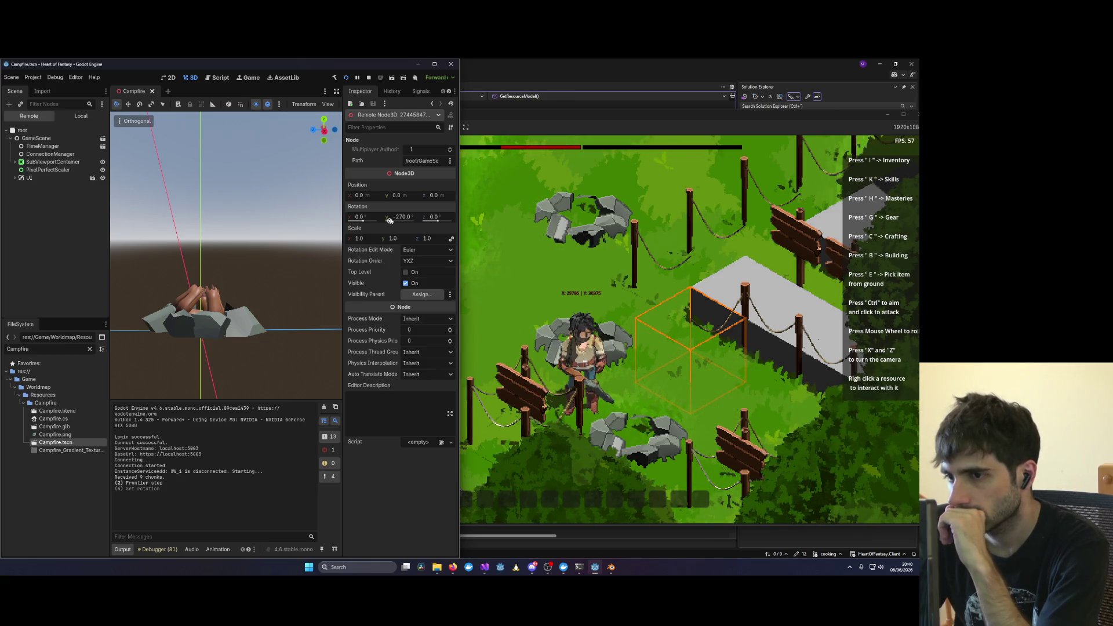
left_click_drag(390, 221, 390, 220)
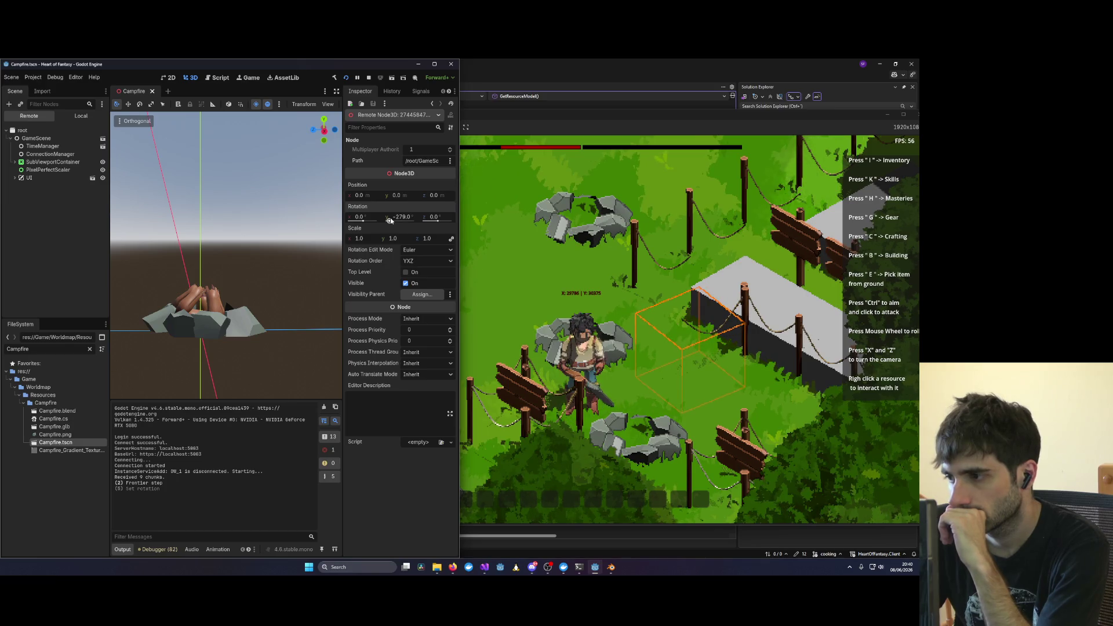
left_click_drag(390, 221, 414, 222)
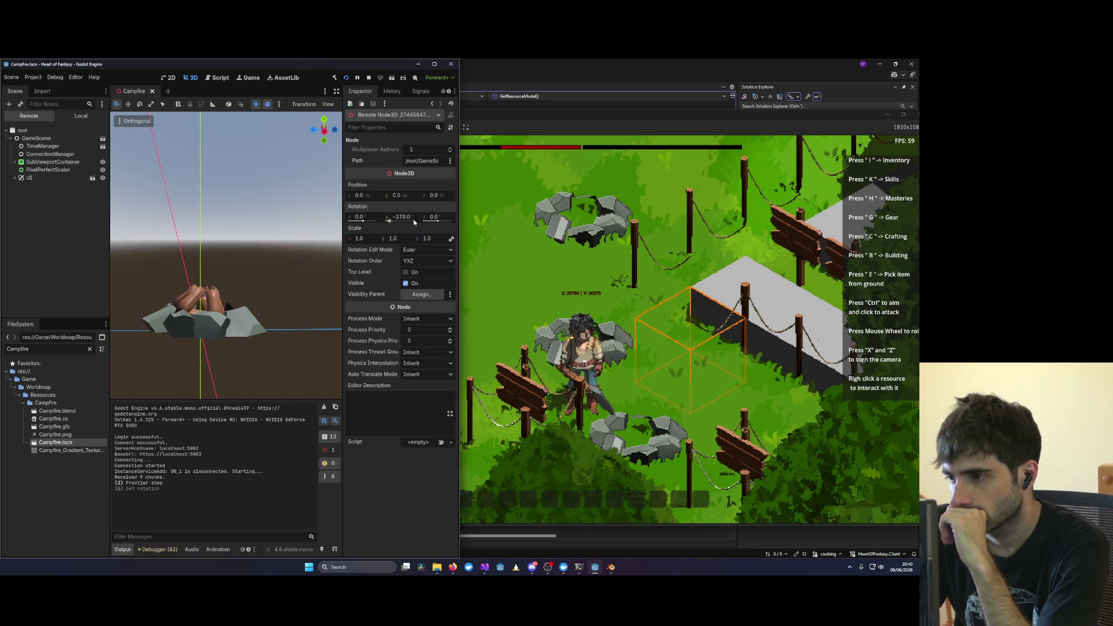
left_click(714, 276)
Step: Turn the game camera to a near top-down view and move the game window right
key("x")
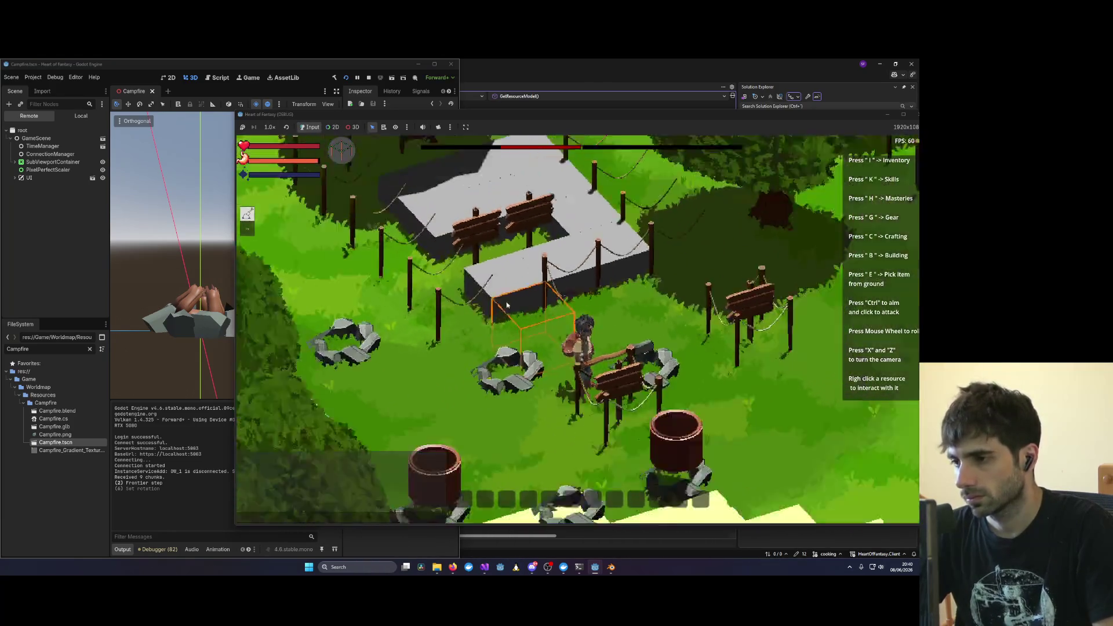
key("x")
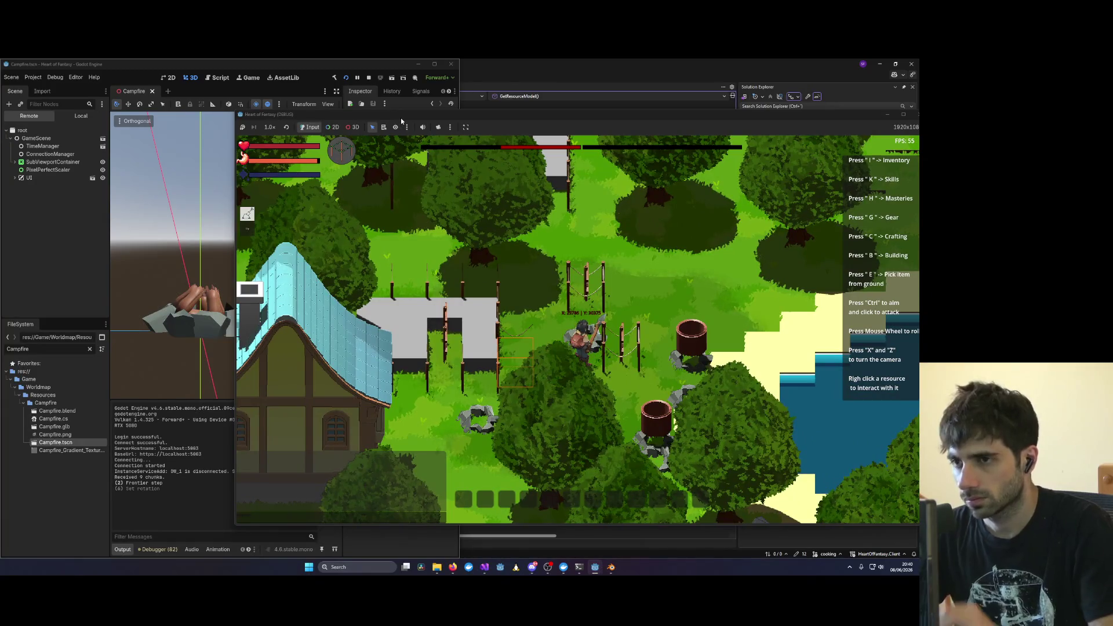
mouse_move(402, 121)
left_mouse_down()
mouse_move(487, 181)
mouse_move(507, 103)
mouse_move(880, 116)
mouse_move(915, 136)
left_mouse_up()
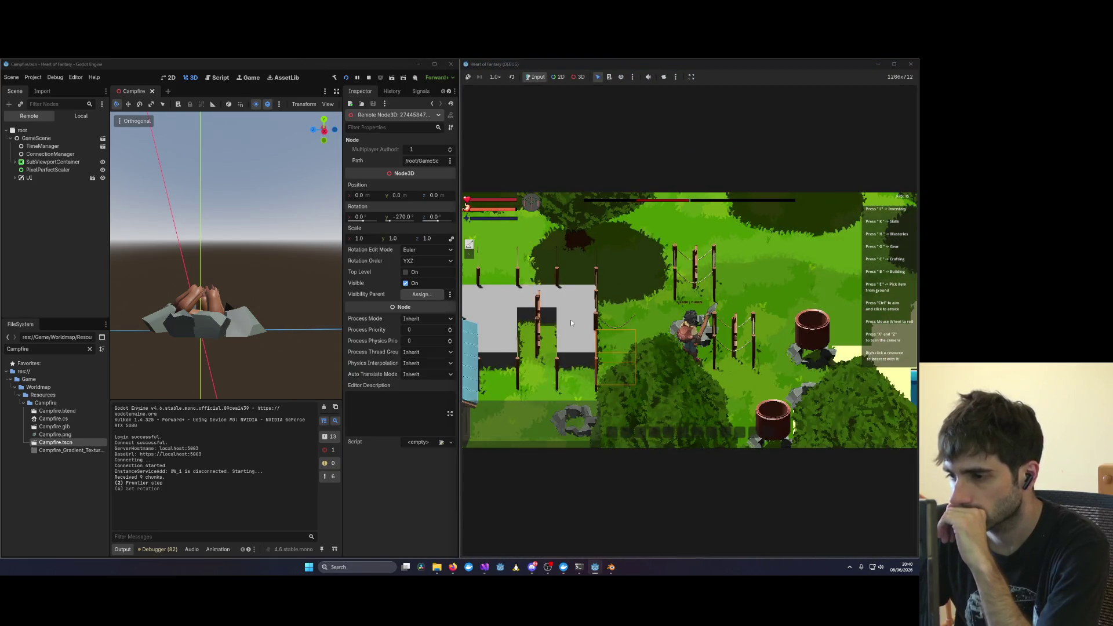
Step: Try 45°, then enter 35 as the building zone's Rotation Y in the Inspector
left_click_drag(386, 222, 408, 222)
left_click(401, 218)
type("35")
key("Return")
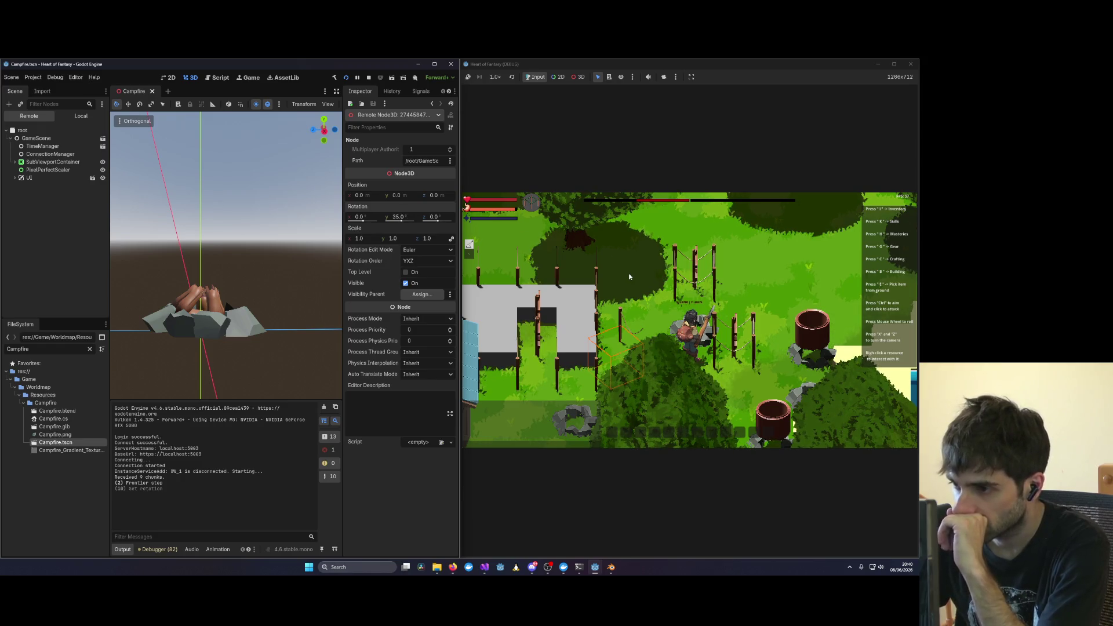
mouse_move(484, 567)
left_click(677, 523)
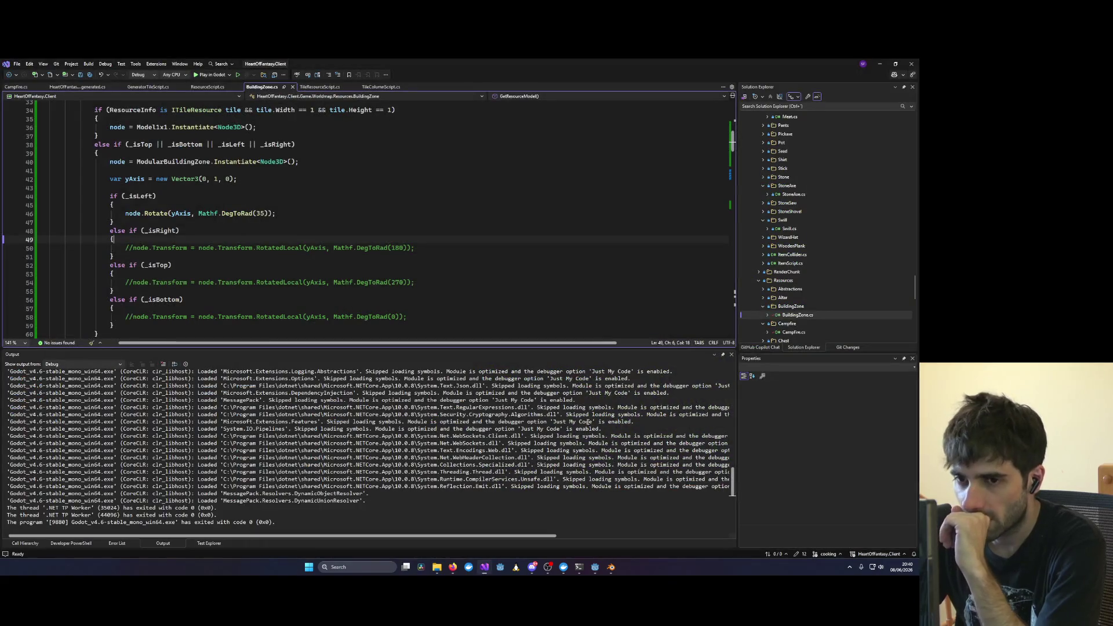
Step: Review GetResourceModel in BuildingZone.cs and set a breakpoint on line 46's node.Rotate call
mouse_move(139, 213)
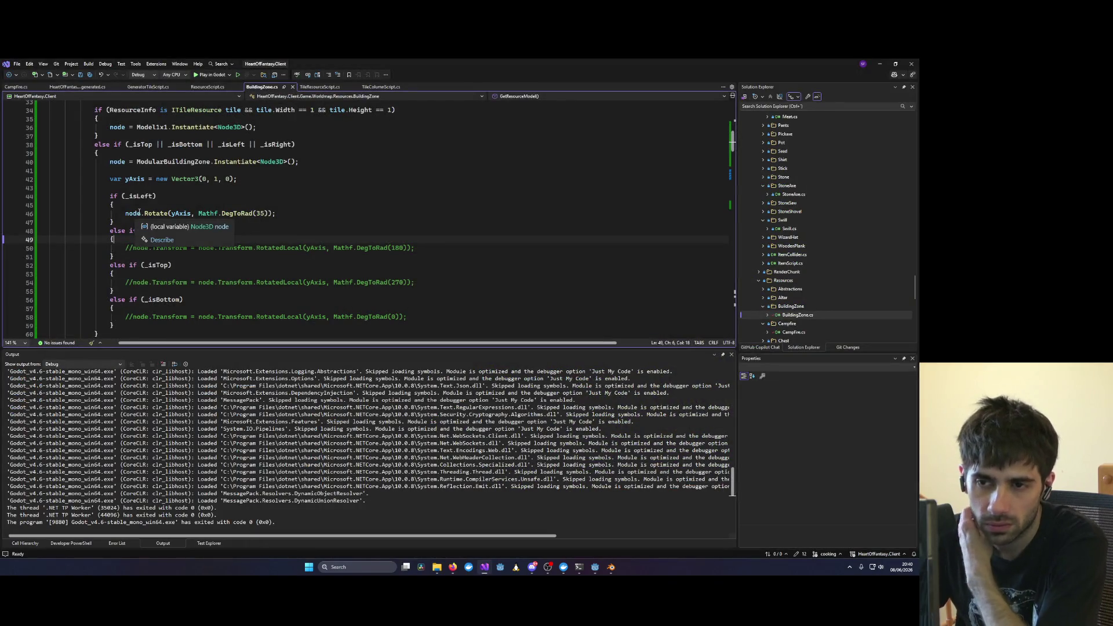
scroll(165, 225, "down", 3)
scroll(180, 230, "down", 4)
scroll(185, 235, "up", 6)
scroll(189, 237, "up", 2)
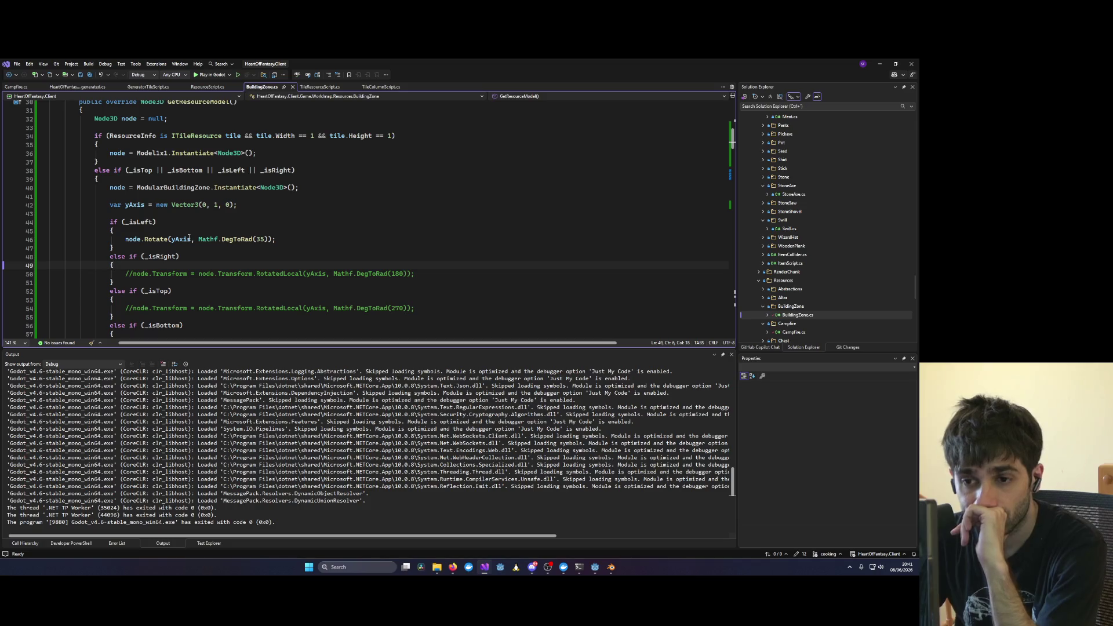
double_click(133, 239)
scroll(135, 240, "down", 3)
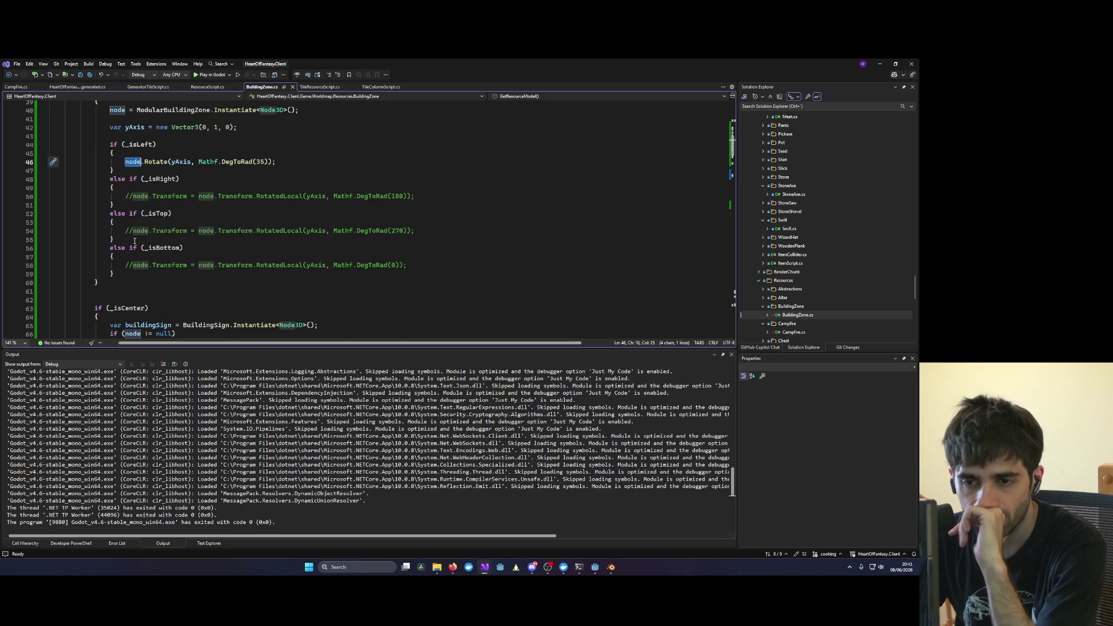
scroll(135, 241, "up", 2)
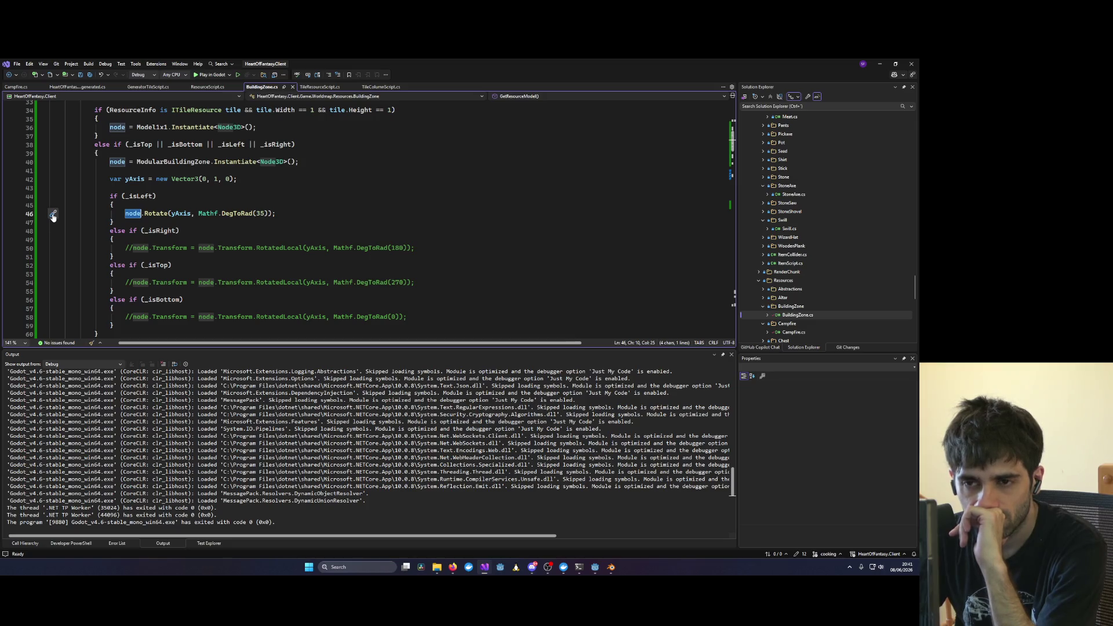
left_click(8, 214)
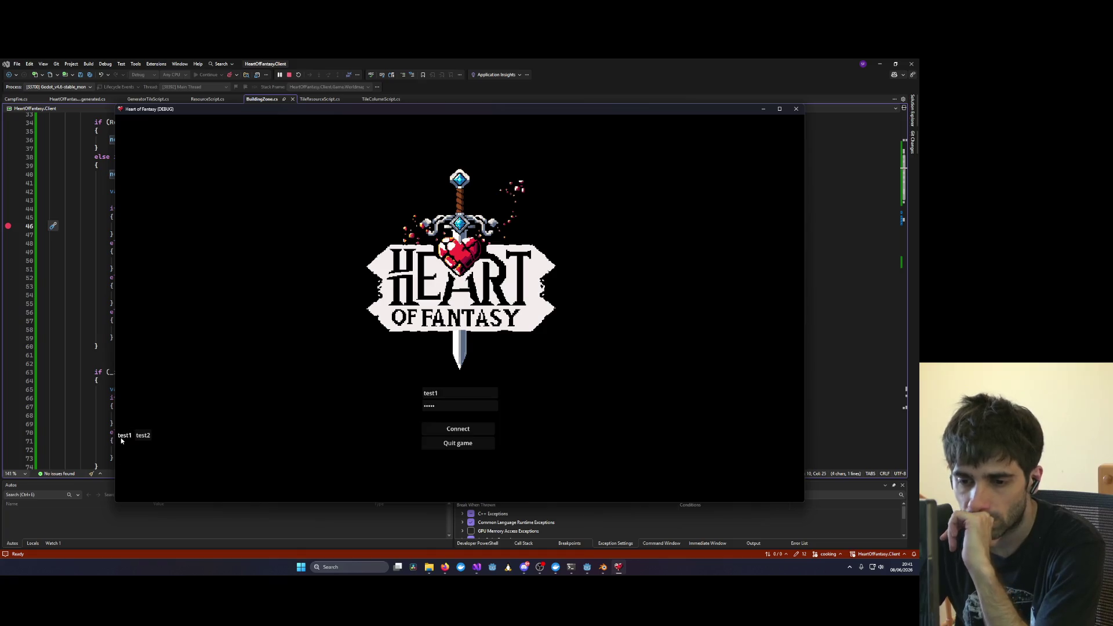
Step: Log in and enter the world, close the game, then relaunch it under the debugger and press Play
left_click(124, 436)
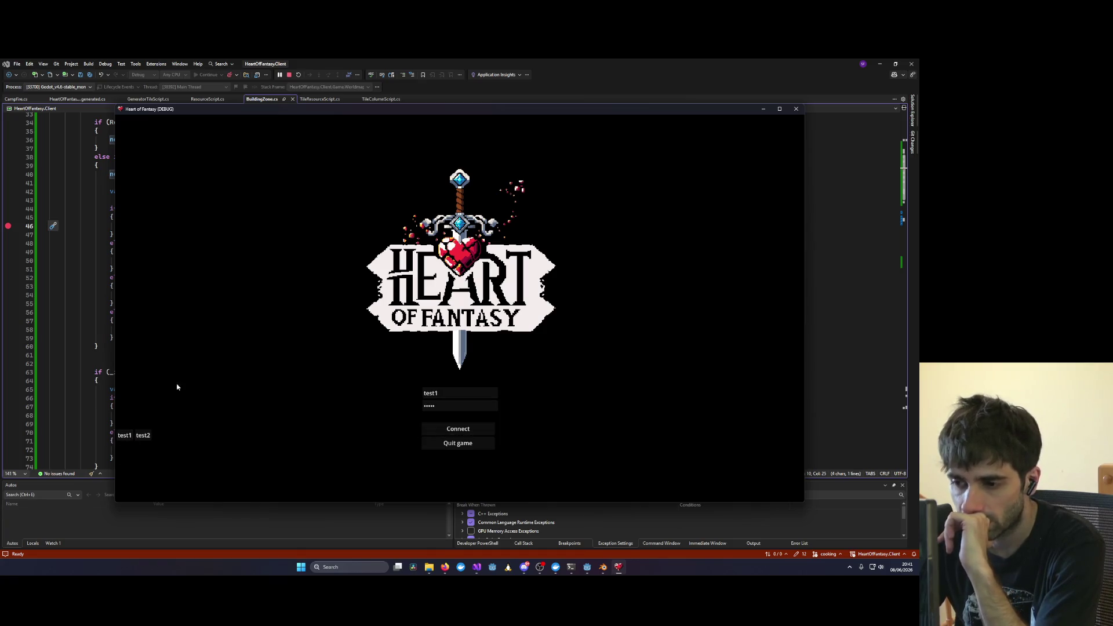
left_click(461, 451)
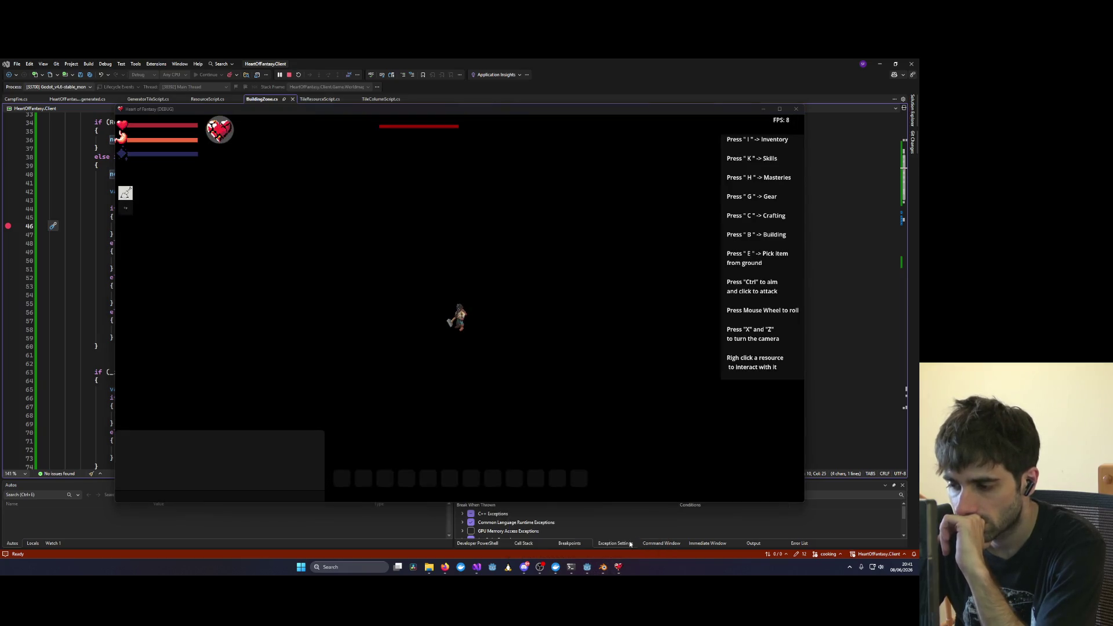
left_click(586, 568)
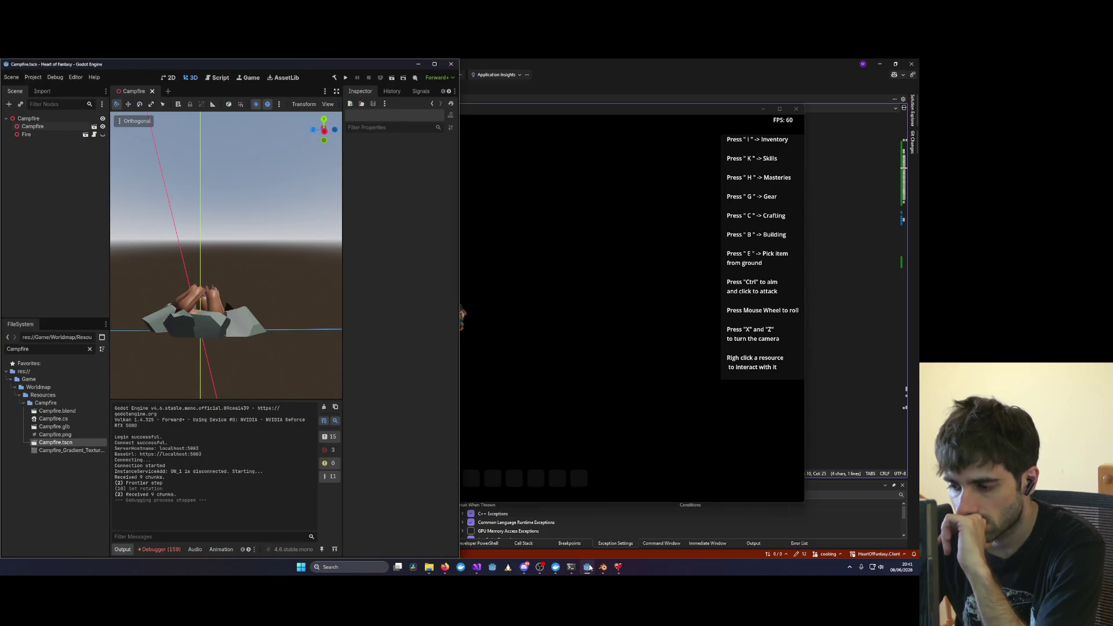
left_click(587, 569)
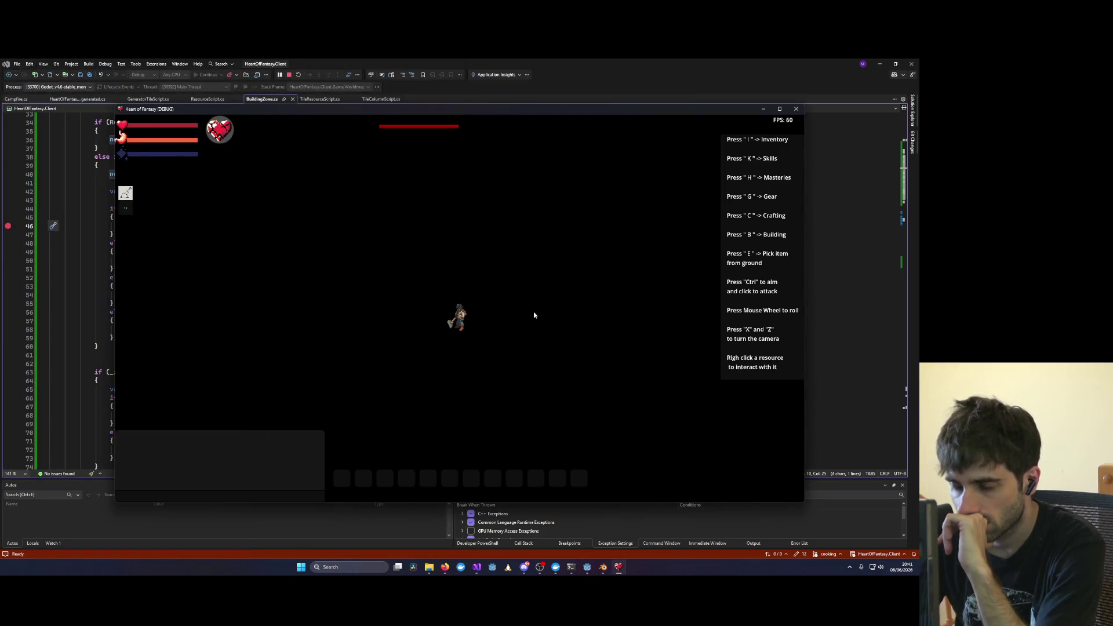
left_click(796, 109)
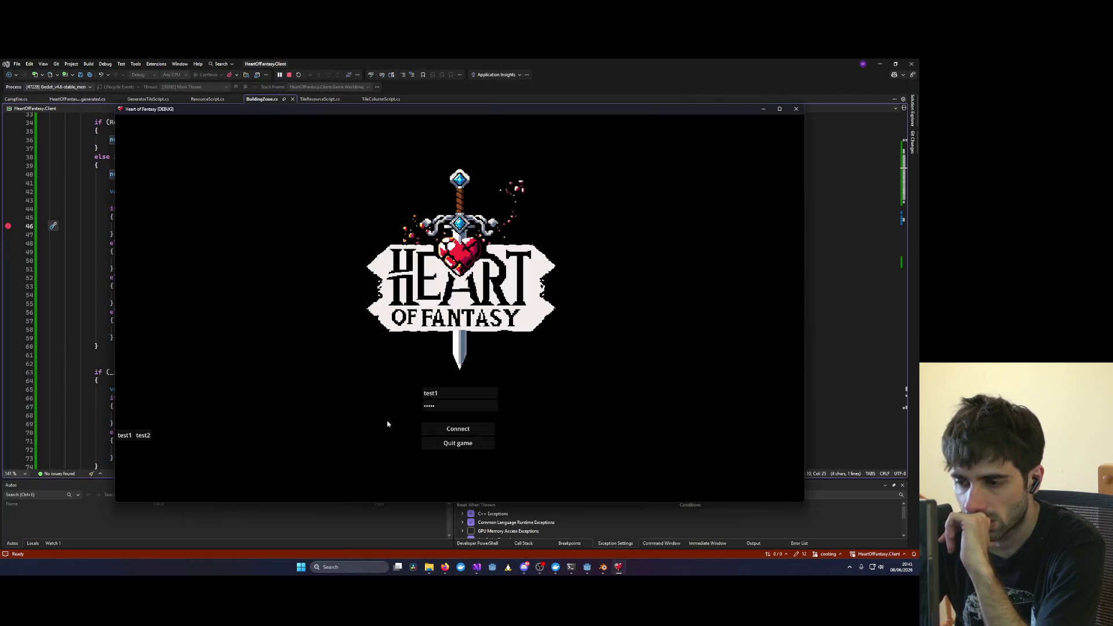
left_click(448, 445)
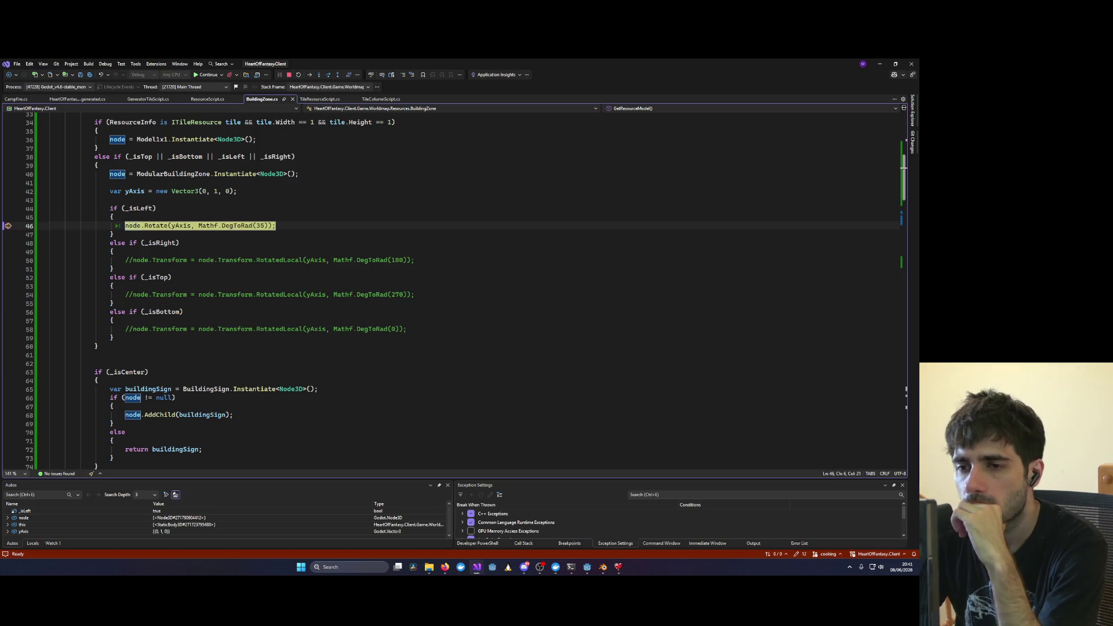
Step: Step with F10 past the left-piece rotation and out of GetResourceModel into AttachModel
key("F10")
key("F10")
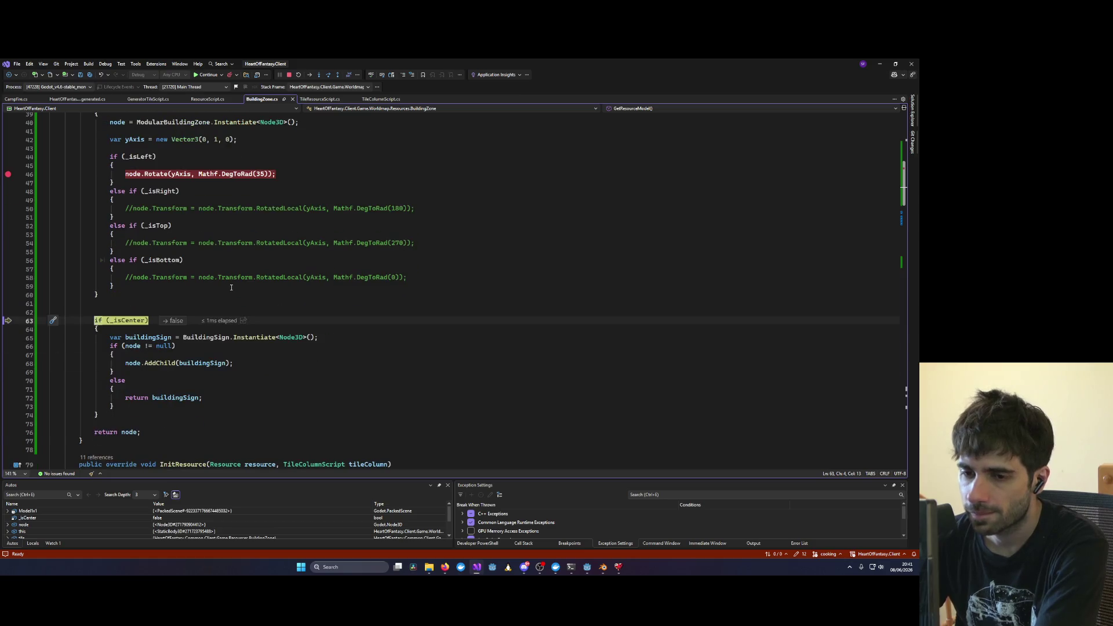
key("F10")
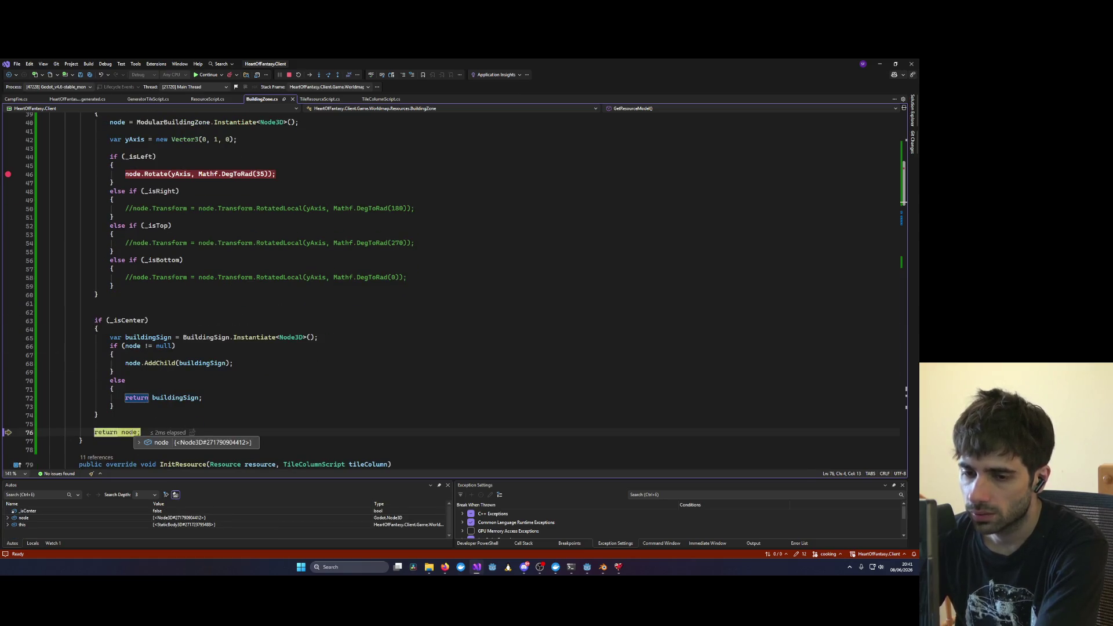
key("F10")
key("F10")
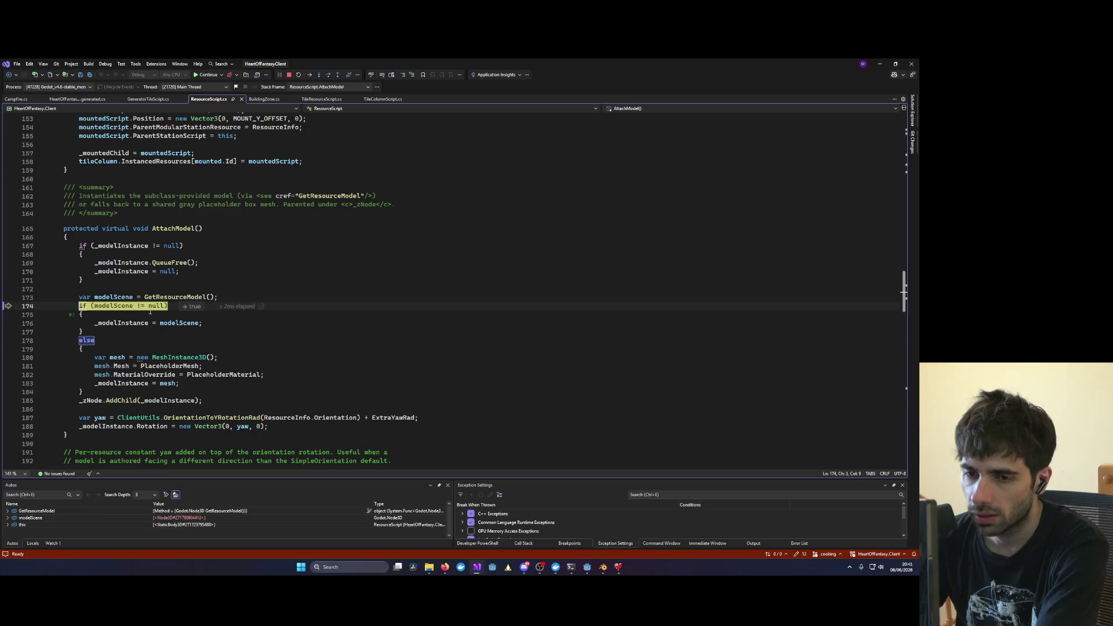
key("F10")
key("F10")
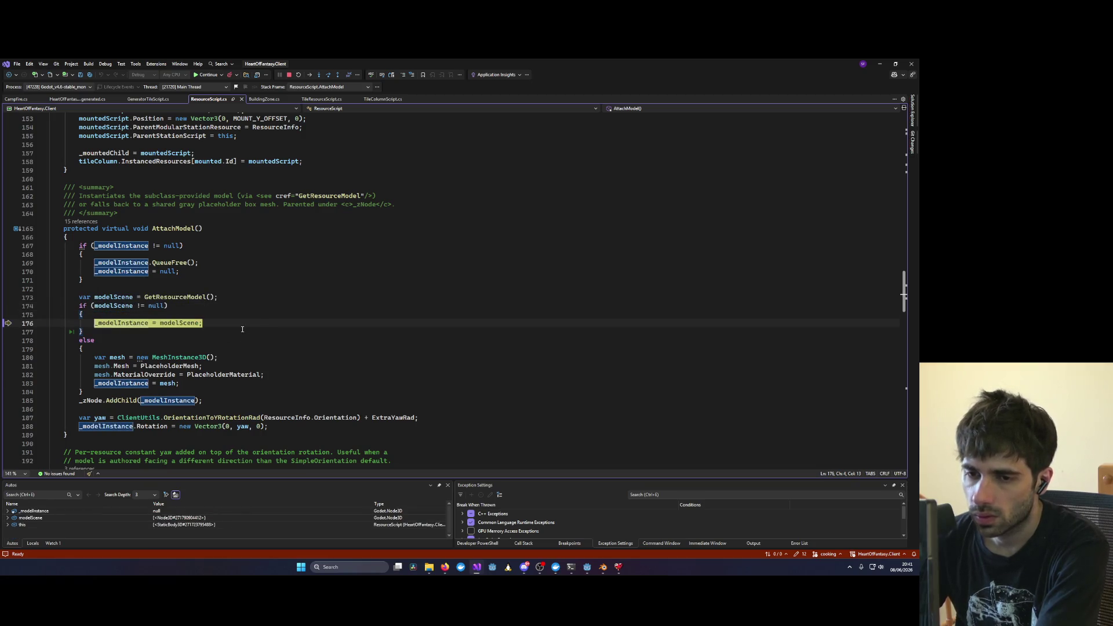
Step: Step through AttachModel, inspect yaw (-3.14159274), continue, and remove the line 46 breakpoint
mouse_move(110, 323)
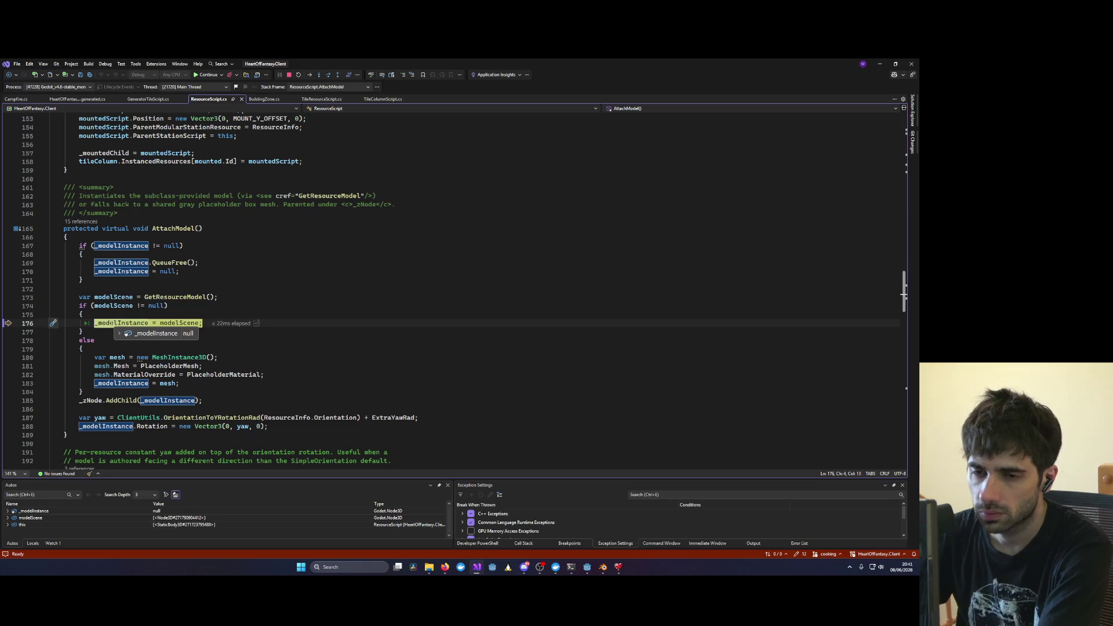
key("F10")
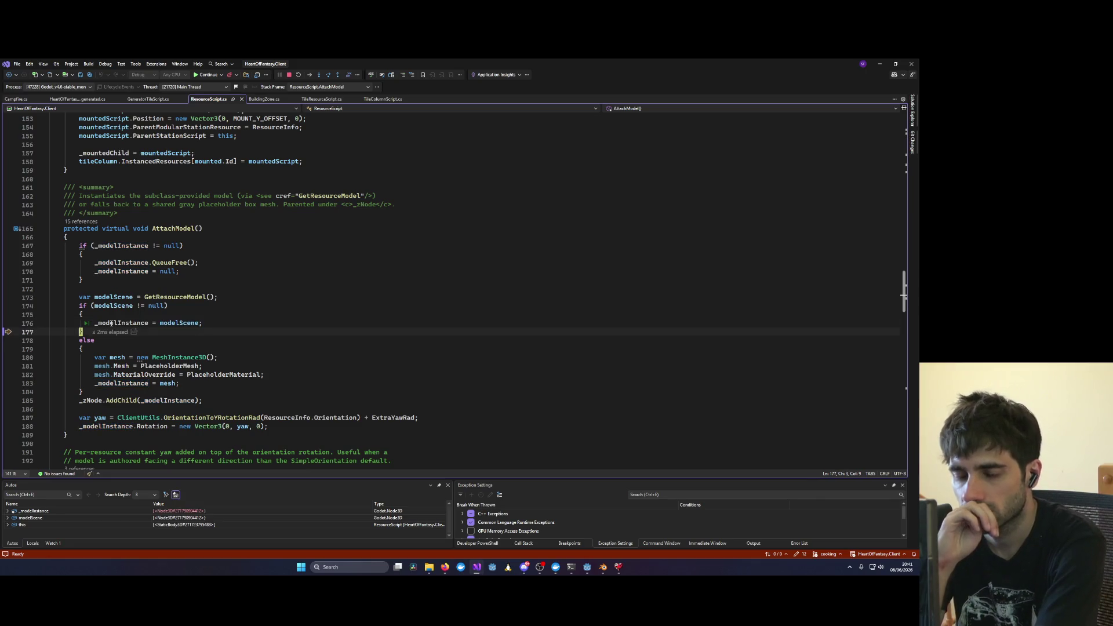
key("F10")
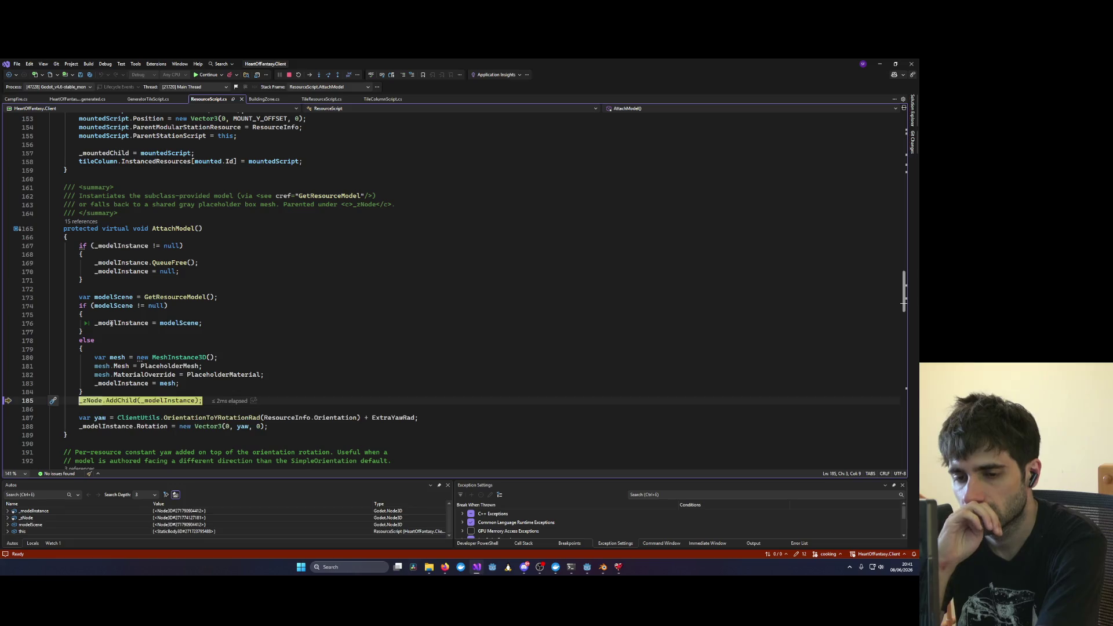
key("F10")
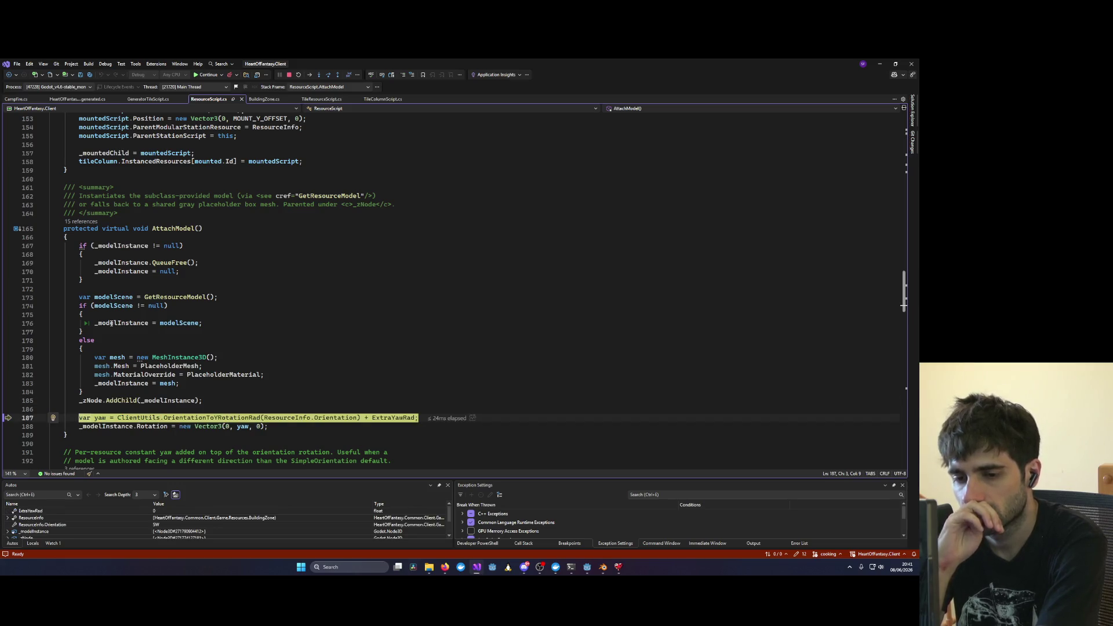
key("F10")
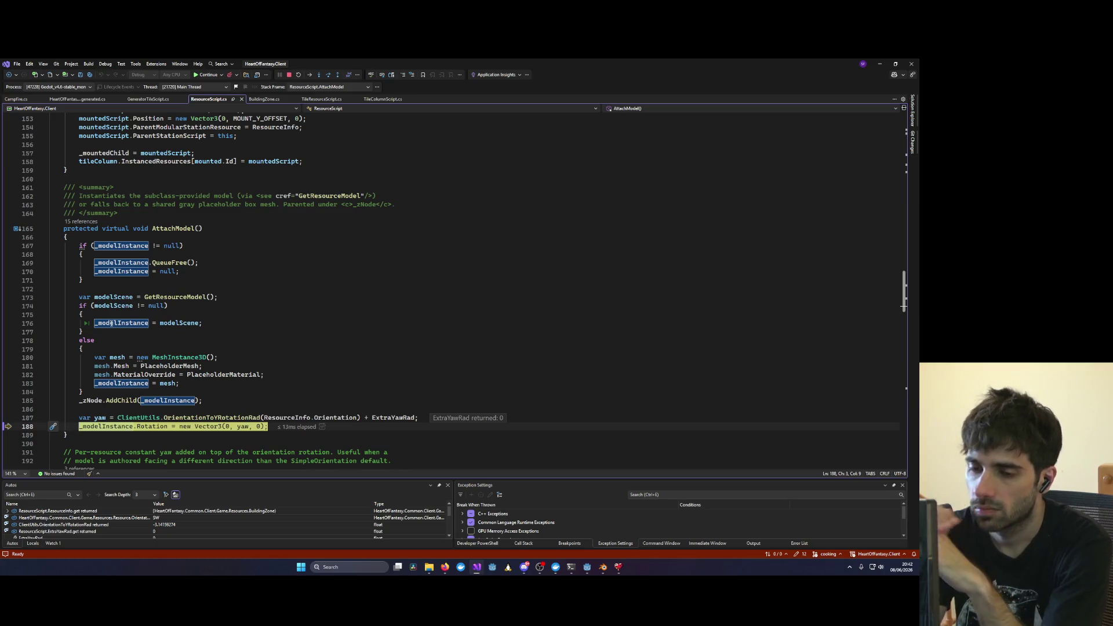
mouse_move(242, 427)
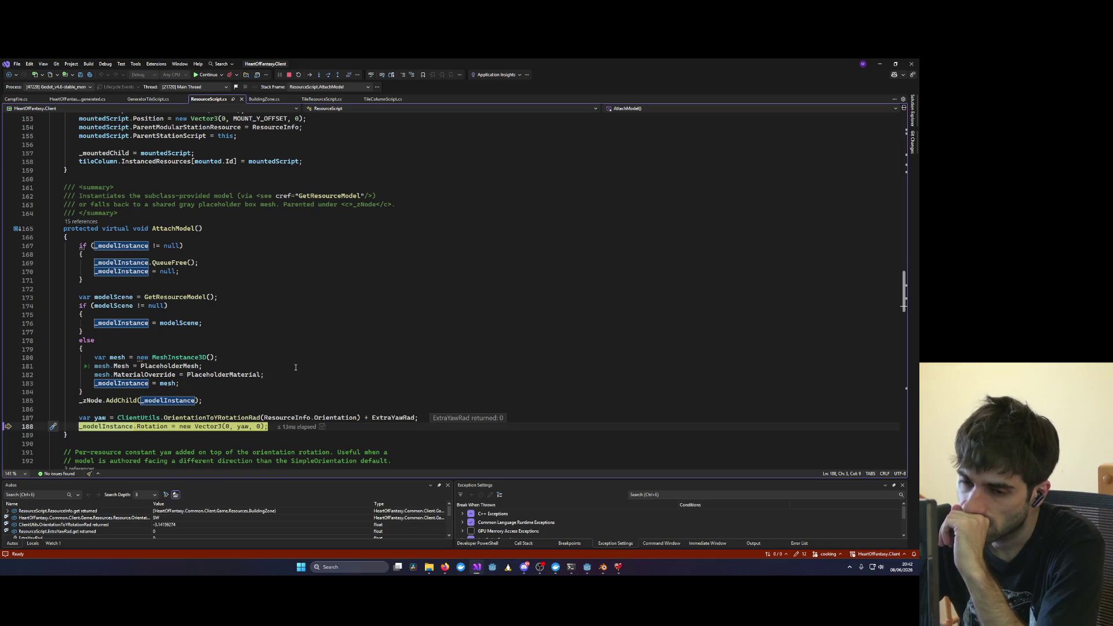
scroll(296, 367, "down", 2)
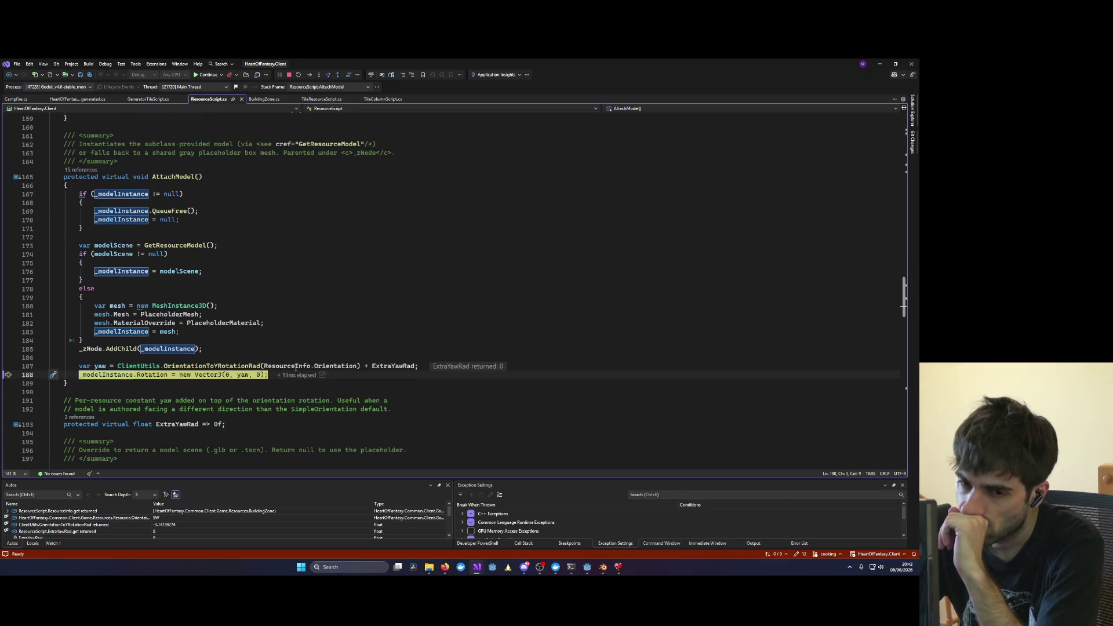
key("F10")
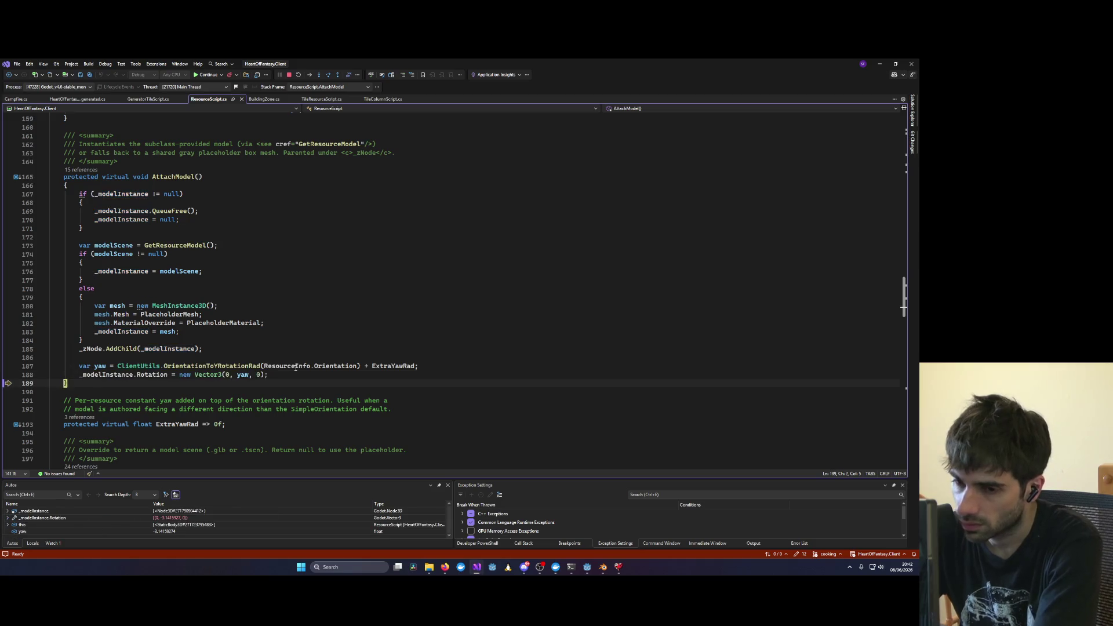
key("F5")
key("F5")
left_click(8, 174)
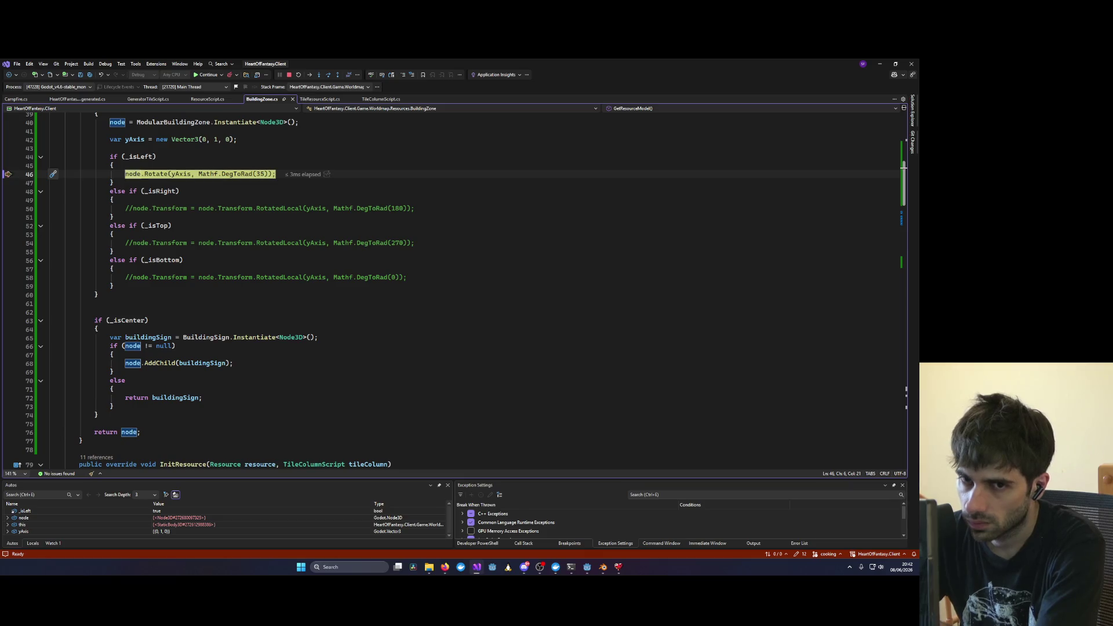
Step: Resume the game, turn the camera to view the fences, and return to BuildingZone.cs line 63
key("F5")
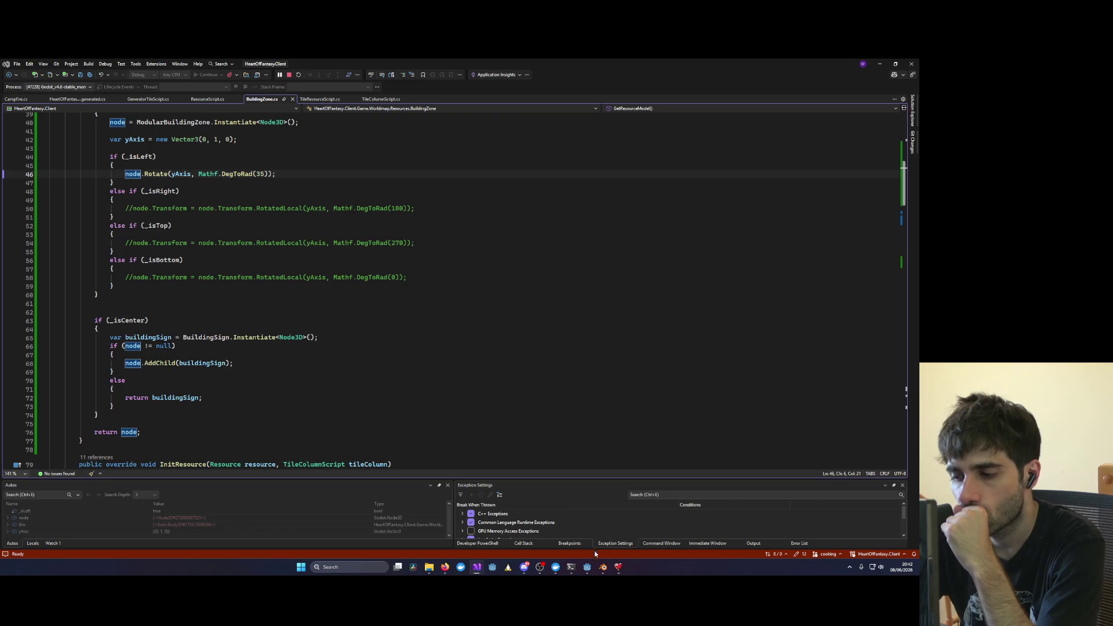
left_click(619, 567)
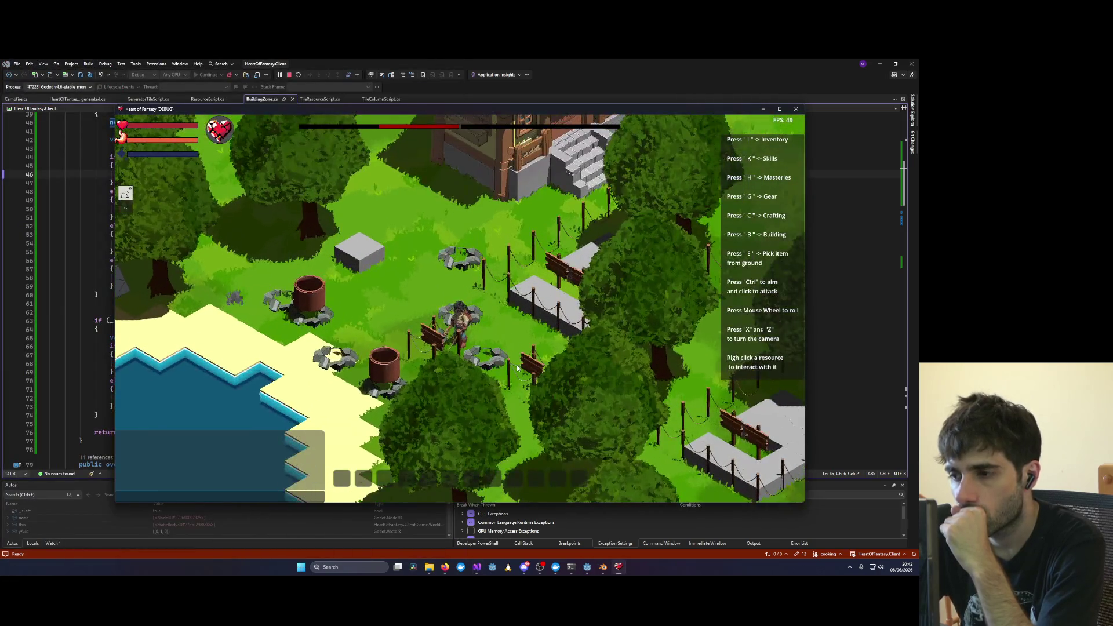
key("x")
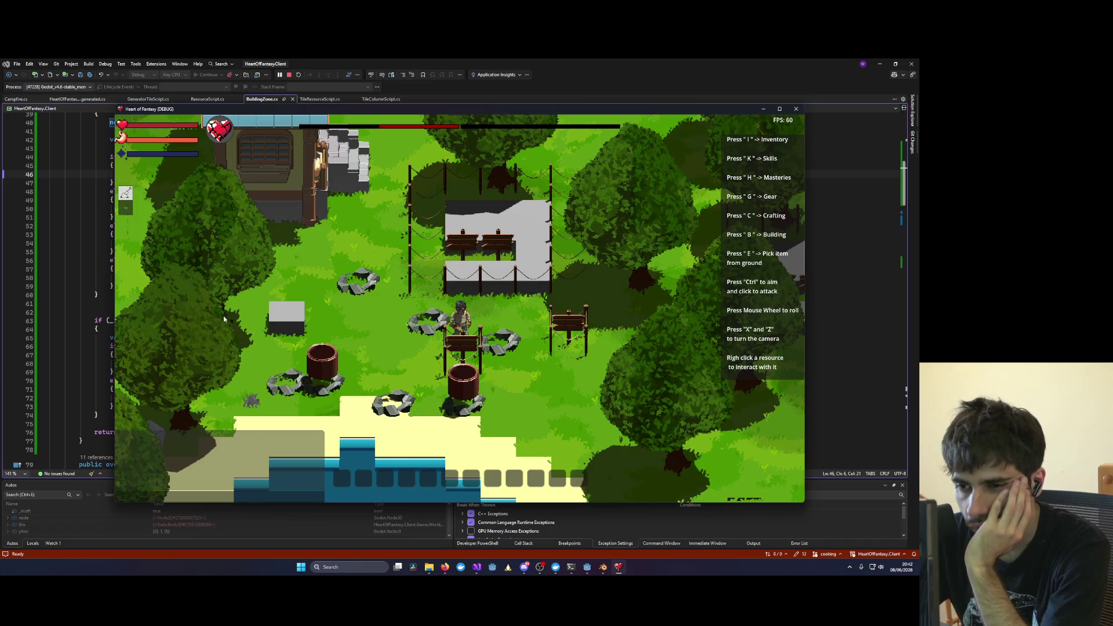
left_click(96, 320)
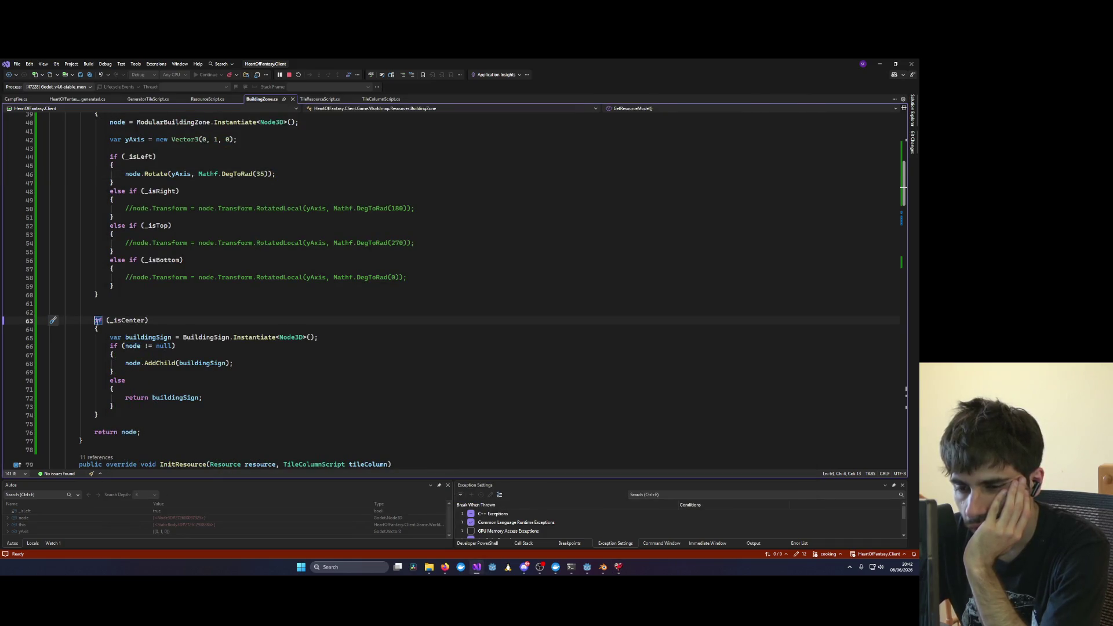